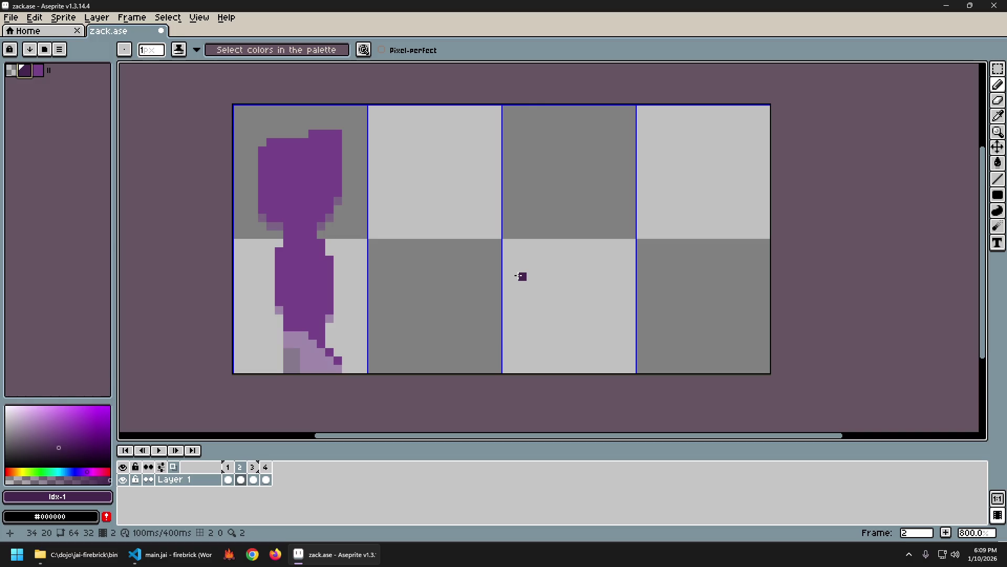
Step: Add a purple pixel to the front foot's edge and paint dark purple back-foot pixels at lower left
{"action": "left_click", "coordinate": [331, 346], "text": "alt"}
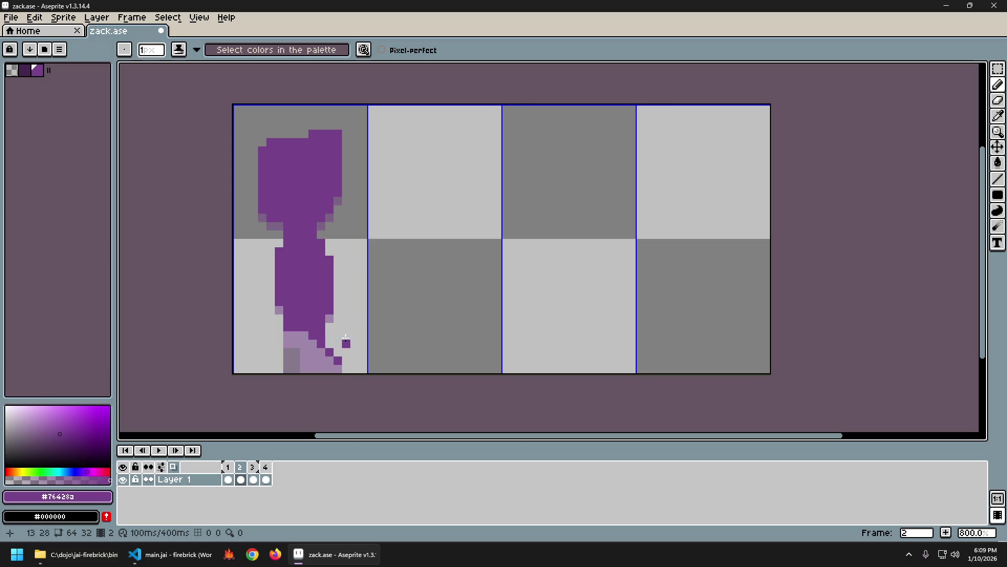
{"action": "left_click", "coordinate": [343, 371]}
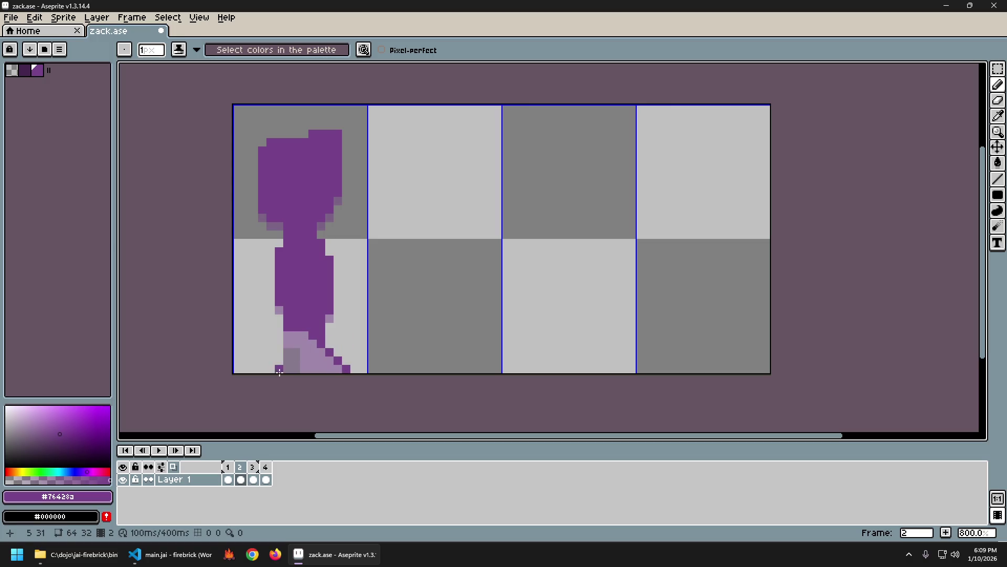
{"action": "left_click", "coordinate": [25, 70]}
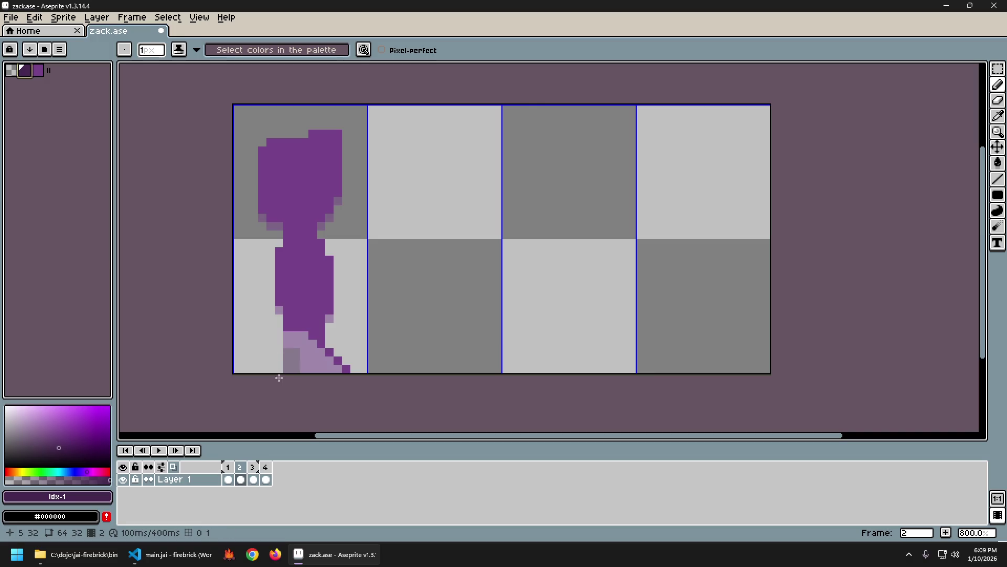
{"action": "left_click_drag", "start_coordinate": [279, 368], "coordinate": [313, 369]}
Step: Sample the figure's main purple, fill the light-purple front foot solid, and preview the walk
{"action": "key", "text": "alt"}
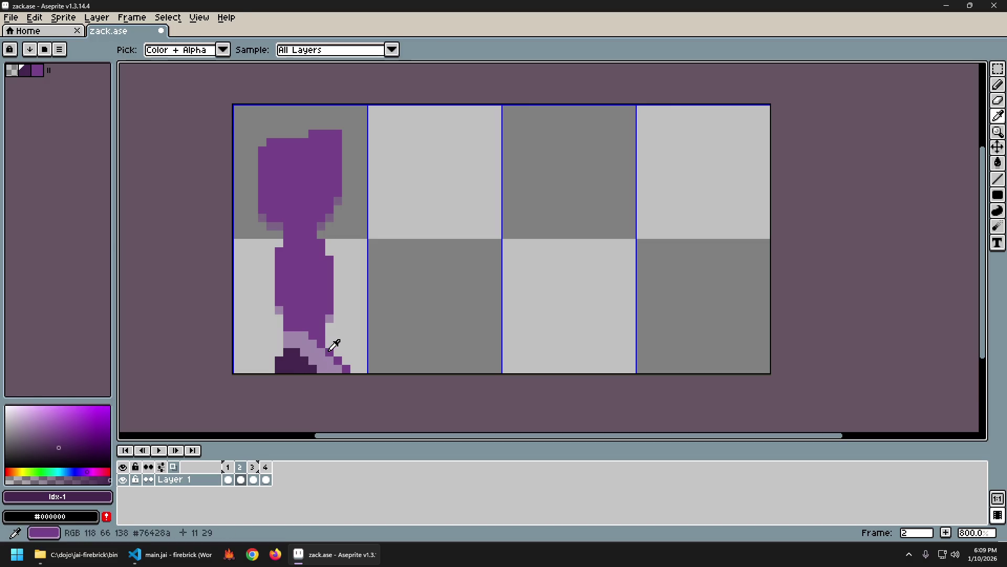
{"action": "left_click", "coordinate": [334, 344], "text": "alt"}
{"action": "left_click", "coordinate": [287, 338]}
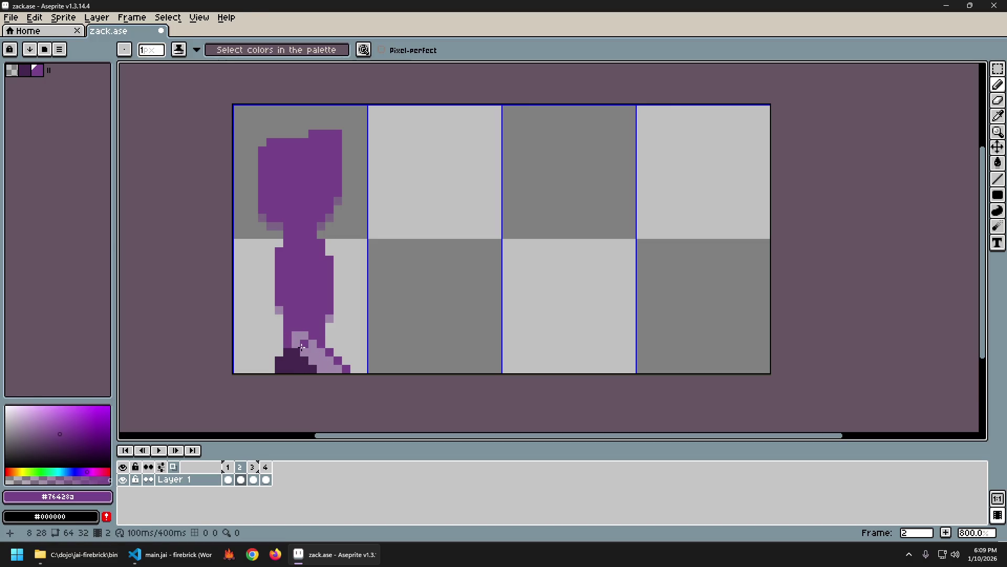
{"action": "key", "text": "g"}
{"action": "left_click", "coordinate": [302, 346]}
{"action": "key", "text": "Return"}
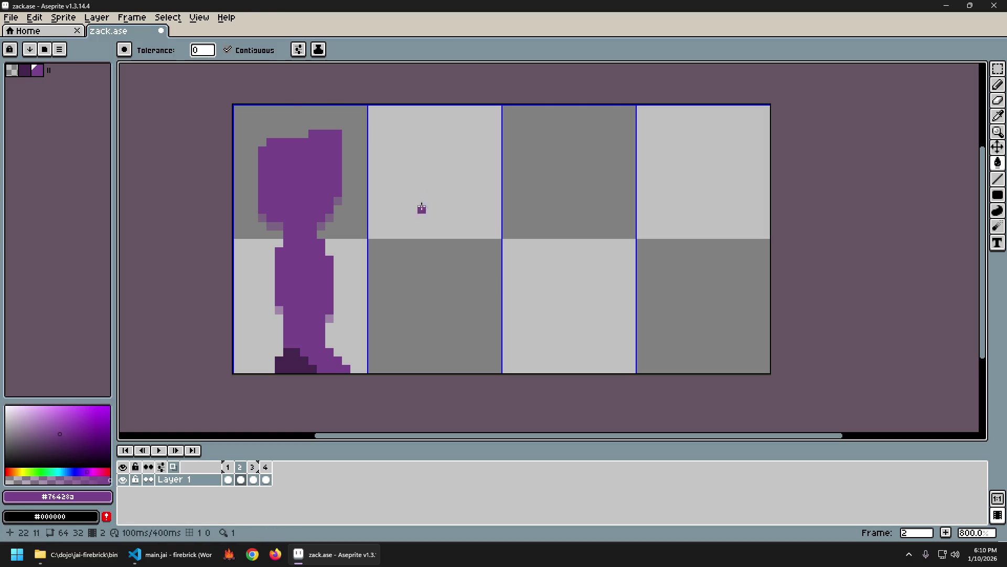
Step: Move the whole frame 2 figure about 5 pixels to the right
{"action": "key", "text": "ctrl+a"}
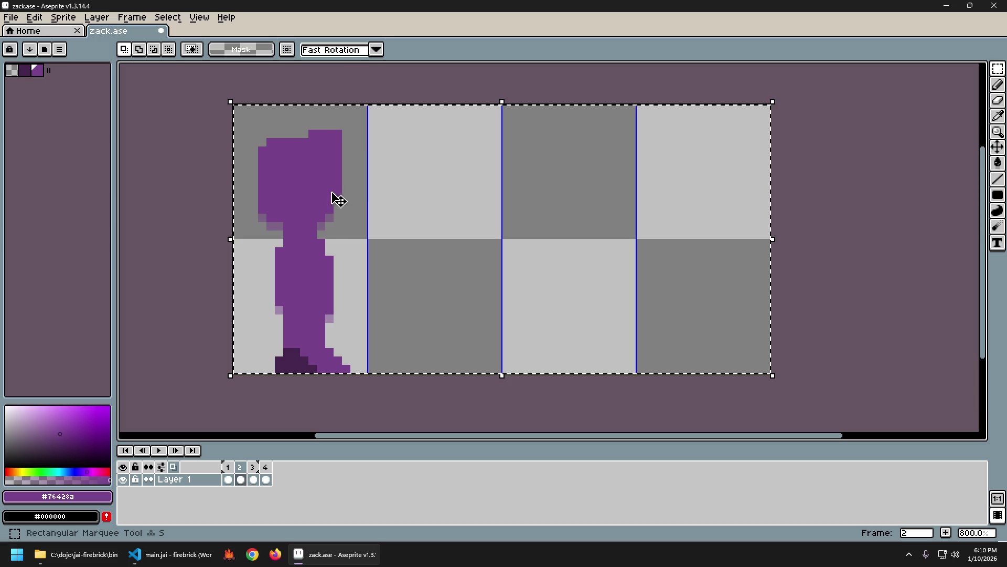
{"action": "left_click_drag", "start_coordinate": [321, 207], "coordinate": [360, 208]}
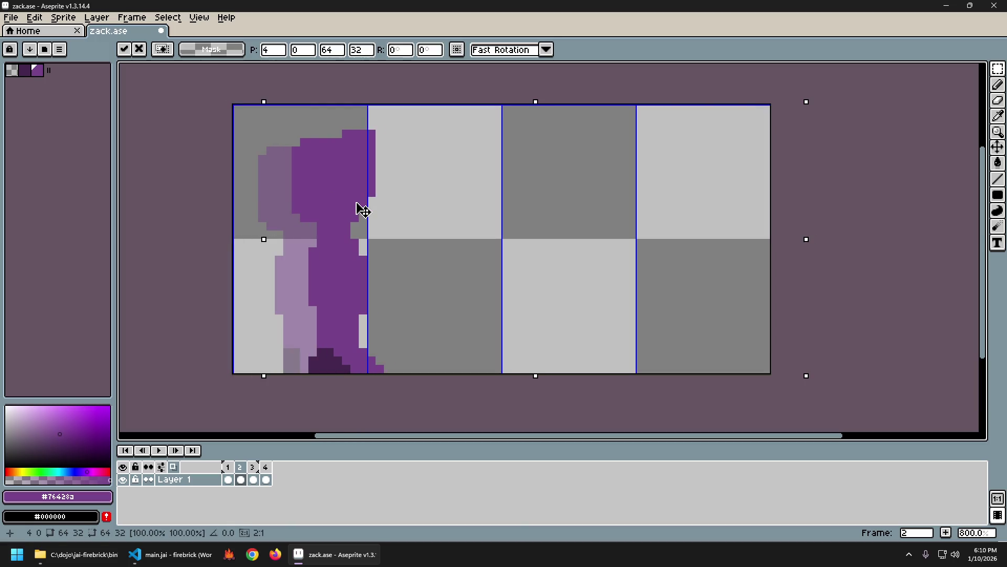
{"action": "key", "text": "Return"}
Step: Flip between frames 1 and 2 to compare the shifted pose
{"action": "key", "text": "Left"}
{"action": "key", "text": "Right"}
{"action": "key", "text": "Left"}
{"action": "key", "text": "Right"}
{"action": "key", "text": "Left"}
{"action": "key", "text": "Right"}
{"action": "key", "text": "Left"}
{"action": "key", "text": "Right"}
{"action": "key", "text": "Left"}
{"action": "key", "text": "Right"}
{"action": "key", "text": "Left"}
{"action": "key", "text": "Right"}
Step: Move the frame 2 figure back a few pixels to the left
{"action": "key", "text": "ctrl+a"}
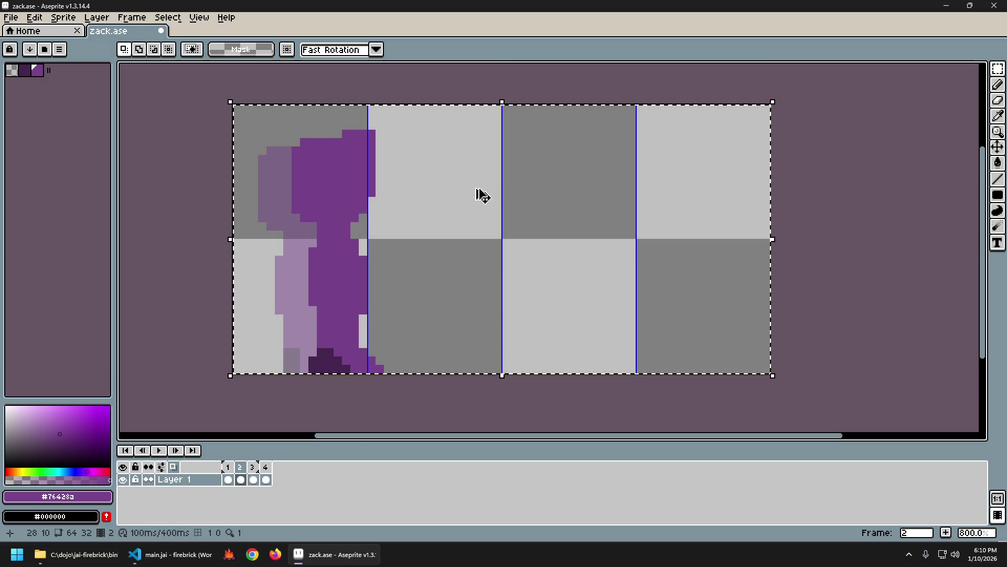
{"action": "key", "text": "ctrl+t"}
{"action": "left_click_drag", "start_coordinate": [399, 230], "coordinate": [388, 231]}
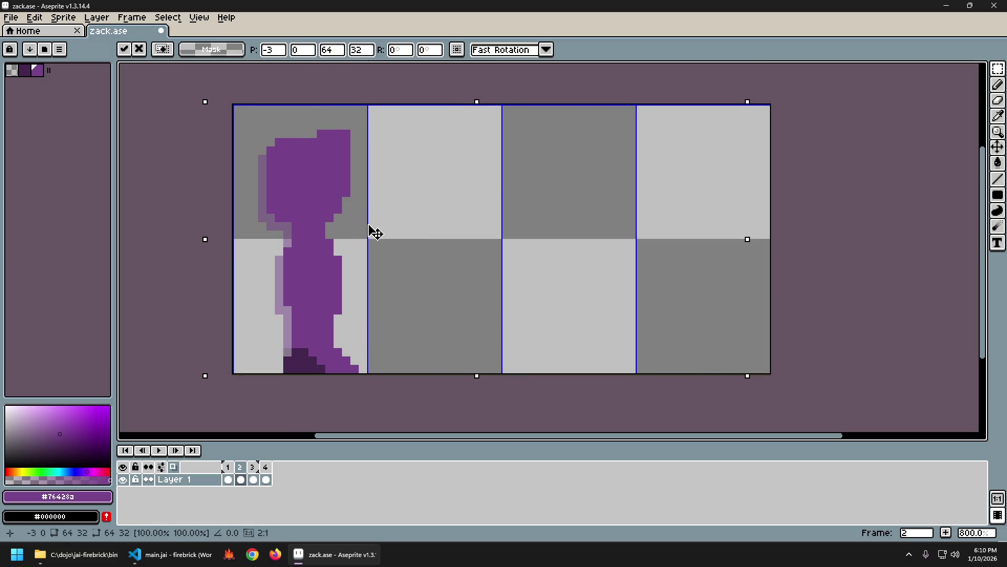
{"action": "key", "text": "Return"}
Step: Recheck frame 2 against frame 1 and erase a stray pixel at the front foot
{"action": "key", "text": "Left"}
{"action": "key", "text": "Right"}
{"action": "key", "text": "Left"}
{"action": "key", "text": "Right"}
{"action": "key", "text": "Left"}
{"action": "key", "text": "Right"}
{"action": "key", "text": "Left"}
{"action": "key", "text": "Right"}
{"action": "key", "text": "Left"}
{"action": "key", "text": "Right"}
{"action": "key", "text": "Left"}
{"action": "key", "text": "Right"}
{"action": "key", "text": "Left"}
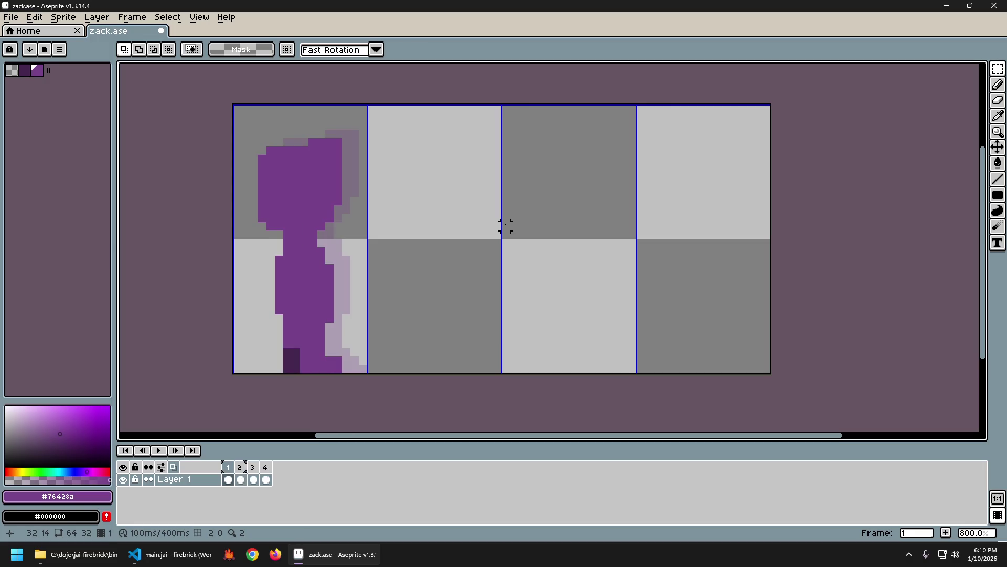
{"action": "key", "text": "Right"}
{"action": "key", "text": "Left"}
{"action": "key", "text": "Right"}
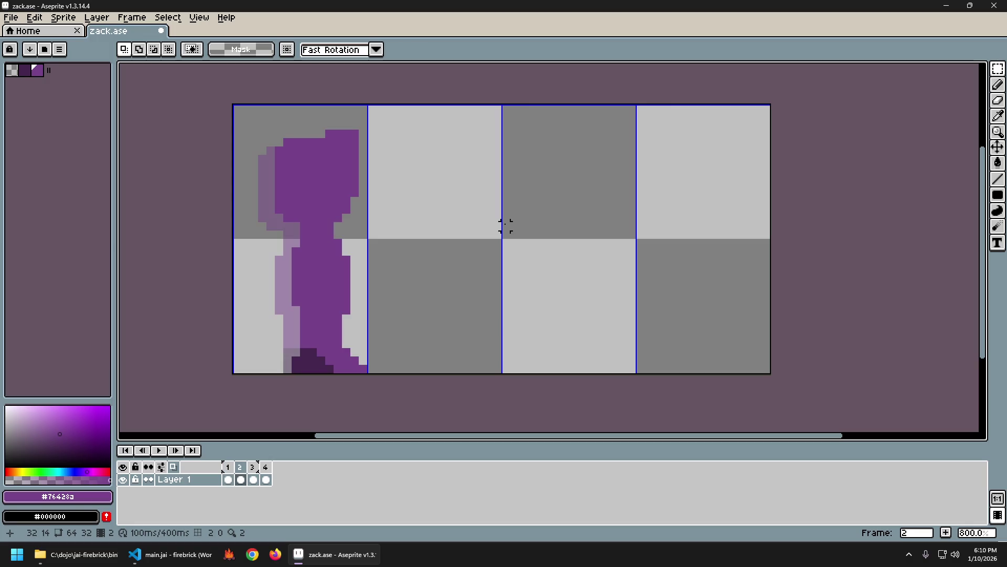
{"action": "key", "text": "Left"}
{"action": "key", "text": "Right"}
{"action": "key", "text": "e"}
{"action": "left_click", "coordinate": [329, 369]}
Step: Compare frame 2's feet against frame 1 by flipping between the two frames
{"action": "key", "text": "i"}
{"action": "key", "text": "b"}
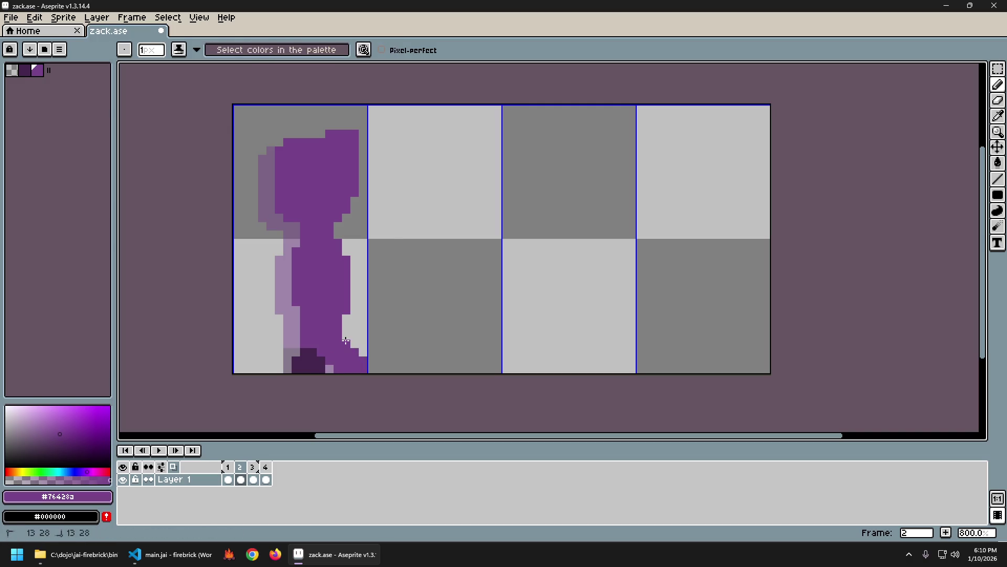
{"action": "key", "text": "Left"}
{"action": "key", "text": "Right"}
{"action": "key", "text": "Left"}
{"action": "key", "text": "Right"}
{"action": "key", "text": "Left"}
{"action": "key", "text": "Right"}
{"action": "key", "text": "Left"}
{"action": "key", "text": "Right"}
{"action": "key", "text": "Left"}
{"action": "key", "text": "Right"}
{"action": "key", "text": "b"}
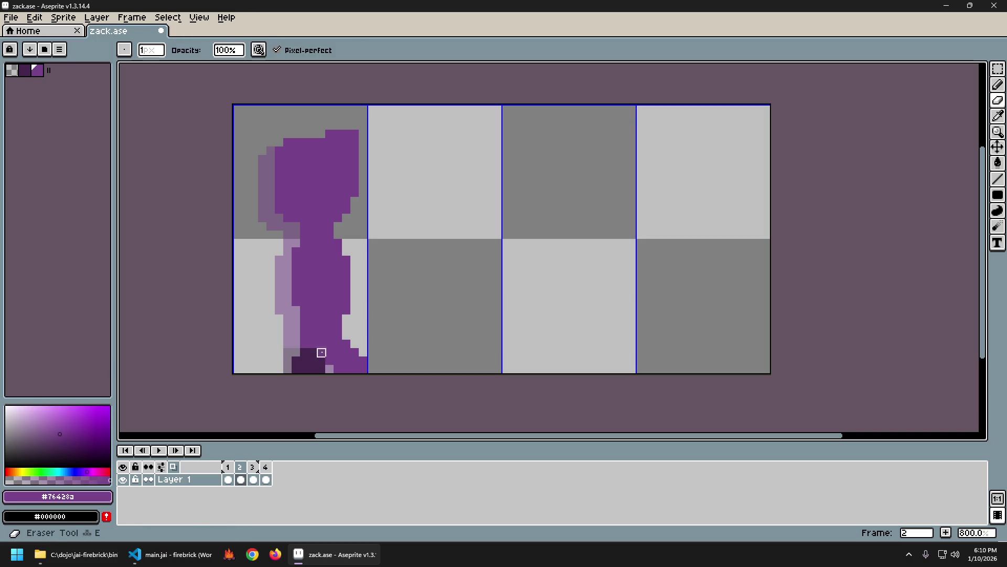
{"action": "key", "text": "Left"}
{"action": "key", "text": "Right"}
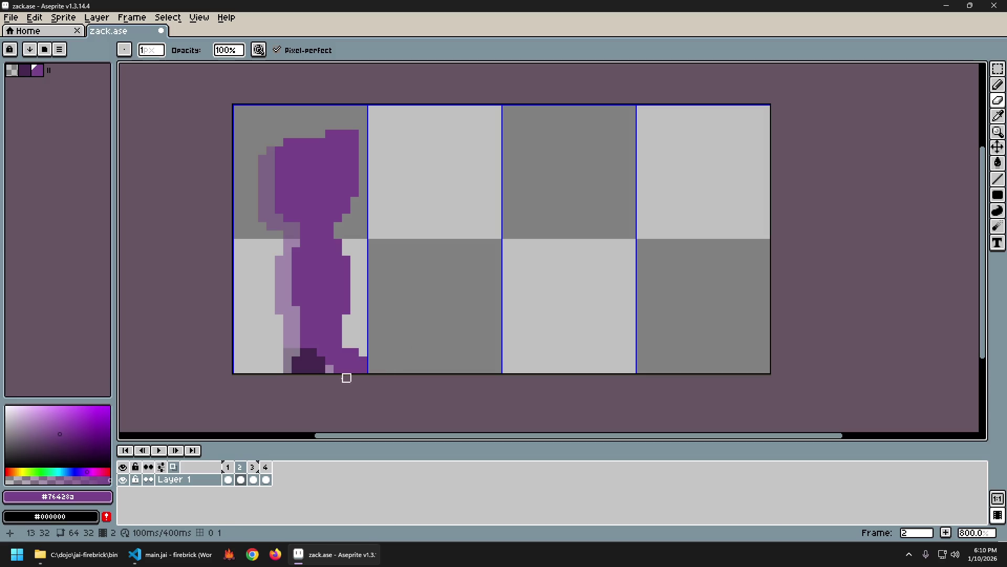
{"action": "key", "text": "Left"}
{"action": "key", "text": "Right"}
{"action": "key", "text": "Left"}
{"action": "key", "text": "Right"}
{"action": "key", "text": "Left"}
{"action": "key", "text": "Right"}
{"action": "key", "text": "Left"}
{"action": "key", "text": "Right"}
{"action": "key", "text": "Left"}
{"action": "key", "text": "Right"}
{"action": "key", "text": "Left"}
{"action": "key", "text": "Right"}
Step: Add a purple pixel extending the front foot to the right, then compare with frame 1
{"action": "key", "text": "i"}
{"action": "key", "text": "b"}
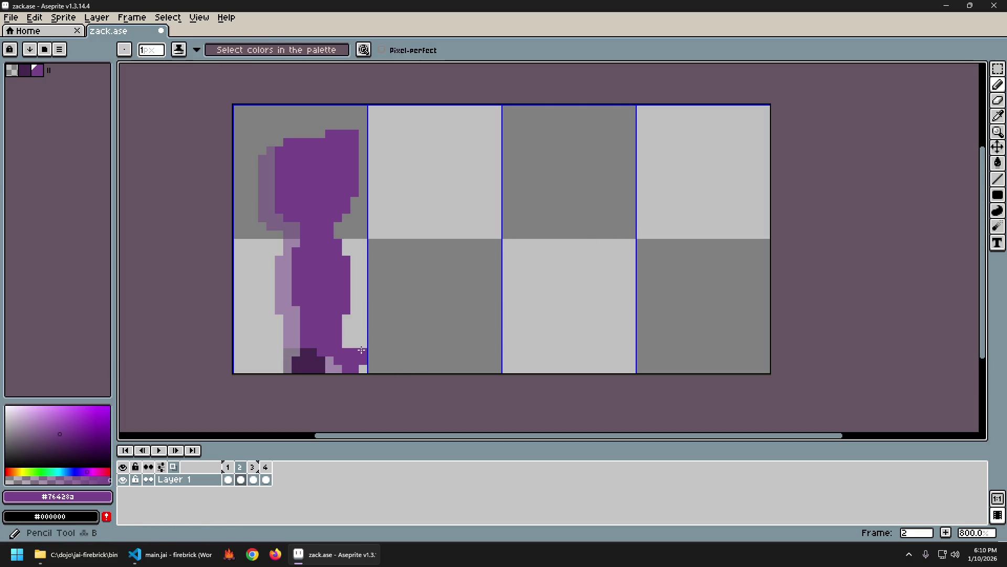
{"action": "left_click", "coordinate": [453, 316]}
{"action": "key", "text": "Left"}
{"action": "key", "text": "Right"}
{"action": "key", "text": "Left"}
{"action": "key", "text": "Right"}
{"action": "key", "text": "Left"}
{"action": "key", "text": "Right"}
{"action": "key", "text": "Left"}
{"action": "key", "text": "Right"}
{"action": "key", "text": "Left"}
{"action": "key", "text": "Right"}
{"action": "key", "text": "Left"}
{"action": "key", "text": "Right"}
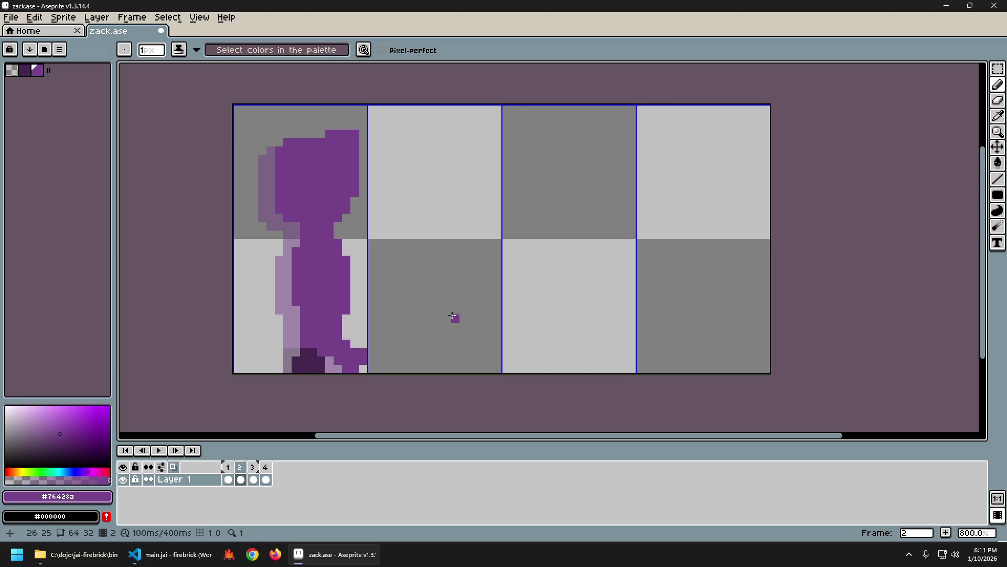
{"action": "key", "text": "Left"}
{"action": "key", "text": "Right"}
{"action": "key", "text": "Left"}
{"action": "key", "text": "Right"}
{"action": "key", "text": "Left"}
{"action": "key", "text": "Right"}
{"action": "key", "text": "Left"}
{"action": "key", "text": "Right"}
Step: Keep comparing frames 1 and 2, preview the walk animation, and select all of frame 2
{"action": "key", "text": "Left"}
{"action": "key", "text": "Right"}
{"action": "key", "text": "Left"}
{"action": "key", "text": "Right"}
{"action": "key", "text": "Left"}
{"action": "key", "text": "Right"}
{"action": "key", "text": "Left"}
{"action": "key", "text": "Right"}
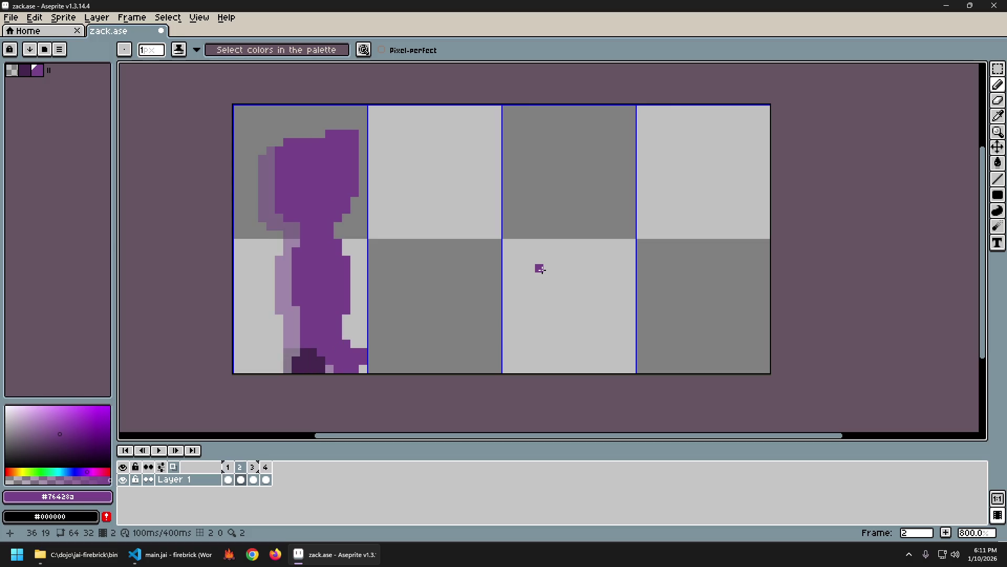
{"action": "key", "text": "Left"}
{"action": "key", "text": "Right"}
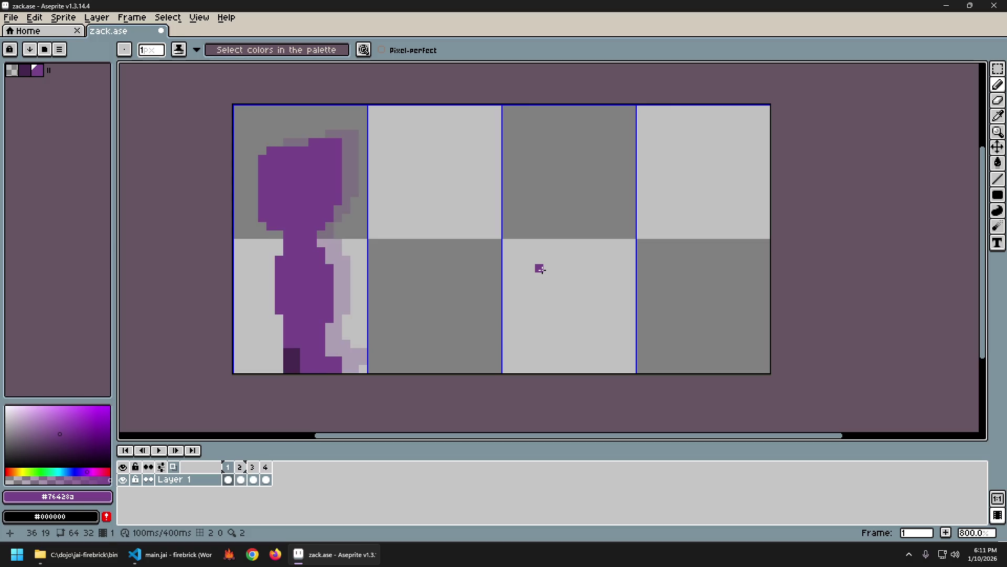
{"action": "key", "text": "Left"}
{"action": "key", "text": "Right"}
{"action": "key", "text": "Left"}
{"action": "key", "text": "Right"}
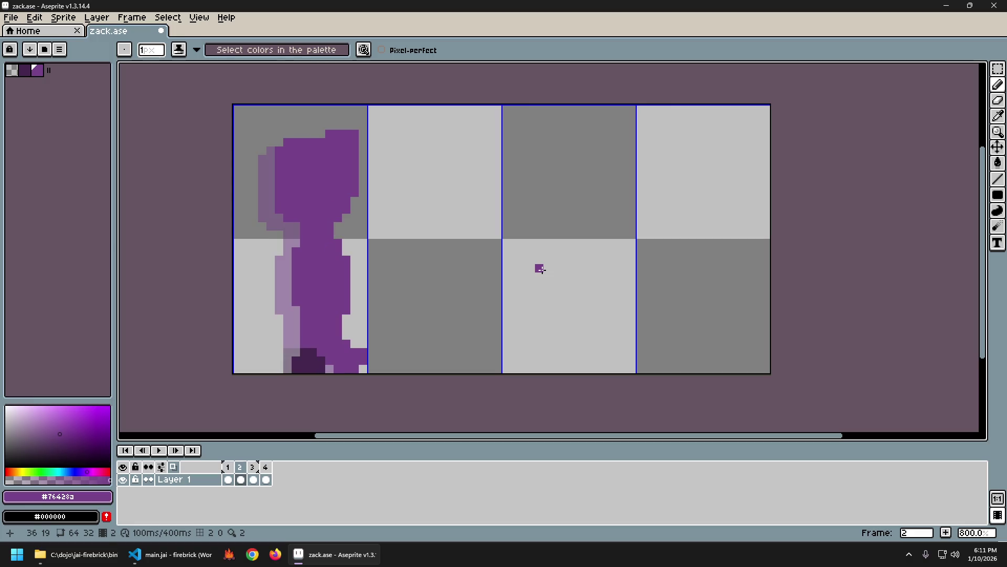
{"action": "key", "text": "Left"}
{"action": "key", "text": "Right"}
{"action": "key", "text": "Left"}
{"action": "key", "text": "Right"}
{"action": "key", "text": "Left"}
{"action": "key", "text": "Right"}
{"action": "key", "text": "Left"}
{"action": "key", "text": "Right"}
{"action": "key", "text": "Return"}
{"action": "key", "text": "ctrl+a"}
Step: Copy frame 2's figure, clear frame 3's old figure, and paste the copy in
{"action": "key", "text": "ctrl+d"}
{"action": "left_click", "coordinate": [253, 479]}
{"action": "key", "text": "v"}
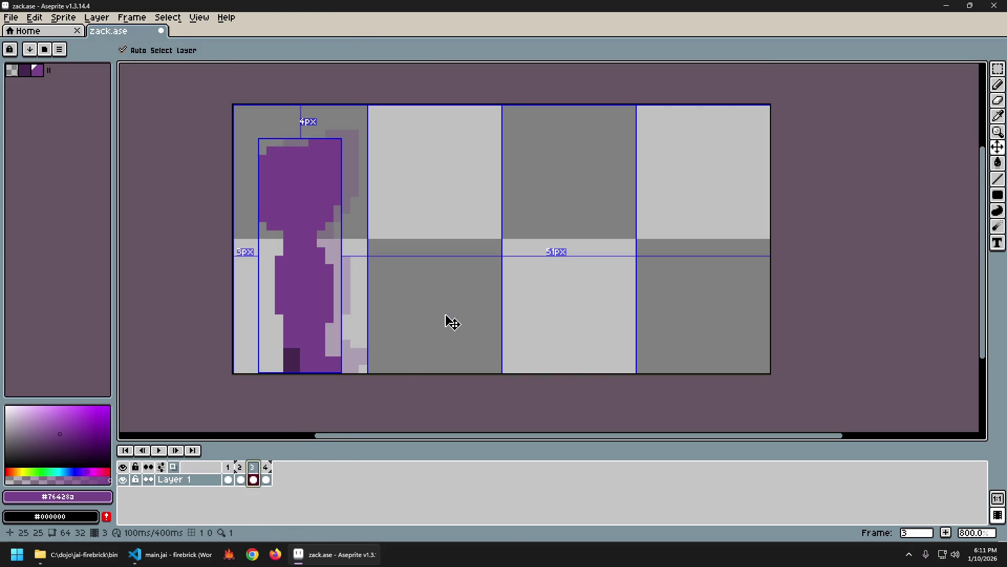
{"action": "key", "text": "b"}
{"action": "key", "text": "ctrl+a"}
{"action": "key", "text": "Delete"}
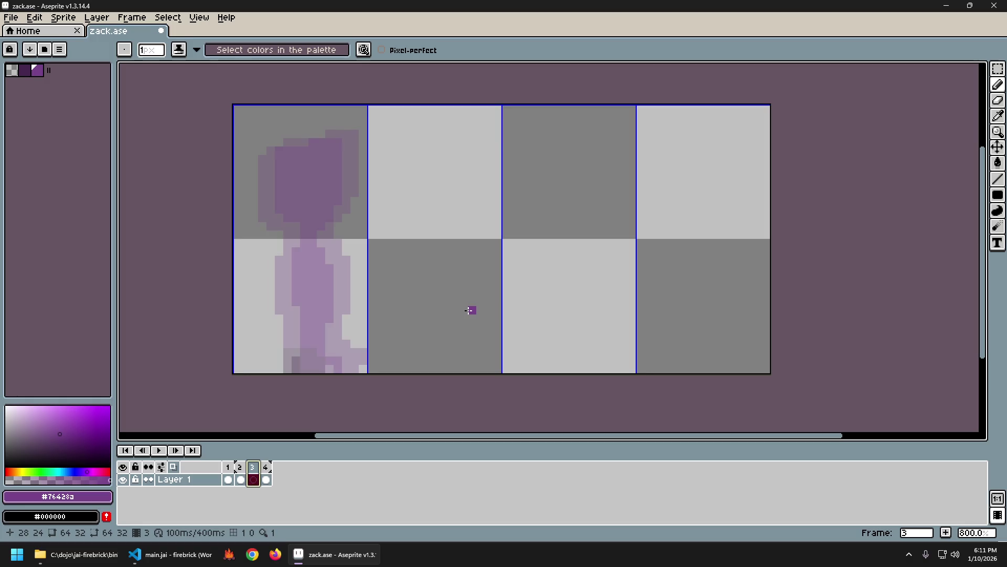
{"action": "key", "text": "ctrl+v"}
Step: Nudge the pasted figure two pixels right, preview the walk, and return to frame 2
{"action": "key", "text": "Right"}
{"action": "key", "text": "Right"}
{"action": "key", "text": "ctrl+d"}
{"action": "key", "text": "Return"}
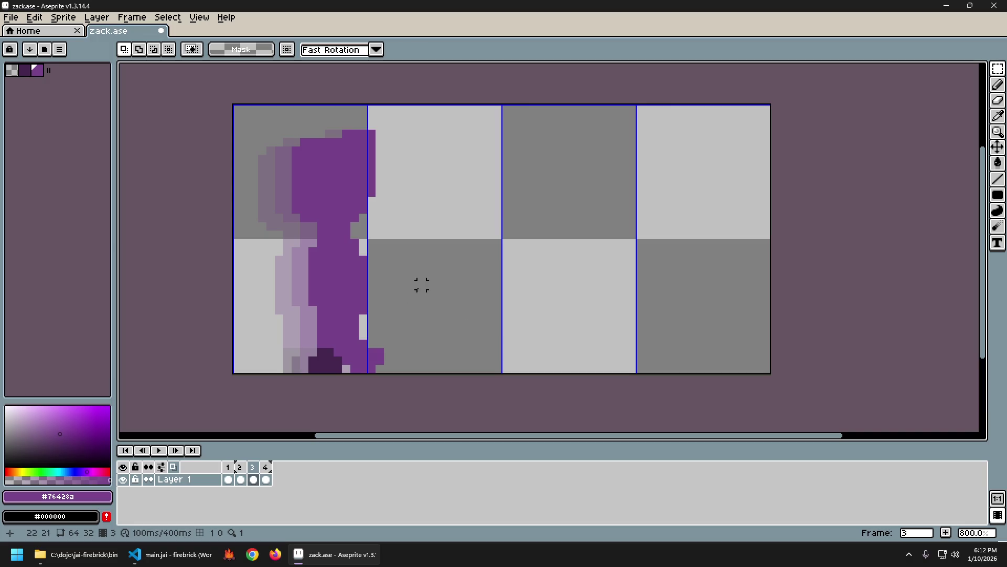
{"action": "key", "text": "comma"}
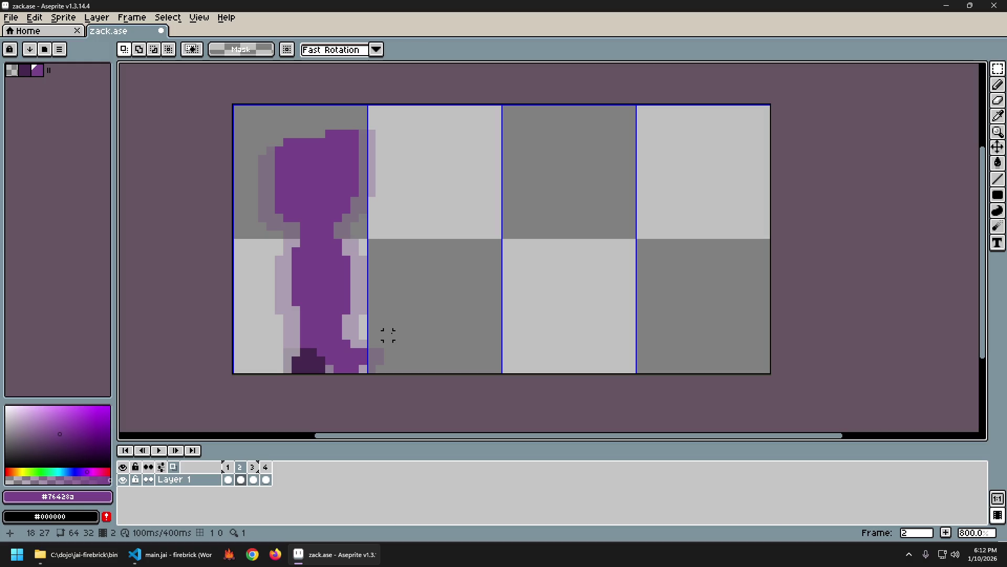
{"action": "key", "text": "period"}
{"action": "key", "text": "comma"}
{"action": "key", "text": "period"}
{"action": "key", "text": "comma"}
{"action": "key", "text": "period"}
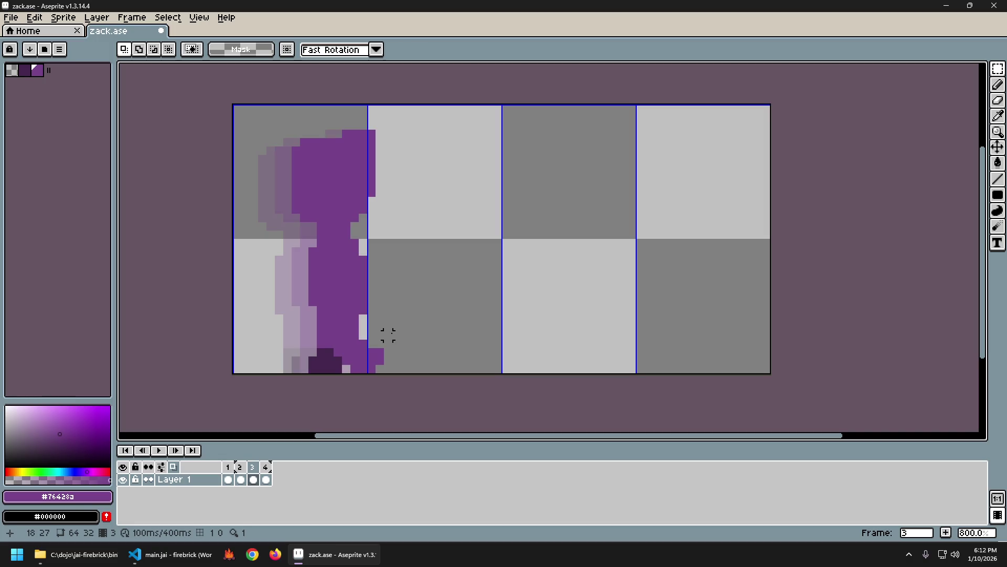
{"action": "key", "text": "b"}
{"action": "key", "text": "ctrl+z"}
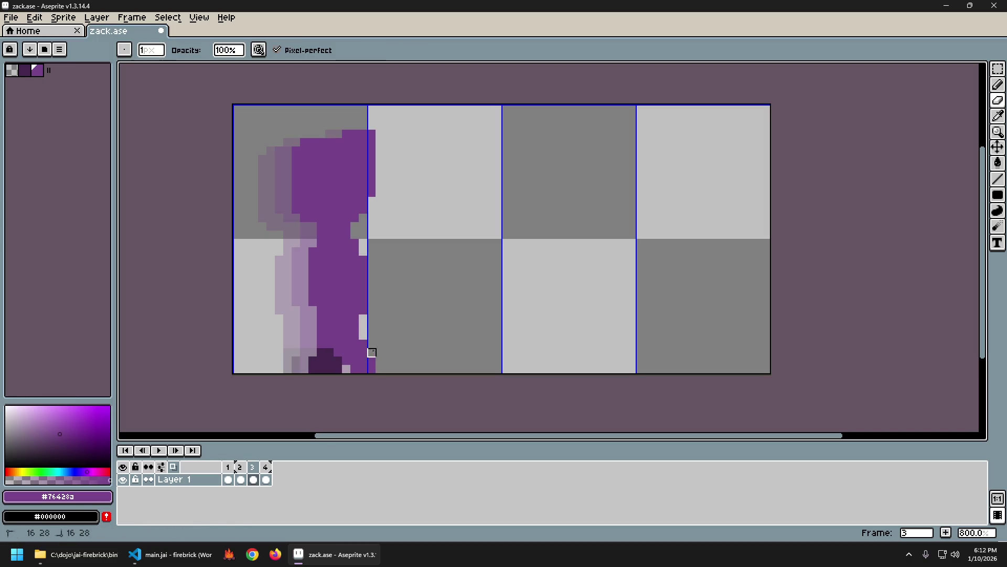
{"action": "key", "text": "b"}
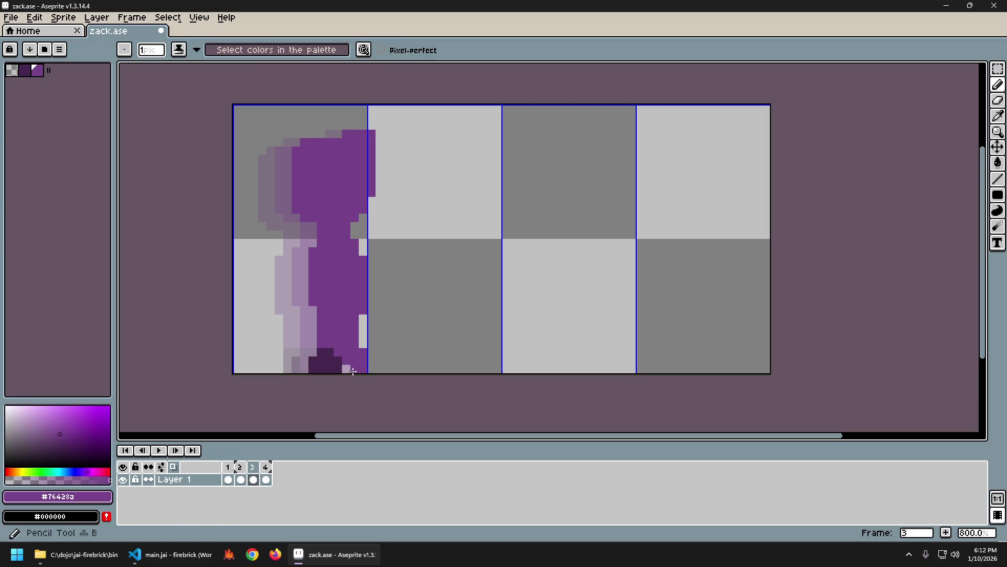
{"action": "left_click", "coordinate": [339, 363]}
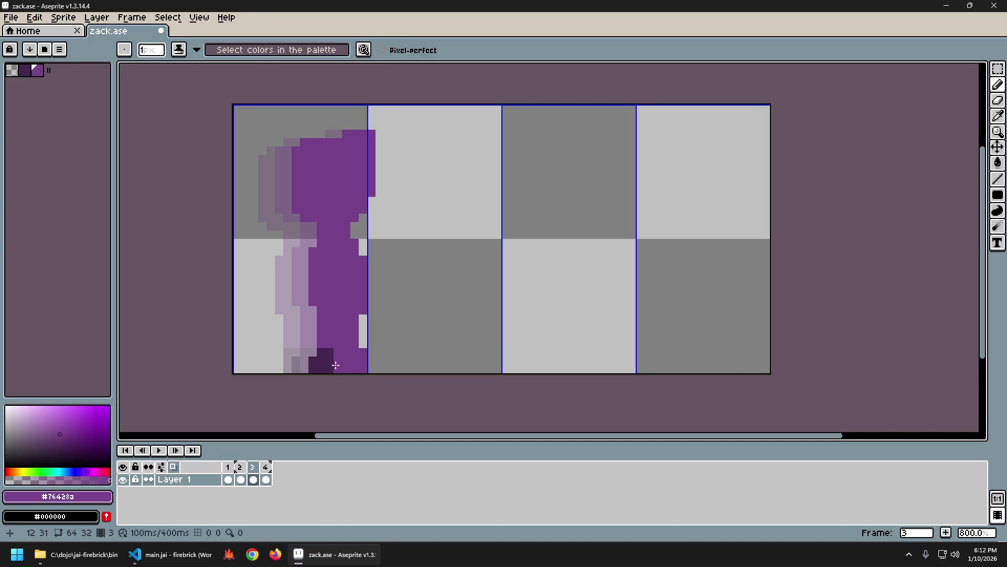
{"action": "right_click", "coordinate": [329, 352]}
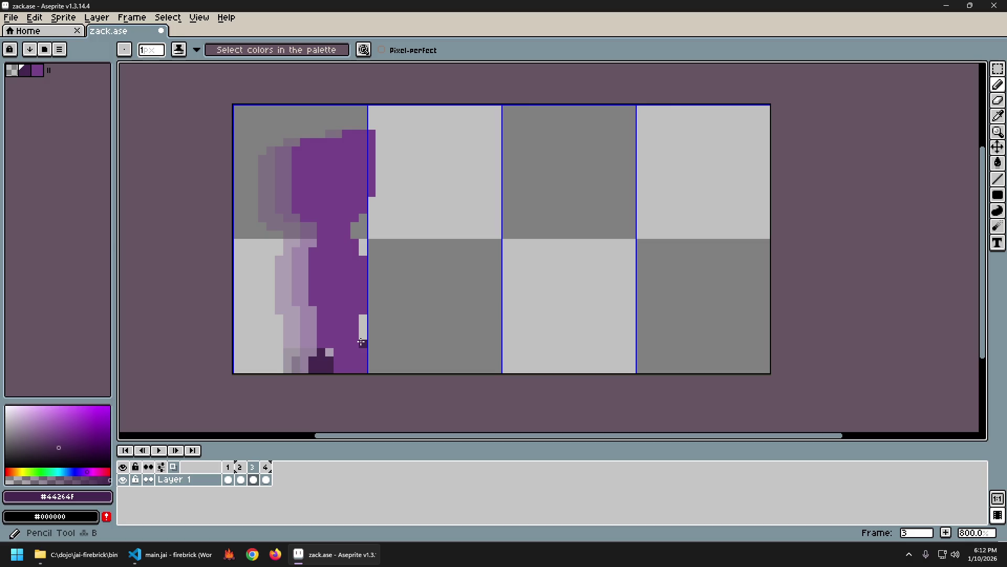
{"action": "mouse_move", "coordinate": [363, 344]}
{"action": "left_mouse_down"}
{"action": "mouse_move", "coordinate": [379, 351]}
{"action": "mouse_move", "coordinate": [312, 361]}
{"action": "left_mouse_up"}
{"action": "key", "text": "e"}
{"action": "key", "text": "Left"}
{"action": "key", "text": "Right"}
{"action": "key", "text": "Left"}
{"action": "key", "text": "Right"}
{"action": "key", "text": "Left"}
{"action": "key", "text": "Left"}
{"action": "key", "text": "Right"}
{"action": "key", "text": "Left"}
{"action": "key", "text": "Right"}
{"action": "key", "text": "Right"}
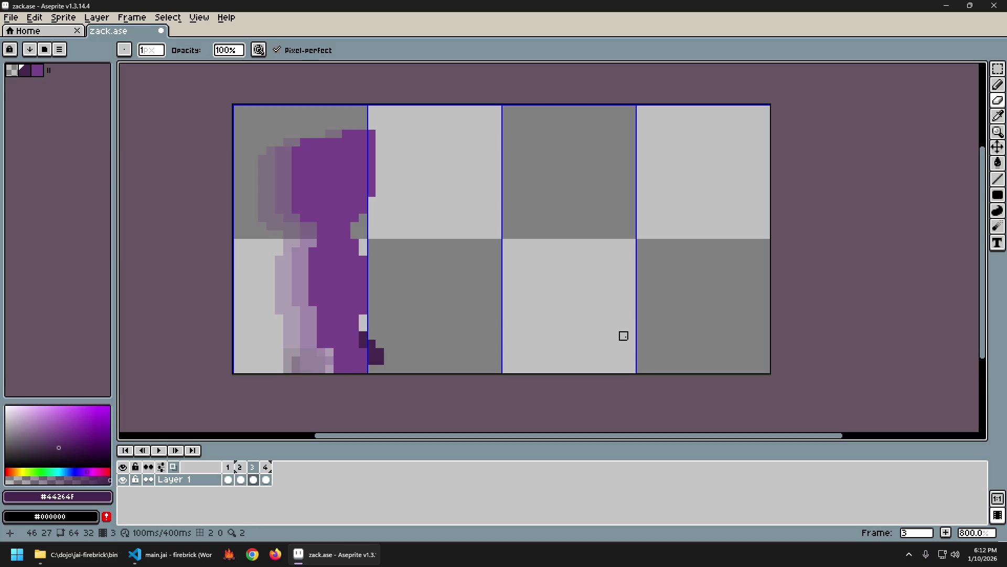
{"action": "key", "text": "ctrl+a"}
{"action": "key", "text": "m"}
{"action": "key", "text": "ctrl+d"}
{"action": "key", "text": "Left"}
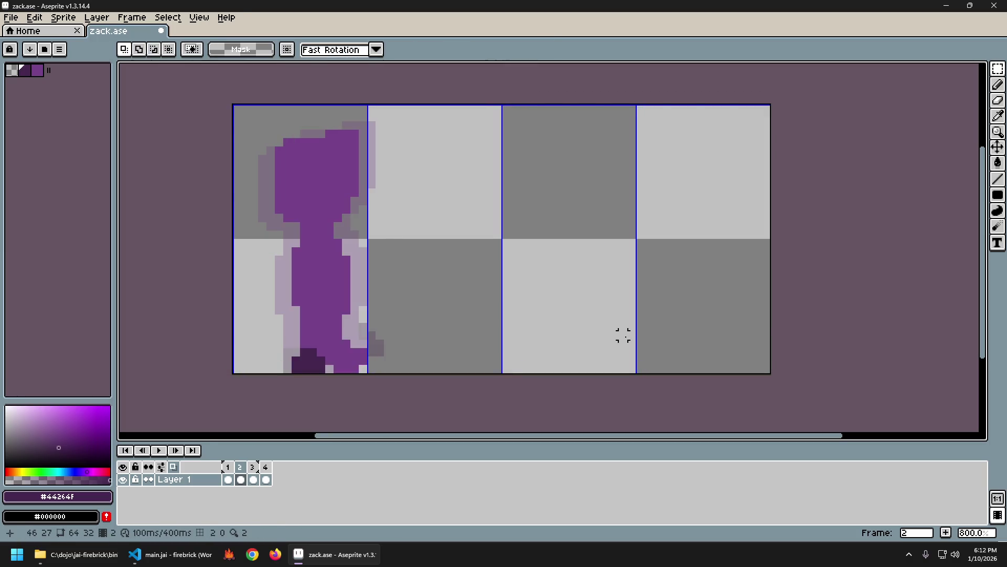
{"action": "key", "text": "Right"}
{"action": "key", "text": "Left"}
{"action": "key", "text": "Left"}
{"action": "key", "text": "Right"}
{"action": "key", "text": "Right"}
{"action": "key", "text": "Left"}
{"action": "key", "text": "Left"}
{"action": "key", "text": "Right"}
{"action": "key", "text": "Left"}
{"action": "key", "text": "Right"}
{"action": "key", "text": "Left"}
{"action": "key", "text": "Right"}
{"action": "key", "text": "Right"}
{"action": "key", "text": "Left"}
{"action": "key", "text": "Right"}
{"action": "key", "text": "Left"}
{"action": "key", "text": "Right"}
{"action": "key", "text": "Left"}
{"action": "key", "text": "Left"}
{"action": "key", "text": "Right"}
{"action": "key", "text": "Left"}
{"action": "key", "text": "Right"}
{"action": "key", "text": "Right"}
{"action": "key", "text": "ctrl+a"}
{"action": "key", "text": "ctrl+t"}
{"action": "key", "text": "Return"}
{"action": "key", "text": "Left"}
{"action": "key", "text": "Right"}
{"action": "key", "text": "Left"}
{"action": "key", "text": "Right"}
{"action": "key", "text": "Left"}
{"action": "key", "text": "Left"}
{"action": "key", "text": "Right"}
{"action": "key", "text": "Right"}
{"action": "key", "text": "Left"}
{"action": "key", "text": "Left"}
{"action": "key", "text": "Right"}
{"action": "key", "text": "Left"}
{"action": "key", "text": "Right"}
{"action": "key", "text": "Right"}
{"action": "key", "text": "Left"}
{"action": "key", "text": "Left"}
{"action": "key", "text": "Right"}
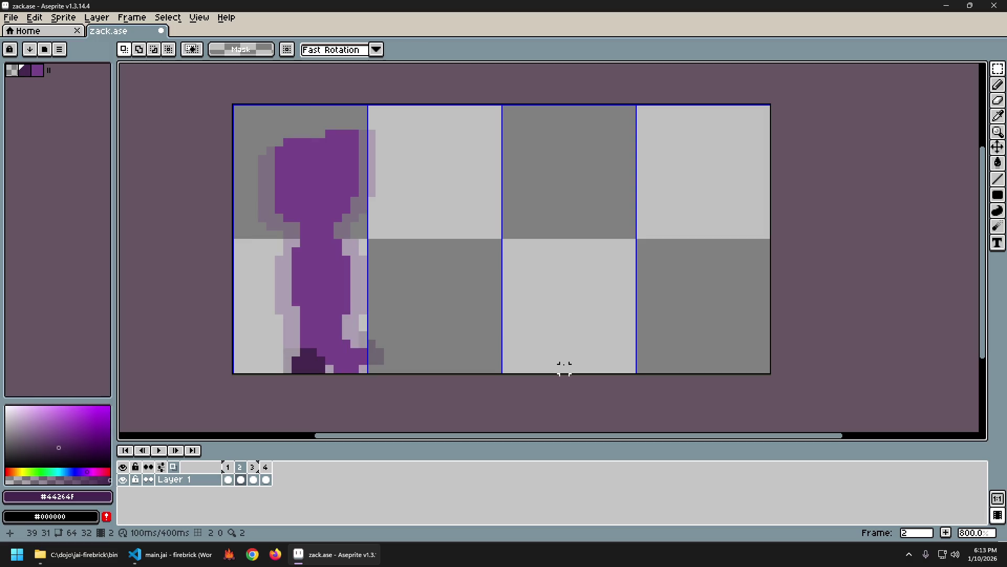
{"action": "key", "text": "Right"}
{"action": "key", "text": "Left"}
{"action": "key", "text": "Right"}
{"action": "key", "text": "Left"}
{"action": "key", "text": "Right"}
{"action": "key", "text": "Left"}
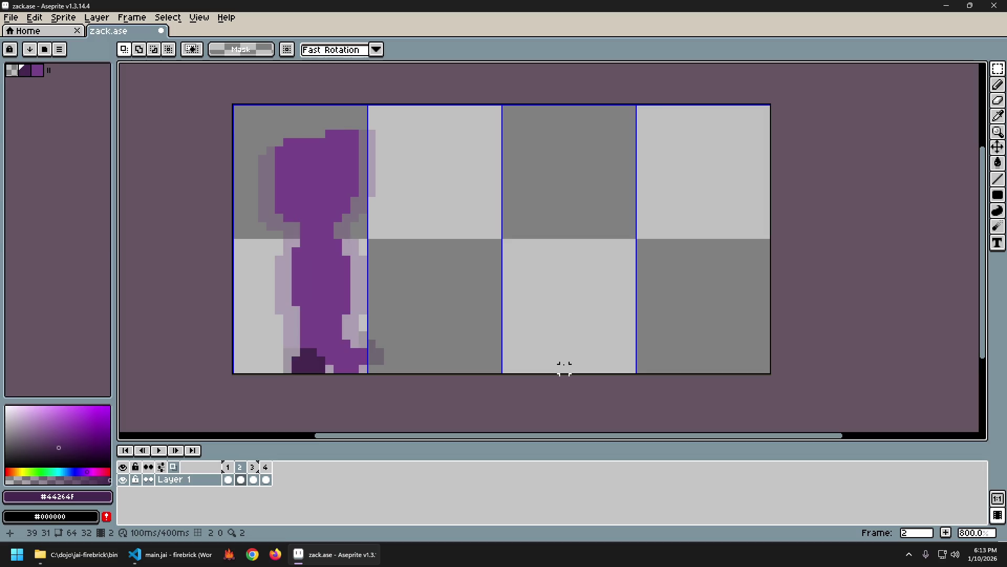
{"action": "key", "text": "Right"}
{"action": "key", "text": "Left"}
{"action": "key", "text": "Right"}
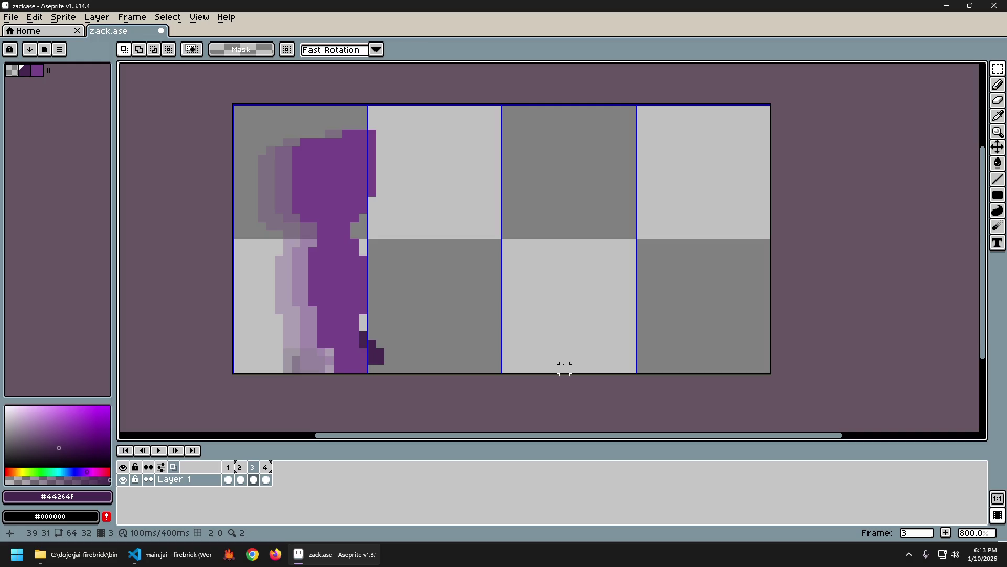
{"action": "key", "text": "b"}
Step: Eyedrop the lighter body purple, switch to the eraser, and compare frames 2 and 3
{"action": "left_click", "coordinate": [353, 368], "text": "alt"}
{"action": "key", "text": "e"}
{"action": "key", "text": "Left"}
{"action": "key", "text": "Right"}
{"action": "key", "text": "Left"}
{"action": "key", "text": "Right"}
{"action": "key", "text": "Left"}
{"action": "key", "text": "Right"}
{"action": "key", "text": "Left"}
{"action": "key", "text": "Right"}
{"action": "key", "text": "Left"}
{"action": "key", "text": "Right"}
{"action": "key", "text": "Left"}
{"action": "key", "text": "Left"}
{"action": "key", "text": "Right"}
{"action": "key", "text": "Right"}
{"action": "key", "text": "Left"}
{"action": "key", "text": "Left"}
{"action": "key", "text": "Right"}
{"action": "key", "text": "Right"}
{"action": "key", "text": "Left"}
{"action": "key", "text": "Left"}
{"action": "key", "text": "Right"}
{"action": "key", "text": "Right"}
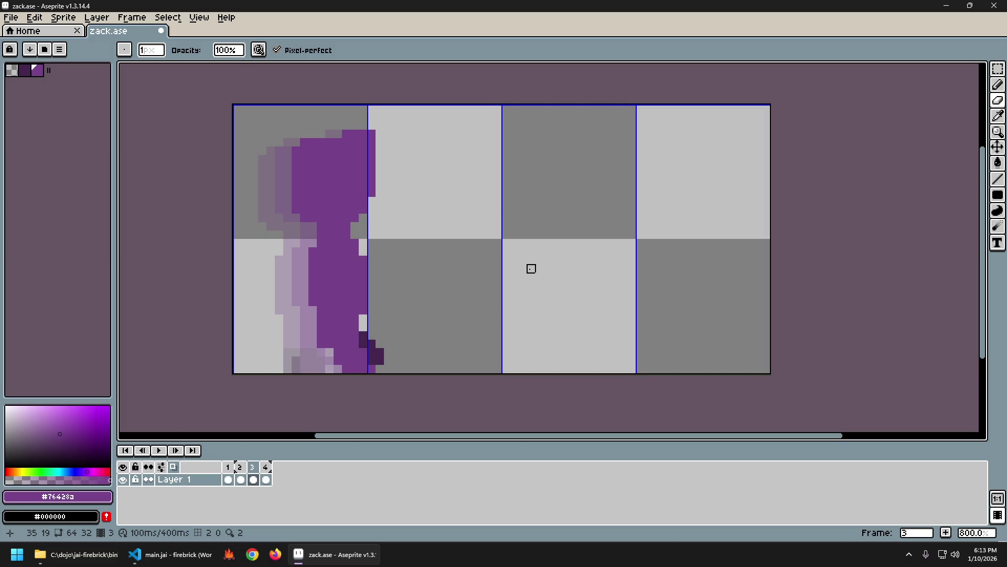
Step: Flip between frames 1 and 2 to compare the feet, settling on frame 2
{"action": "key", "text": "Left"}
{"action": "key", "text": "Left"}
{"action": "key", "text": "Right"}
{"action": "key", "text": "Right"}
{"action": "key", "text": "Left"}
{"action": "key", "text": "Left"}
{"action": "key", "text": "Right"}
{"action": "key", "text": "Right"}
{"action": "key", "text": "Left"}
{"action": "key", "text": "Left"}
{"action": "key", "text": "Right"}
{"action": "key", "text": "Right"}
{"action": "key", "text": "Left"}
{"action": "key", "text": "Left"}
{"action": "key", "text": "Right"}
{"action": "key", "text": "Left"}
{"action": "key", "text": "Right"}
{"action": "key", "text": "Left"}
{"action": "key", "text": "Right"}
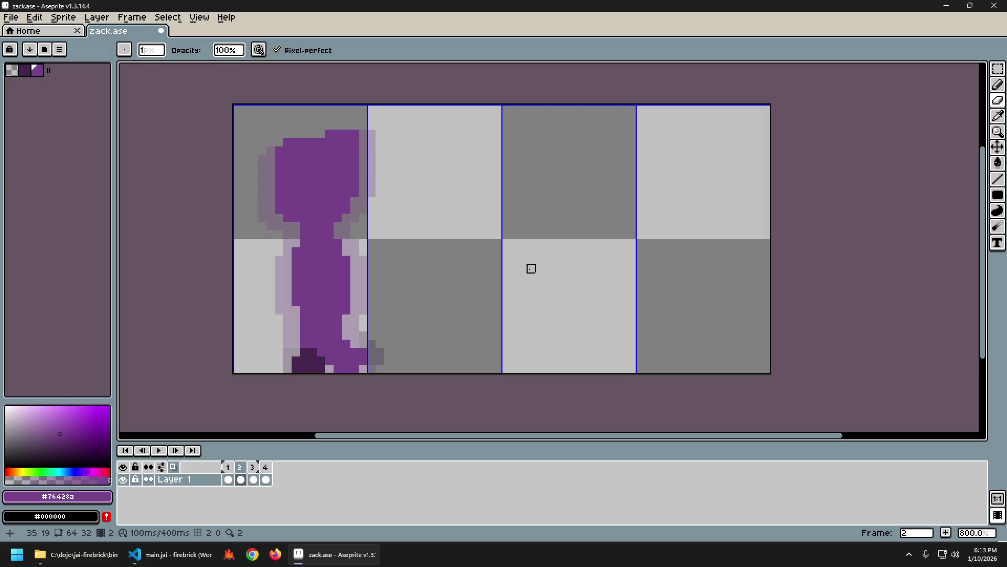
{"action": "key", "text": "Left"}
{"action": "key", "text": "Right"}
{"action": "key", "text": "Left"}
{"action": "key", "text": "Right"}
{"action": "key", "text": "Left"}
{"action": "key", "text": "Right"}
{"action": "key", "text": "Right"}
{"action": "key", "text": "Left"}
{"action": "key", "text": "Left"}
{"action": "key", "text": "Right"}
{"action": "key", "text": "Left"}
{"action": "key", "text": "Right"}
{"action": "key", "text": "Right"}
{"action": "key", "text": "Left"}
{"action": "key", "text": "Left"}
{"action": "key", "text": "Right"}
Step: Select the figure's feet with the Rectangular Marquee and nudge them up one pixel
{"action": "key", "text": "m"}
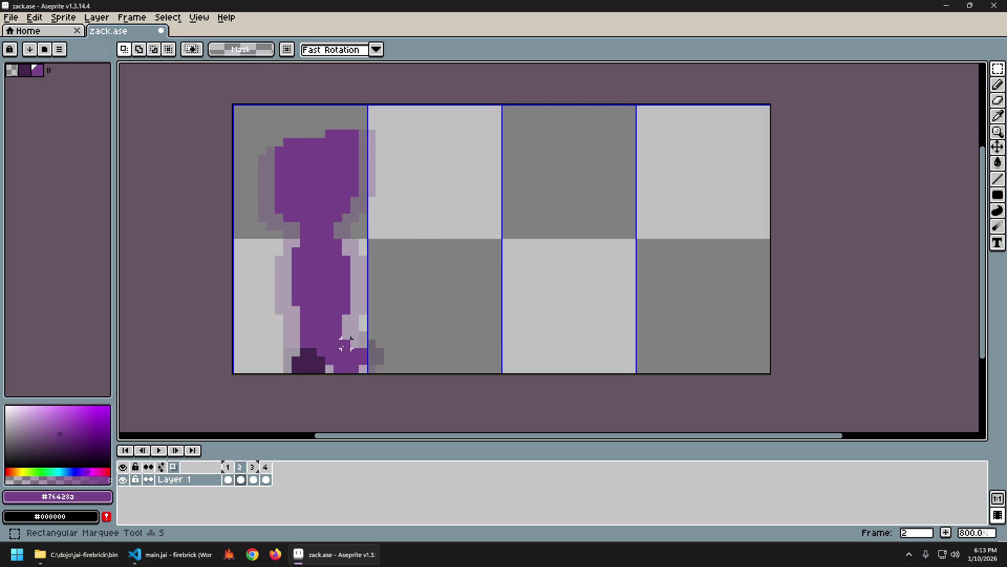
{"action": "left_click_drag", "start_coordinate": [304, 343], "coordinate": [378, 374]}
{"action": "key", "text": "Up"}
{"action": "key", "text": "ctrl+d"}
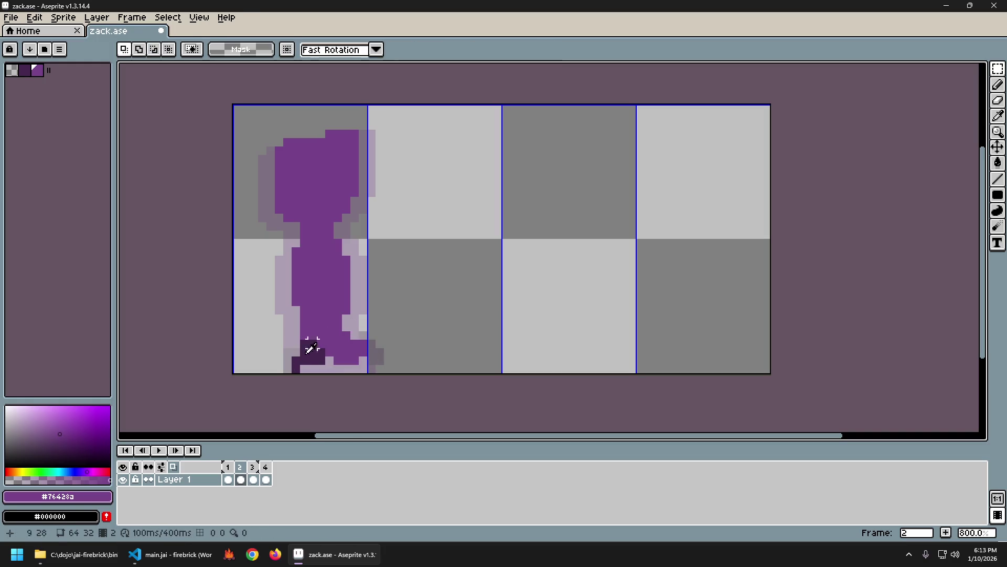
Step: Retouch the feet in dark and body purple with the pencil, replaying the walk and undoing a mistake
{"action": "key", "text": "i"}
{"action": "left_click", "coordinate": [310, 349]}
{"action": "key", "text": "b"}
{"action": "key", "text": "Return"}
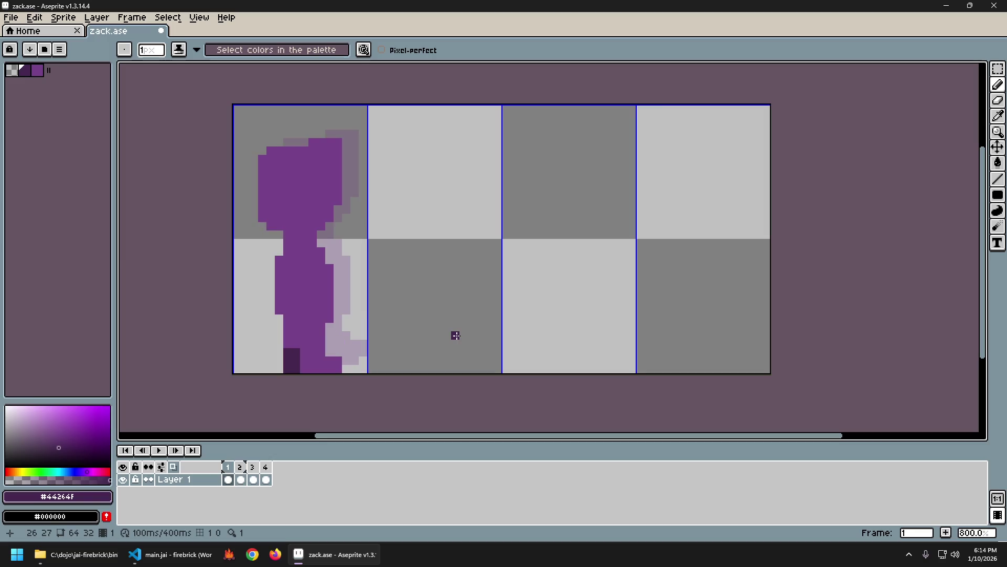
{"action": "key", "text": "b"}
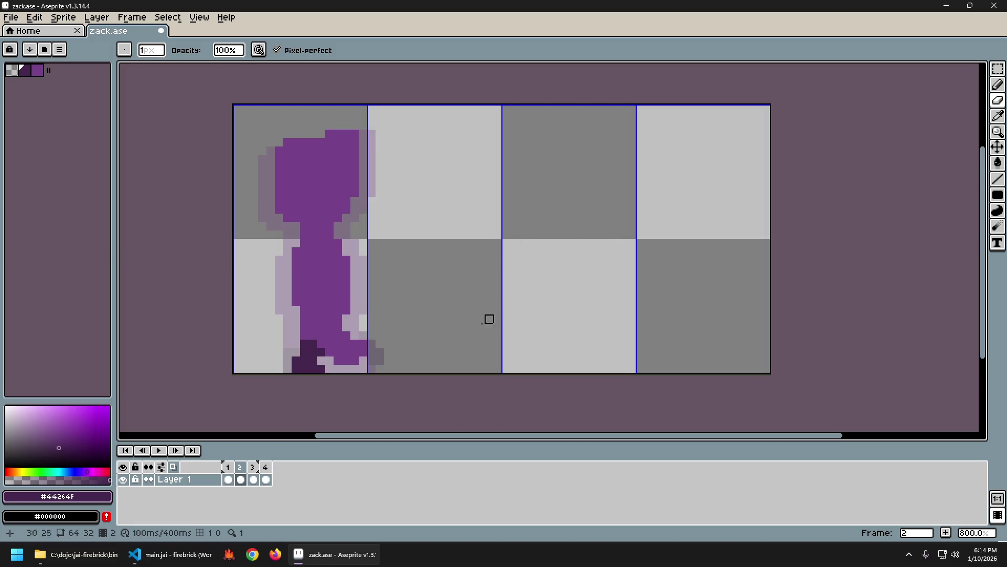
{"action": "left_click", "coordinate": [351, 352], "text": "alt"}
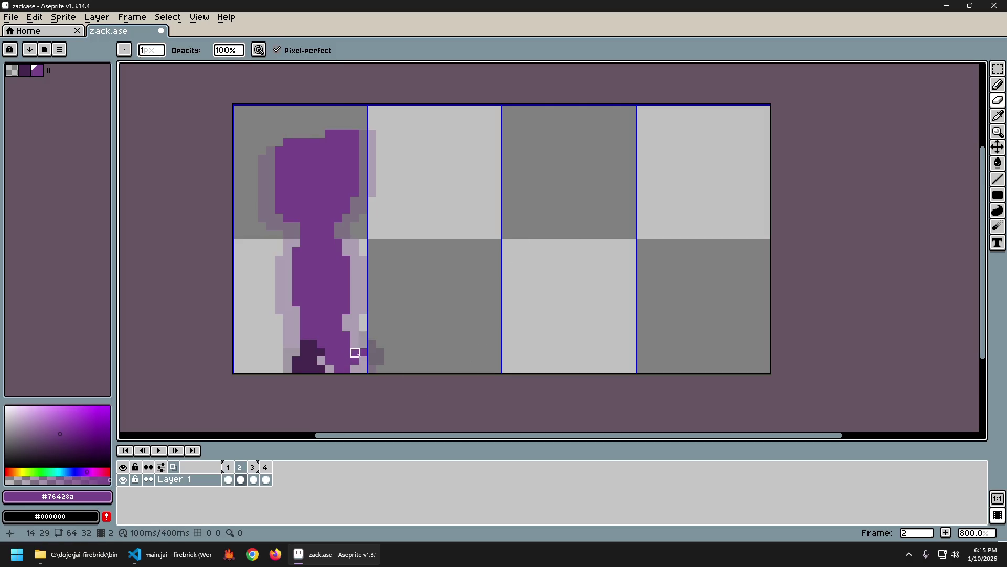
{"action": "key", "text": "b"}
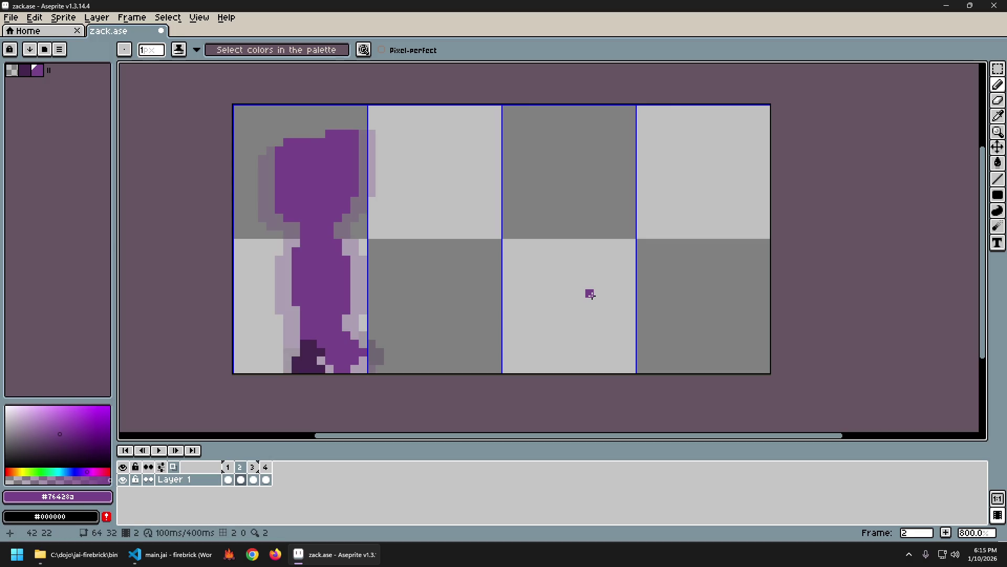
{"action": "key", "text": "ctrl+z"}
{"action": "key", "text": "ctrl+z"}
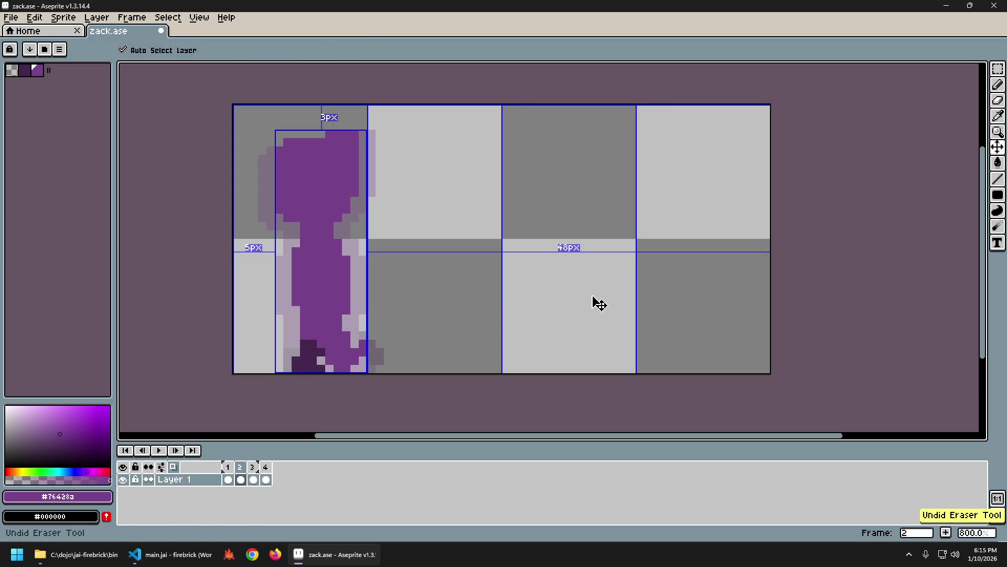
{"action": "key", "text": "Return"}
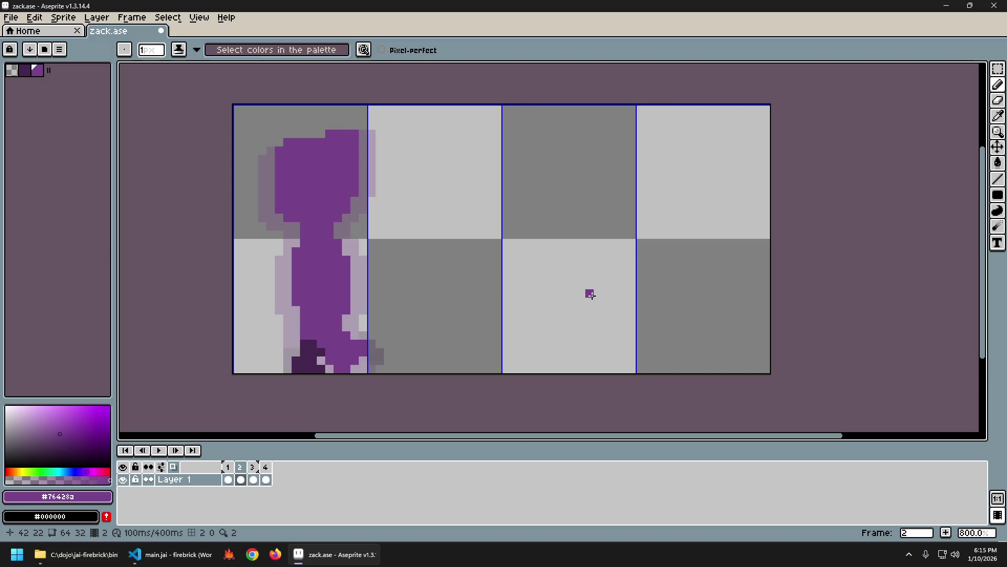
{"action": "left_click", "coordinate": [379, 351], "text": "alt"}
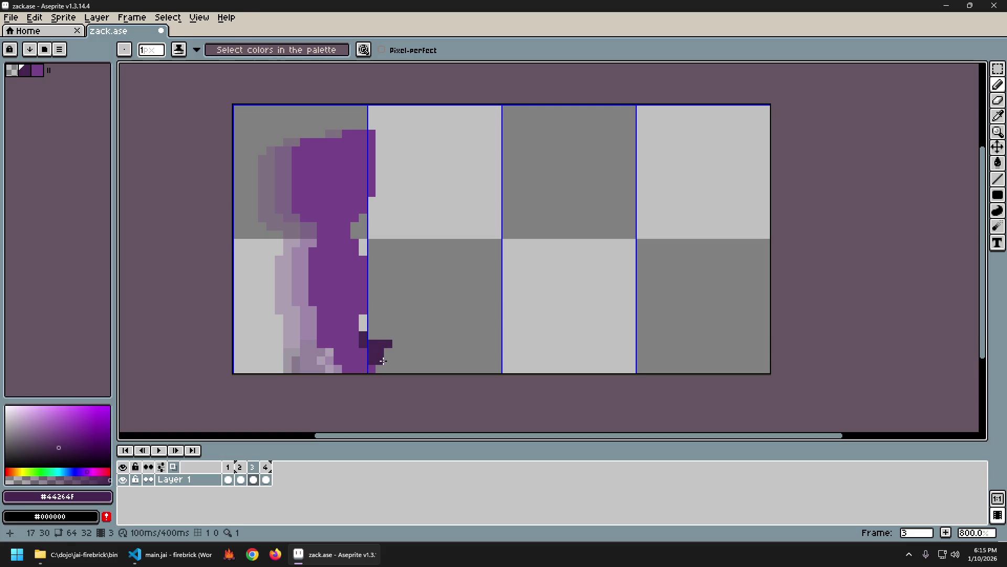
Step: Redo the dark purple foot pixels on frame 2, checking them against frame 1
{"action": "key", "text": "ctrl+z"}
{"action": "left_click", "coordinate": [378, 336]}
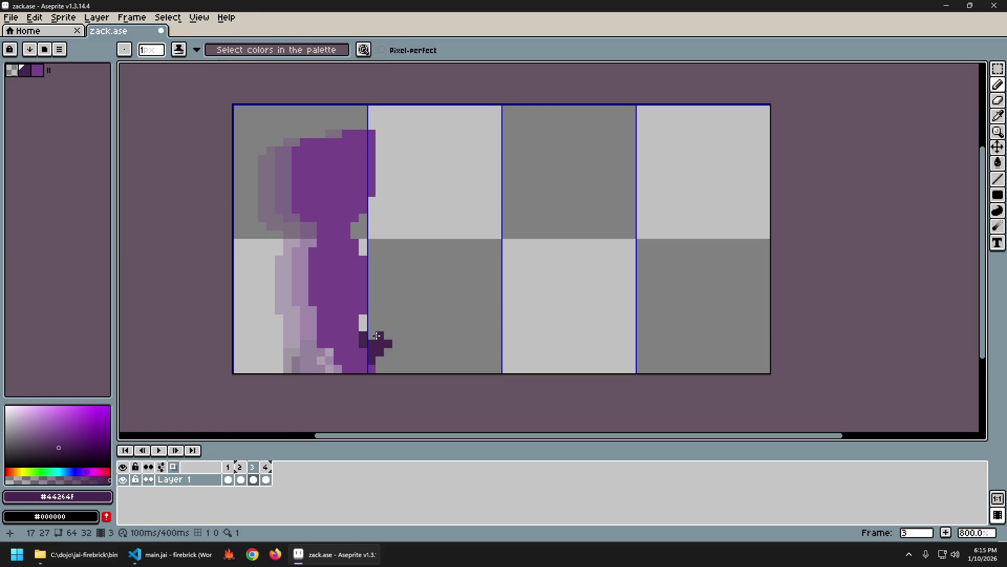
{"action": "left_click", "coordinate": [464, 351]}
{"action": "key", "text": "Left"}
{"action": "key", "text": "Right"}
{"action": "key", "text": "Left"}
{"action": "key", "text": "Right"}
{"action": "key", "text": "Left"}
{"action": "key", "text": "Right"}
{"action": "key", "text": "Left"}
{"action": "key", "text": "Left"}
{"action": "key", "text": "Right"}
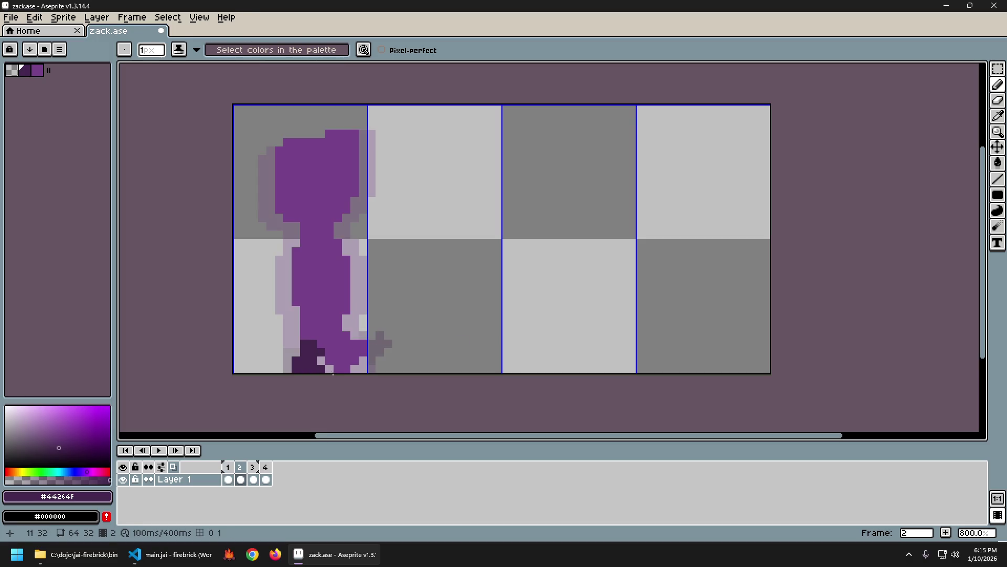
Step: Sample the body purple, then undo the last erase while comparing frames 1 and 2
{"action": "key", "text": "e"}
{"action": "key", "text": "Left"}
{"action": "key", "text": "Right"}
{"action": "key", "text": "Left"}
{"action": "key", "text": "Right"}
{"action": "left_click", "coordinate": [349, 349], "text": "alt"}
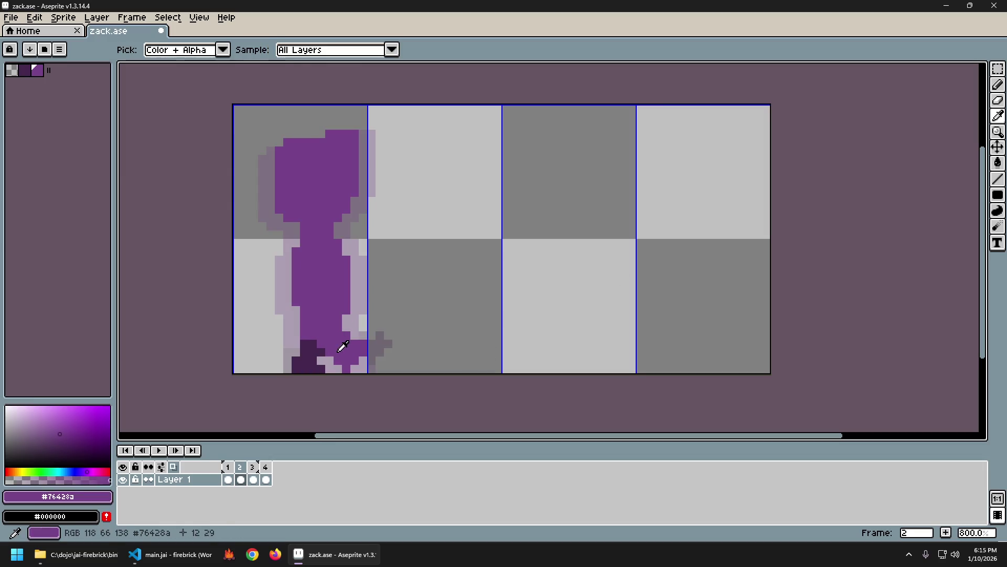
{"action": "key", "text": "Left"}
{"action": "key", "text": "Right"}
{"action": "key", "text": "Left"}
{"action": "key", "text": "Right"}
{"action": "key", "text": "ctrl+z"}
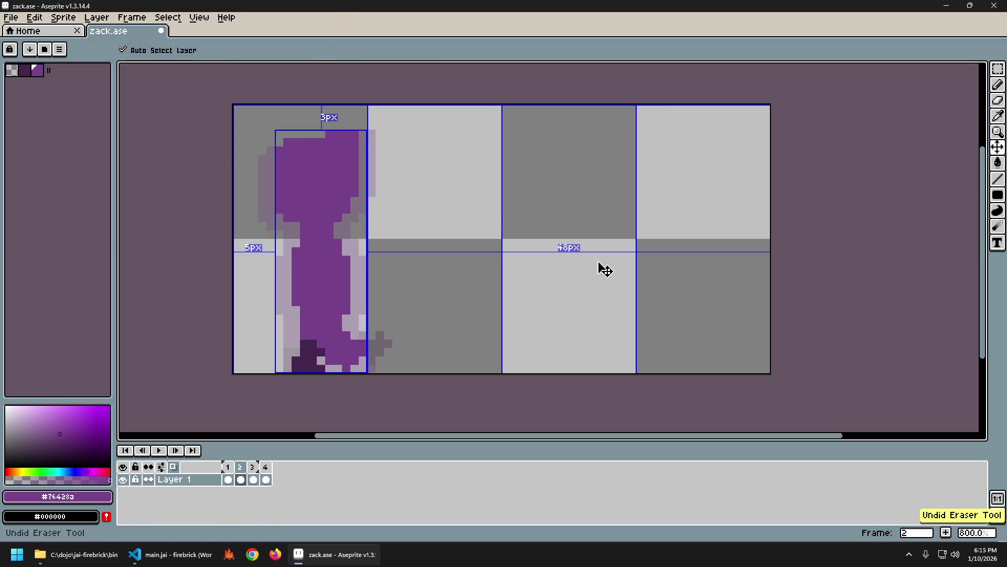
{"action": "key", "text": "Left"}
{"action": "key", "text": "Right"}
{"action": "key", "text": "Left"}
{"action": "key", "text": "Right"}
{"action": "key", "text": "Left"}
{"action": "key", "text": "Right"}
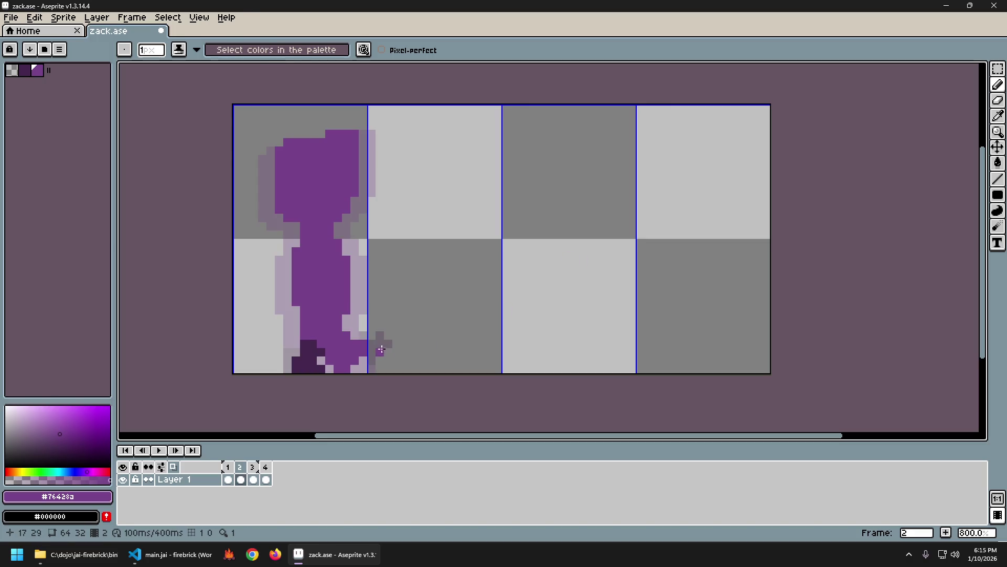
Step: Erase stray purple pixels at the front foot, comparing against frame 1
{"action": "key", "text": "e"}
{"action": "left_click_drag", "start_coordinate": [354, 343], "coordinate": [346, 336]}
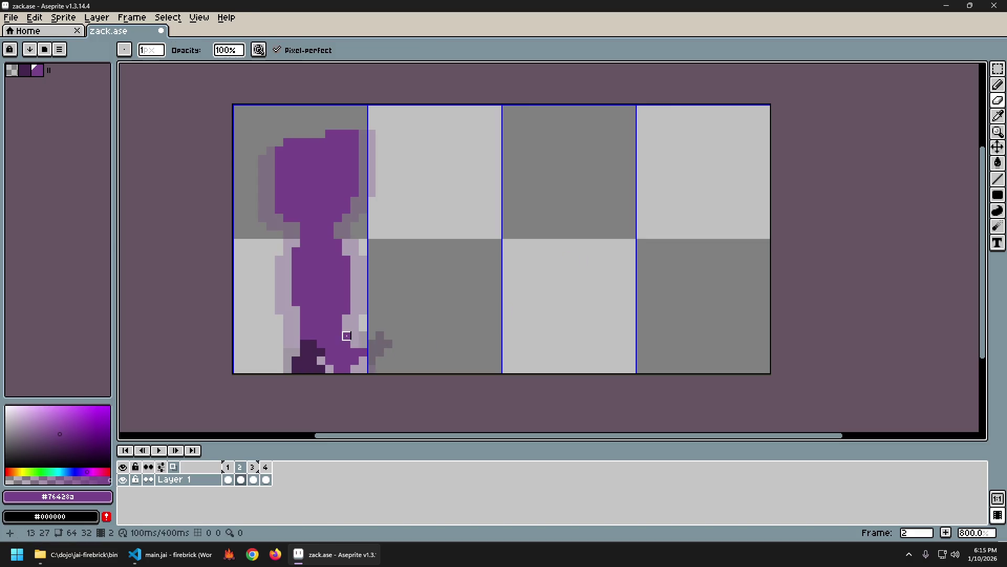
{"action": "key", "text": "Left"}
{"action": "key", "text": "Right"}
{"action": "key", "text": "Left"}
{"action": "key", "text": "Right"}
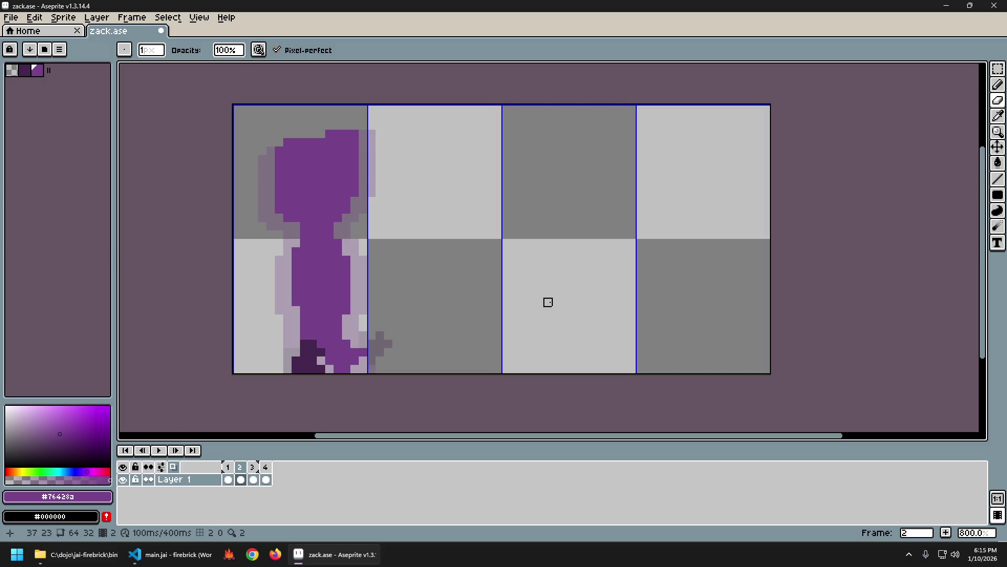
{"action": "left_click", "coordinate": [363, 352]}
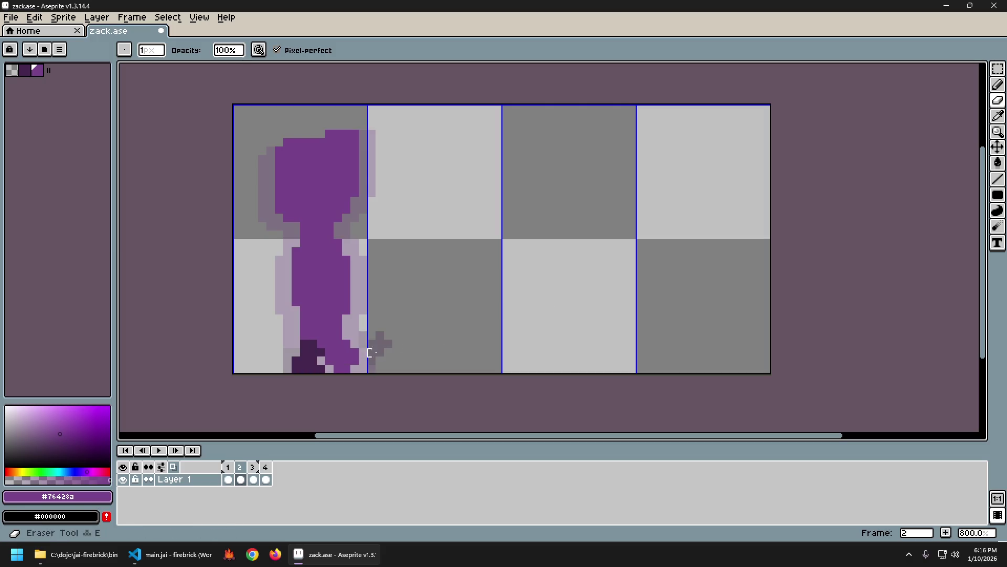
{"action": "key", "text": "Left"}
{"action": "key", "text": "Right"}
{"action": "key", "text": "Left"}
{"action": "key", "text": "Right"}
{"action": "key", "text": "Left"}
{"action": "key", "text": "Right"}
{"action": "key", "text": "Left"}
{"action": "key", "text": "Right"}
{"action": "key", "text": "Left"}
{"action": "key", "text": "Right"}
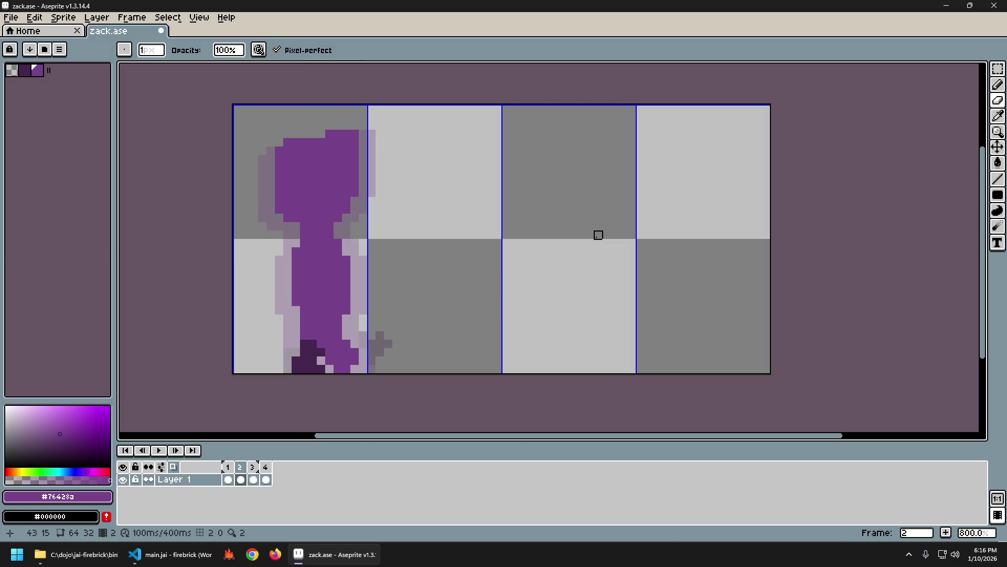
Step: Undo the last erase and compare the frames' poses again
{"action": "key", "text": "ctrl+z"}
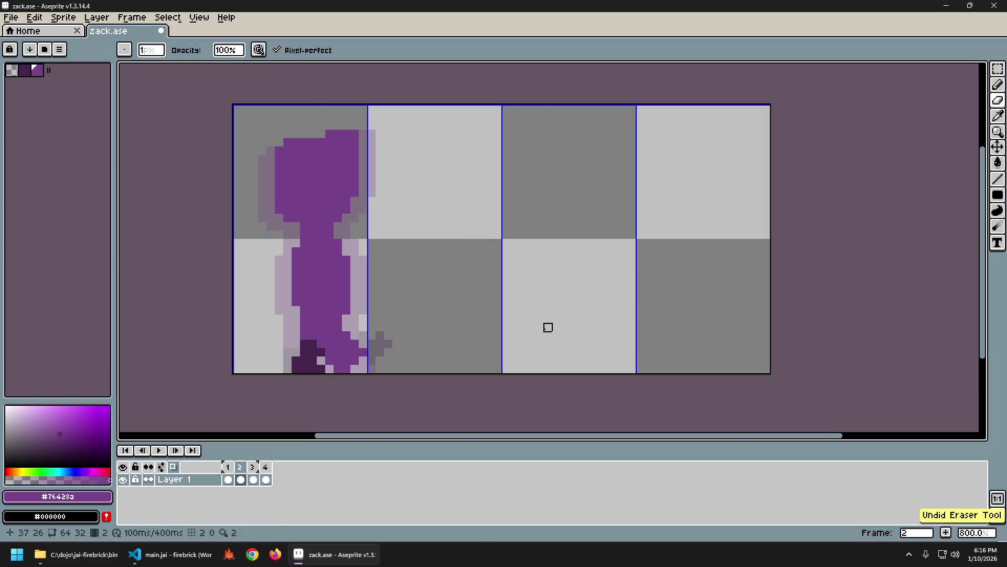
{"action": "key", "text": "Left"}
{"action": "key", "text": "Right"}
{"action": "key", "text": "Left"}
{"action": "key", "text": "Right"}
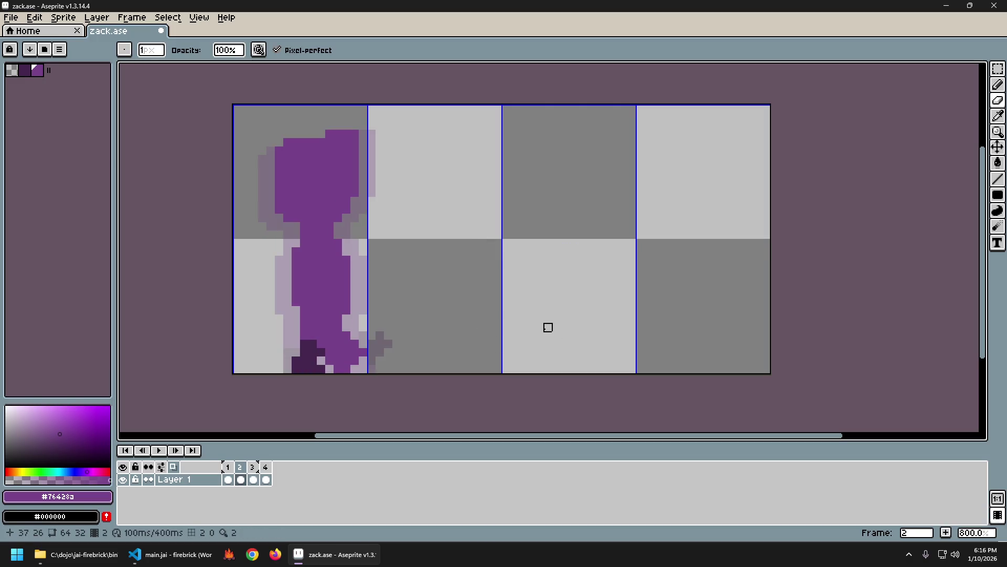
{"action": "key", "text": "Left"}
{"action": "key", "text": "Right"}
{"action": "key", "text": "Left"}
{"action": "key", "text": "Right"}
{"action": "key", "text": "Left"}
{"action": "key", "text": "Right"}
{"action": "key", "text": "Right"}
{"action": "key", "text": "Left"}
{"action": "key", "text": "Left"}
{"action": "key", "text": "Right"}
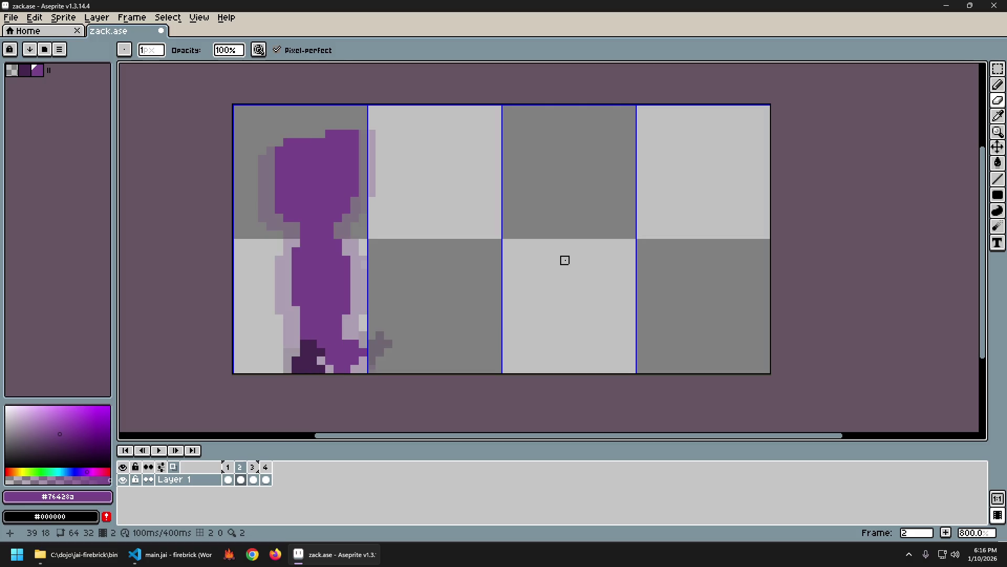
{"action": "key", "text": "Left"}
Step: Leave the eraser edit on the feet undone, then take the pencil with the dark foot colour
{"action": "key", "text": "Right"}
{"action": "key", "text": "v"}
{"action": "key", "text": "ctrl+z"}
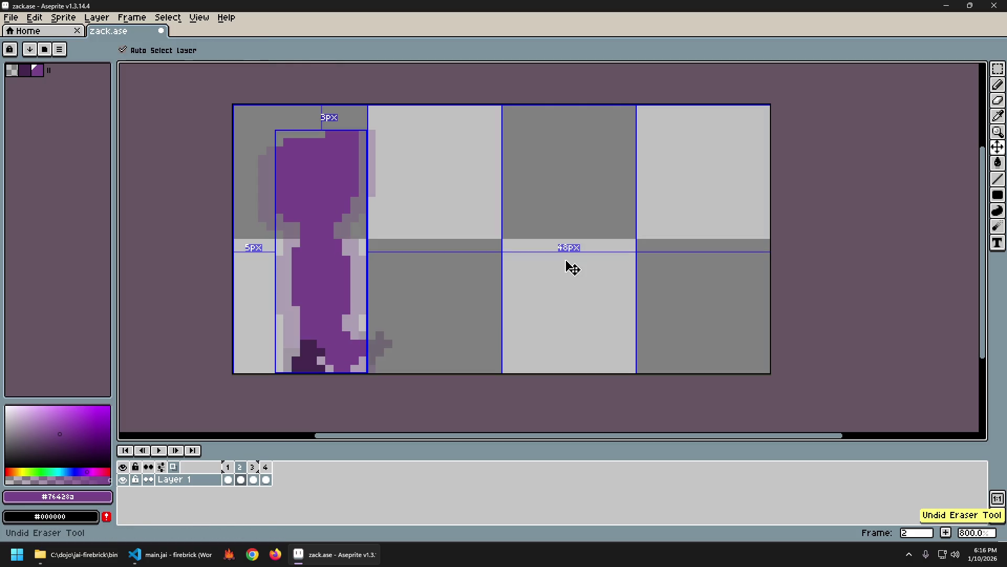
{"action": "key", "text": "Right"}
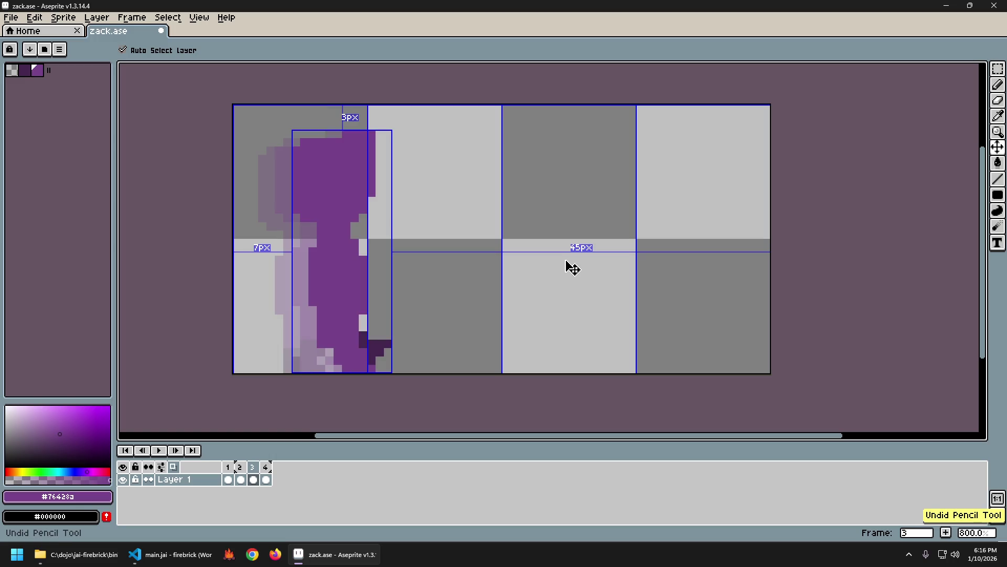
{"action": "key", "text": "ctrl+y"}
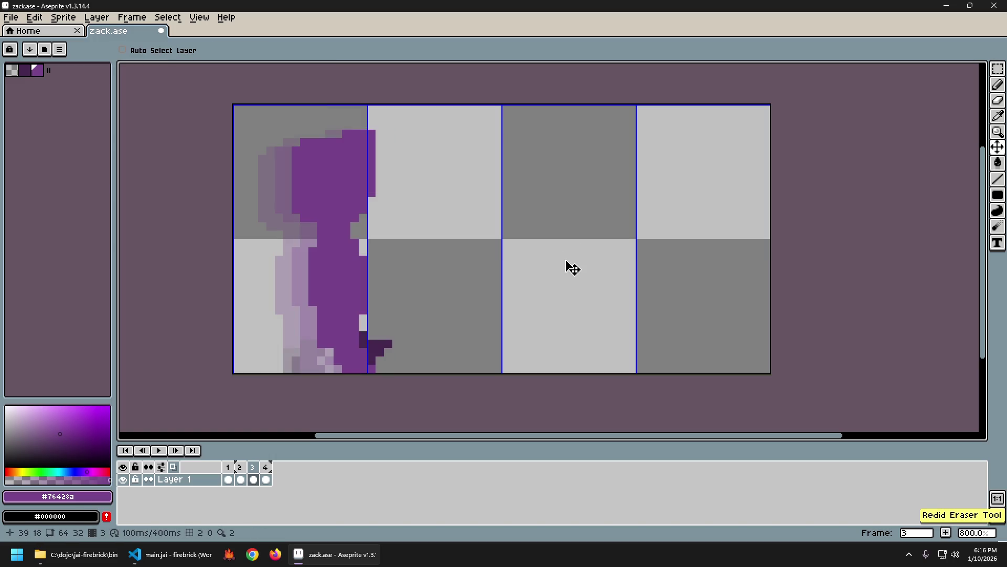
{"action": "key", "text": "b"}
{"action": "key", "text": "Left"}
{"action": "key", "text": "ctrl+z"}
{"action": "key", "text": "ctrl+y"}
{"action": "key", "text": "ctrl+y"}
{"action": "key", "text": "ctrl+z"}
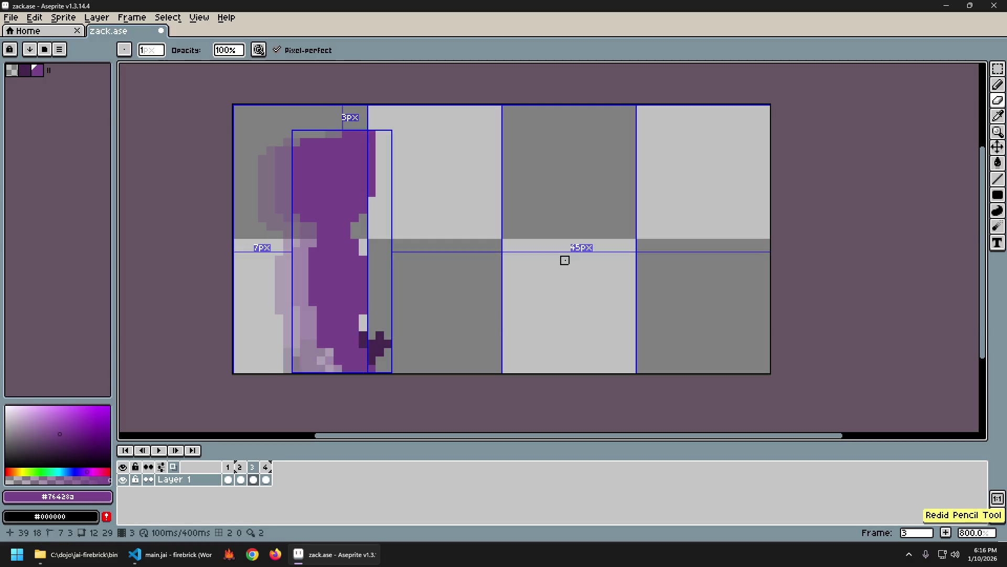
{"action": "key", "text": "ctrl+y"}
{"action": "key", "text": "ctrl+z"}
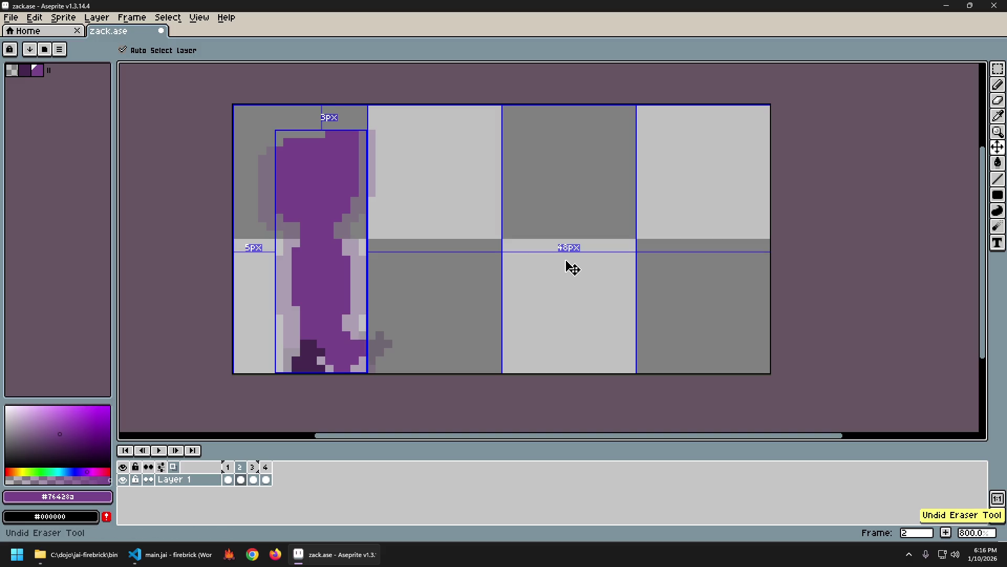
{"action": "key", "text": "ctrl+y"}
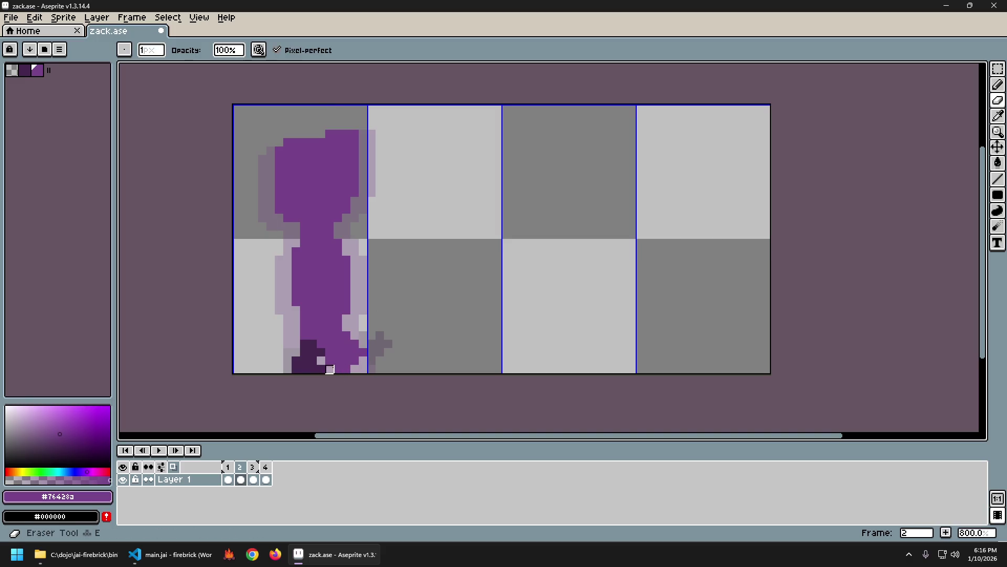
{"action": "key", "text": "ctrl+z"}
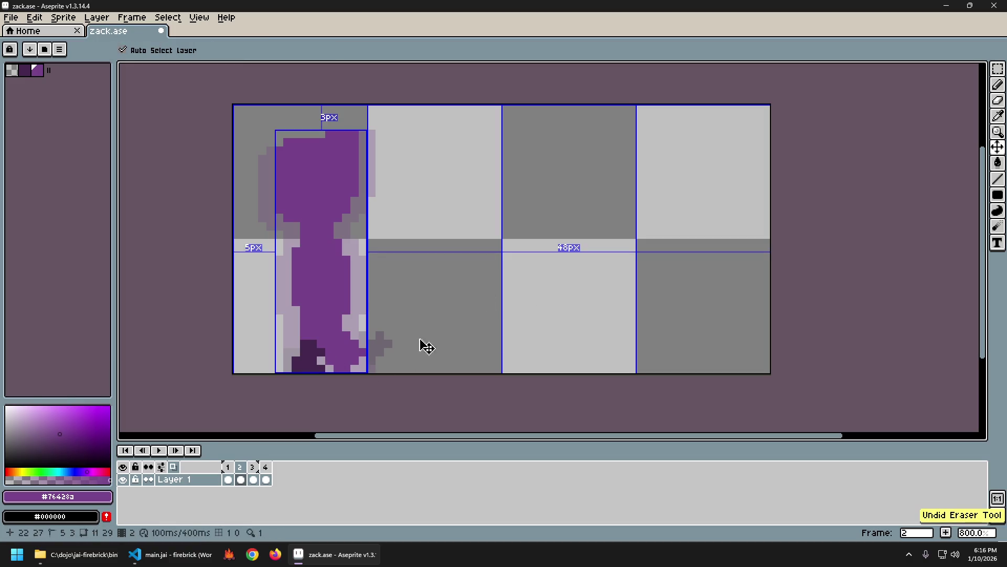
{"action": "key", "text": "b"}
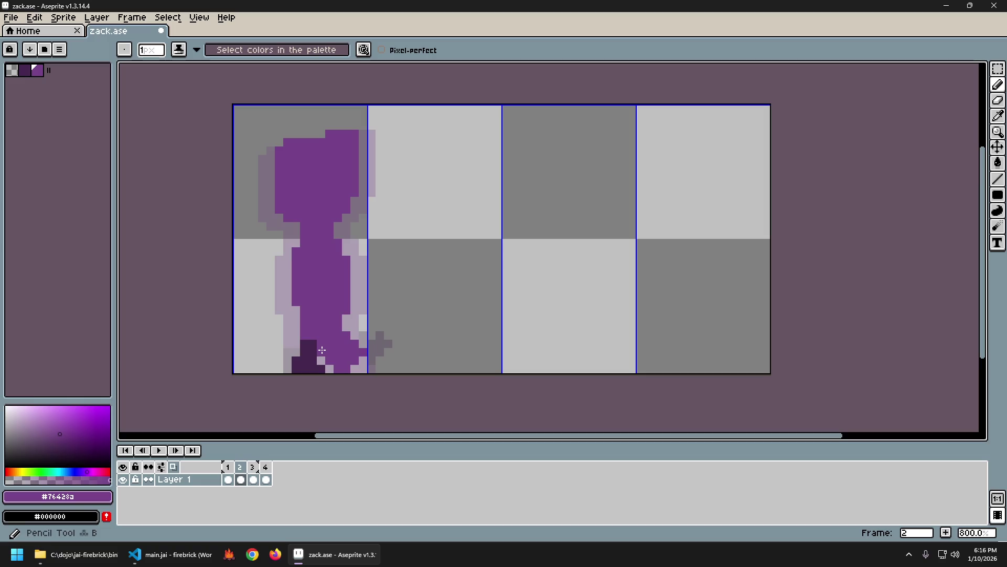
{"action": "left_click", "coordinate": [321, 344], "text": "alt"}
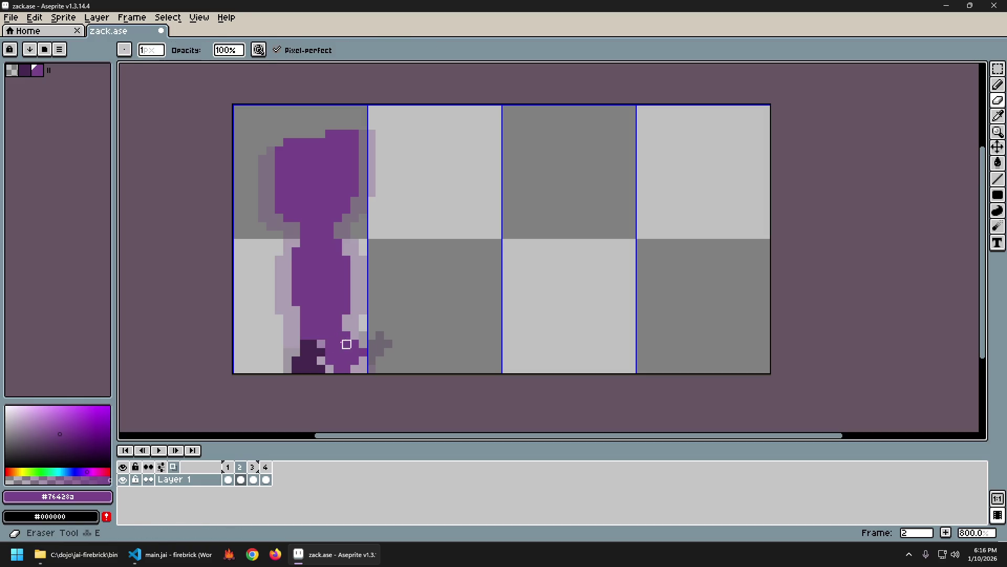
Step: Paint a dark pixel on the foot and play the walk animation to check it
{"action": "left_click", "coordinate": [346, 334]}
{"action": "key", "text": "Return"}
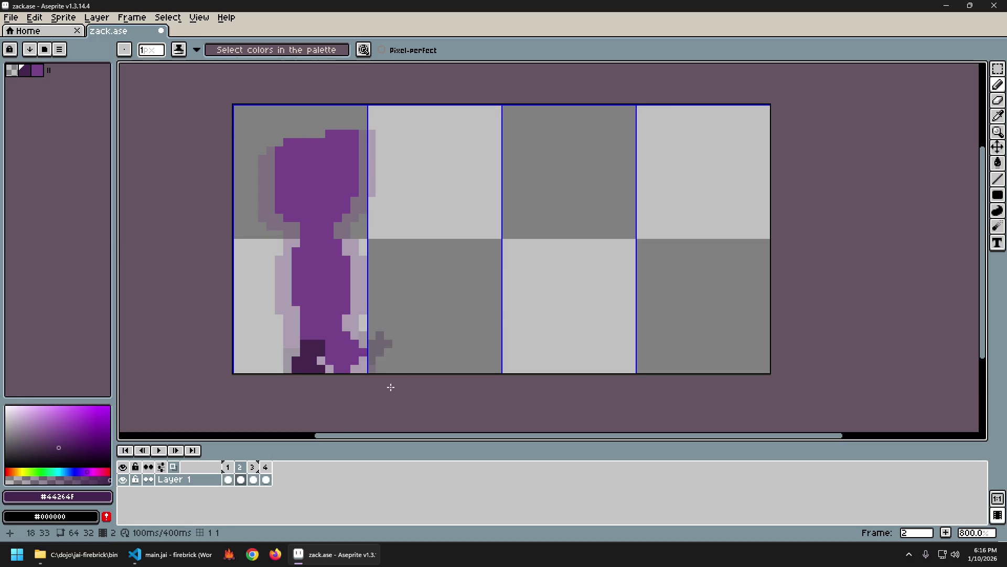
{"action": "key", "text": "Left"}
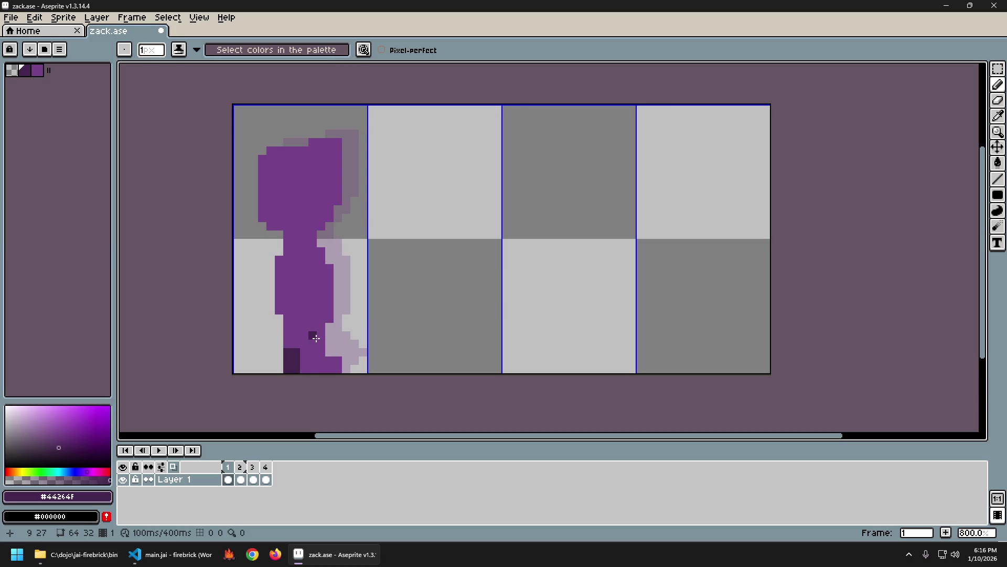
{"action": "key", "text": "Right"}
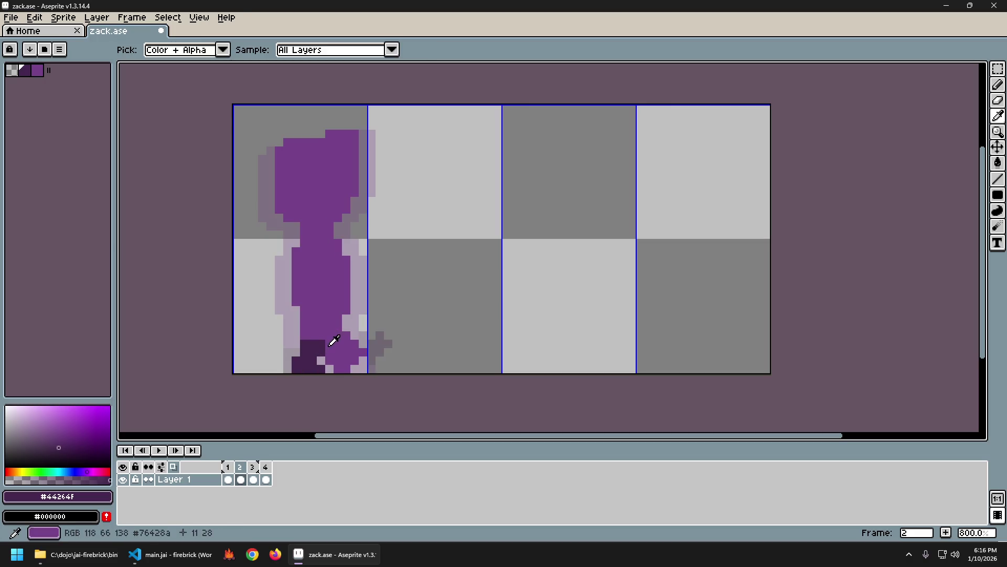
Step: Sample the main purple body colour and compare the feet across frames 1 and 2
{"action": "left_click", "coordinate": [331, 344], "text": "alt"}
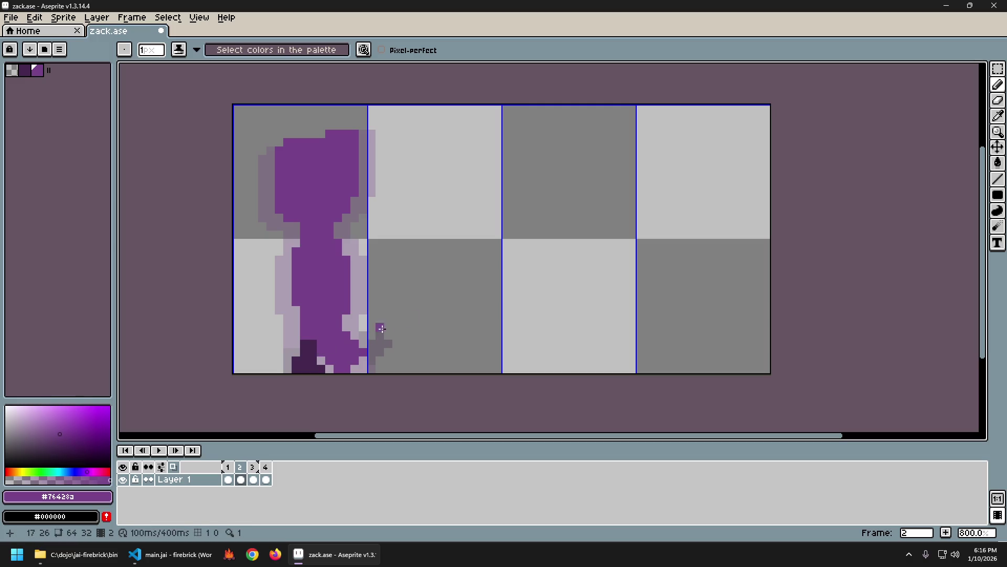
{"action": "key", "text": "Left"}
{"action": "key", "text": "Right"}
{"action": "key", "text": "Left"}
{"action": "key", "text": "Right"}
{"action": "key", "text": "Left"}
{"action": "key", "text": "Right"}
{"action": "key", "text": "Left"}
{"action": "key", "text": "Right"}
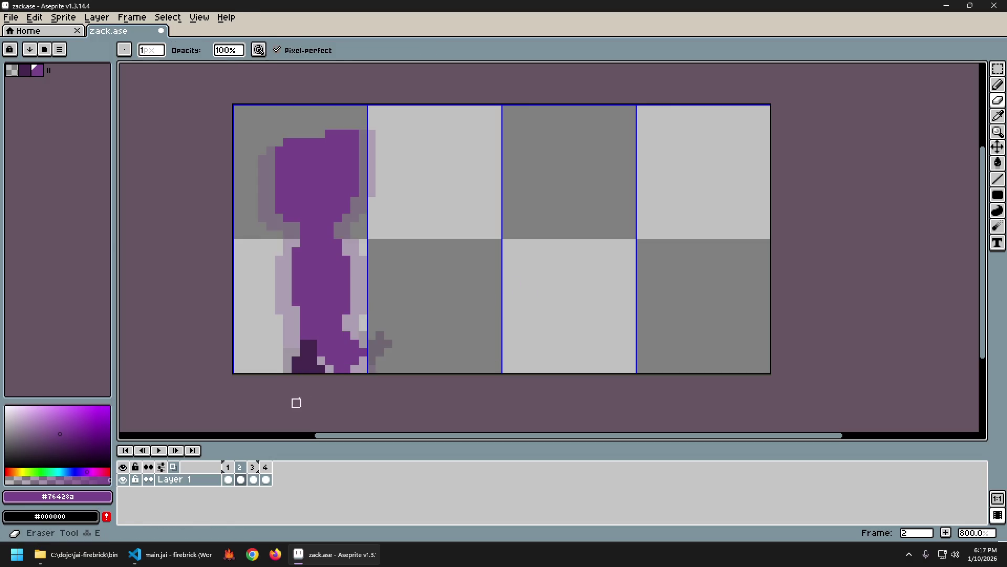
{"action": "key", "text": "Left"}
{"action": "key", "text": "Right"}
{"action": "key", "text": "Left"}
{"action": "key", "text": "Right"}
Step: Erase the purple pixels along the bottom row and at the figure's lower edge
{"action": "key", "text": "g"}
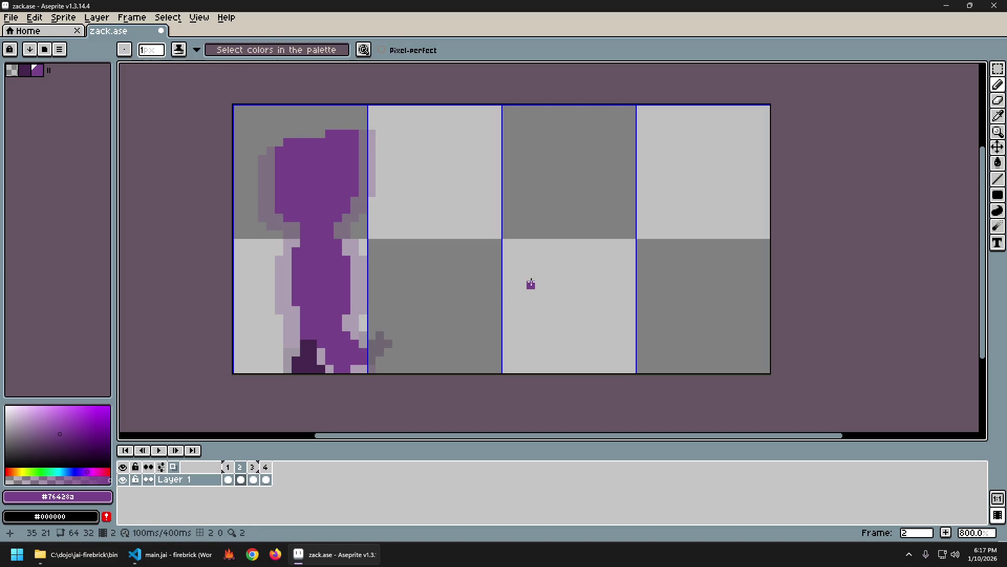
{"action": "key", "text": "Left"}
{"action": "key", "text": "Right"}
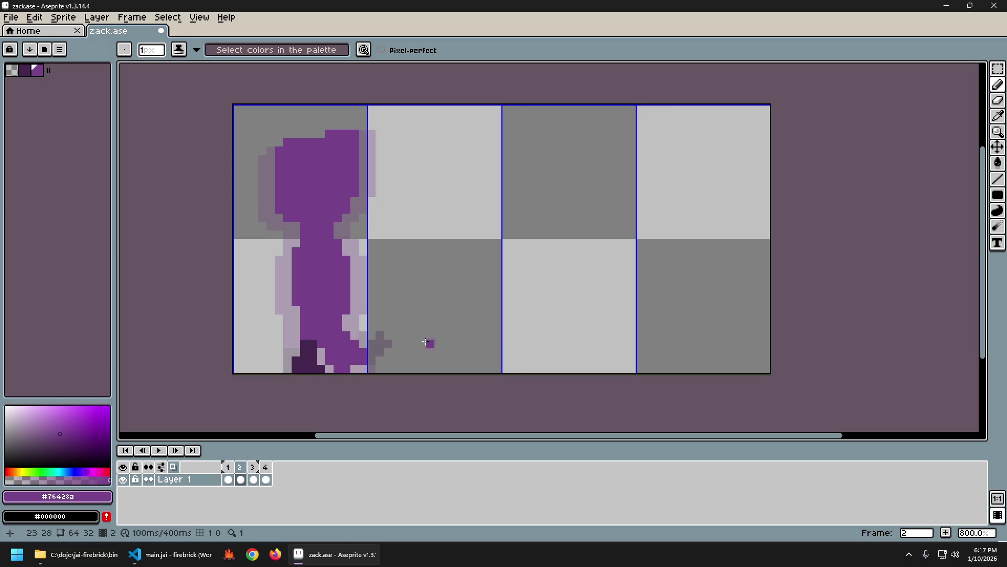
{"action": "key", "text": "e"}
{"action": "left_click_drag", "start_coordinate": [330, 370], "coordinate": [351, 369]}
{"action": "key", "text": "Left"}
{"action": "key", "text": "Right"}
{"action": "key", "text": "Right"}
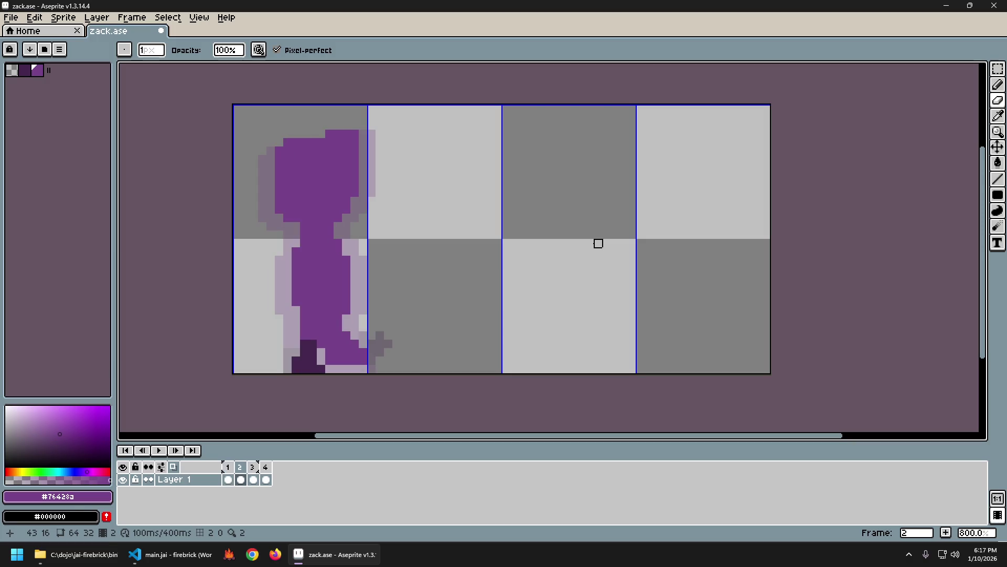
{"action": "key", "text": "Left"}
{"action": "key", "text": "Left"}
{"action": "key", "text": "Right"}
{"action": "left_click", "coordinate": [329, 361]}
Step: Step through the walk frames to check the motion, ending on frame 1
{"action": "key", "text": "Left"}
{"action": "key", "text": "Right"}
{"action": "key", "text": "Right"}
{"action": "key", "text": "Left"}
{"action": "key", "text": "Left"}
{"action": "key", "text": "Right"}
{"action": "key", "text": "Right"}
{"action": "key", "text": "Left"}
{"action": "key", "text": "Left"}
{"action": "key", "text": "Right"}
{"action": "key", "text": "Right"}
{"action": "key", "text": "Left"}
{"action": "key", "text": "Left"}
{"action": "key", "text": "Right"}
{"action": "key", "text": "Right"}
{"action": "key", "text": "Left"}
{"action": "key", "text": "Left"}
{"action": "key", "text": "Right"}
{"action": "key", "text": "Right"}
{"action": "key", "text": "Left"}
{"action": "key", "text": "Left"}
{"action": "key", "text": "Right"}
{"action": "key", "text": "Right"}
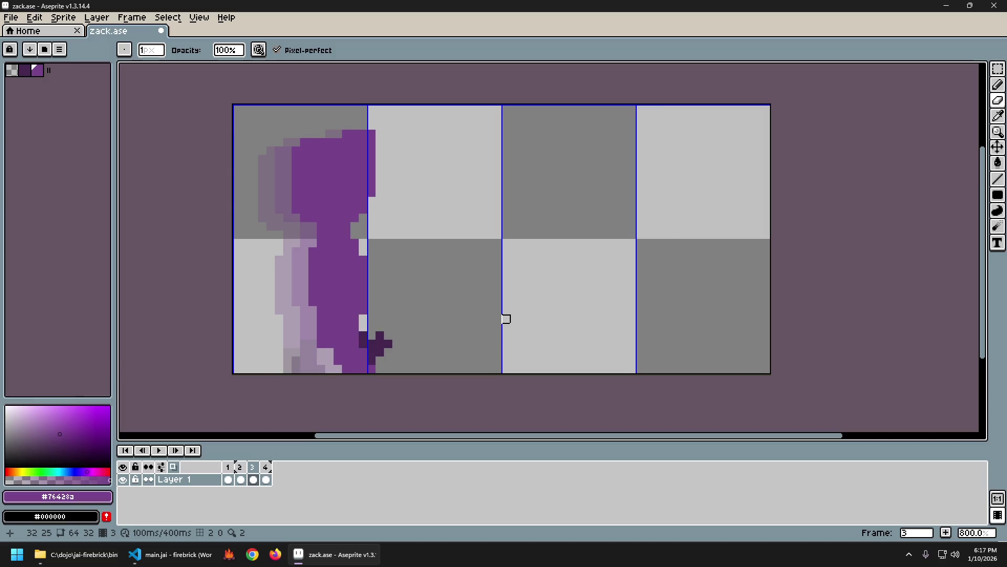
{"action": "key", "text": "Left"}
{"action": "key", "text": "Left"}
{"action": "key", "text": "Right"}
{"action": "key", "text": "Right"}
{"action": "key", "text": "Left"}
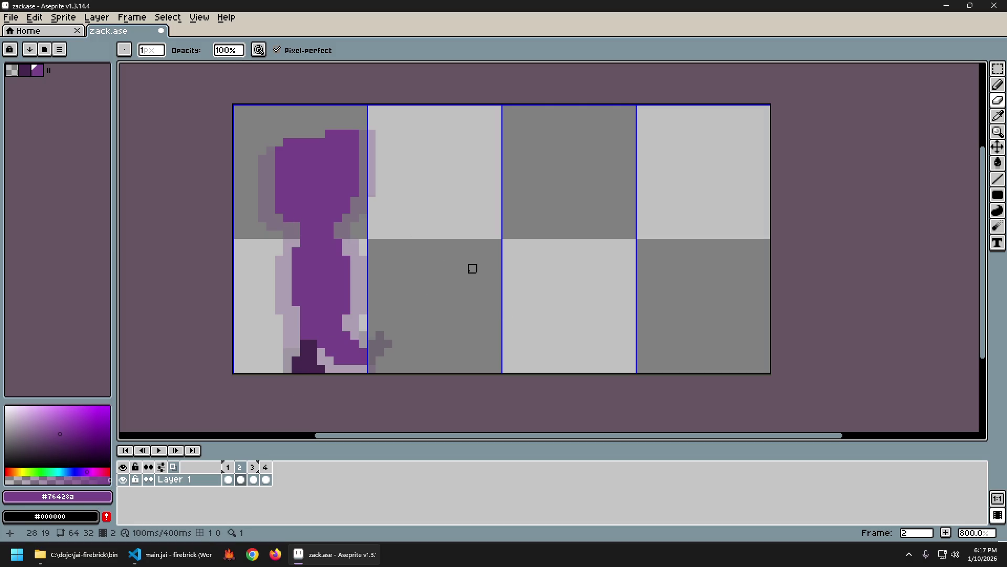
{"action": "key", "text": "Left"}
Step: Sample the dark foot colour from the sprite and return to frame 2
{"action": "key", "text": "Right"}
{"action": "left_click", "coordinate": [306, 352], "text": "alt"}
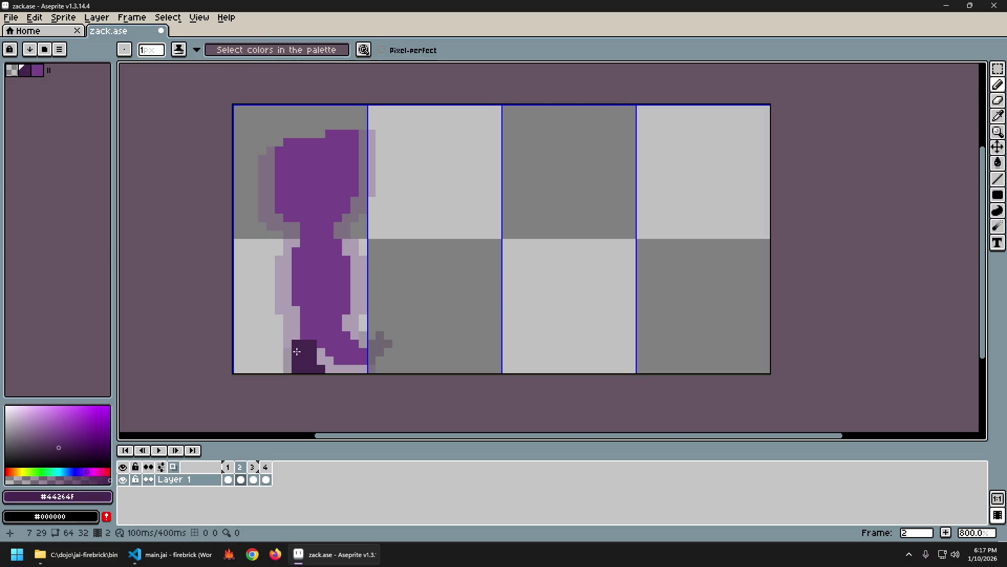
{"action": "key", "text": "Left"}
{"action": "key", "text": "Right"}
{"action": "key", "text": "Left"}
{"action": "key", "text": "Right"}
{"action": "key", "text": "Left"}
{"action": "key", "text": "Right"}
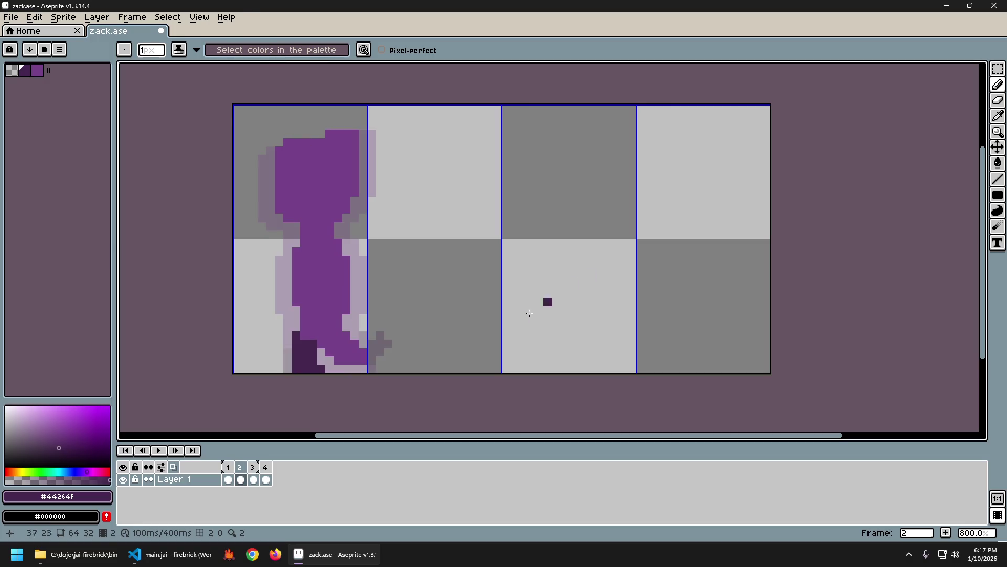
Step: Flip between frames 1 and 2 to compare the feet
{"action": "key", "text": "Left"}
{"action": "key", "text": "Right"}
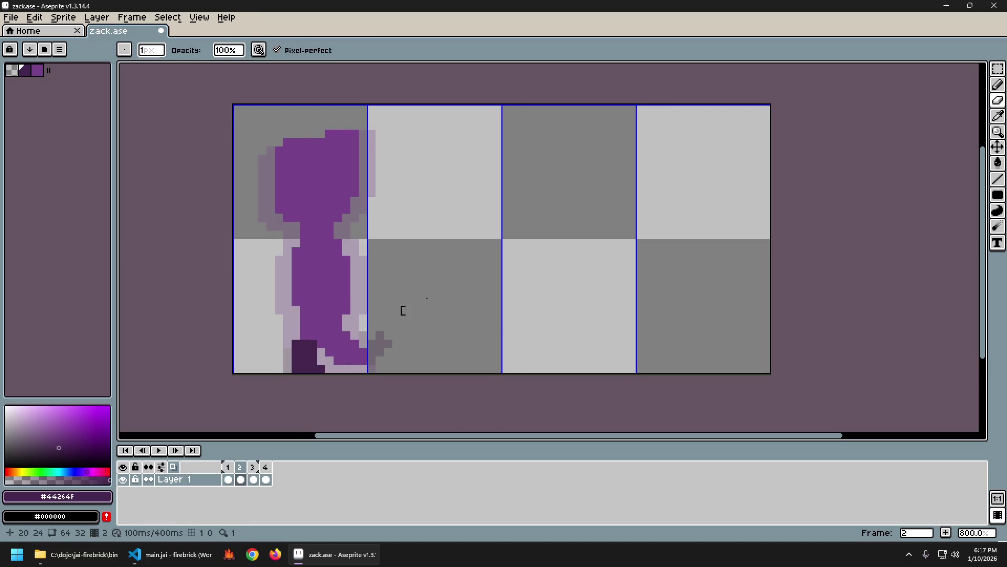
{"action": "key", "text": "Left"}
{"action": "key", "text": "Right"}
{"action": "key", "text": "Left"}
{"action": "key", "text": "Right"}
{"action": "key", "text": "Left"}
{"action": "key", "text": "Right"}
Step: Paint two foot pixels dark purple with the pencil on frame 2
{"action": "key", "text": "e"}
{"action": "key", "text": "Left"}
{"action": "key", "text": "Right"}
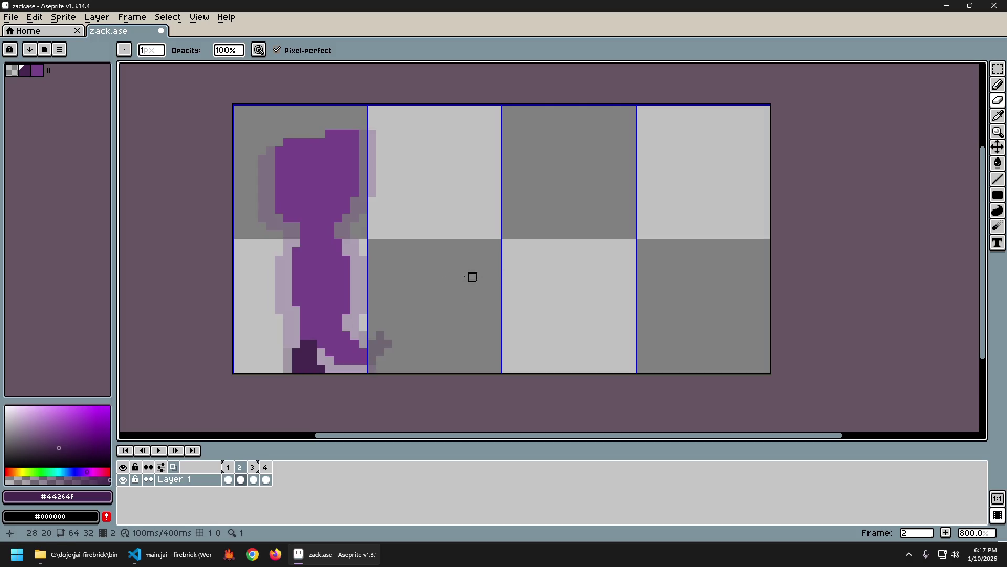
{"action": "key", "text": "b"}
{"action": "left_click", "coordinate": [319, 359]}
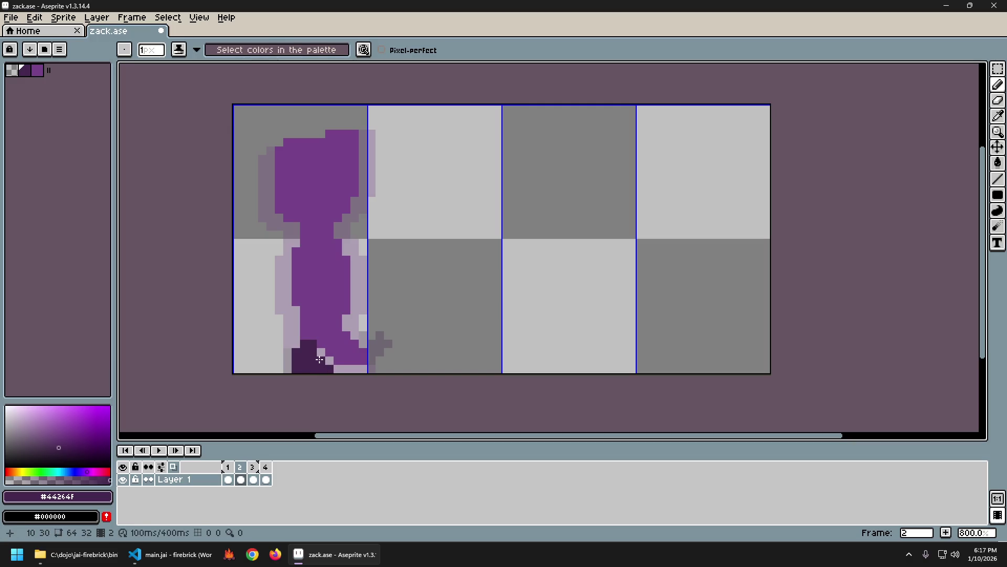
{"action": "left_click", "coordinate": [329, 359]}
Step: Check the darkened foot against frame 1, settling back on frame 2
{"action": "key", "text": "Left"}
{"action": "key", "text": "Right"}
{"action": "key", "text": "Left"}
{"action": "key", "text": "Right"}
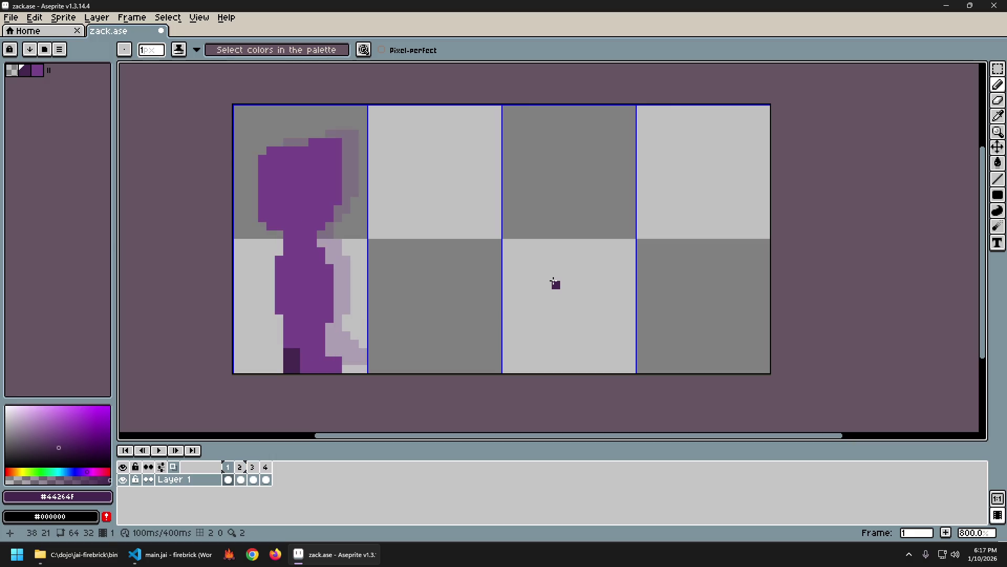
{"action": "key", "text": "Left"}
{"action": "key", "text": "Right"}
{"action": "key", "text": "Left"}
{"action": "key", "text": "Right"}
{"action": "key", "text": "Left"}
{"action": "key", "text": "Right"}
{"action": "key", "text": "Left"}
{"action": "key", "text": "Right"}
Step: Undo the last three foot edits and preview the walk cycle animation
{"action": "key", "text": "ctrl+z"}
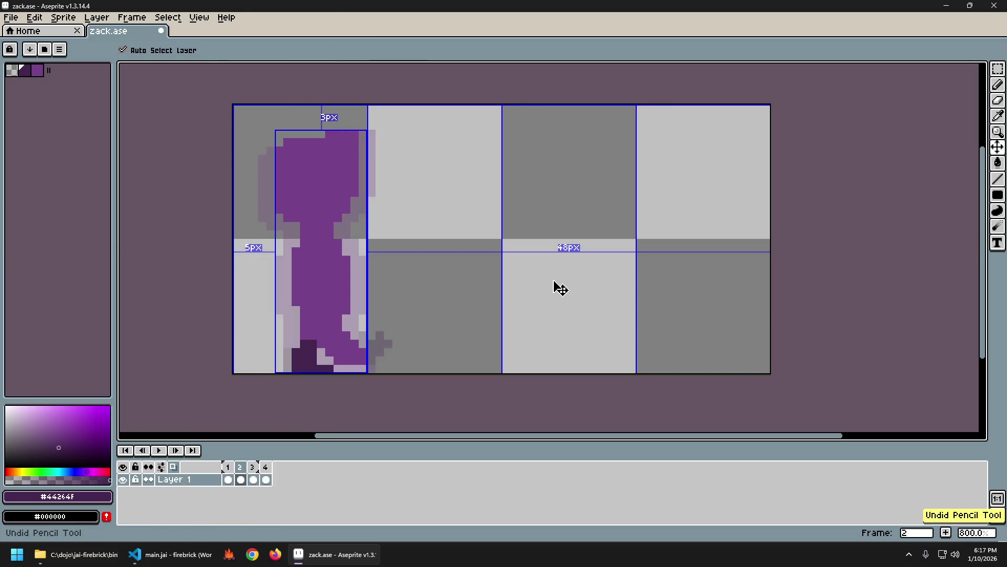
{"action": "key", "text": "ctrl+z"}
{"action": "key", "text": "ctrl+z"}
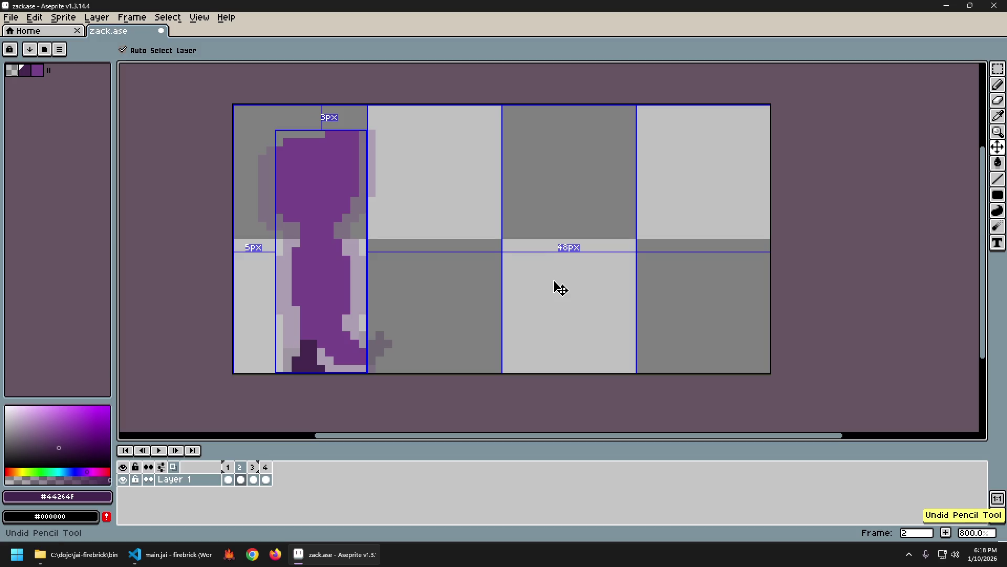
{"action": "key", "text": "ctrl+z"}
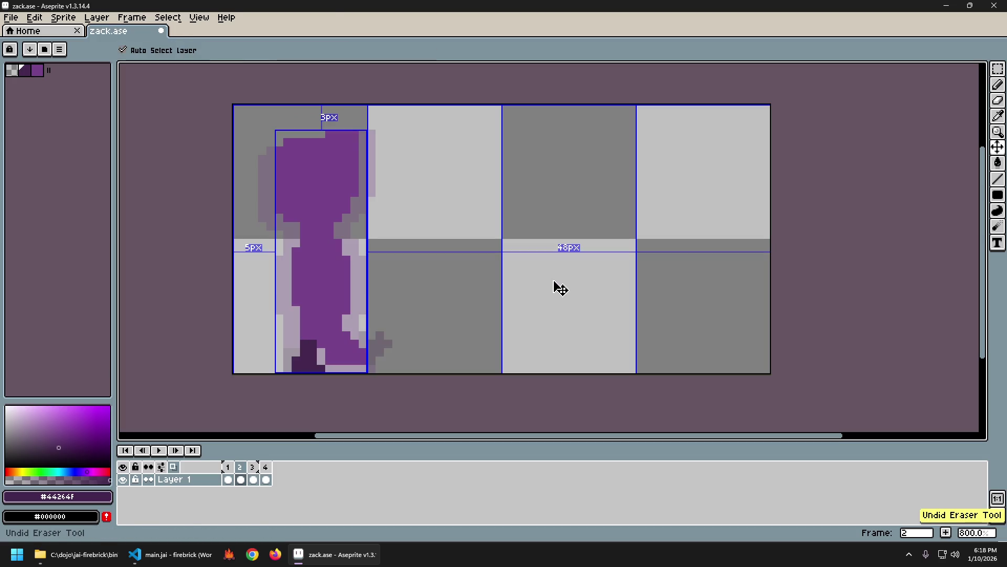
{"action": "key", "text": "Return"}
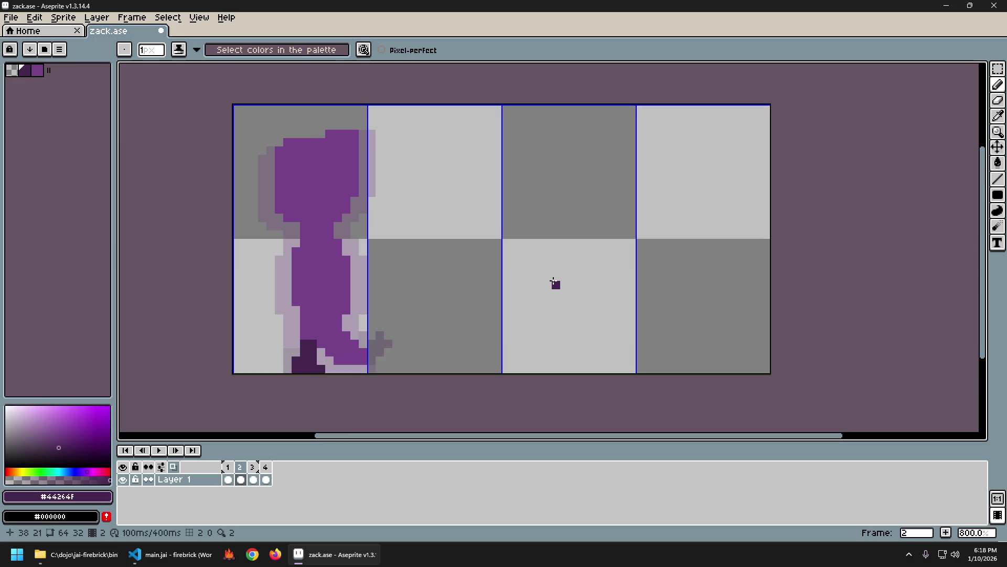
Step: Darken two bottom-row foot pixels and compare them with frame 1
{"action": "left_click", "coordinate": [321, 368]}
{"action": "left_click", "coordinate": [325, 368]}
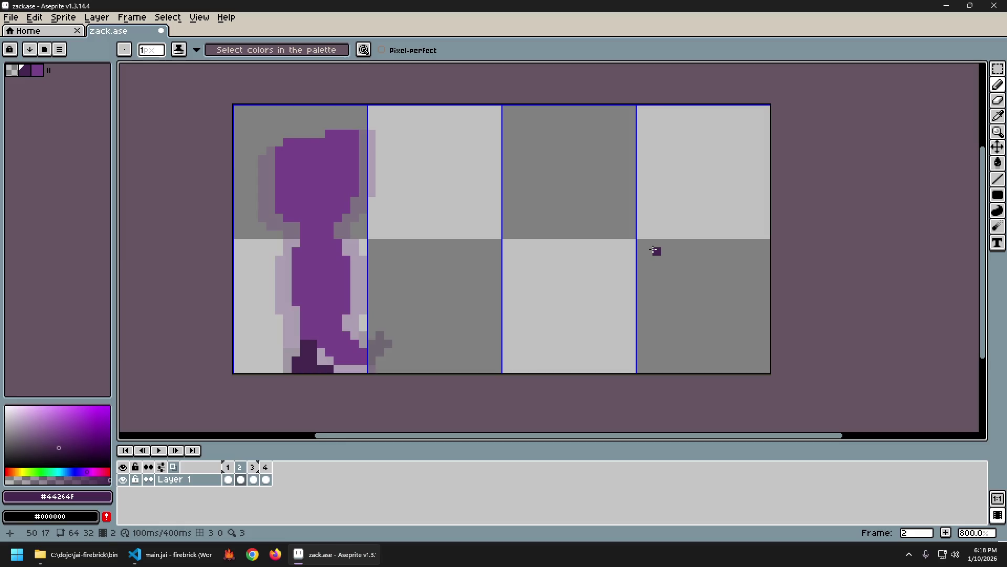
{"action": "key", "text": "Left"}
{"action": "key", "text": "Right"}
{"action": "key", "text": "Left"}
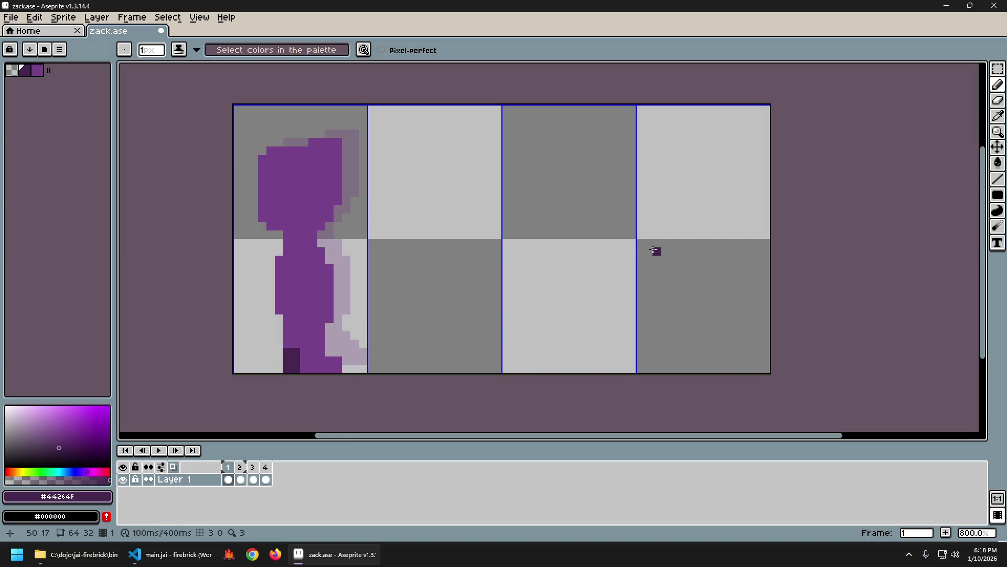
{"action": "key", "text": "b"}
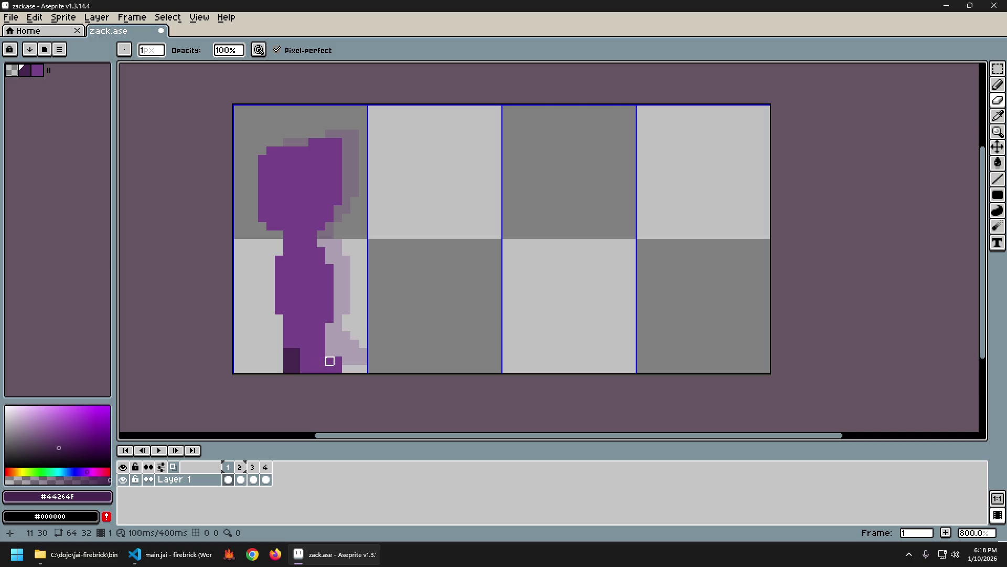
{"action": "key", "text": "Right"}
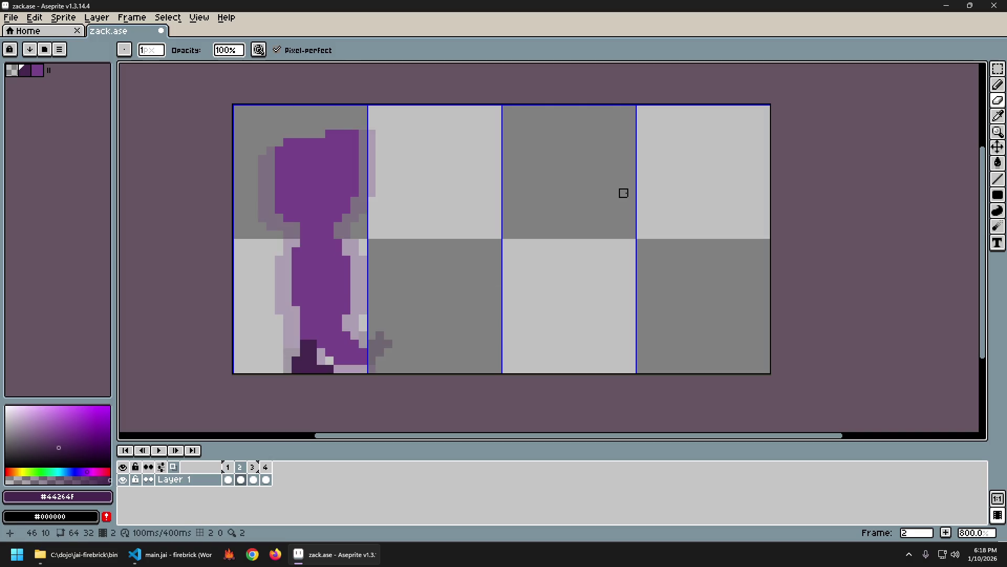
{"action": "key", "text": "Left"}
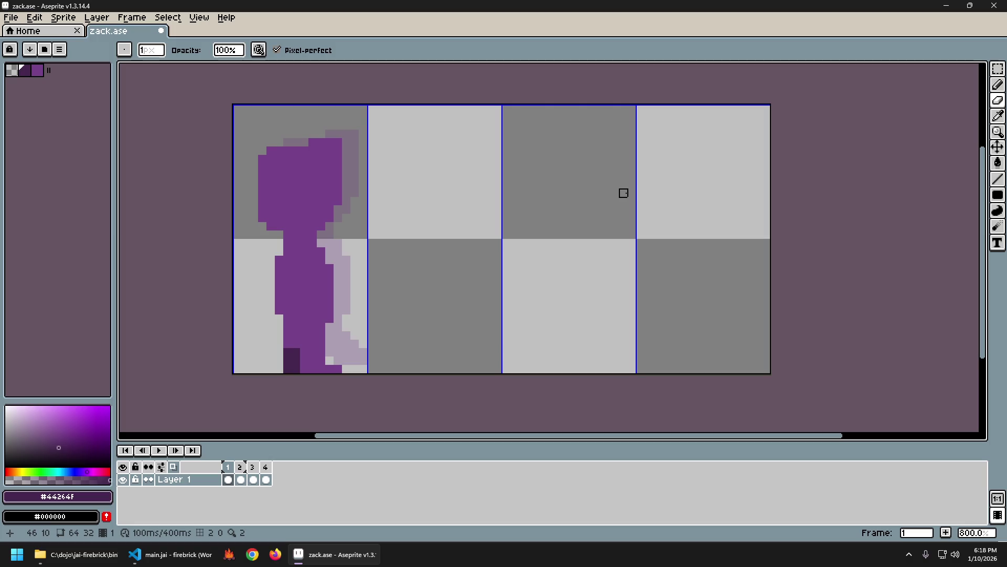
Step: Undo two eraser strokes, redo one, and pick the dark foot colour on frame 2
{"action": "key", "text": "Right"}
{"action": "key", "text": "Left"}
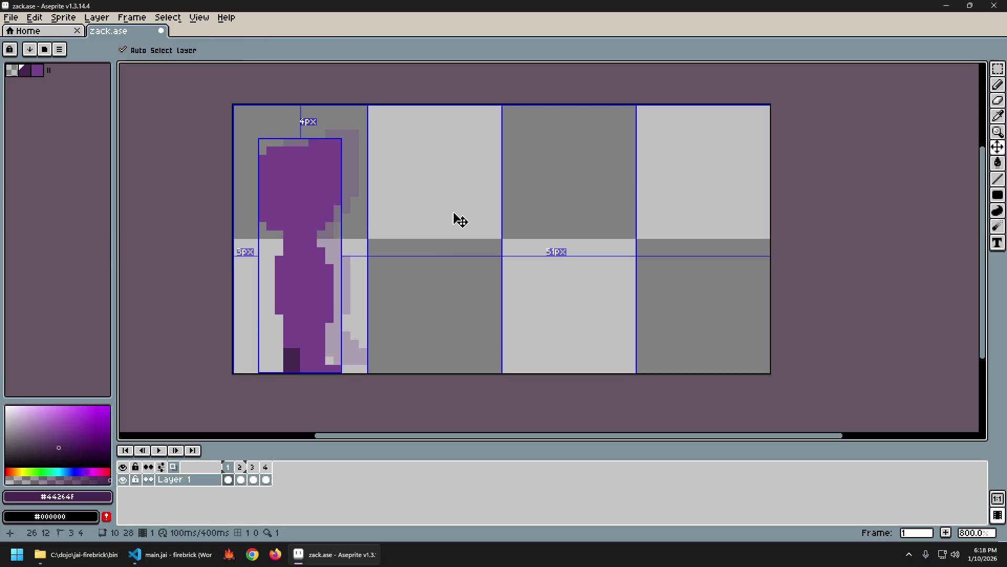
{"action": "key", "text": "ctrl+z"}
{"action": "key", "text": "e"}
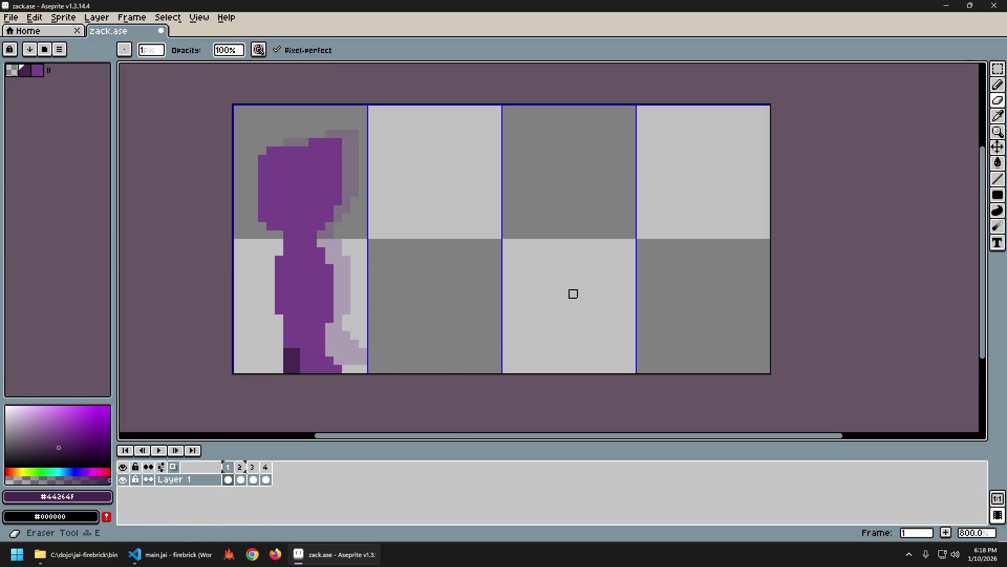
{"action": "key", "text": "Right"}
{"action": "key", "text": "Left"}
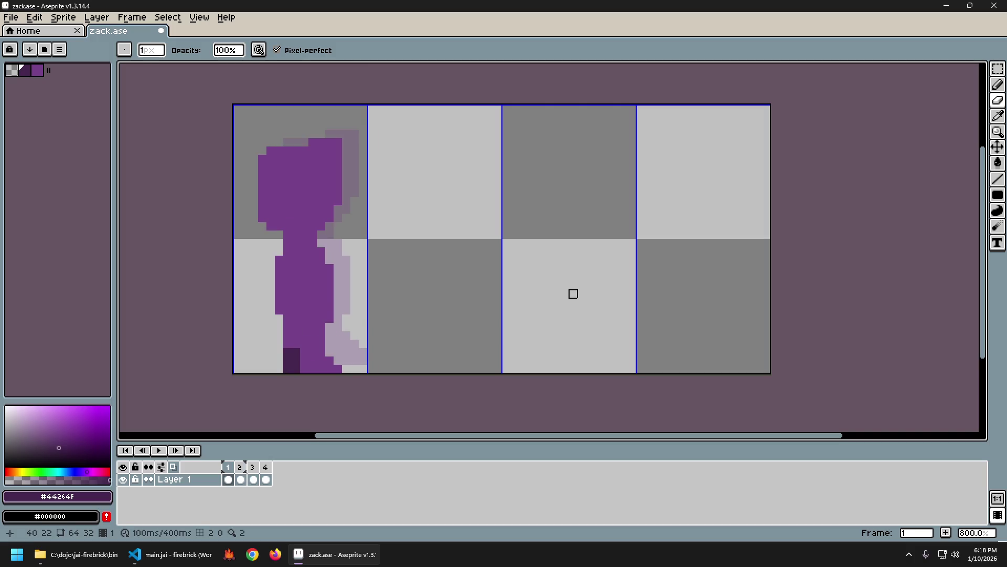
{"action": "key", "text": "ctrl+z"}
{"action": "key", "text": "ctrl+y"}
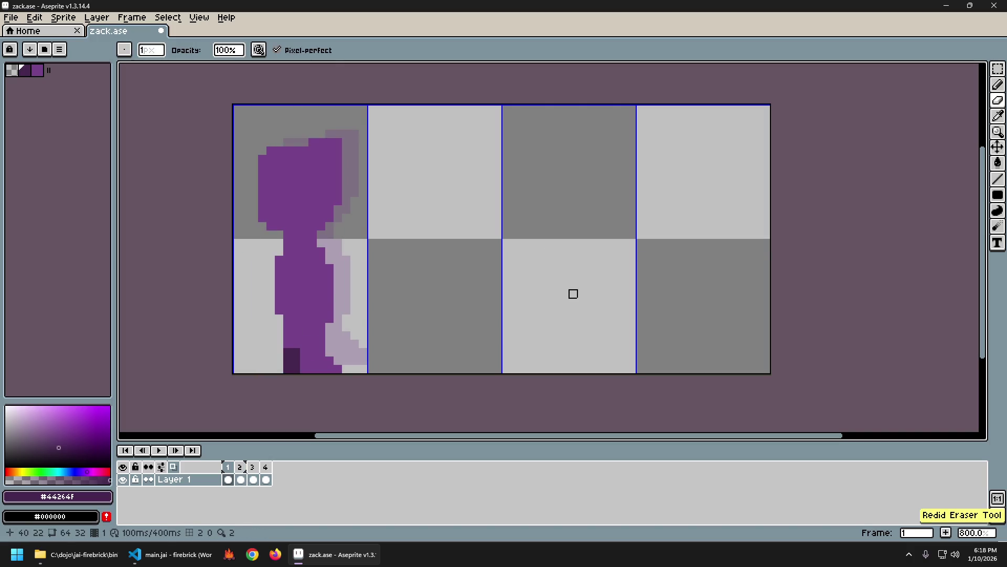
{"action": "key", "text": "Right"}
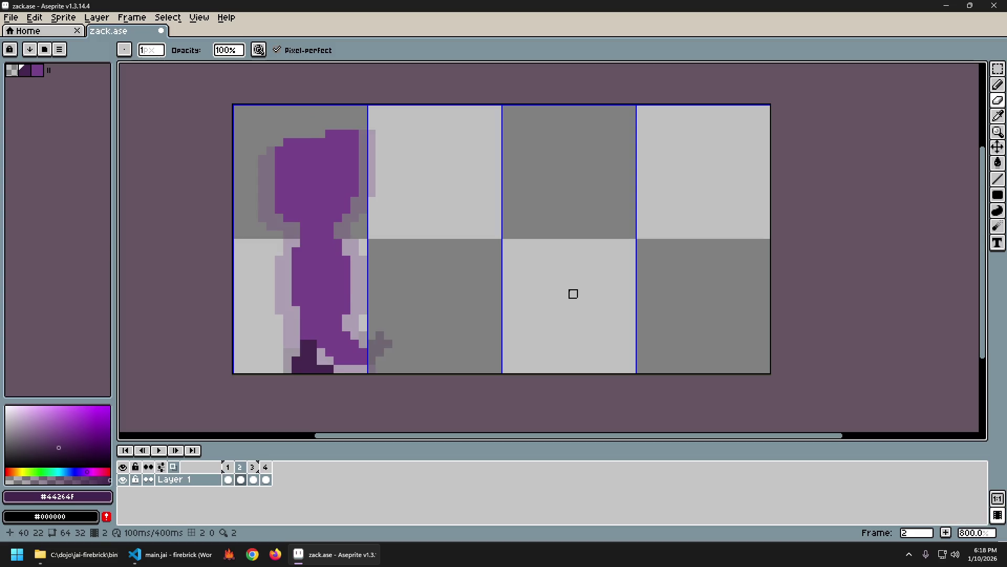
{"action": "left_click", "coordinate": [304, 356], "text": "alt"}
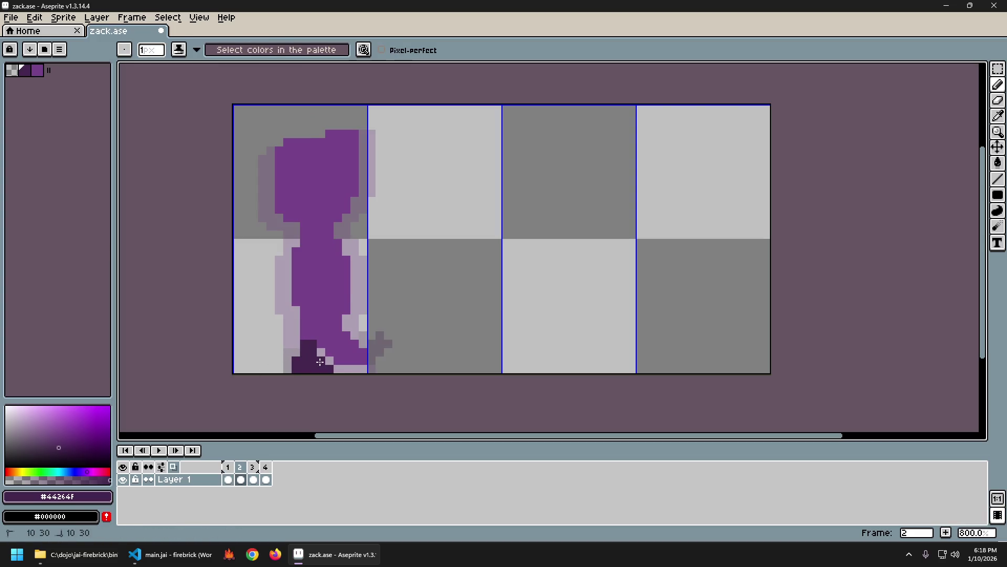
Step: Compare frames 1 and 2, then darken a pixel at the bottom of frame 2's back foot
{"action": "key", "text": "Left"}
{"action": "key", "text": "Right"}
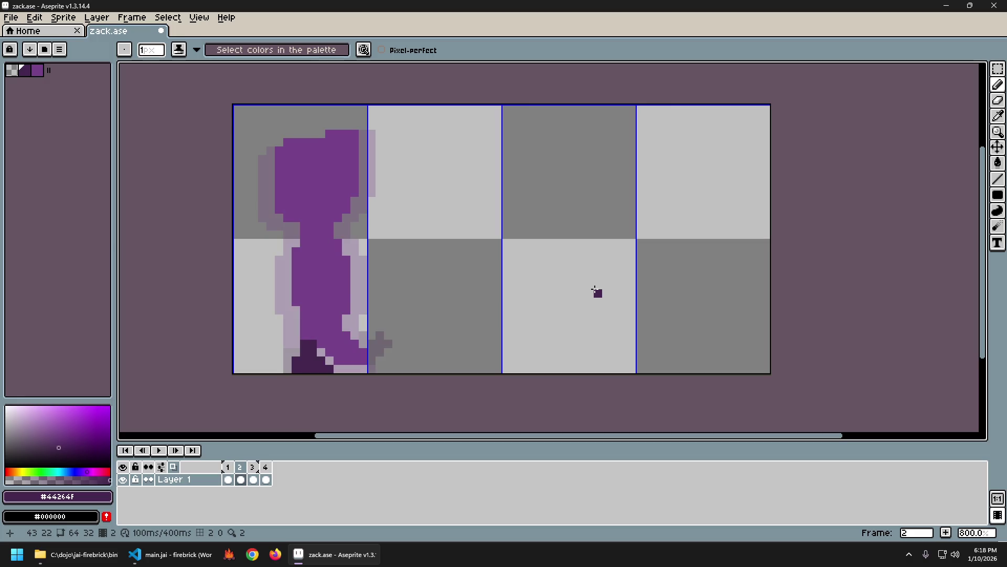
{"action": "key", "text": "Left"}
{"action": "key", "text": "Right"}
{"action": "key", "text": "Left"}
{"action": "key", "text": "Right"}
{"action": "key", "text": "Left"}
{"action": "key", "text": "Right"}
{"action": "key", "text": "Left"}
{"action": "key", "text": "Right"}
{"action": "key", "text": "Left"}
{"action": "key", "text": "Right"}
{"action": "key", "text": "Left"}
{"action": "key", "text": "Right"}
{"action": "left_click", "coordinate": [321, 353]}
Step: Flip between frames 1 and 2 to check the foot, undoing the last foot edit
{"action": "key", "text": "Left"}
{"action": "key", "text": "Right"}
{"action": "key", "text": "Left"}
{"action": "key", "text": "Right"}
{"action": "key", "text": "Left"}
{"action": "key", "text": "Right"}
{"action": "key", "text": "Left"}
{"action": "key", "text": "Right"}
{"action": "key", "text": "Left"}
{"action": "key", "text": "Right"}
{"action": "key", "text": "Left"}
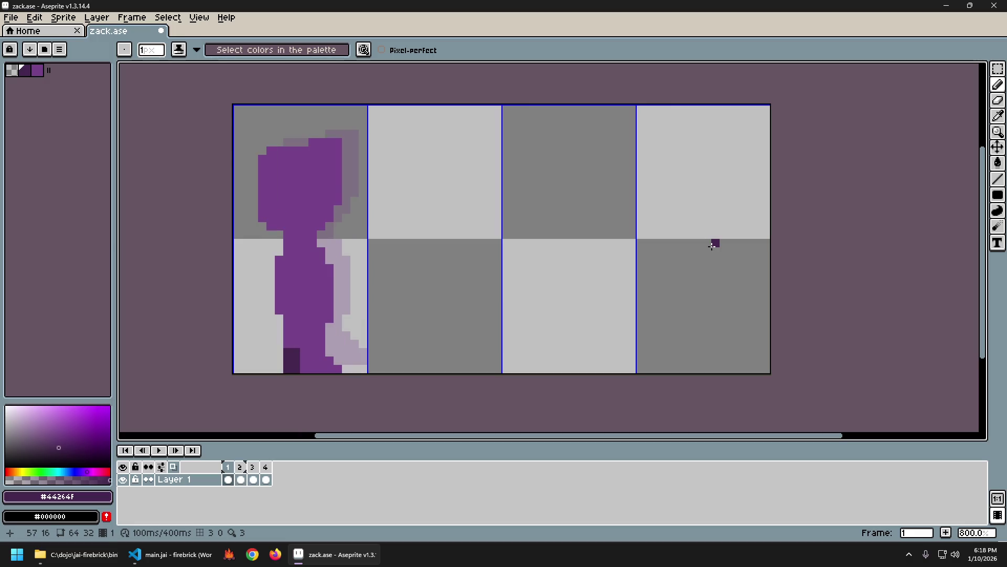
{"action": "key", "text": "Right"}
{"action": "key", "text": "Left"}
{"action": "key", "text": "Right"}
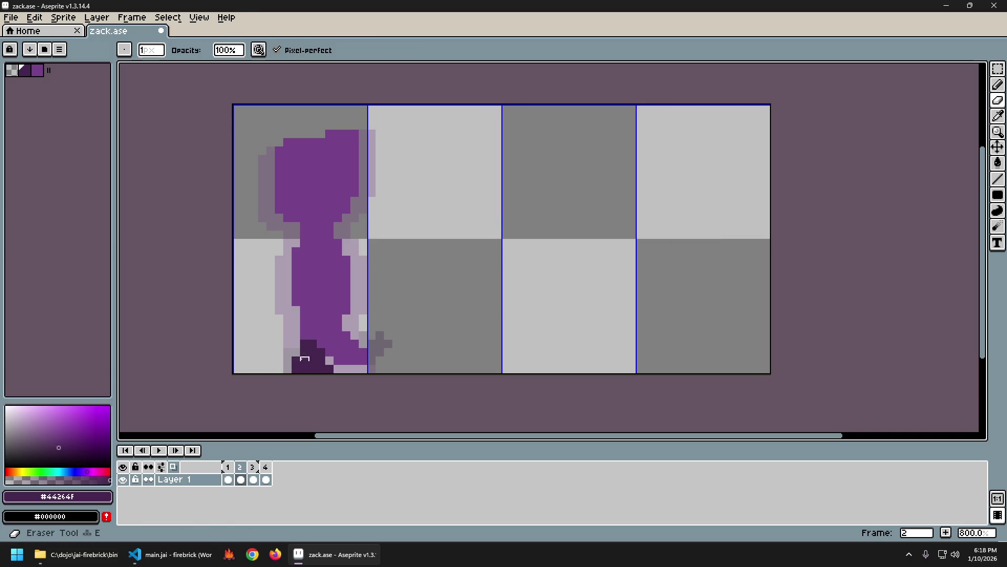
{"action": "key", "text": "Left"}
{"action": "key", "text": "Right"}
{"action": "key", "text": "Left"}
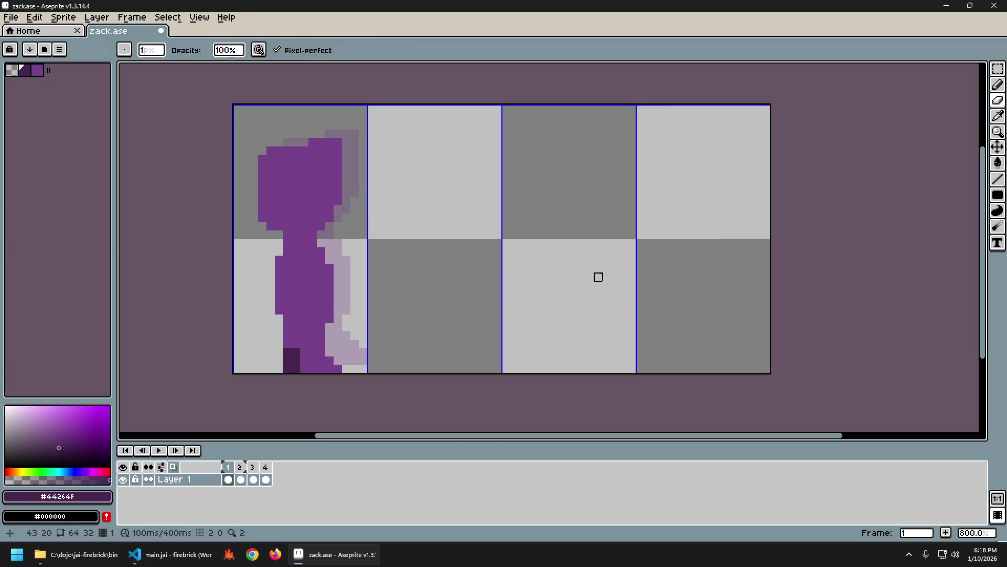
{"action": "key", "text": "Right"}
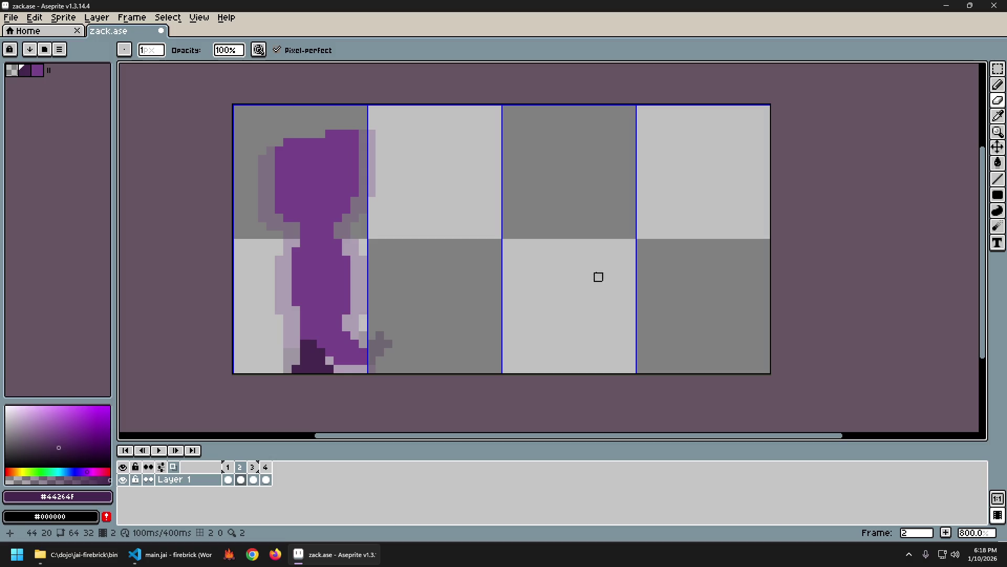
{"action": "key", "text": "Left"}
{"action": "key", "text": "Right"}
{"action": "key", "text": "Left"}
{"action": "key", "text": "Right"}
{"action": "key", "text": "ctrl+z"}
{"action": "key", "text": "Left"}
{"action": "key", "text": "Right"}
{"action": "key", "text": "Left"}
{"action": "key", "text": "Right"}
{"action": "key", "text": "Left"}
{"action": "key", "text": "Right"}
{"action": "key", "text": "Right"}
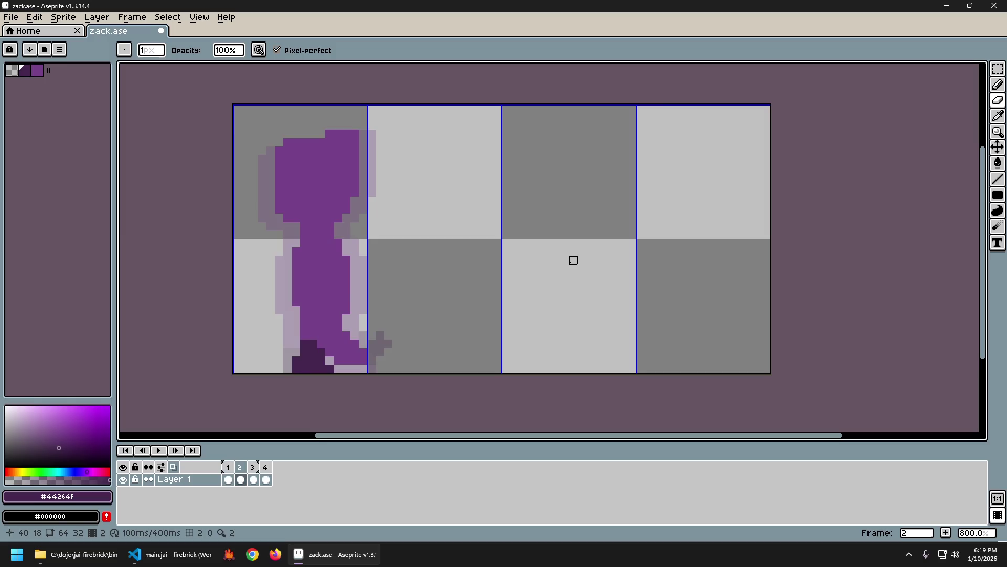
{"action": "key", "text": "Left"}
{"action": "key", "text": "Right"}
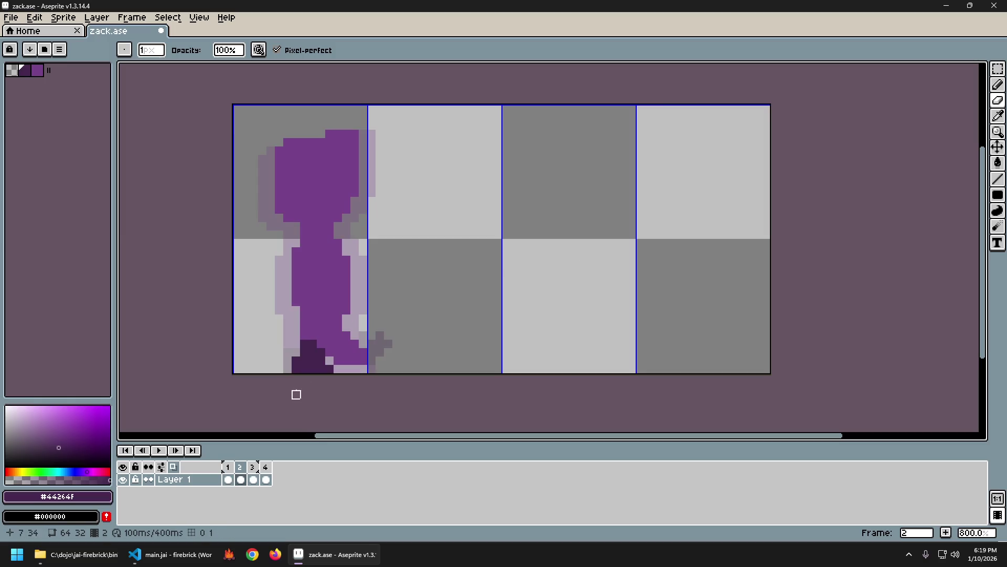
Step: Switch the pencil to shading ink and recheck frame 2's widened foot against frame 1
{"action": "key", "text": "s"}
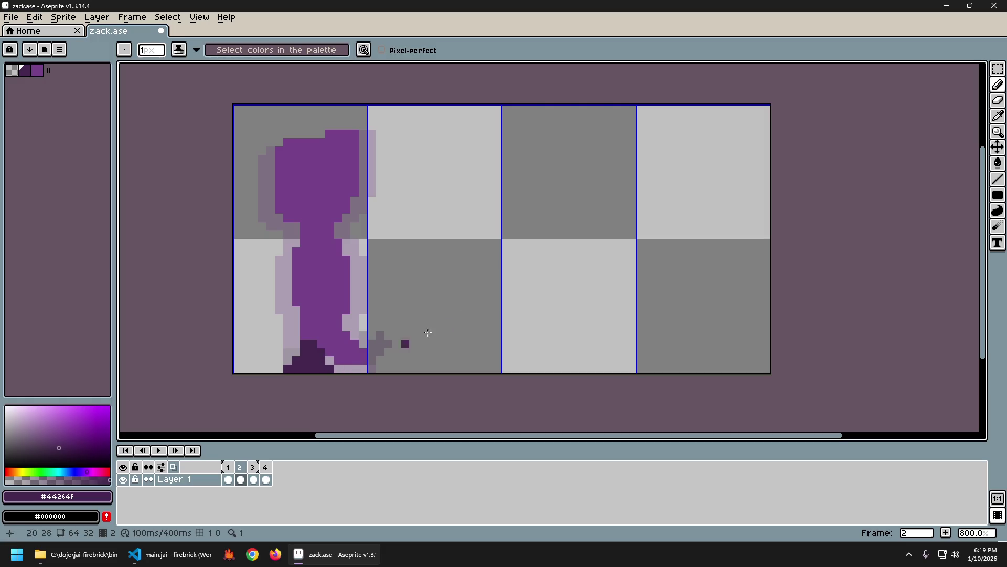
{"action": "key", "text": "Left"}
{"action": "key", "text": "Right"}
{"action": "key", "text": "Left"}
{"action": "key", "text": "Right"}
{"action": "key", "text": "Left"}
{"action": "key", "text": "Right"}
{"action": "key", "text": "Left"}
{"action": "key", "text": "Right"}
{"action": "key", "text": "Left"}
{"action": "key", "text": "Right"}
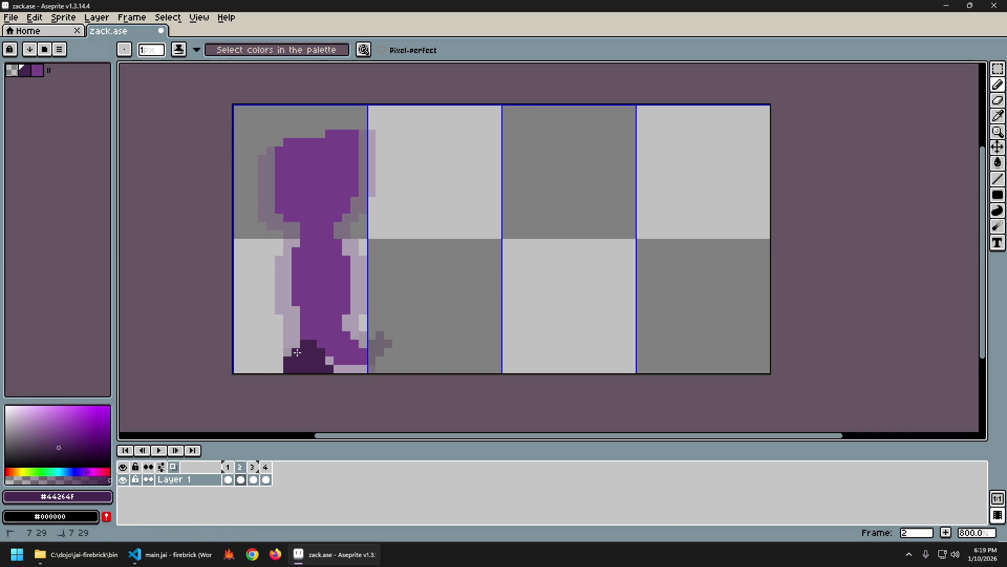
{"action": "key", "text": "b"}
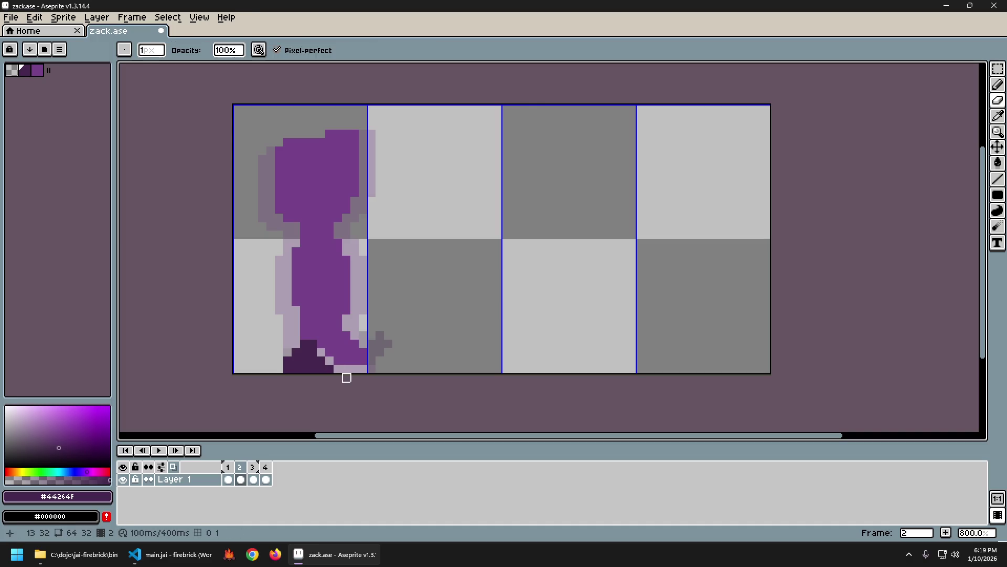
{"action": "key", "text": "b"}
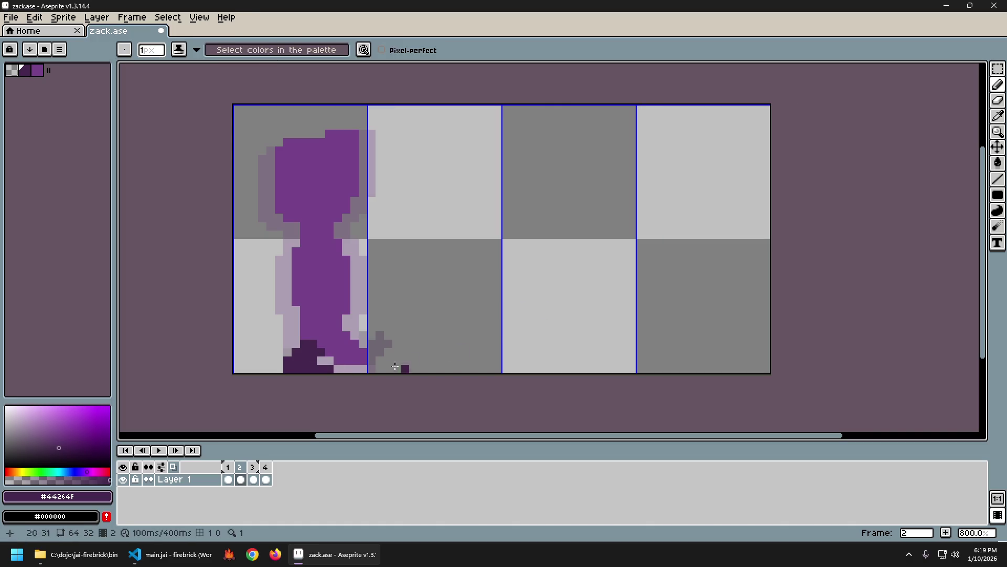
{"action": "key", "text": "Return"}
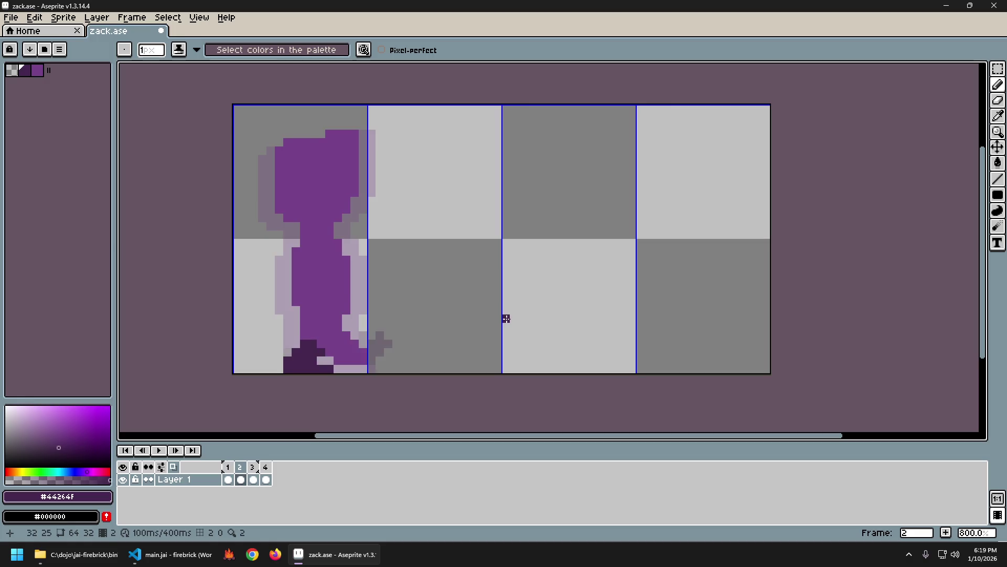
{"action": "key", "text": "Return"}
{"action": "key", "text": "e"}
{"action": "key", "text": "Return"}
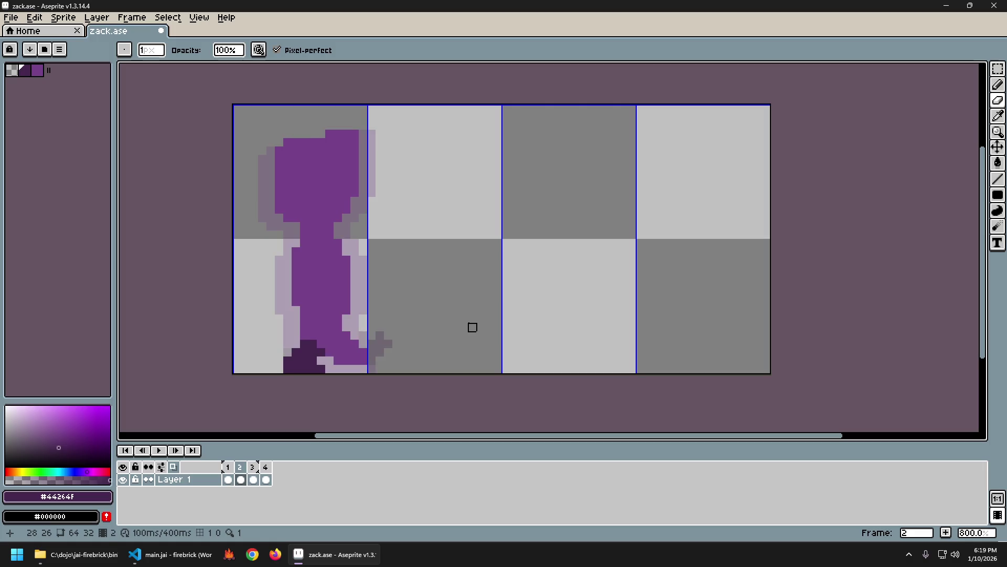
{"action": "key", "text": "Return"}
{"action": "key", "text": "Return"}
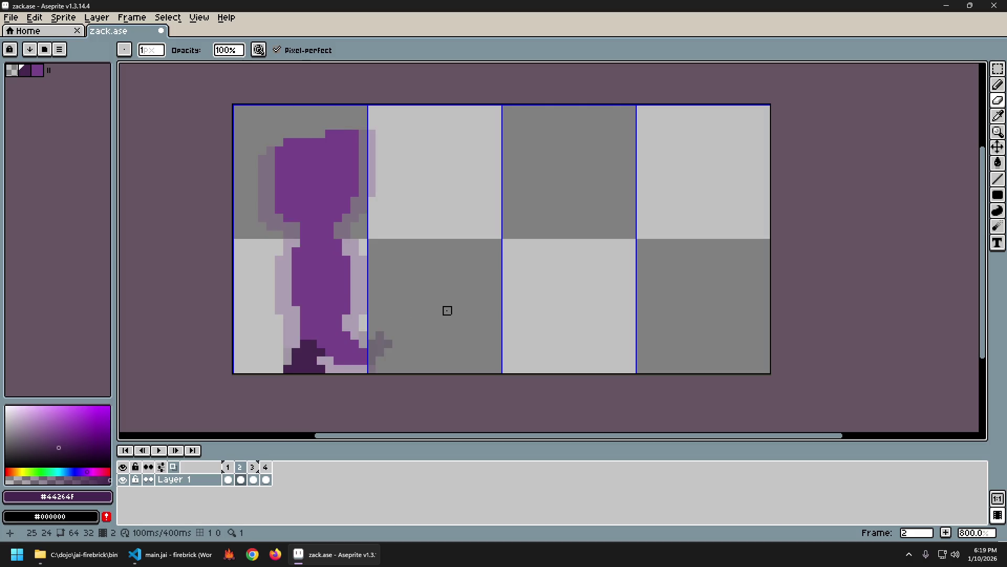
{"action": "key", "text": "Return"}
{"action": "key", "text": "Return"}
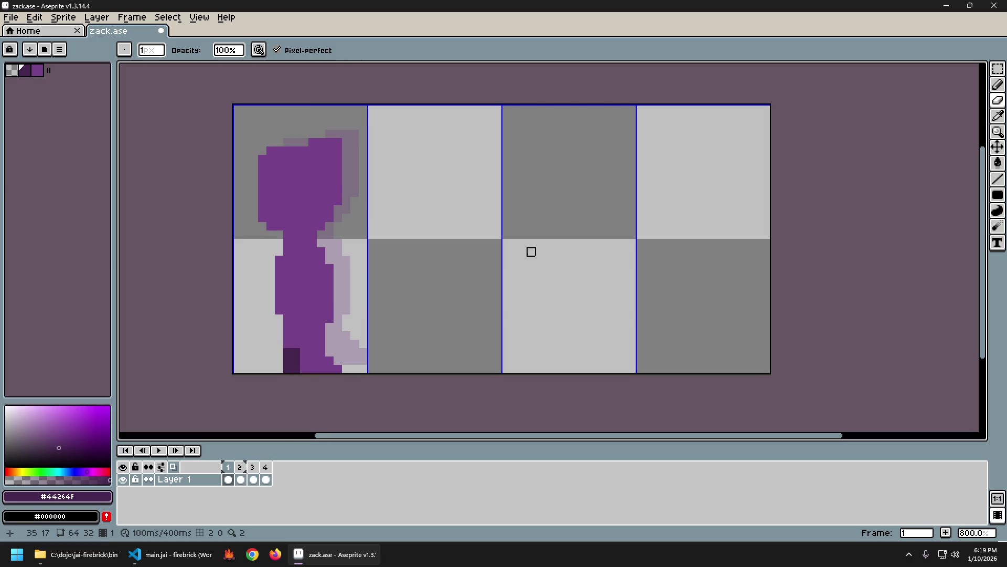
{"action": "key", "text": "Return"}
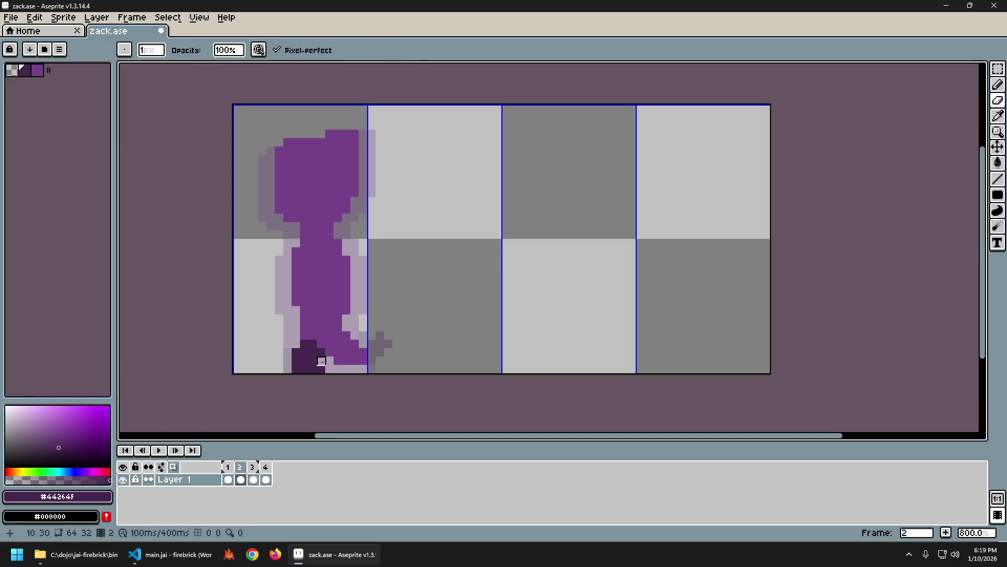
{"action": "key", "text": "Left"}
{"action": "key", "text": "Right"}
{"action": "key", "text": "Left"}
{"action": "key", "text": "Right"}
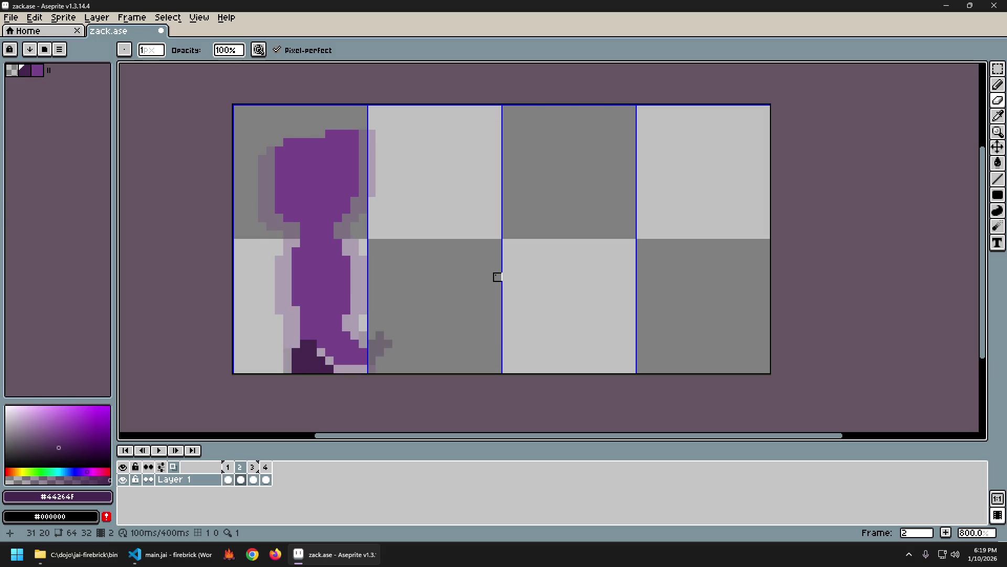
{"action": "key", "text": "Left"}
{"action": "key", "text": "Right"}
{"action": "key", "text": "Left"}
{"action": "key", "text": "Right"}
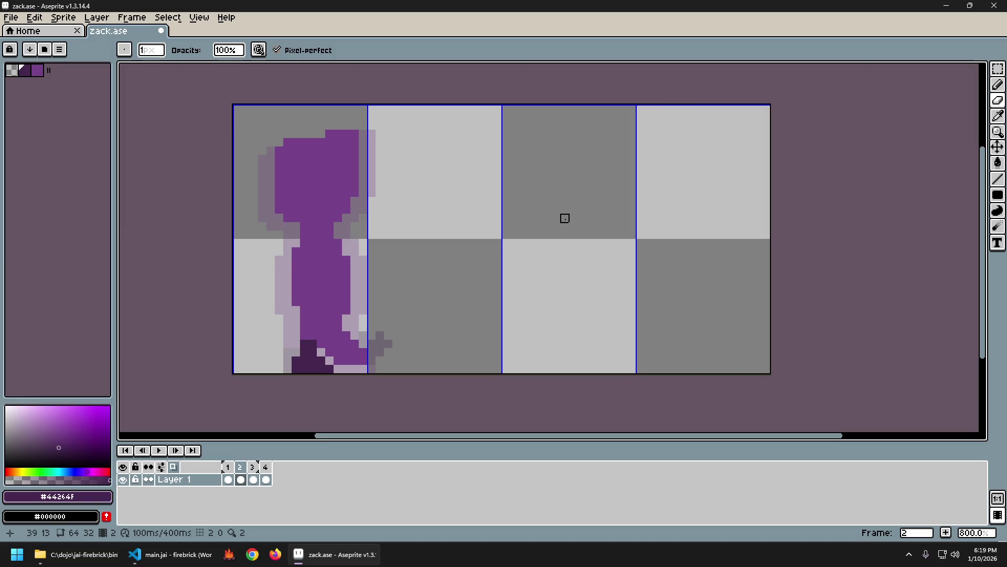
{"action": "key", "text": "ctrl+z"}
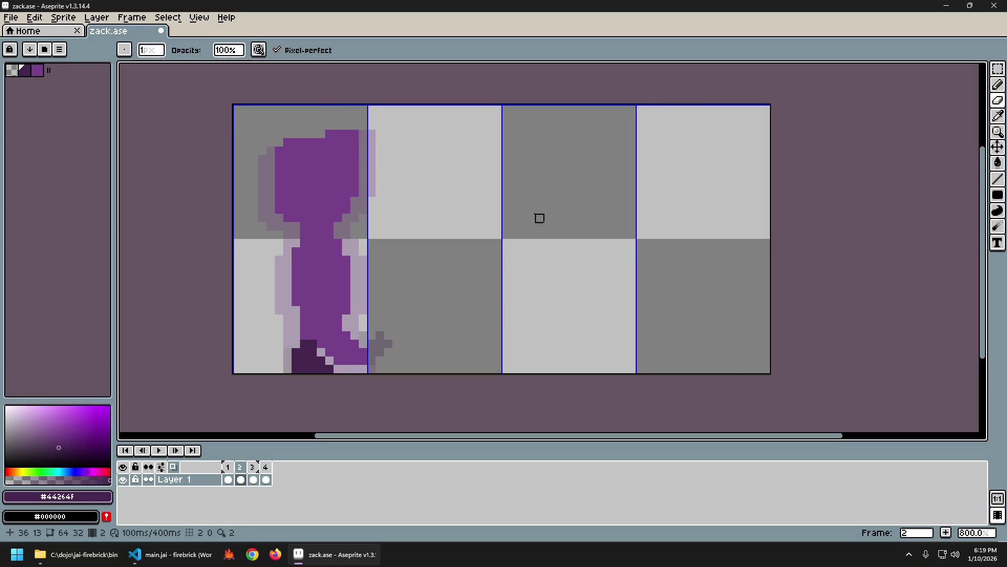
{"action": "key", "text": "ctrl+z"}
{"action": "key", "text": "ctrl+z"}
{"action": "key", "text": "ctrl+z"}
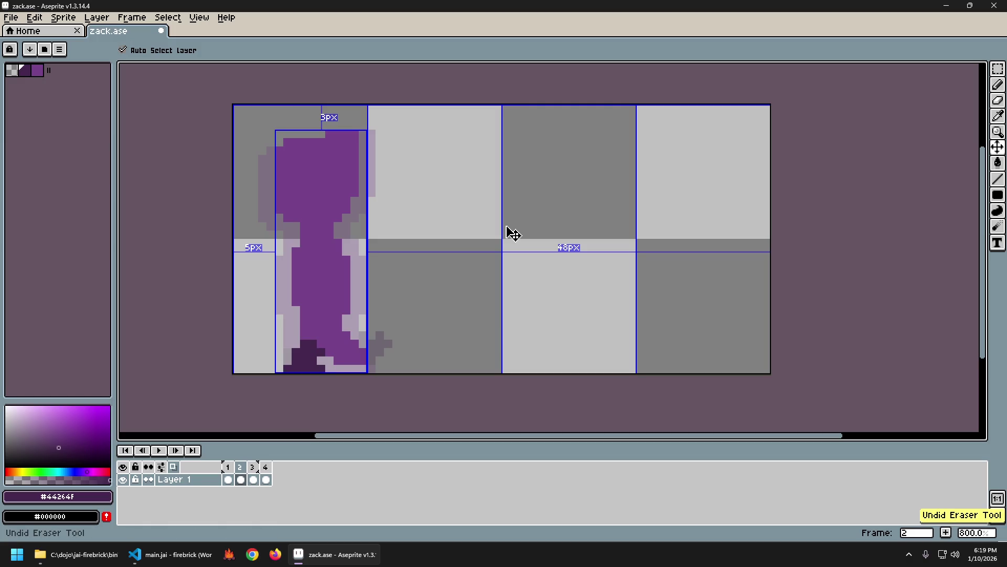
{"action": "key", "text": "ctrl+y"}
{"action": "key", "text": "ctrl+z"}
{"action": "key", "text": "ctrl+y"}
{"action": "key", "text": "ctrl+z"}
{"action": "key", "text": "ctrl+y"}
{"action": "key", "text": "ctrl+z"}
{"action": "key", "text": "Left"}
{"action": "key", "text": "Right"}
{"action": "key", "text": "Left"}
{"action": "key", "text": "Right"}
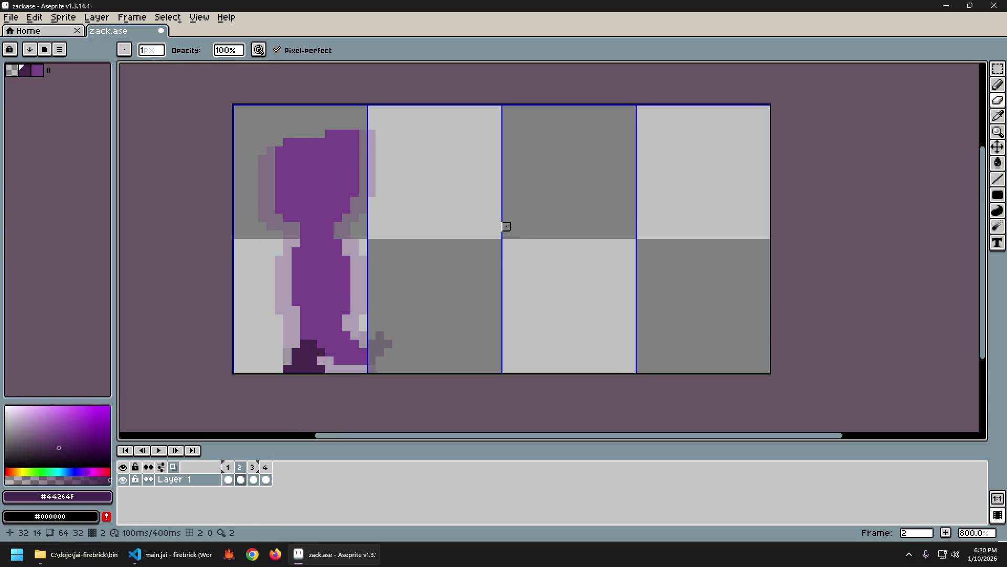
{"action": "key", "text": "Left"}
{"action": "key", "text": "Right"}
{"action": "key", "text": "Left"}
{"action": "key", "text": "Right"}
{"action": "key", "text": "Left"}
{"action": "key", "text": "Right"}
{"action": "key", "text": "Left"}
{"action": "key", "text": "Right"}
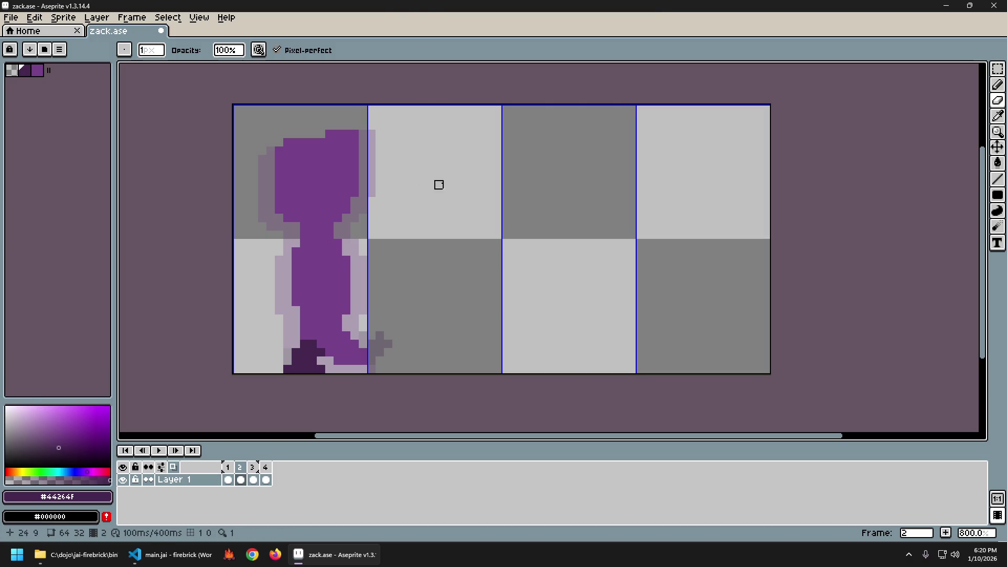
Step: Stop the walk-cycle preview on frame 2 and return to the main body purple colour
{"action": "key", "text": "Return"}
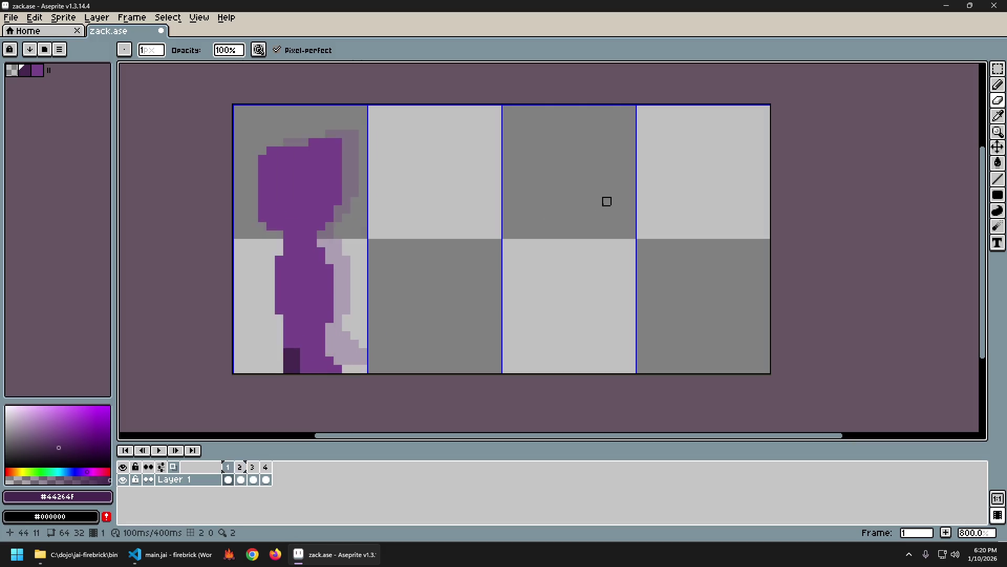
{"action": "key", "text": "]"}
{"action": "key", "text": "Return"}
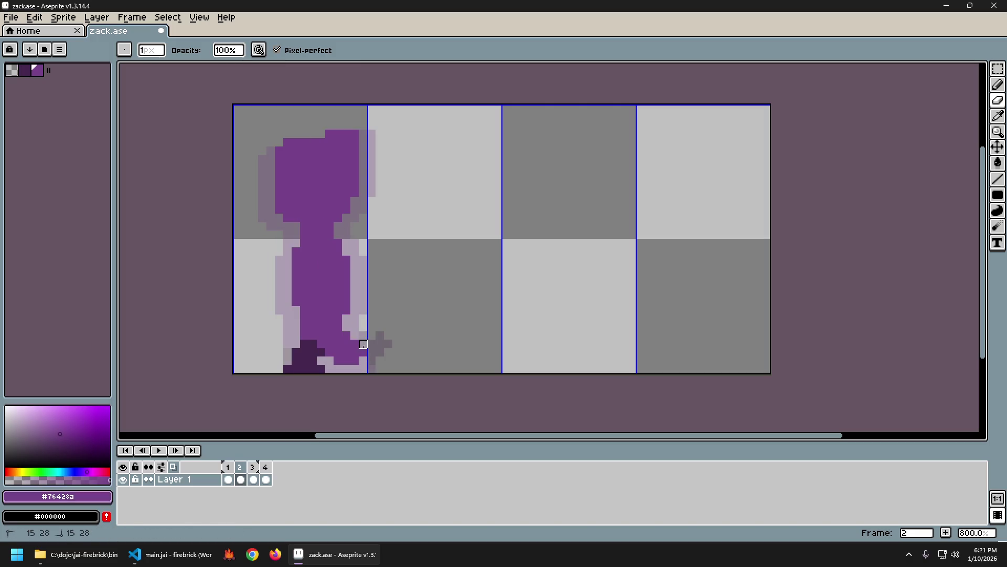
Step: Touch up frame 2's lower-right edge and a purple pixel at the bottom of the feet
{"action": "left_click", "coordinate": [355, 353]}
{"action": "key", "text": "i"}
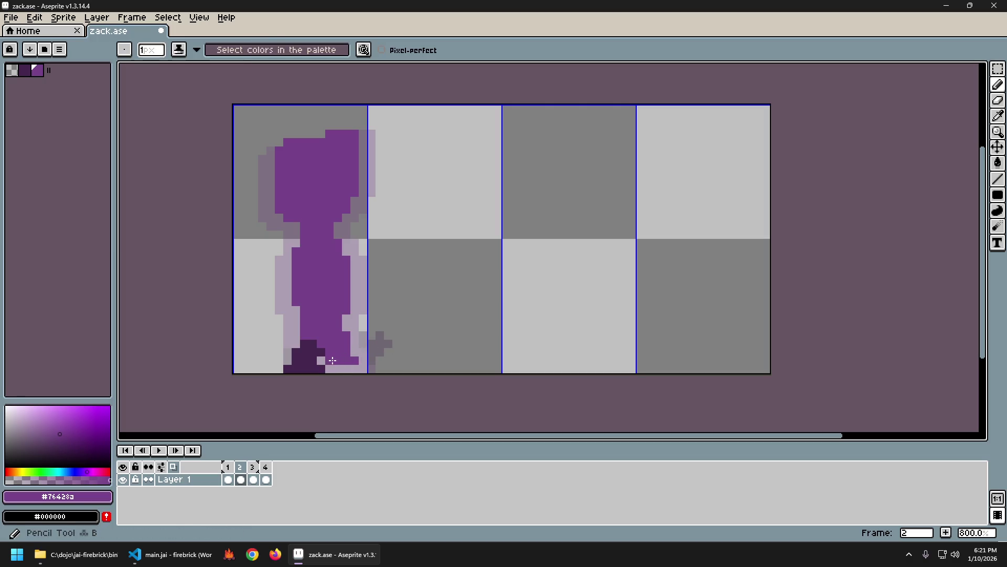
{"action": "left_click", "coordinate": [340, 369]}
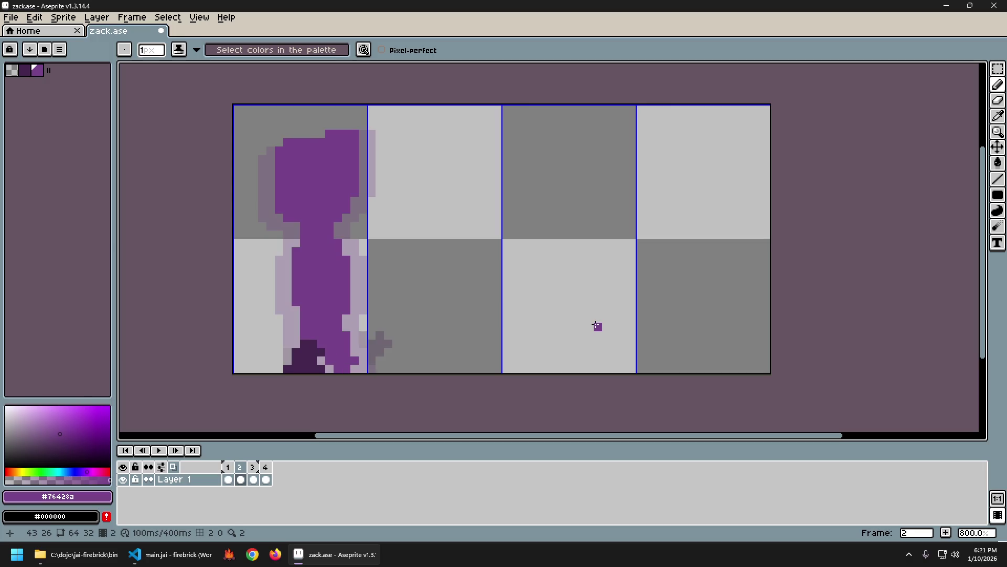
{"action": "key", "text": "b"}
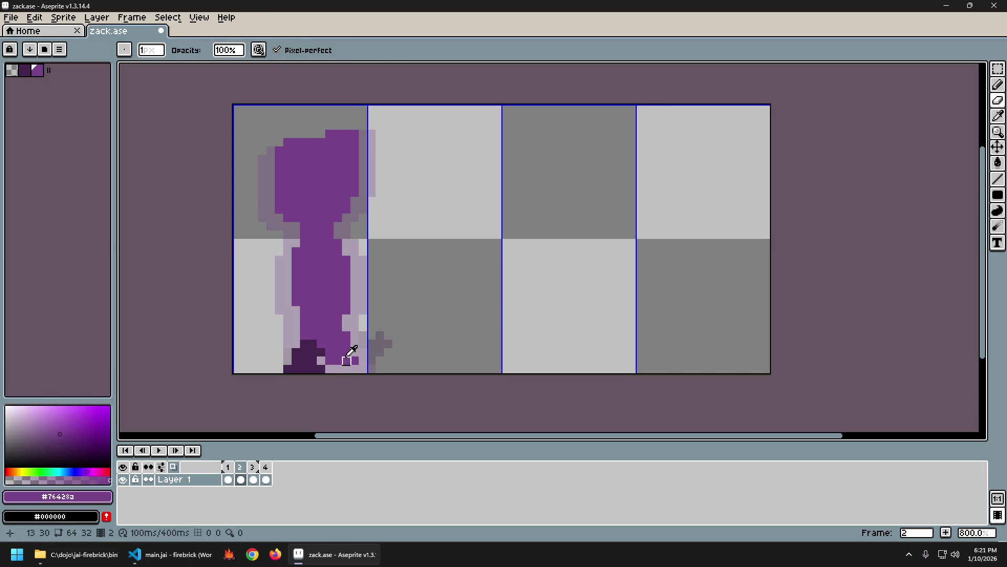
Step: Flip between frames 1 and 2 to compare the feet
{"action": "key", "text": "Left"}
{"action": "key", "text": "Right"}
{"action": "key", "text": "Left"}
{"action": "key", "text": "Right"}
{"action": "key", "text": "Right"}
{"action": "key", "text": "Left"}
{"action": "key", "text": "Right"}
{"action": "key", "text": "Left"}
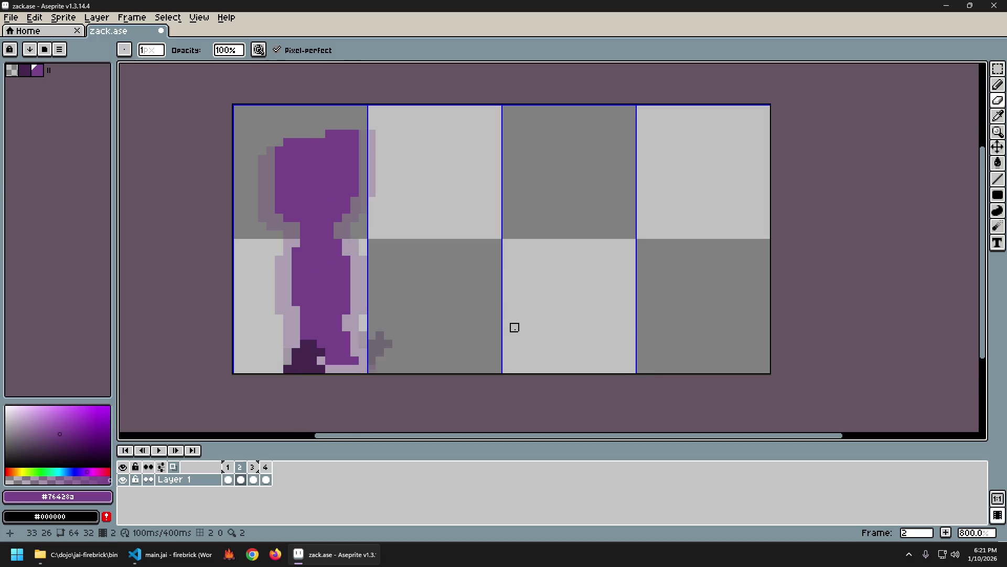
{"action": "key", "text": "Left"}
{"action": "key", "text": "Right"}
{"action": "key", "text": "Left"}
{"action": "key", "text": "Right"}
{"action": "key", "text": "Left"}
{"action": "key", "text": "Right"}
Step: Flip between frames 2 and 3 to compare the stride
{"action": "key", "text": "Left"}
{"action": "key", "text": "Right"}
{"action": "key", "text": "Right"}
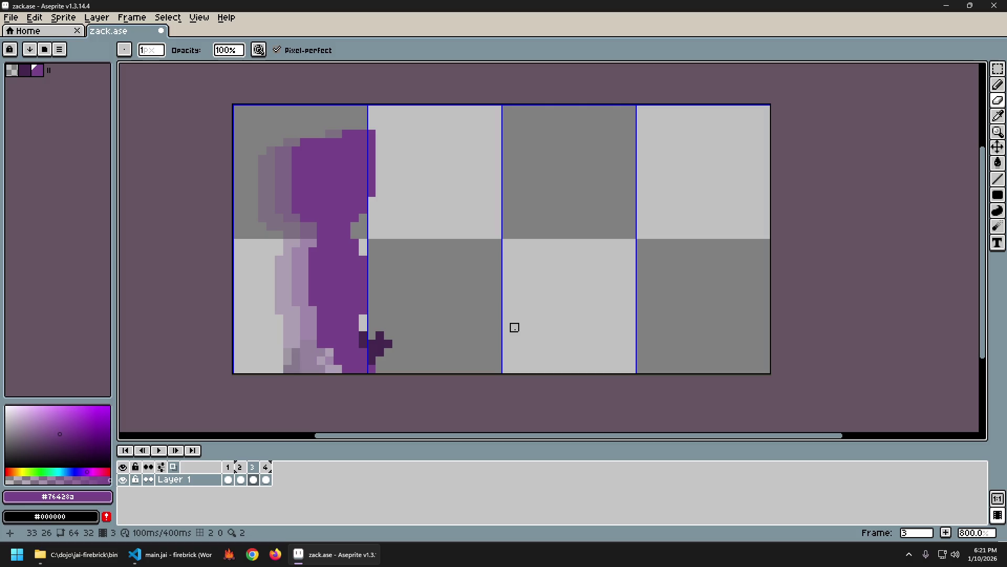
{"action": "key", "text": "Left"}
{"action": "key", "text": "Right"}
{"action": "key", "text": "Left"}
{"action": "key", "text": "Right"}
{"action": "key", "text": "Left"}
{"action": "key", "text": "Right"}
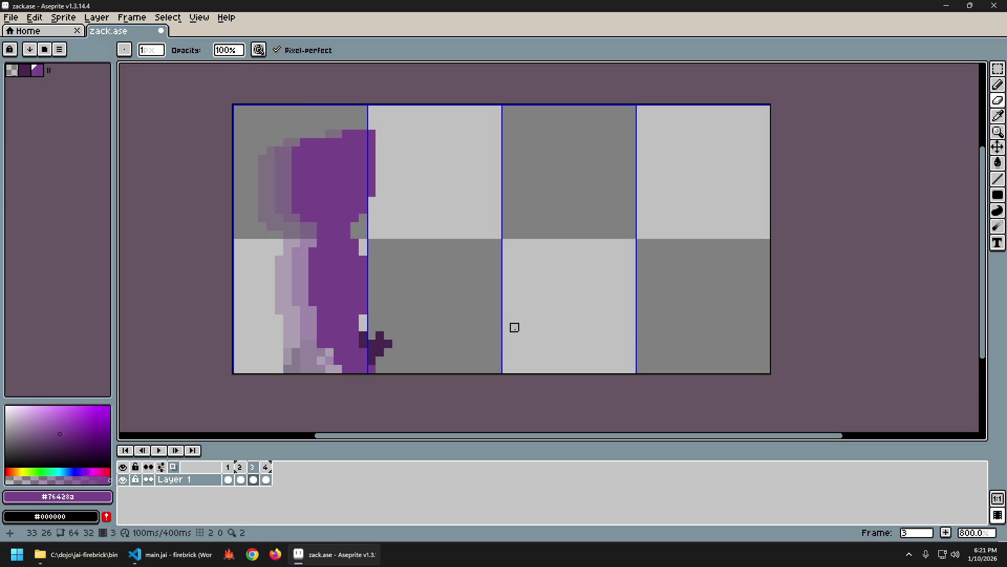
{"action": "key", "text": "Left"}
{"action": "key", "text": "Right"}
{"action": "key", "text": "Left"}
{"action": "key", "text": "Right"}
Step: Step through frames 1 to 3 to review the walk poses, ending on frame 2
{"action": "key", "text": "Left"}
{"action": "key", "text": "Left"}
{"action": "key", "text": "Right"}
{"action": "key", "text": "Left"}
{"action": "key", "text": "Right"}
{"action": "key", "text": "Right"}
{"action": "key", "text": "Left"}
{"action": "key", "text": "Left"}
{"action": "key", "text": "Right"}
{"action": "key", "text": "Right"}
{"action": "key", "text": "Left"}
{"action": "key", "text": "Left"}
{"action": "key", "text": "Right"}
{"action": "key", "text": "Left"}
{"action": "key", "text": "Right"}
{"action": "key", "text": "Left"}
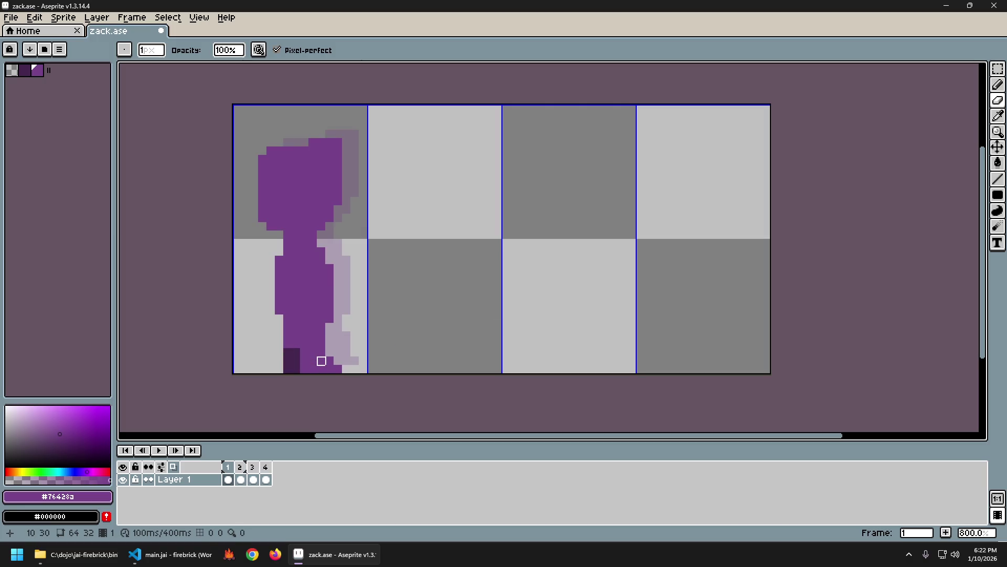
{"action": "key", "text": "Right"}
{"action": "key", "text": "Left"}
{"action": "key", "text": "Right"}
{"action": "key", "text": "Right"}
{"action": "key", "text": "Left"}
{"action": "key", "text": "Right"}
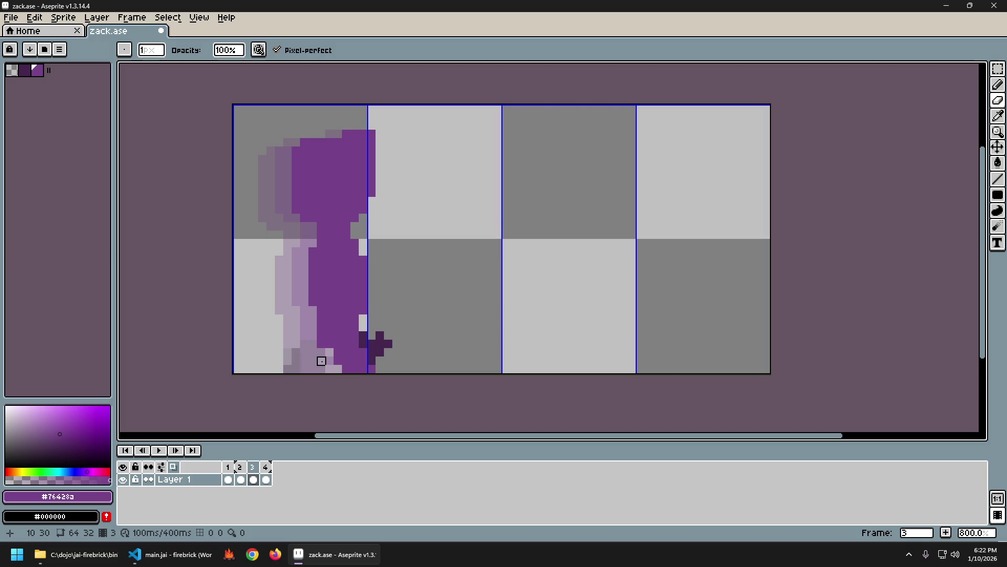
{"action": "key", "text": "Left"}
{"action": "key", "text": "Left"}
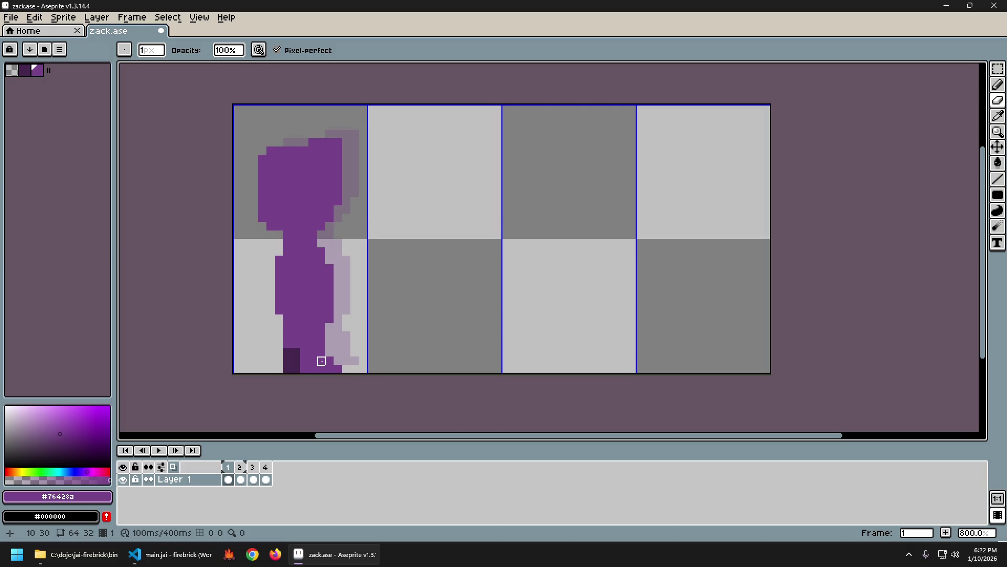
{"action": "key", "text": "Right"}
{"action": "key", "text": "Left"}
{"action": "key", "text": "Right"}
Step: Darken a pixel near the feet on frame 2 with shading ink, checking it against frame 1
{"action": "key", "text": "s"}
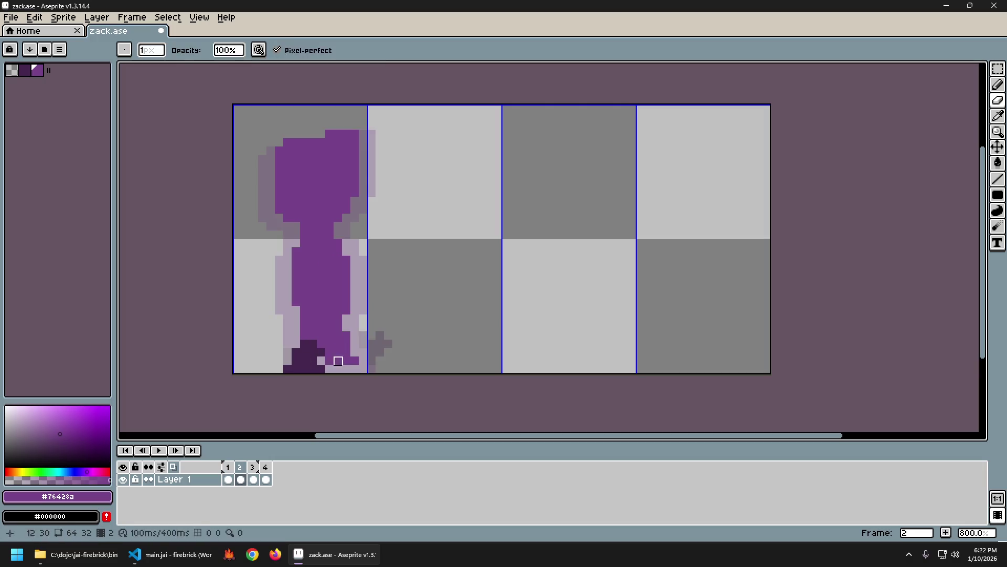
{"action": "left_click", "coordinate": [322, 356]}
{"action": "key", "text": "Left"}
{"action": "key", "text": "Right"}
{"action": "key", "text": "Left"}
{"action": "key", "text": "Right"}
{"action": "key", "text": "Right"}
{"action": "key", "text": "Left"}
{"action": "key", "text": "Left"}
{"action": "key", "text": "Right"}
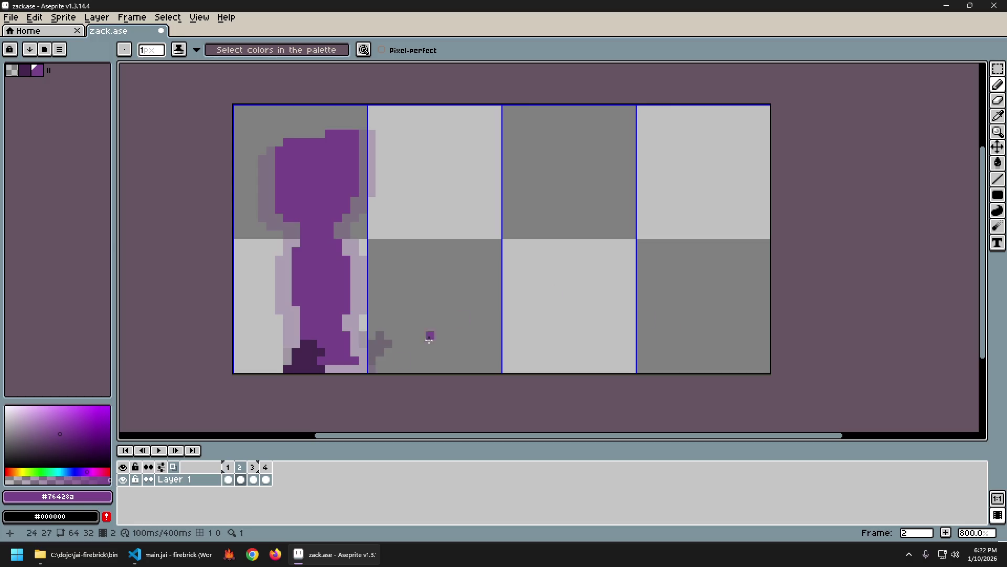
Step: Flip back and forth between frames 1 and 2 to compare the foot poses
{"action": "key", "text": "alt"}
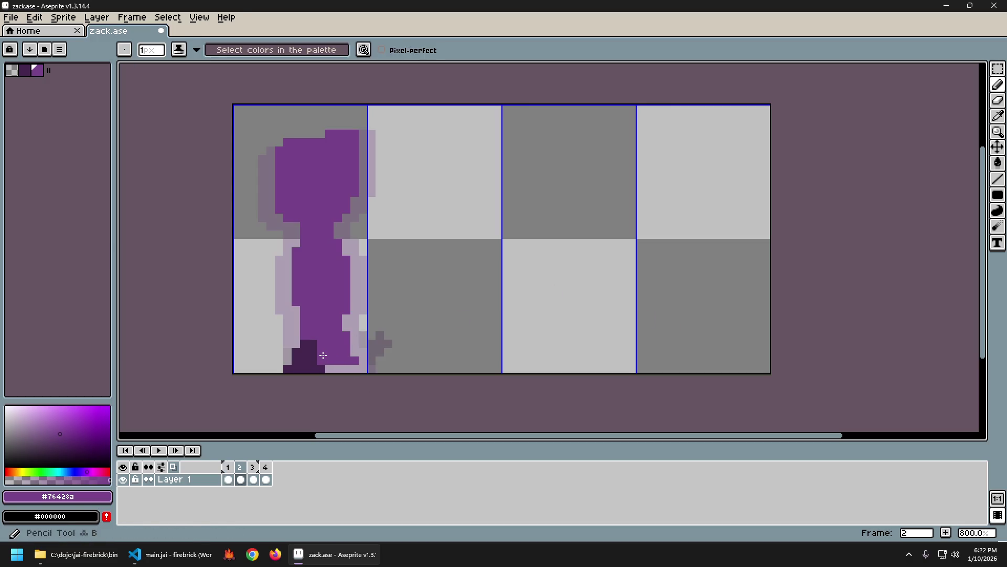
{"action": "key", "text": "Left"}
{"action": "key", "text": "Right"}
{"action": "key", "text": "Right"}
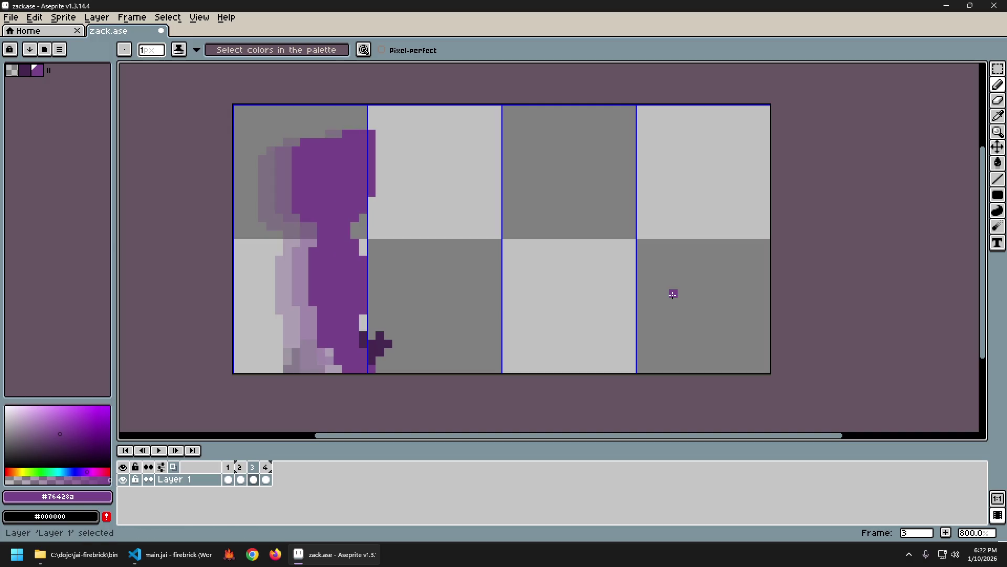
{"action": "key", "text": "Left"}
{"action": "key", "text": "Left"}
{"action": "key", "text": "Right"}
{"action": "key", "text": "Left"}
{"action": "key", "text": "Right"}
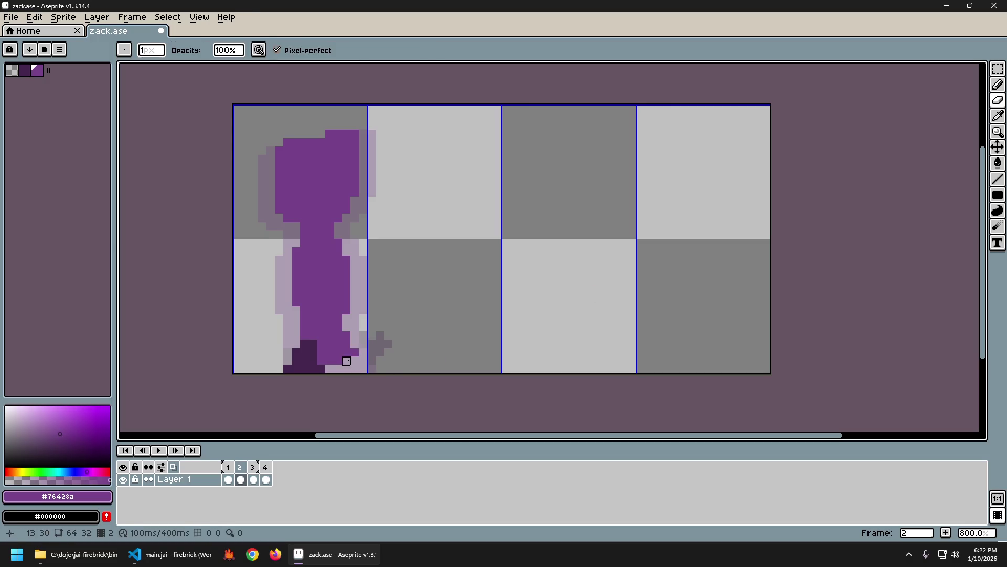
{"action": "key", "text": "Left"}
{"action": "key", "text": "Right"}
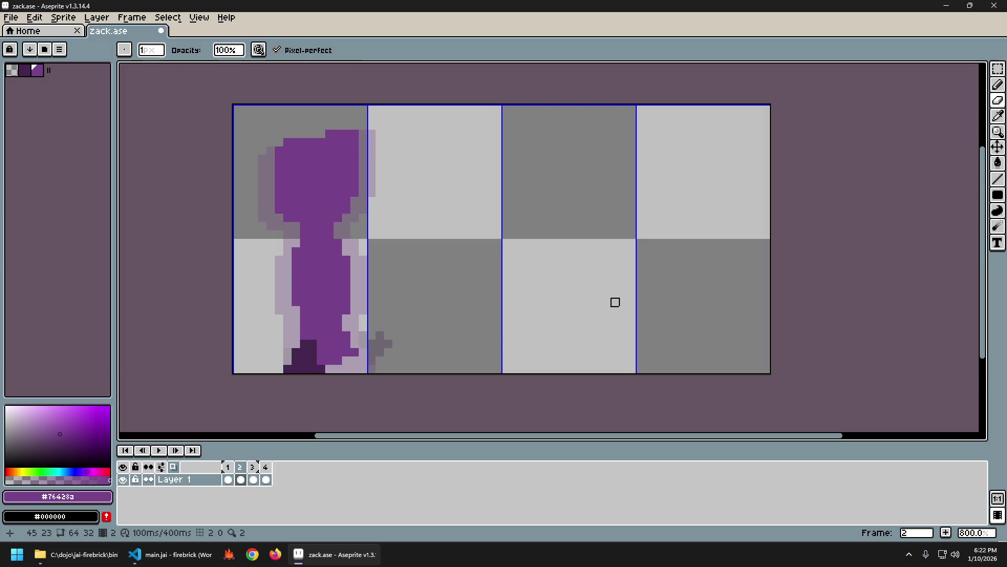
{"action": "key", "text": "Left"}
{"action": "key", "text": "Right"}
{"action": "key", "text": "Left"}
{"action": "key", "text": "Right"}
{"action": "key", "text": "Left"}
{"action": "key", "text": "Right"}
{"action": "key", "text": "Left"}
{"action": "key", "text": "Right"}
Step: Step through frames 1 to 3 to check how the stride progresses
{"action": "key", "text": "Right"}
{"action": "key", "text": "Left"}
{"action": "key", "text": "Left"}
{"action": "key", "text": "Right"}
{"action": "key", "text": "Right"}
{"action": "key", "text": "Left"}
{"action": "key", "text": "Left"}
{"action": "key", "text": "Right"}
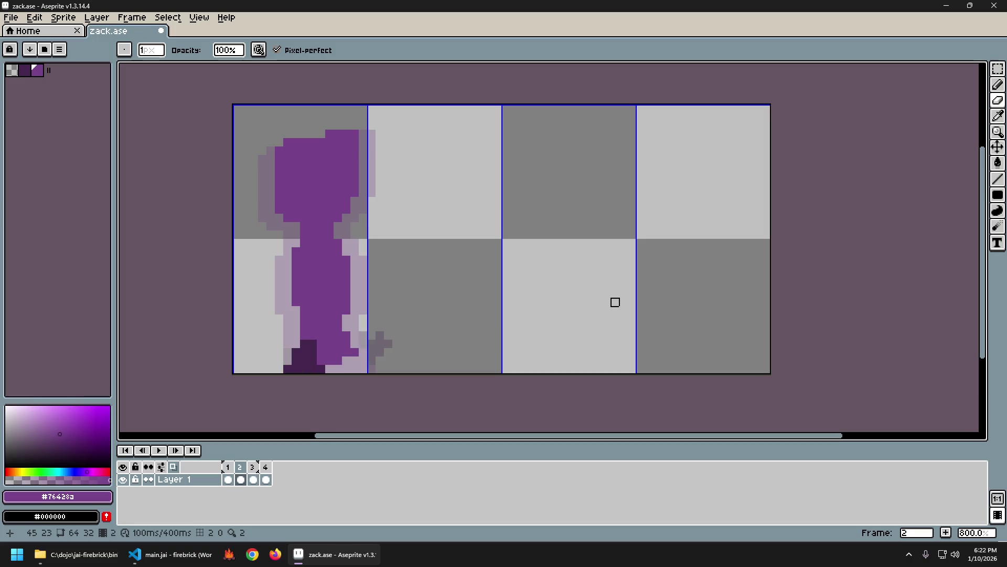
{"action": "key", "text": "Right"}
{"action": "key", "text": "Right"}
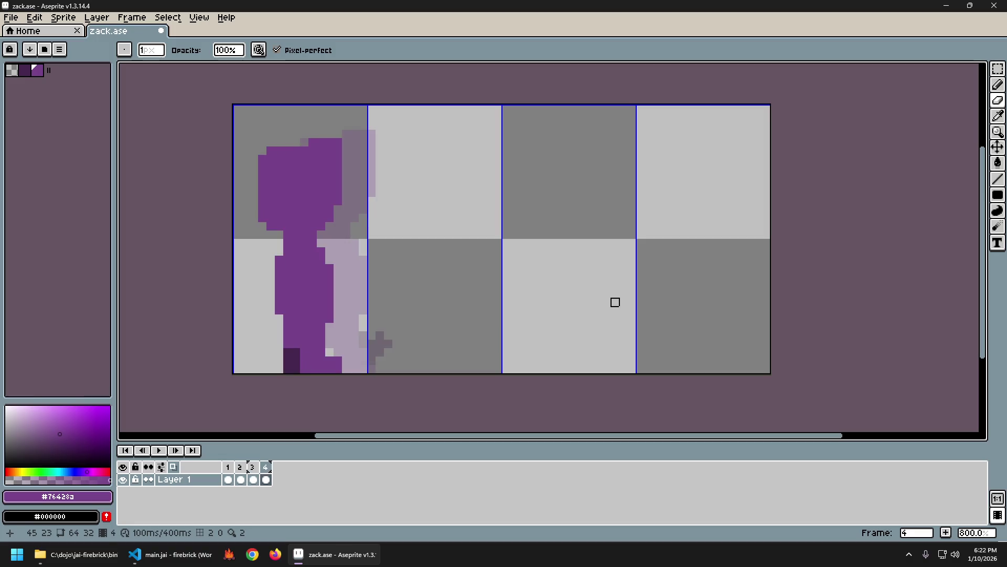
{"action": "key", "text": "comma"}
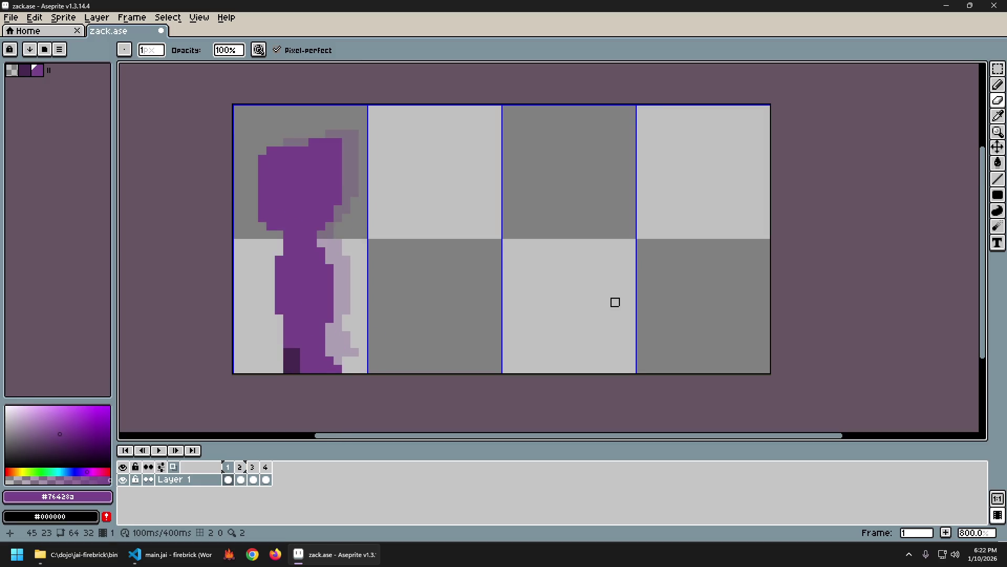
{"action": "key", "text": "period"}
{"action": "key", "text": "comma"}
{"action": "key", "text": "comma"}
{"action": "key", "text": "period"}
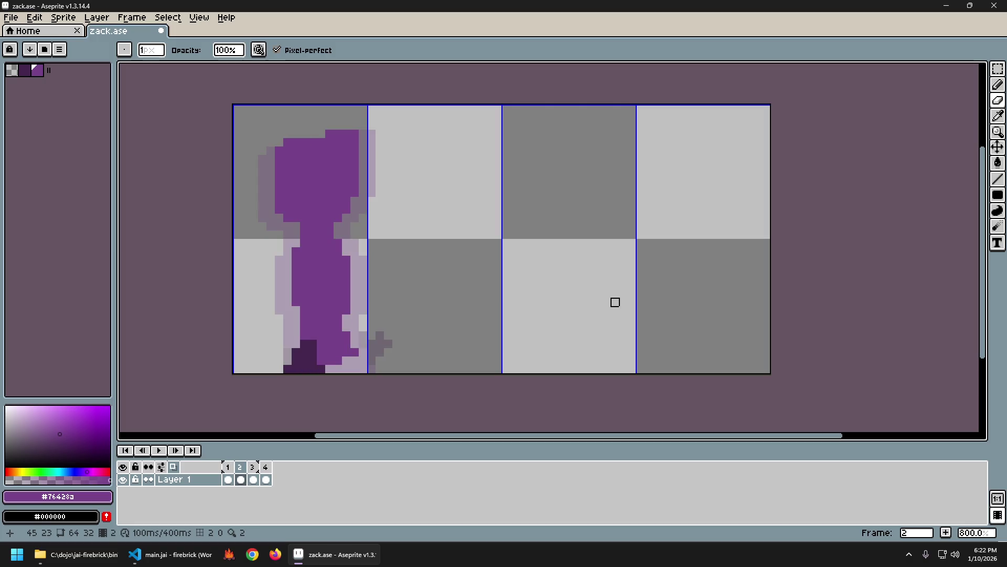
{"action": "key", "text": "period"}
{"action": "key", "text": "comma"}
{"action": "key", "text": "comma"}
{"action": "key", "text": "period"}
{"action": "key", "text": "comma"}
{"action": "key", "text": "period"}
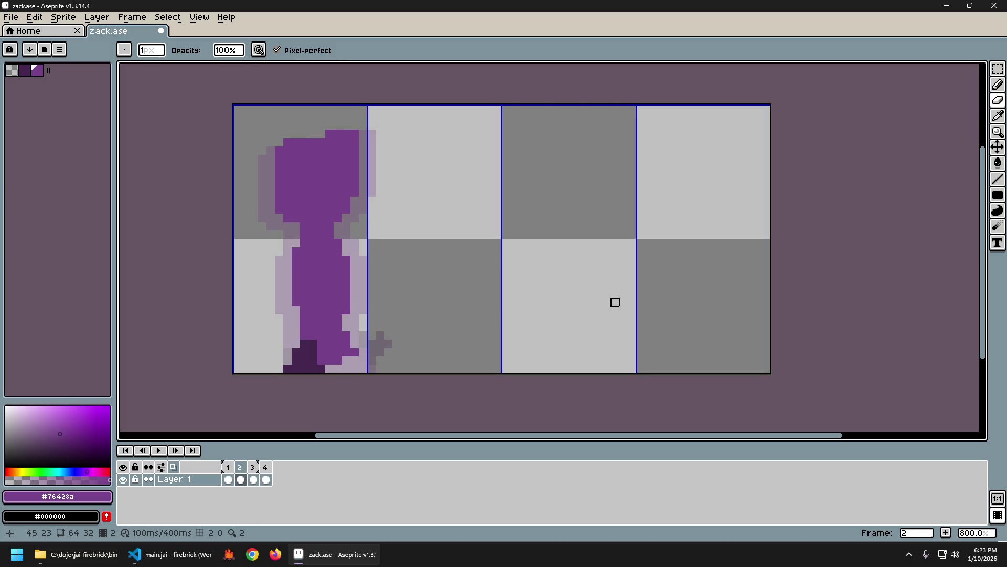
Step: Cycle through all four frames to review the walk, finishing on frame 3
{"action": "key", "text": "comma"}
{"action": "key", "text": "period"}
{"action": "key", "text": "comma"}
{"action": "key", "text": "period"}
{"action": "key", "text": "comma"}
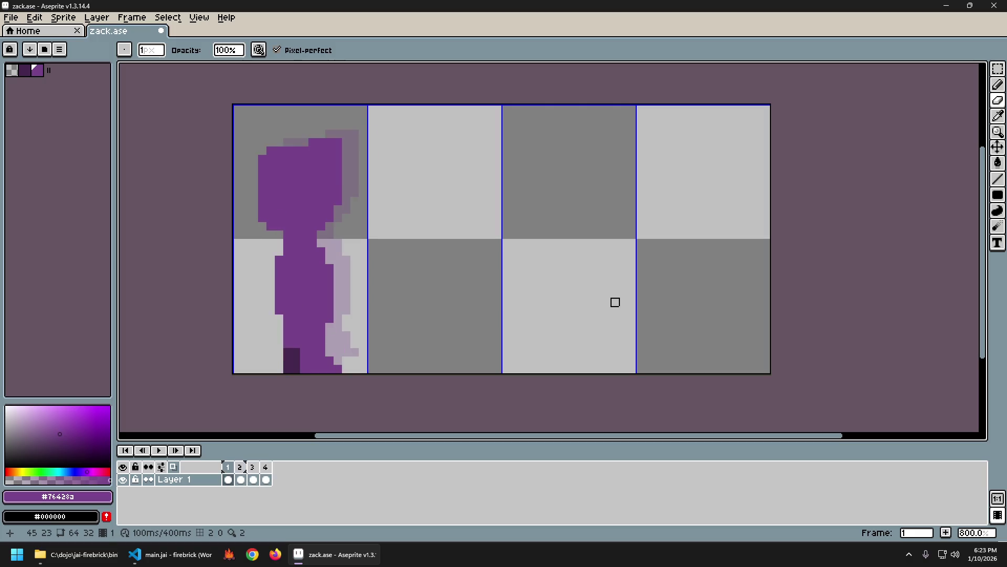
{"action": "key", "text": "period"}
{"action": "key", "text": "period"}
{"action": "key", "text": "period"}
{"action": "key", "text": "comma"}
{"action": "key", "text": "comma"}
{"action": "key", "text": "comma"}
{"action": "key", "text": "period"}
{"action": "key", "text": "period"}
{"action": "key", "text": "comma"}
{"action": "key", "text": "comma"}
{"action": "key", "text": "period"}
{"action": "key", "text": "comma"}
{"action": "key", "text": "period"}
{"action": "key", "text": "comma"}
{"action": "key", "text": "period"}
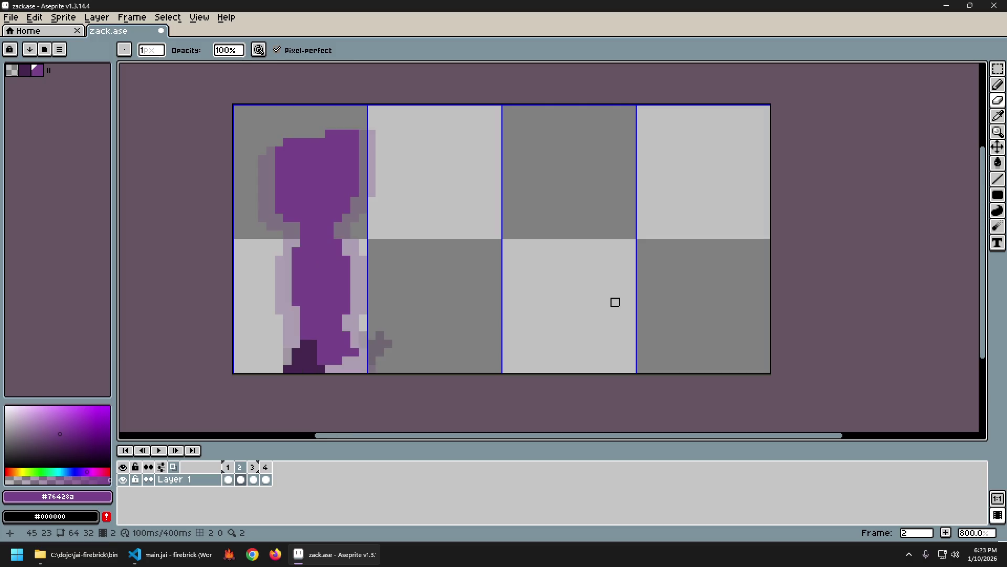
{"action": "key", "text": "comma"}
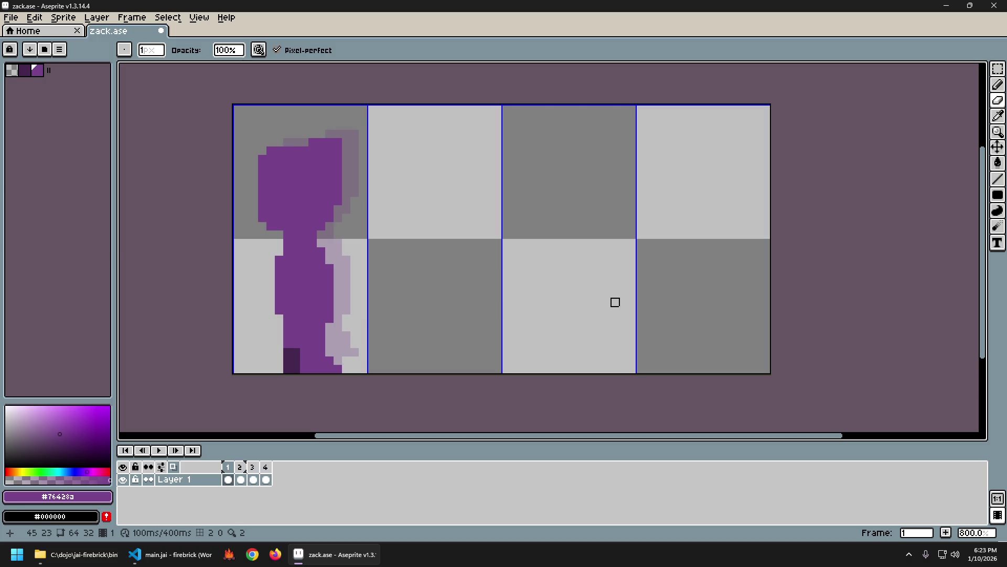
{"action": "key", "text": "period"}
{"action": "key", "text": "period"}
{"action": "key", "text": "comma"}
{"action": "key", "text": "comma"}
{"action": "key", "text": "period"}
{"action": "key", "text": "comma"}
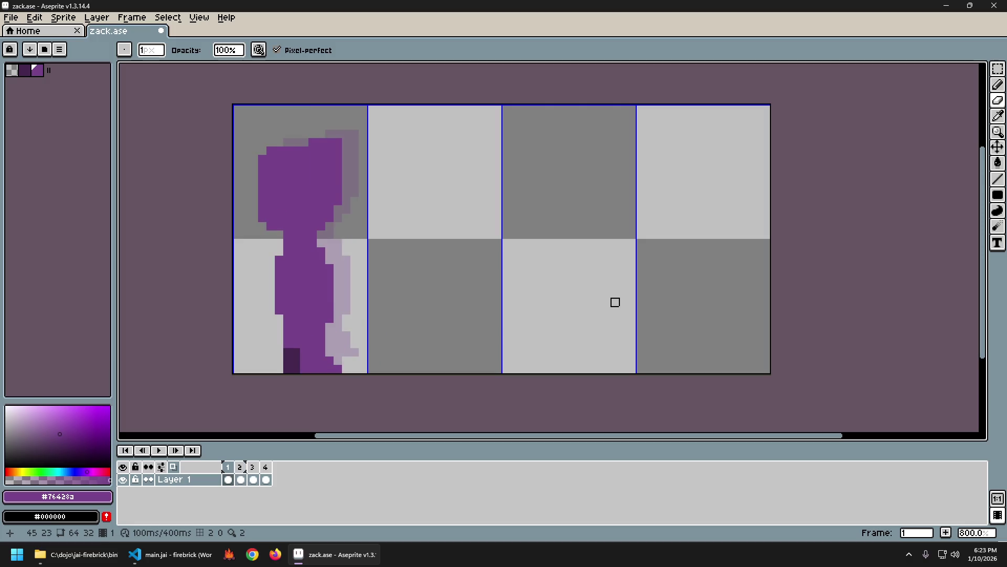
{"action": "key", "text": "period"}
{"action": "key", "text": "period"}
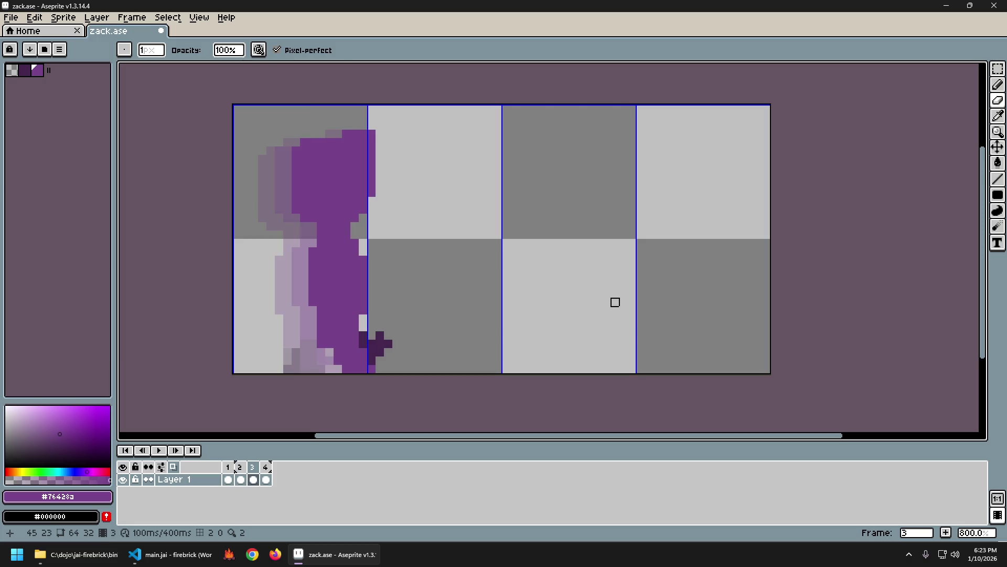
{"action": "key", "text": "comma"}
{"action": "key", "text": "comma"}
{"action": "key", "text": "period"}
{"action": "key", "text": "period"}
Step: Pick the dark foot purple from the sprite and return to the Pencil
{"action": "key", "text": "e"}
{"action": "key", "text": "i"}
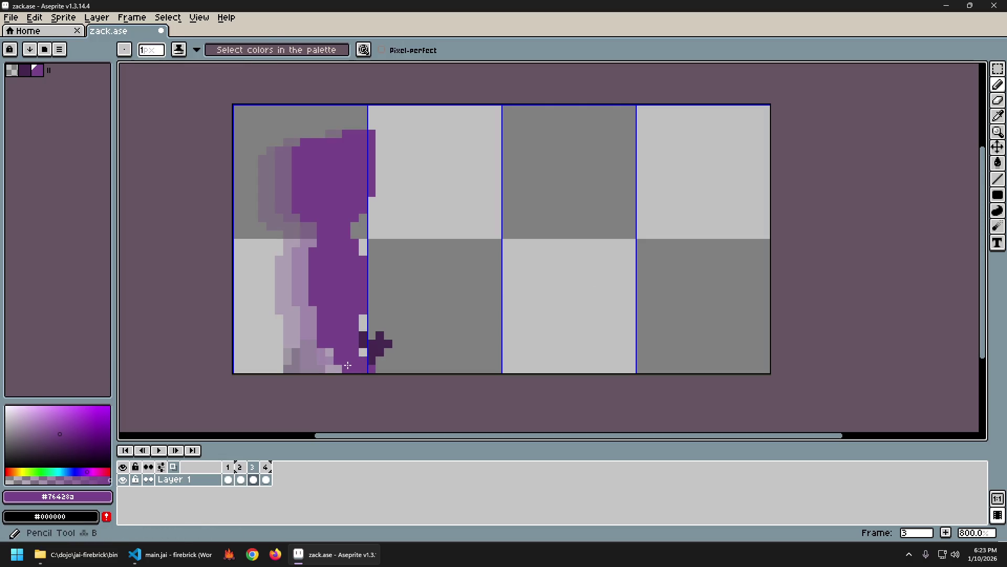
{"action": "left_click", "coordinate": [369, 337]}
{"action": "key", "text": "b"}
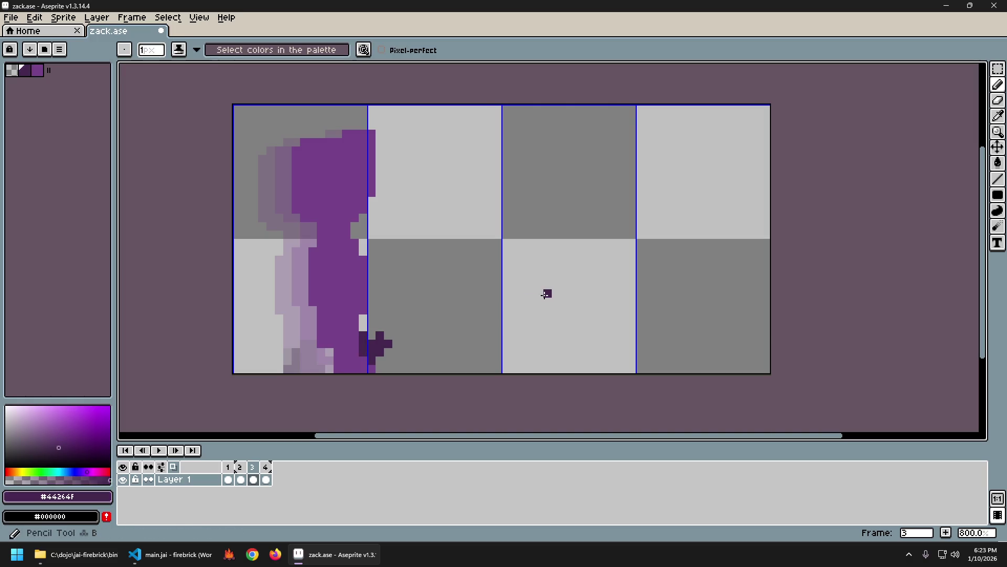
{"action": "key", "text": "Return"}
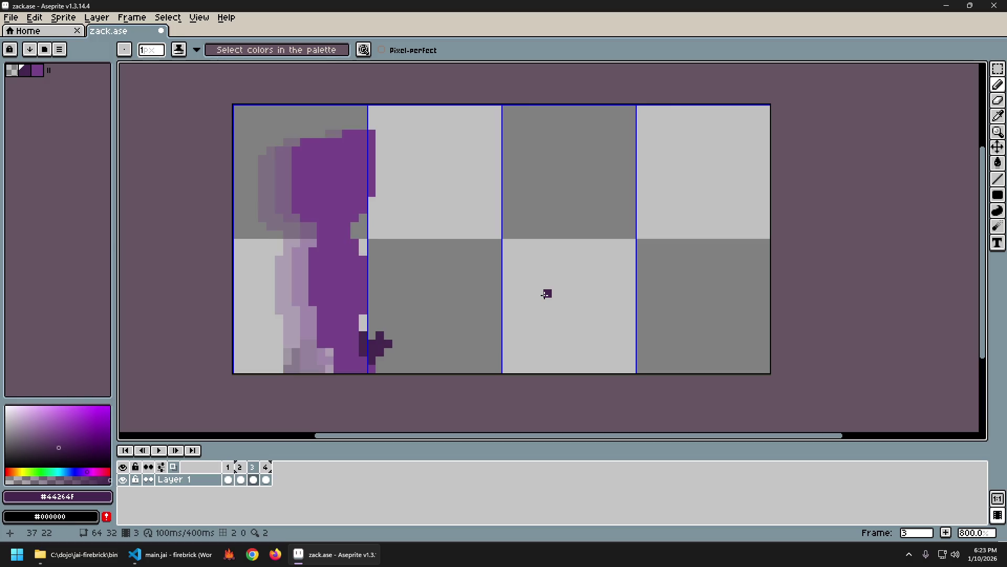
{"action": "key", "text": "b"}
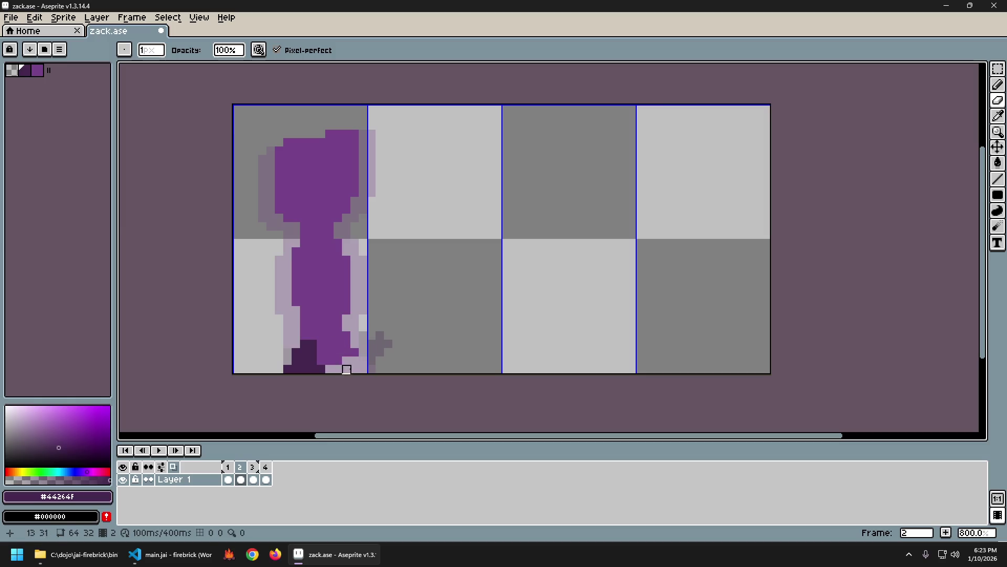
Step: Paint mid purple #76428a pixels along the front foot's edge and tip, undoing one stray pixel
{"action": "left_click", "coordinate": [355, 342], "text": "alt"}
{"action": "left_click_drag", "start_coordinate": [358, 343], "coordinate": [363, 354]}
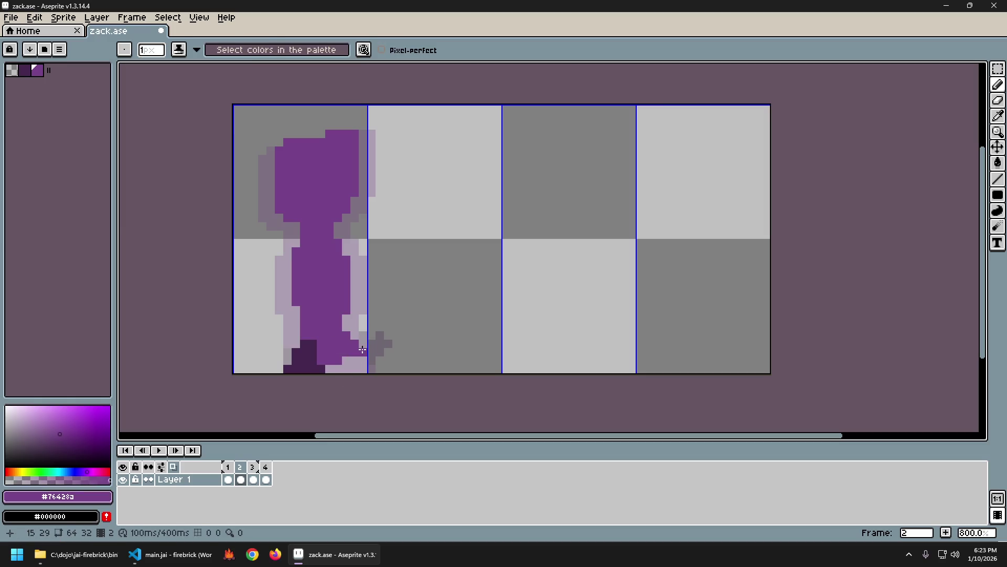
{"action": "left_click", "coordinate": [331, 366]}
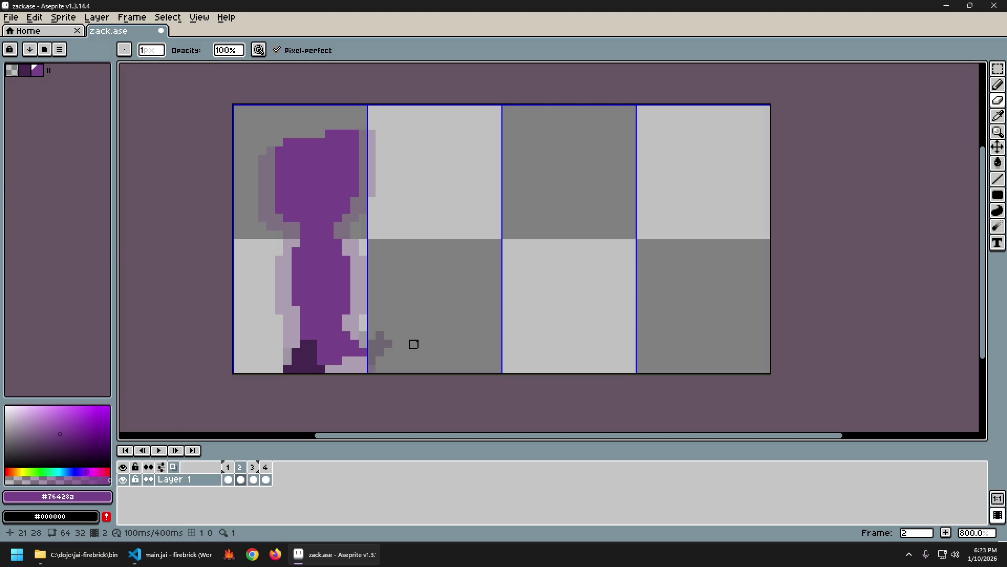
{"action": "key", "text": "Right"}
{"action": "key", "text": "ctrl+z"}
{"action": "key", "text": "Left"}
{"action": "key", "text": "Right"}
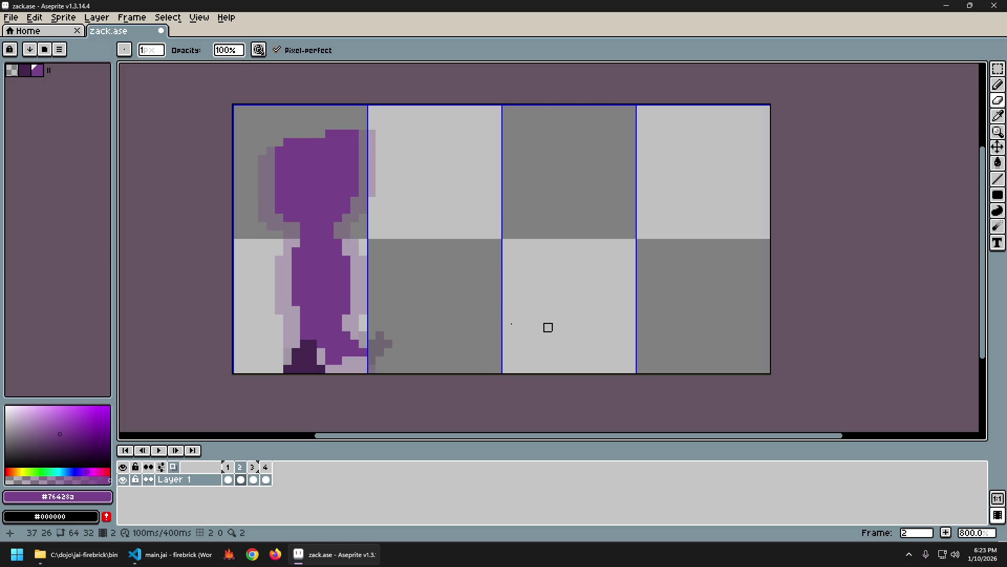
Step: Flip between neighbouring frames to check the extended front foot
{"action": "key", "text": "i"}
{"action": "key", "text": "b"}
{"action": "key", "text": "Left"}
{"action": "key", "text": "Right"}
{"action": "key", "text": "Left"}
{"action": "key", "text": "Right"}
{"action": "key", "text": "Left"}
{"action": "key", "text": "Right"}
{"action": "key", "text": "Right"}
{"action": "key", "text": "Left"}
Step: Keep comparing frame 2 against frame 1 to check the step
{"action": "key", "text": "Left"}
{"action": "key", "text": "Right"}
{"action": "key", "text": "b"}
{"action": "key", "text": "Left"}
{"action": "key", "text": "Right"}
{"action": "key", "text": "Left"}
{"action": "key", "text": "Right"}
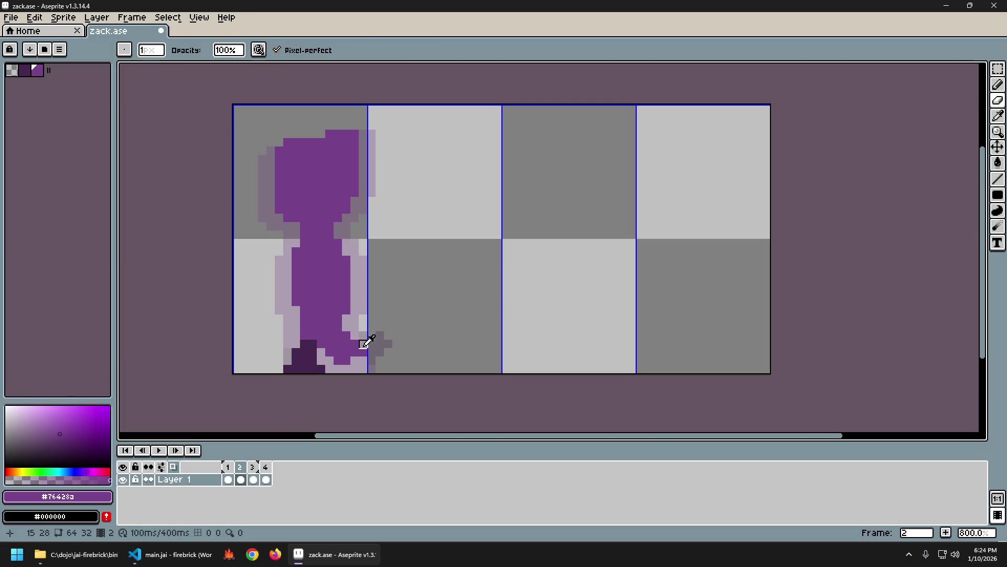
{"action": "key", "text": "b"}
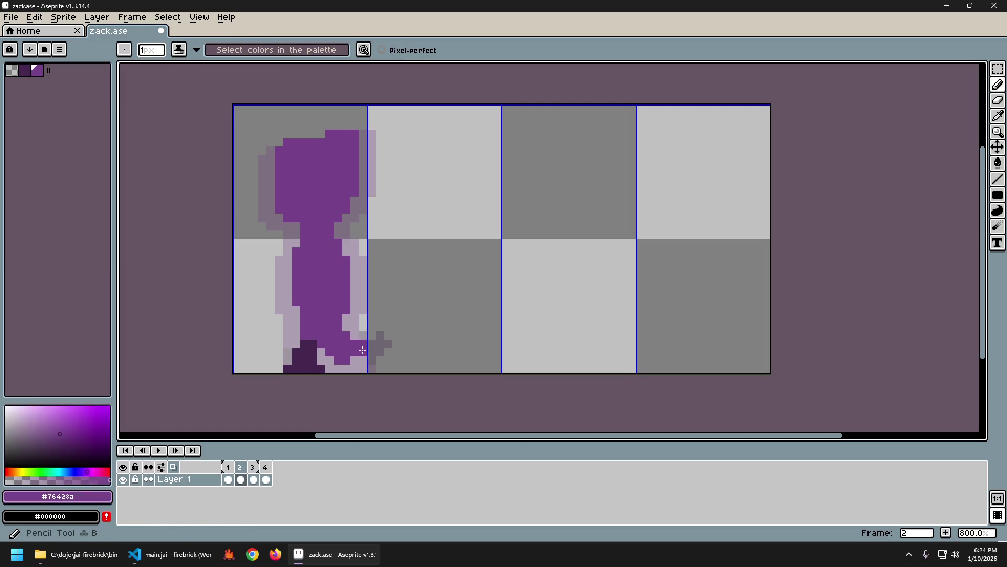
{"action": "key", "text": "Left"}
{"action": "key", "text": "Right"}
{"action": "key", "text": "Left"}
{"action": "key", "text": "Right"}
{"action": "key", "text": "Right"}
{"action": "key", "text": "Left"}
{"action": "key", "text": "Left"}
{"action": "key", "text": "Right"}
{"action": "key", "text": "Right"}
{"action": "key", "text": "Left"}
{"action": "key", "text": "Left"}
{"action": "key", "text": "Right"}
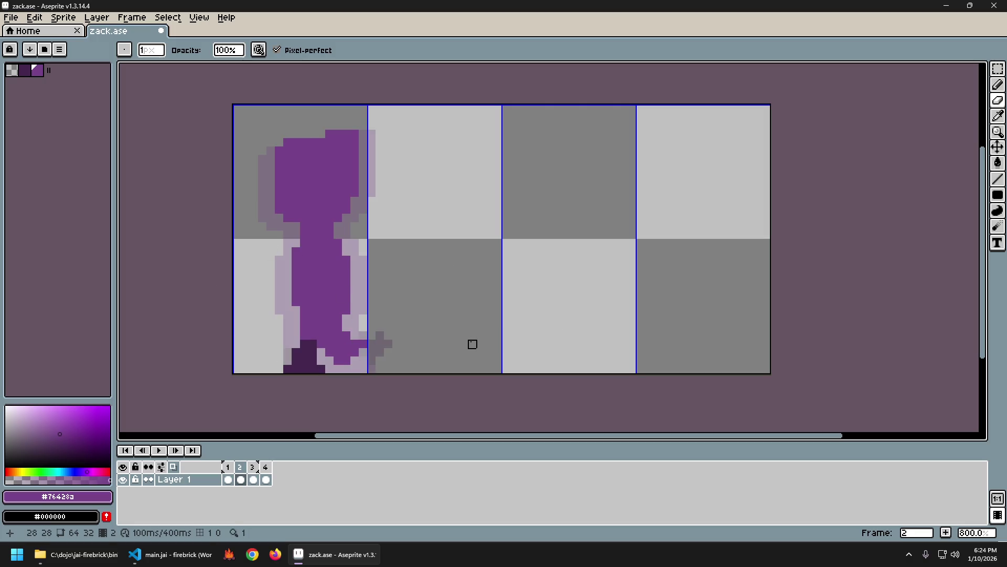
{"action": "key", "text": "b"}
{"action": "key", "text": "ctrl+y"}
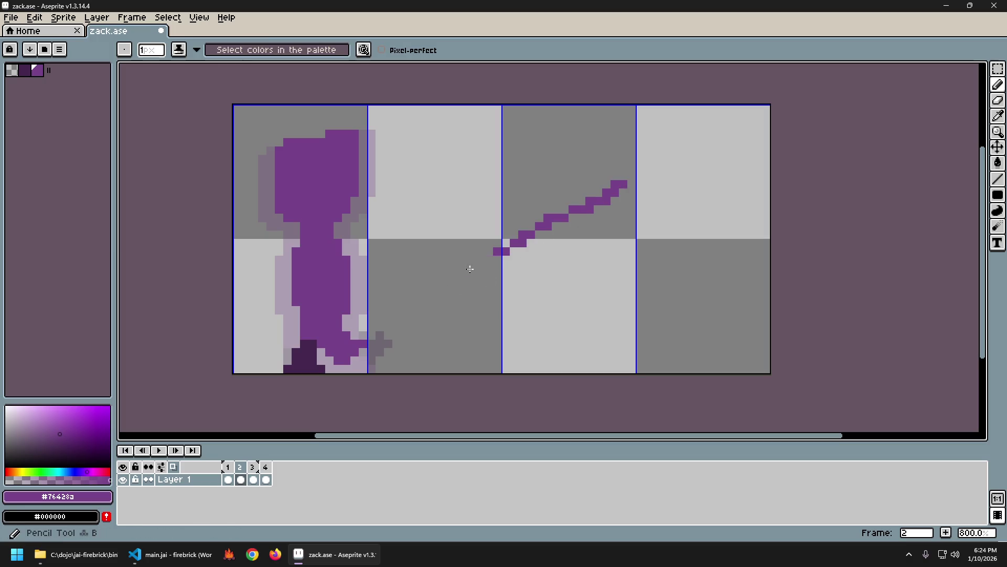
{"action": "left_click_drag", "start_coordinate": [427, 294], "coordinate": [635, 206]}
{"action": "left_click_drag", "start_coordinate": [530, 250], "coordinate": [653, 187]}
{"action": "left_click_drag", "start_coordinate": [452, 245], "coordinate": [696, 174]}
{"action": "left_click_drag", "start_coordinate": [401, 297], "coordinate": [551, 230]}
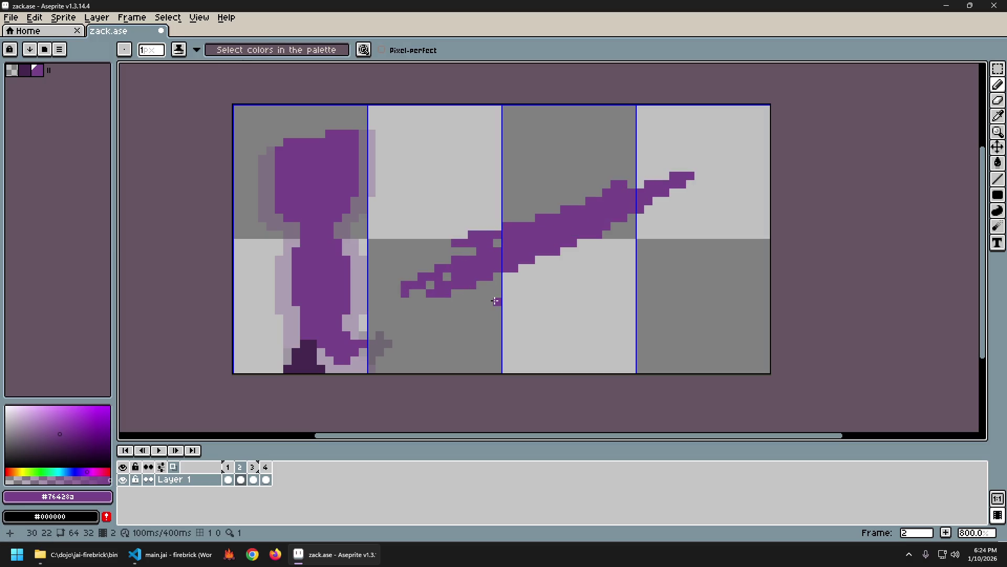
{"action": "key", "text": "ctrl+z"}
{"action": "key", "text": "ctrl+z"}
{"action": "key", "text": "ctrl+z"}
{"action": "left_click", "coordinate": [456, 285]}
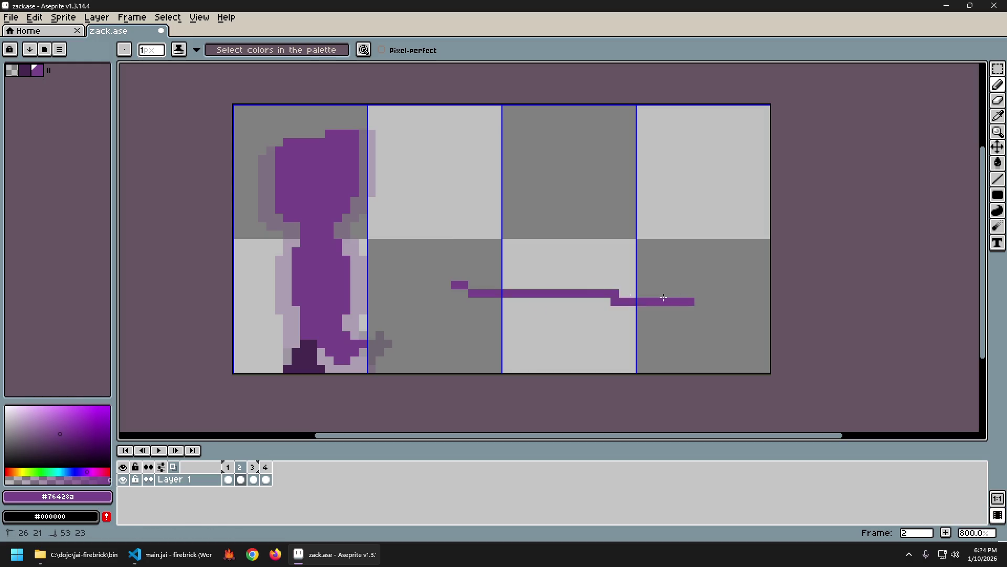
{"action": "left_click_drag", "start_coordinate": [664, 298], "coordinate": [443, 280]}
{"action": "left_click_drag", "start_coordinate": [572, 115], "coordinate": [420, 304]}
{"action": "left_click_drag", "start_coordinate": [472, 252], "coordinate": [551, 139]}
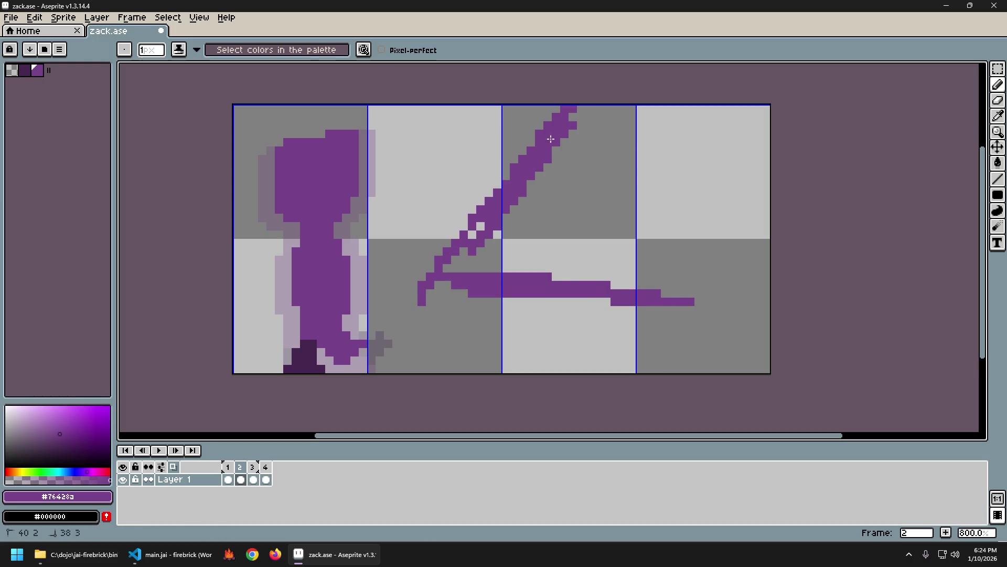
{"action": "key", "text": "ctrl+z"}
{"action": "key", "text": "ctrl+z"}
{"action": "key", "text": "ctrl+z"}
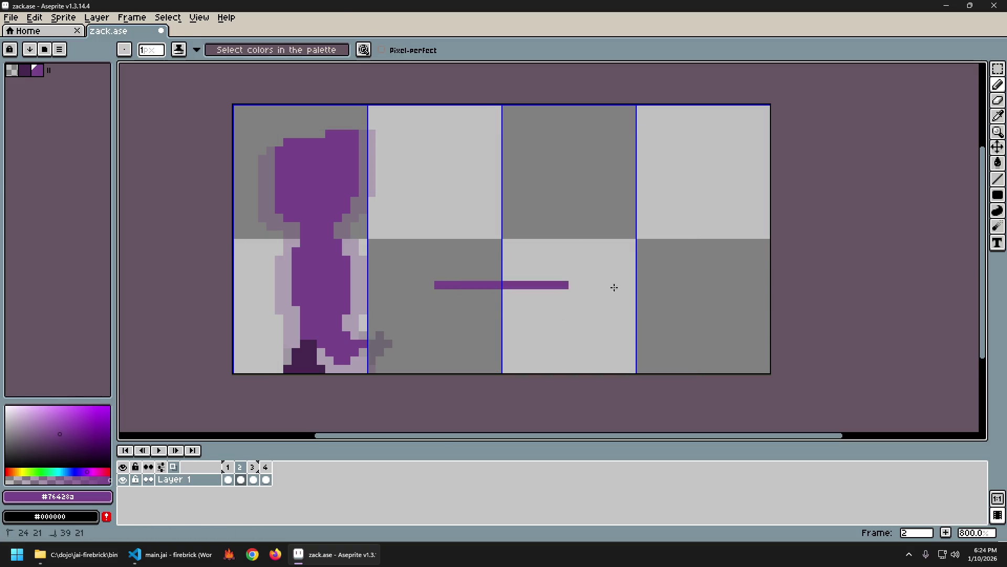
{"action": "left_click_drag", "start_coordinate": [614, 287], "coordinate": [736, 285]}
{"action": "left_click_drag", "start_coordinate": [539, 114], "coordinate": [396, 302]}
{"action": "mouse_move", "coordinate": [444, 278]}
{"action": "left_mouse_down"}
{"action": "mouse_move", "coordinate": [674, 173]}
{"action": "mouse_move", "coordinate": [461, 265]}
{"action": "left_mouse_up"}
{"action": "left_click", "coordinate": [582, 268]}
{"action": "key", "text": "ctrl+z"}
{"action": "key", "text": "ctrl+z"}
{"action": "key", "text": "ctrl+z"}
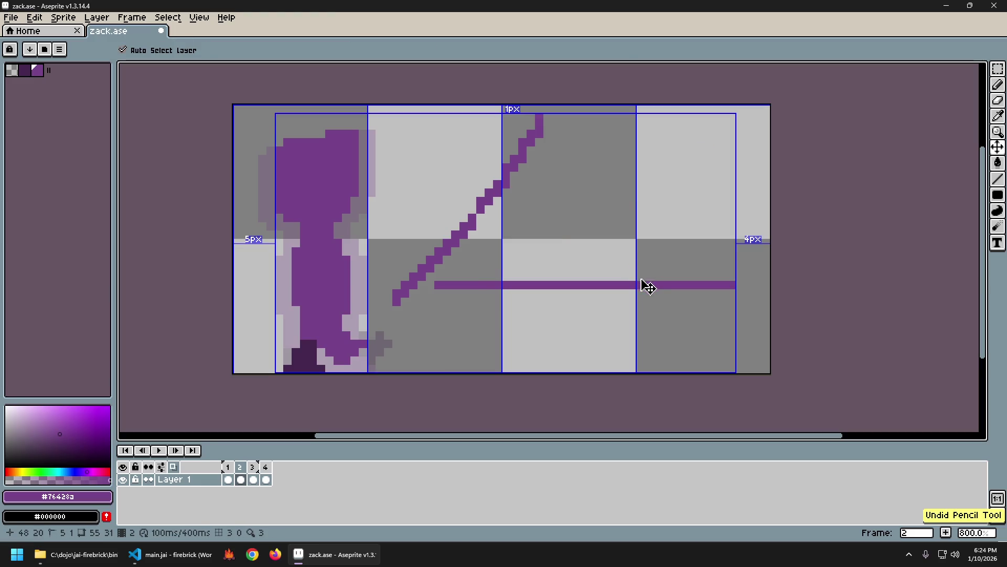
{"action": "key", "text": "ctrl+z"}
{"action": "key", "text": "ctrl+z"}
{"action": "key", "text": "ctrl+z"}
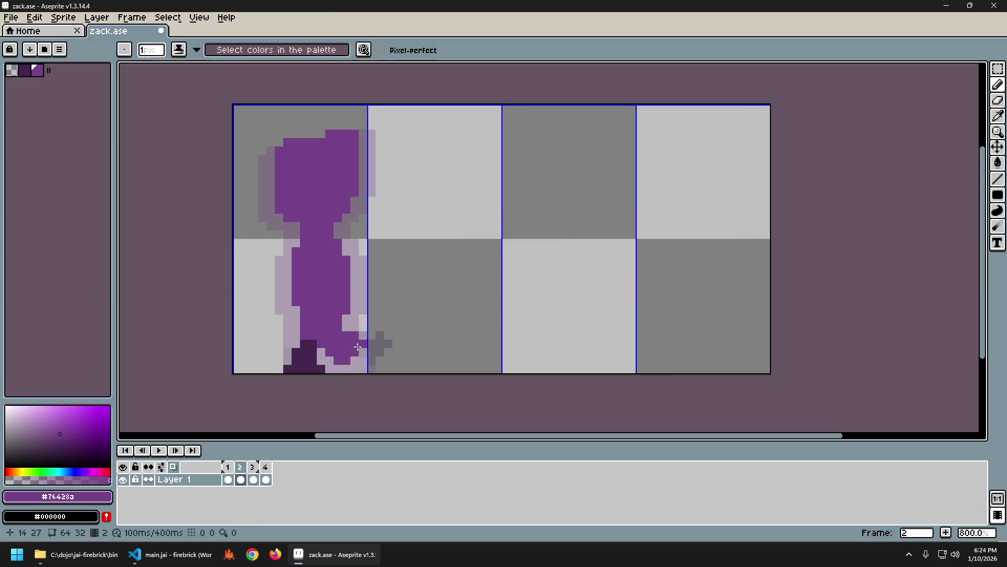
{"action": "key", "text": "Left"}
{"action": "key", "text": "Right"}
{"action": "key", "text": "Left"}
{"action": "key", "text": "Right"}
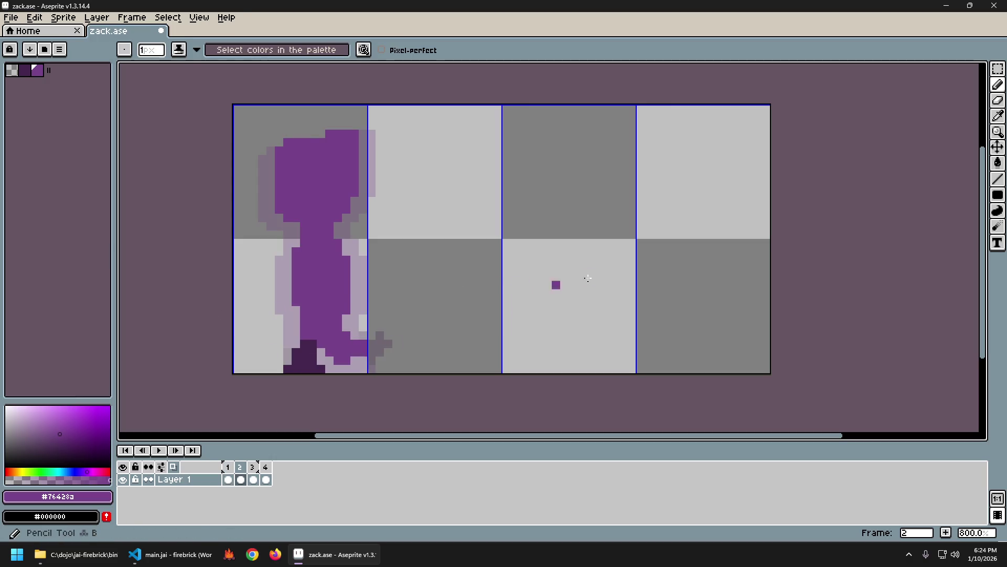
Step: Compare frame 2's front foot with the neighbouring frames
{"action": "key", "text": "Left"}
{"action": "key", "text": "Right"}
{"action": "key", "text": "Left"}
{"action": "key", "text": "Right"}
{"action": "key", "text": "Left"}
{"action": "key", "text": "Right"}
{"action": "key", "text": "Right"}
{"action": "key", "text": "Left"}
{"action": "key", "text": "Left"}
{"action": "key", "text": "Right"}
{"action": "key", "text": "Left"}
{"action": "key", "text": "Right"}
Step: Erase a few purple pixels from the front foot and compare with frame 1
{"action": "key", "text": "e"}
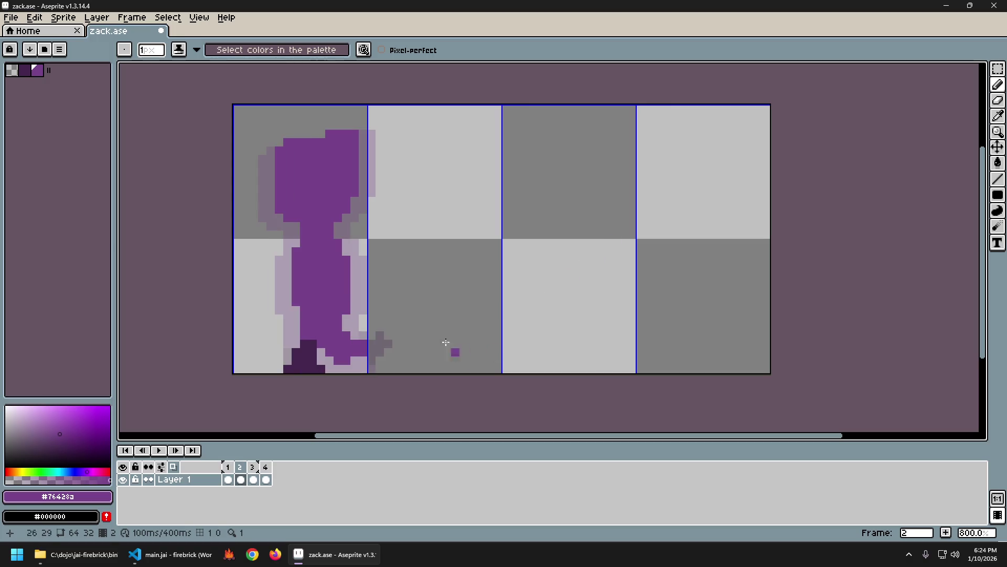
{"action": "key", "text": "b"}
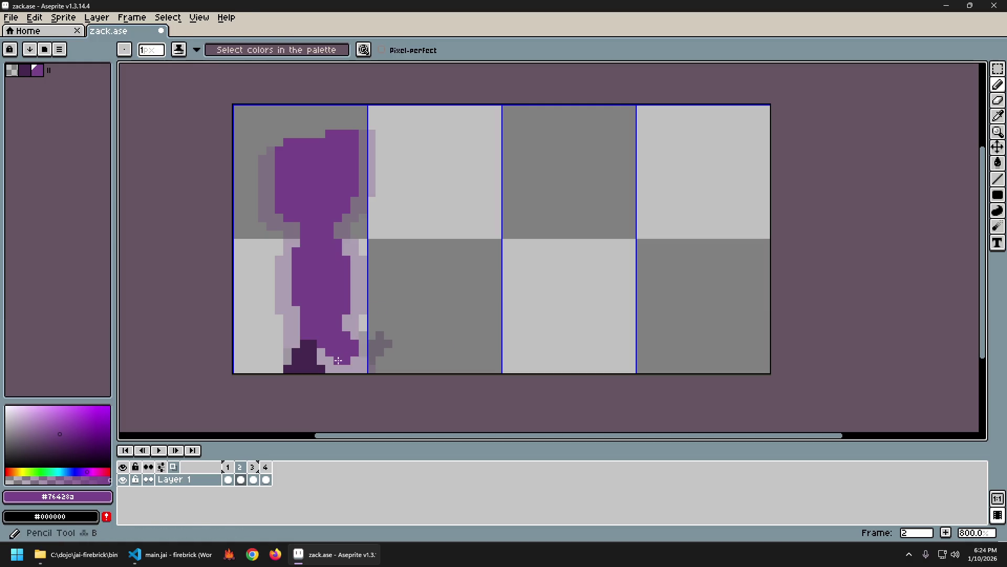
{"action": "key", "text": "e"}
{"action": "left_click", "coordinate": [350, 361]}
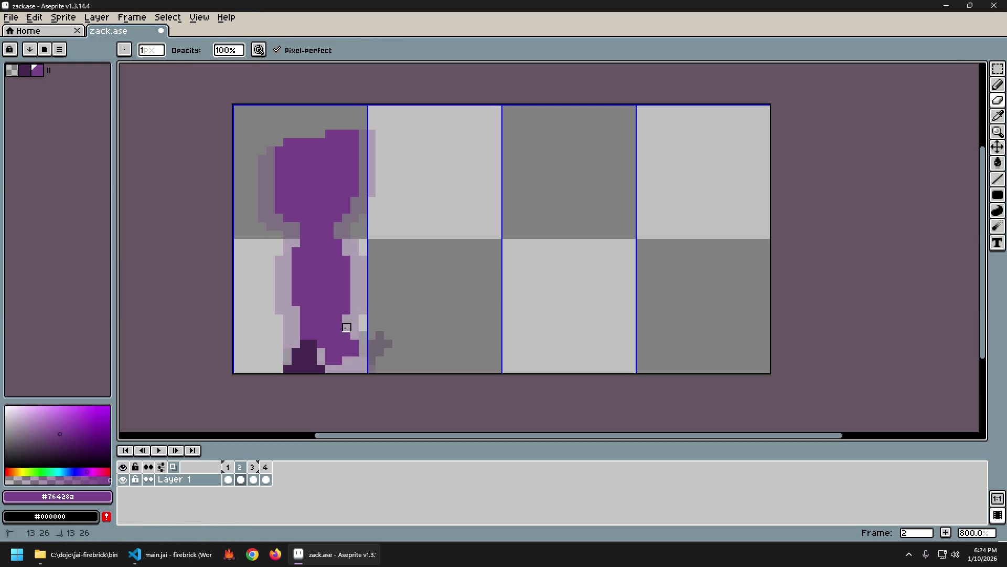
{"action": "key", "text": "Left"}
{"action": "key", "text": "Right"}
{"action": "key", "text": "Left"}
{"action": "key", "text": "Right"}
{"action": "key", "text": "Right"}
{"action": "key", "text": "Left"}
{"action": "key", "text": "Left"}
{"action": "key", "text": "Right"}
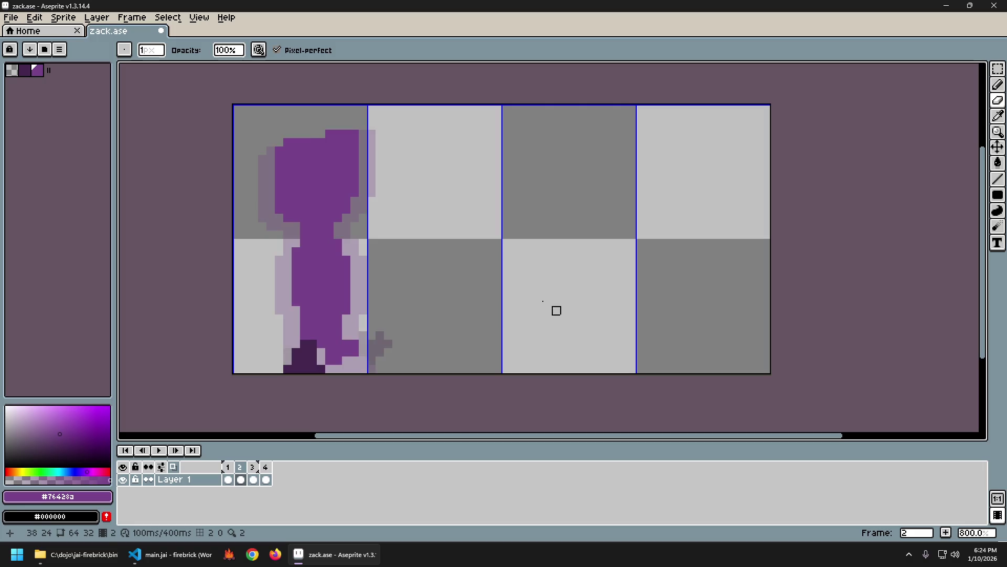
Step: Refill one foot pixel with purple and check it against frame 1
{"action": "key", "text": "b"}
{"action": "left_click", "coordinate": [323, 355]}
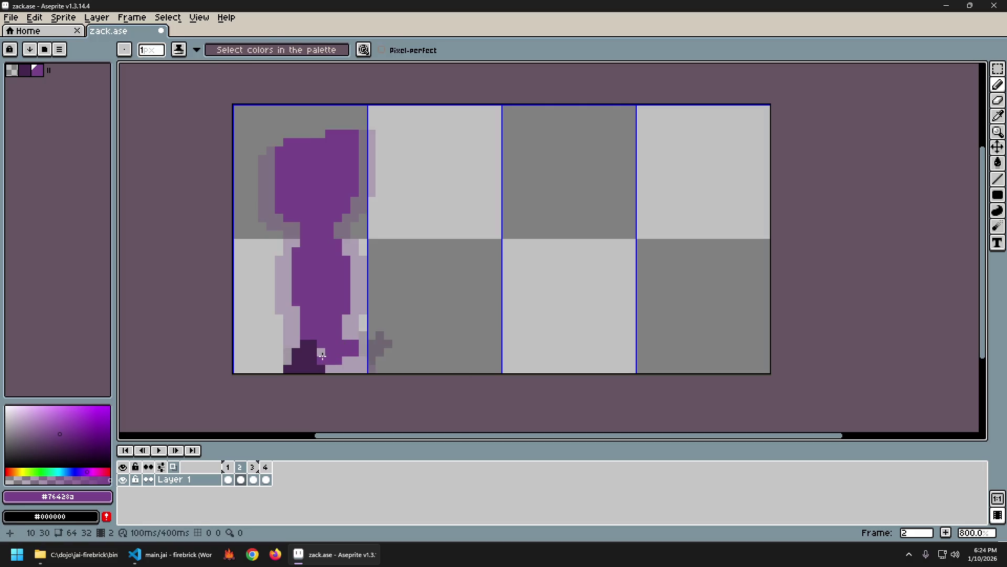
{"action": "key", "text": "Left"}
{"action": "key", "text": "Right"}
{"action": "key", "text": "Left"}
{"action": "key", "text": "Right"}
{"action": "key", "text": "Right"}
{"action": "key", "text": "Left"}
{"action": "key", "text": "Left"}
{"action": "key", "text": "Right"}
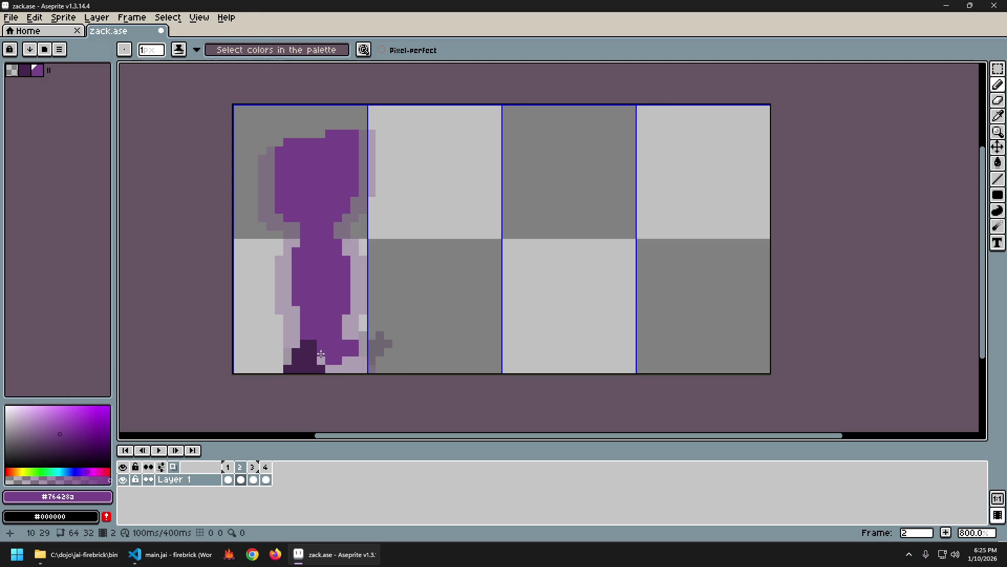
Step: Switch to the eraser and flip between frames 1 and 2 once more
{"action": "key", "text": "e"}
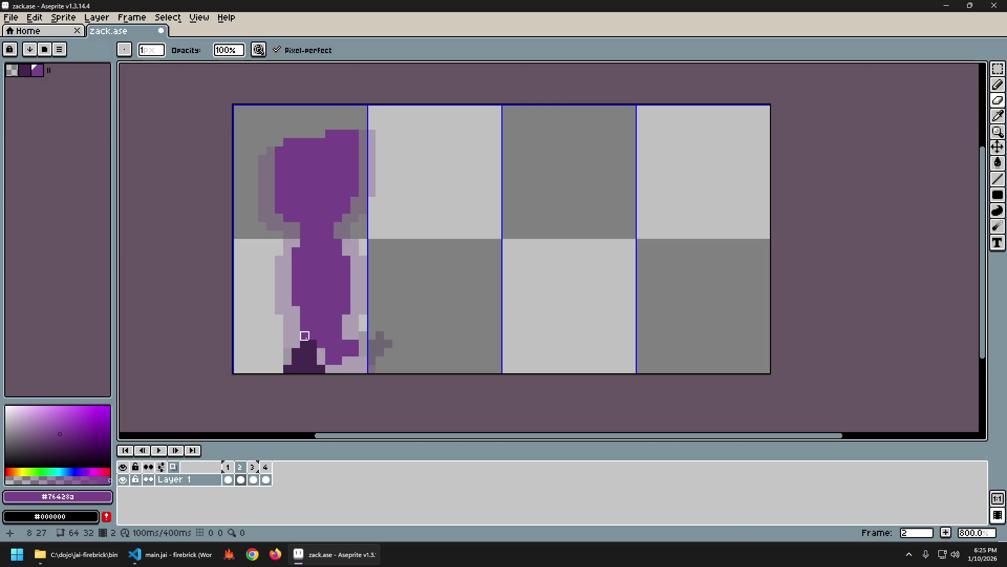
{"action": "key", "text": "Left"}
{"action": "key", "text": "Right"}
{"action": "key", "text": "Left"}
{"action": "key", "text": "Right"}
{"action": "key", "text": "Left"}
{"action": "key", "text": "Right"}
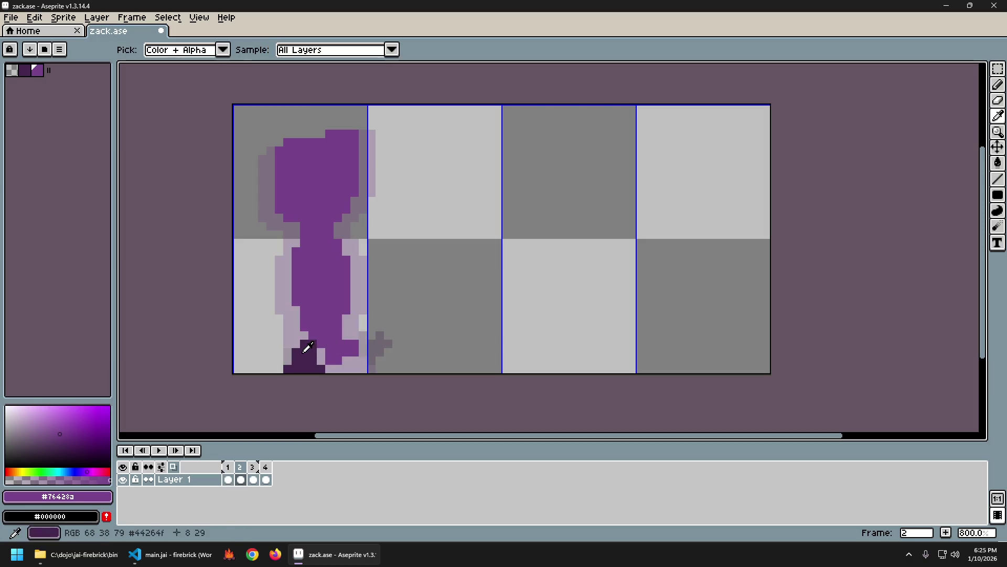
Step: Pick the feet's dark purple and flip between frames 1 and 2 to compare
{"action": "left_click", "coordinate": [302, 354], "text": "alt"}
{"action": "key", "text": "Left"}
{"action": "key", "text": "Right"}
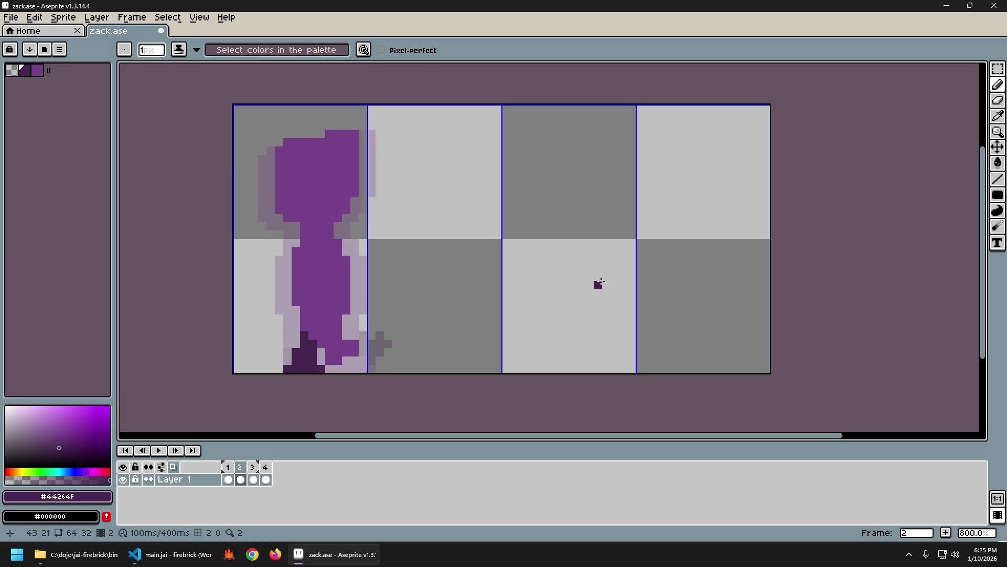
{"action": "key", "text": "Left"}
{"action": "key", "text": "Right"}
{"action": "key", "text": "Left"}
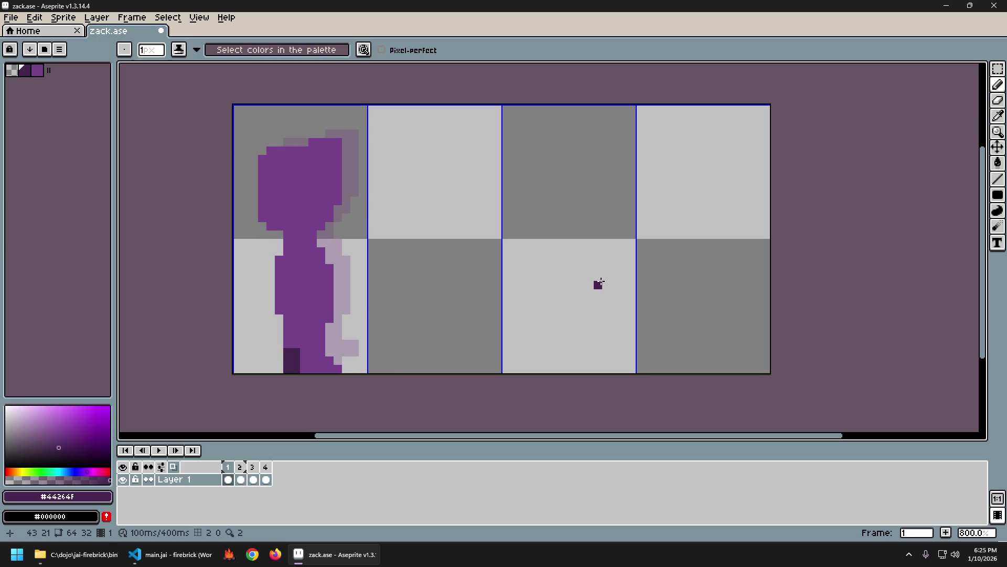
{"action": "key", "text": "Right"}
{"action": "key", "text": "Right"}
{"action": "key", "text": "Left"}
{"action": "key", "text": "Left"}
{"action": "key", "text": "Right"}
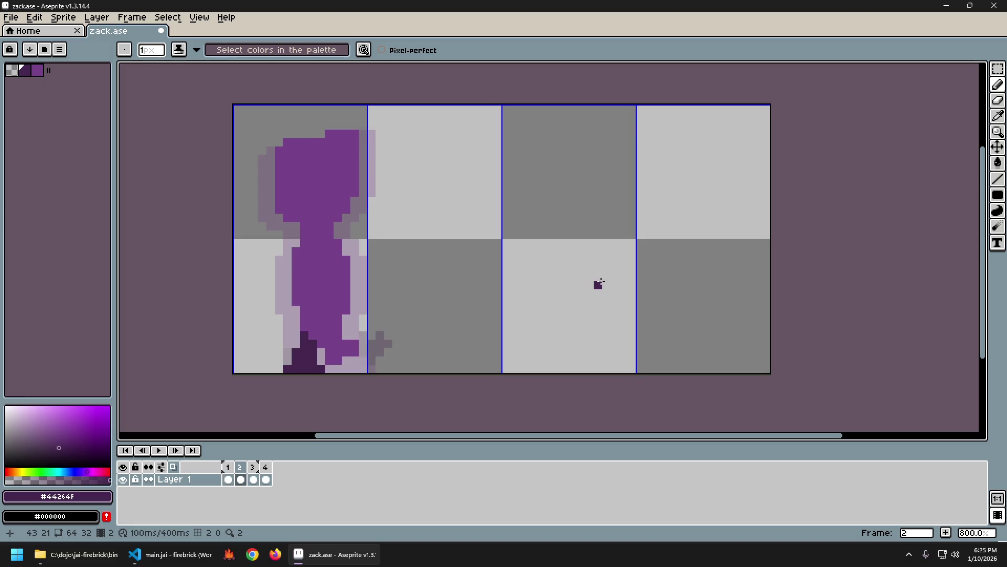
Step: Pick the mid purple, switch to the Eraser, and erase pixels from frame 2's front foot
{"action": "left_click", "coordinate": [348, 338], "text": "alt"}
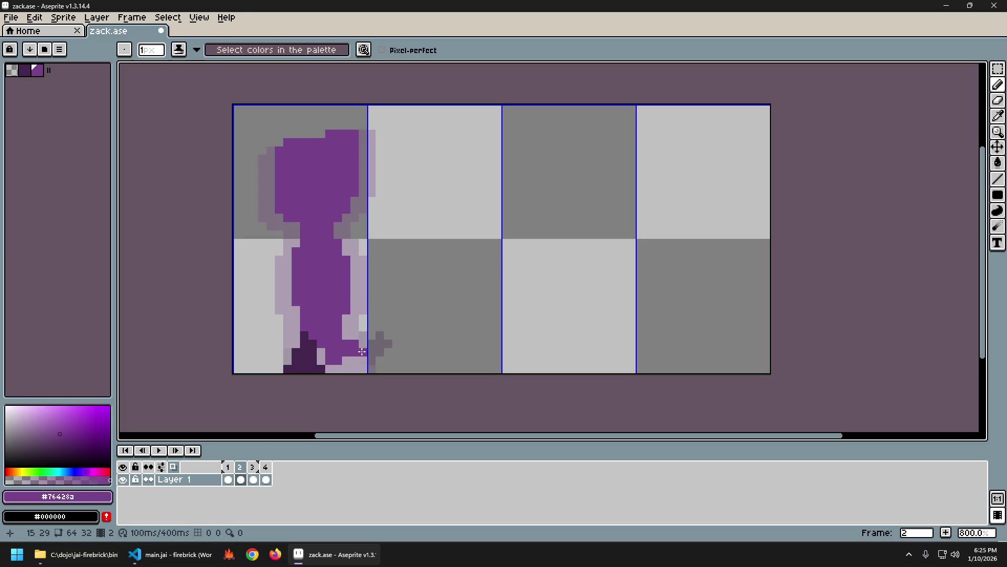
{"action": "key", "text": "e"}
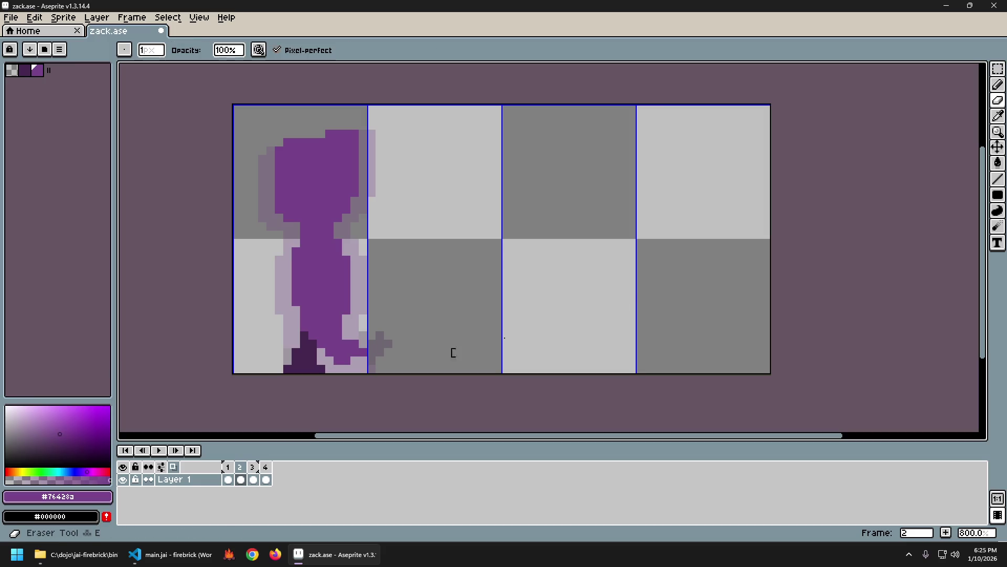
{"action": "key", "text": "Left"}
{"action": "key", "text": "Right"}
{"action": "key", "text": "Left"}
{"action": "key", "text": "Right"}
{"action": "key", "text": "Right"}
{"action": "key", "text": "Left"}
{"action": "key", "text": "Left"}
{"action": "key", "text": "Right"}
{"action": "key", "text": "Left"}
{"action": "key", "text": "Right"}
{"action": "key", "text": "Left"}
{"action": "key", "text": "Right"}
{"action": "left_click_drag", "start_coordinate": [344, 324], "coordinate": [337, 326]}
Step: Compare the edited front foot against frame 1 and return to the pencil
{"action": "key", "text": "Left"}
{"action": "key", "text": "Right"}
{"action": "key", "text": "Left"}
{"action": "key", "text": "Right"}
{"action": "key", "text": "Left"}
{"action": "key", "text": "Right"}
{"action": "key", "text": "Left"}
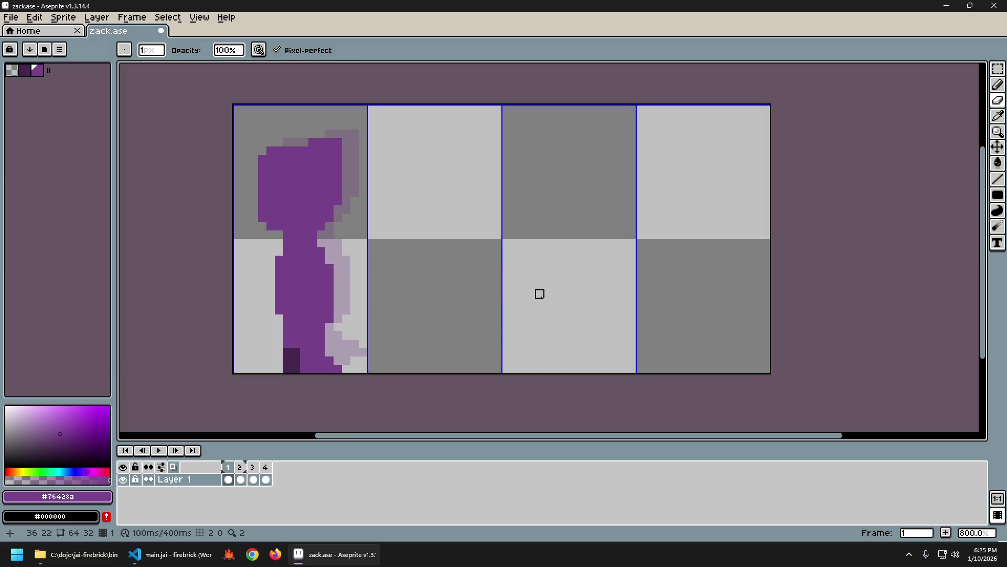
{"action": "key", "text": "Right"}
{"action": "key", "text": "b"}
{"action": "key", "text": "Left"}
{"action": "key", "text": "Right"}
{"action": "key", "text": "Left"}
{"action": "key", "text": "Right"}
{"action": "key", "text": "Left"}
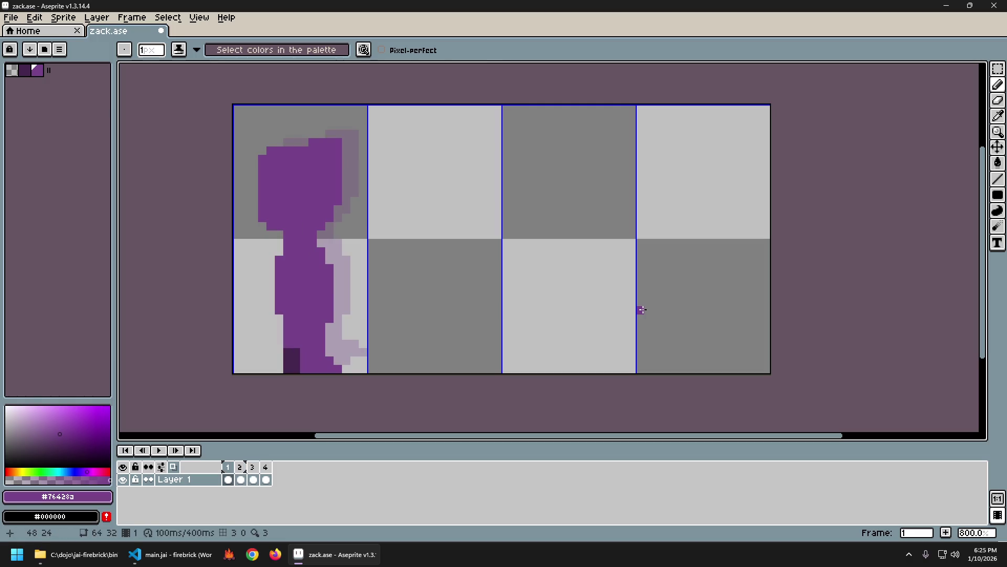
{"action": "key", "text": "Right"}
{"action": "key", "text": "Left"}
{"action": "key", "text": "Right"}
{"action": "key", "text": "Left"}
{"action": "key", "text": "Right"}
{"action": "key", "text": "Left"}
{"action": "key", "text": "Right"}
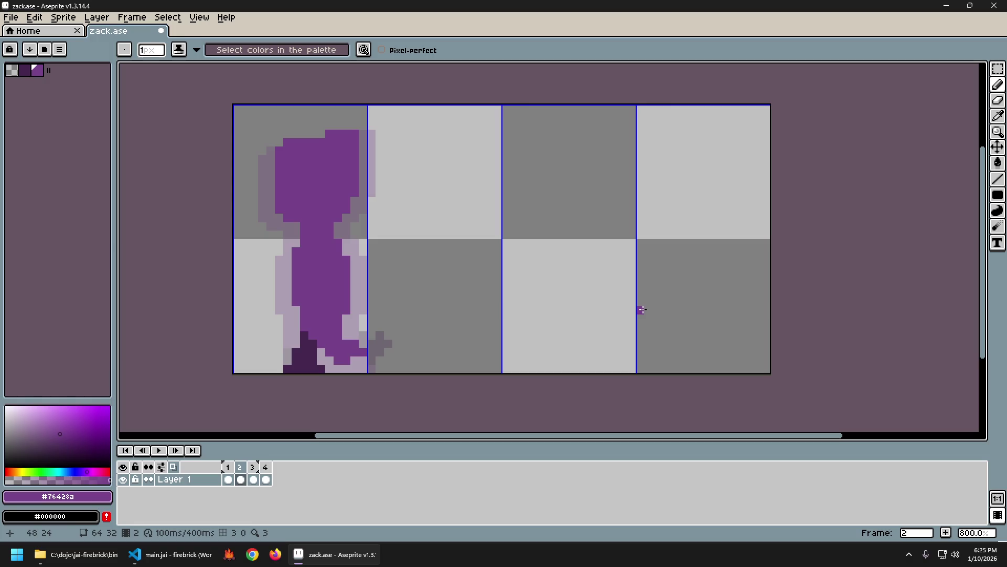
Step: Flip repeatedly between frames 1 and 2 to compare the two walk poses
{"action": "key", "text": "Left"}
{"action": "key", "text": "Right"}
{"action": "key", "text": "Left"}
{"action": "key", "text": "Right"}
{"action": "key", "text": "Left"}
{"action": "key", "text": "Right"}
{"action": "key", "text": "Left"}
{"action": "key", "text": "Right"}
{"action": "key", "text": "Left"}
{"action": "key", "text": "Right"}
{"action": "key", "text": "Left"}
{"action": "key", "text": "Right"}
Step: Settle on frame 2 and switch to Chrome's 'walk animation' search results
{"action": "key", "text": "Left"}
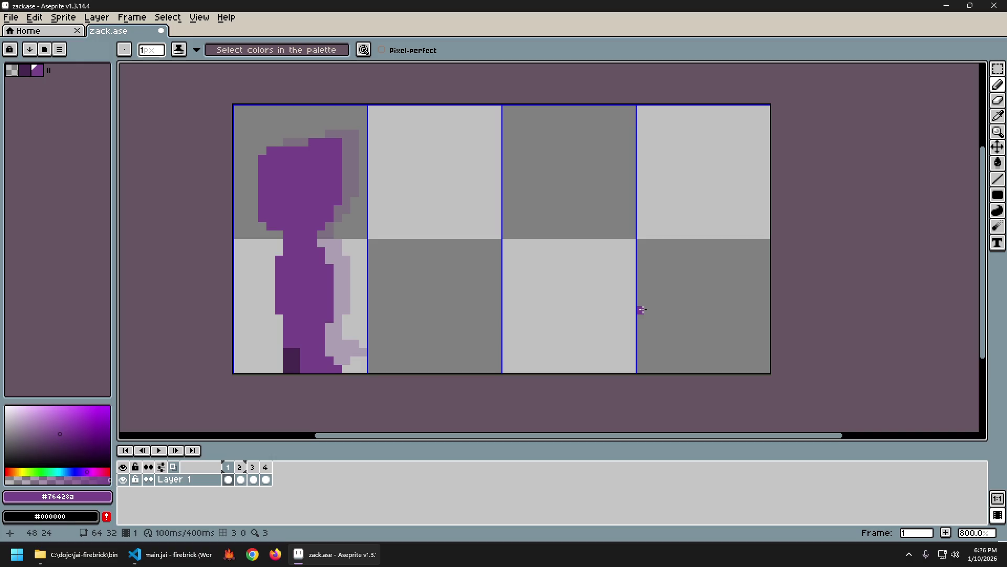
{"action": "key", "text": "Return"}
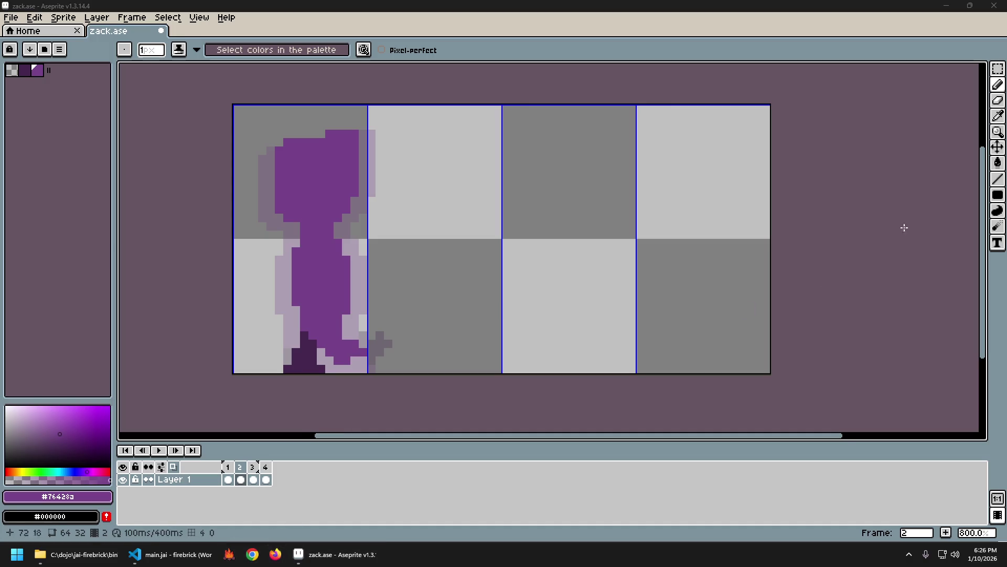
{"action": "key", "text": "alt+Tab"}
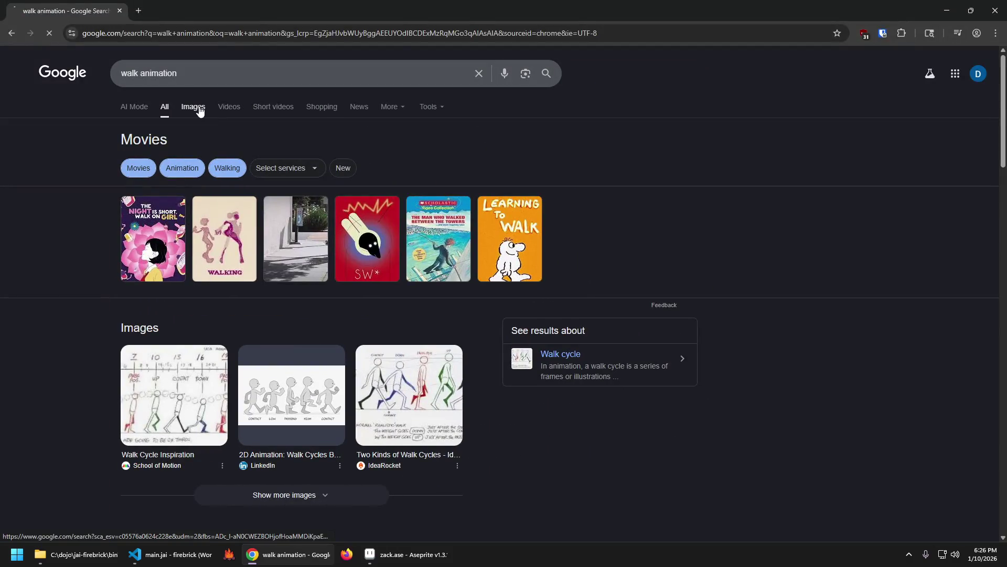
Step: Filter to image results and preview the AnimSchool, LinkedIn and 'Animation, Walk Cycle' references
{"action": "left_click", "coordinate": [194, 106]}
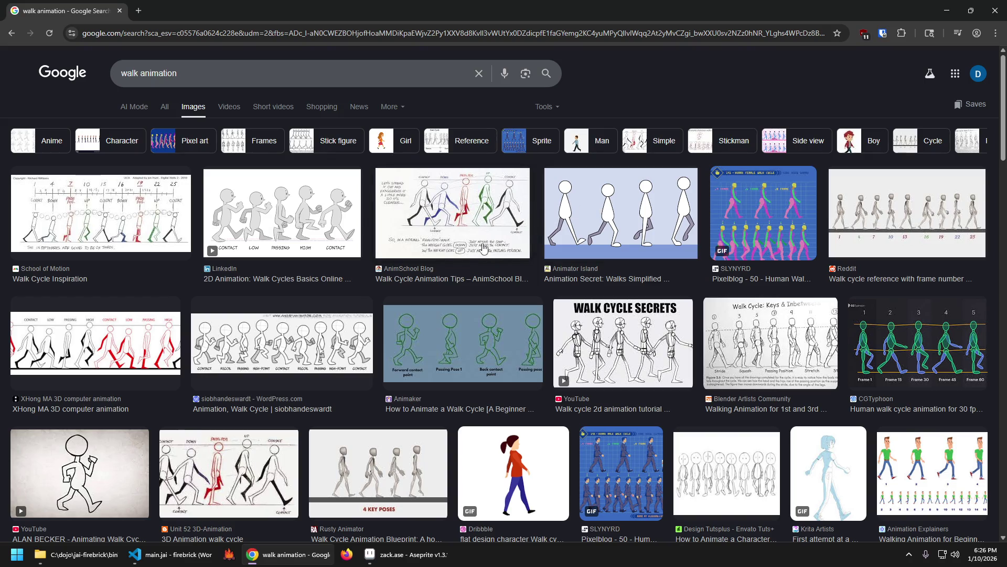
{"action": "left_click", "coordinate": [447, 196]}
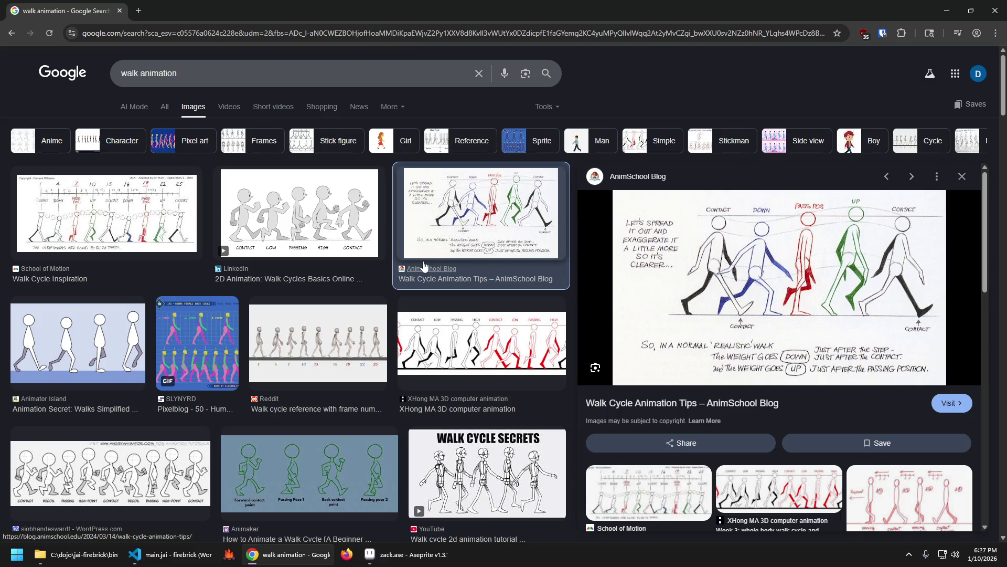
{"action": "left_click", "coordinate": [304, 216]}
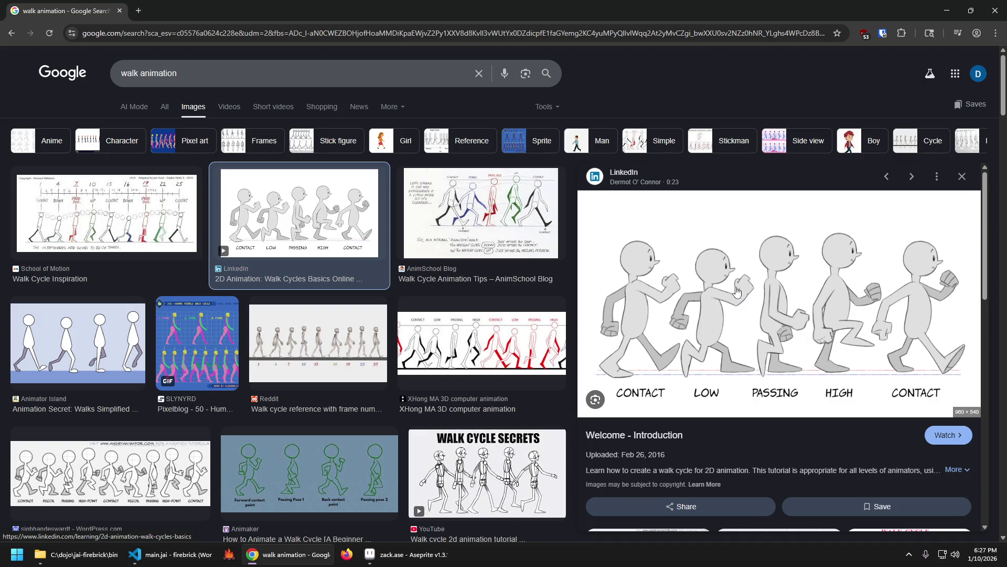
{"action": "left_click", "coordinate": [163, 487]}
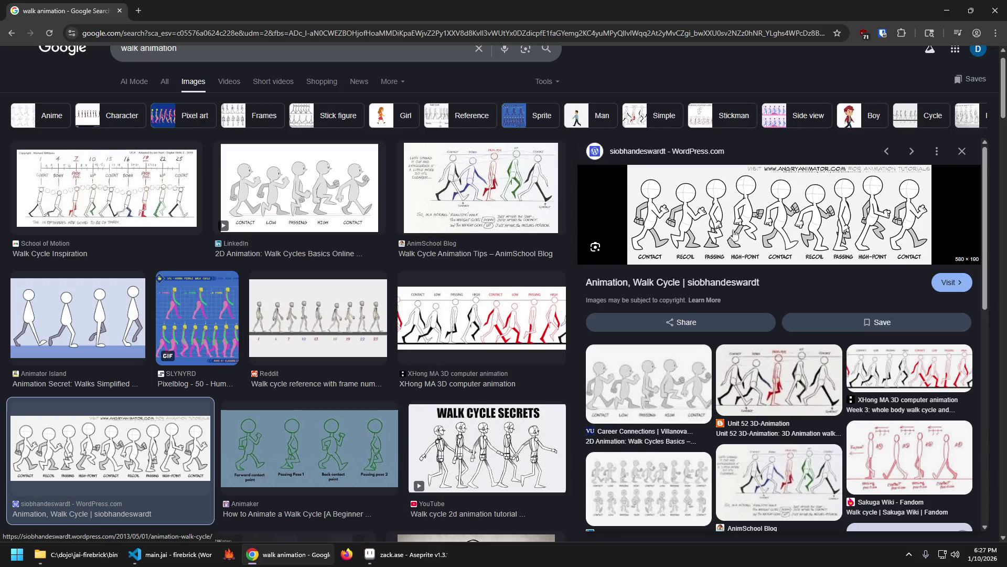
{"action": "scroll", "coordinate": [212, 73], "scroll_direction": "up", "scroll_amount": 1}
{"action": "left_click", "coordinate": [211, 86]}
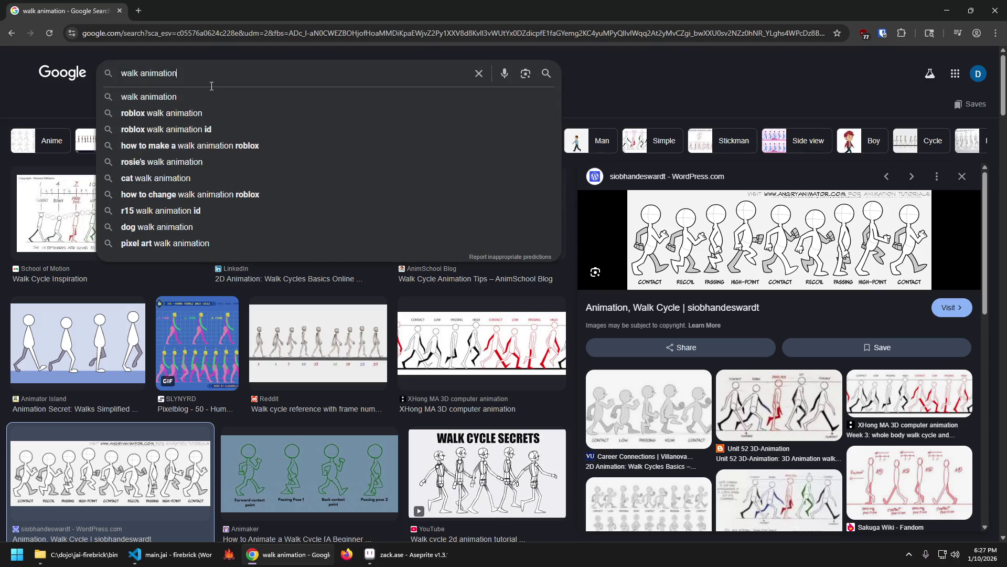
Step: Search Google Images for '4 frame walk animation'
{"action": "key", "text": "Home"}
{"action": "type", "text": "4 frame"}
{"action": "key", "text": "Return"}
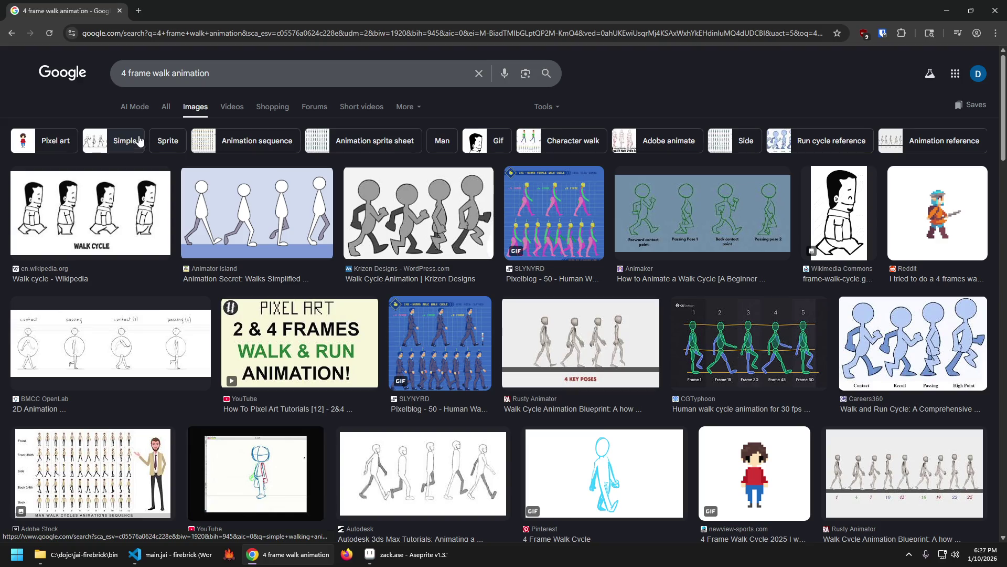
Step: Preview the Wikipedia and Animaker four-pose walk cycles, then return to Aseprite
{"action": "left_click", "coordinate": [94, 208]}
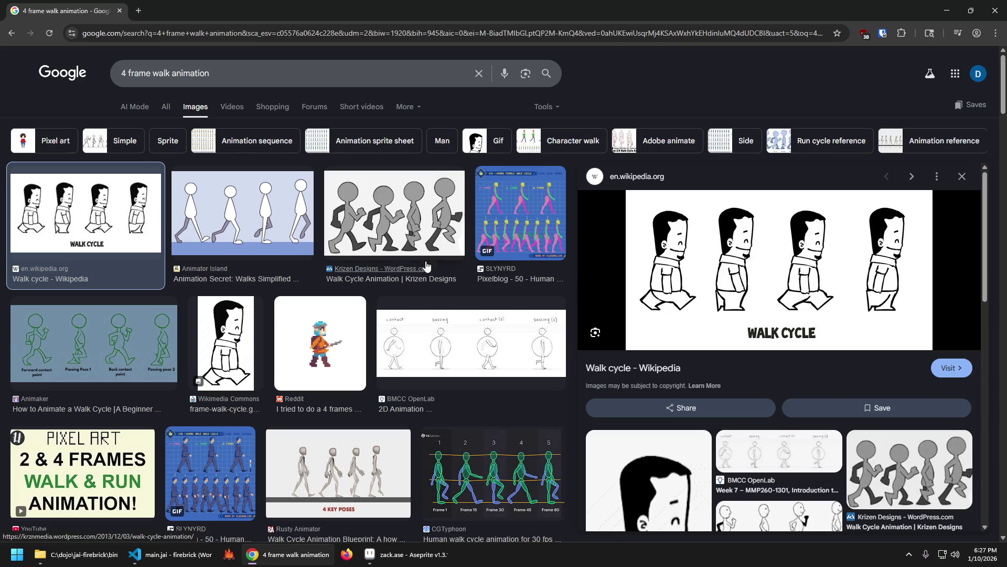
{"action": "left_click", "coordinate": [103, 344]}
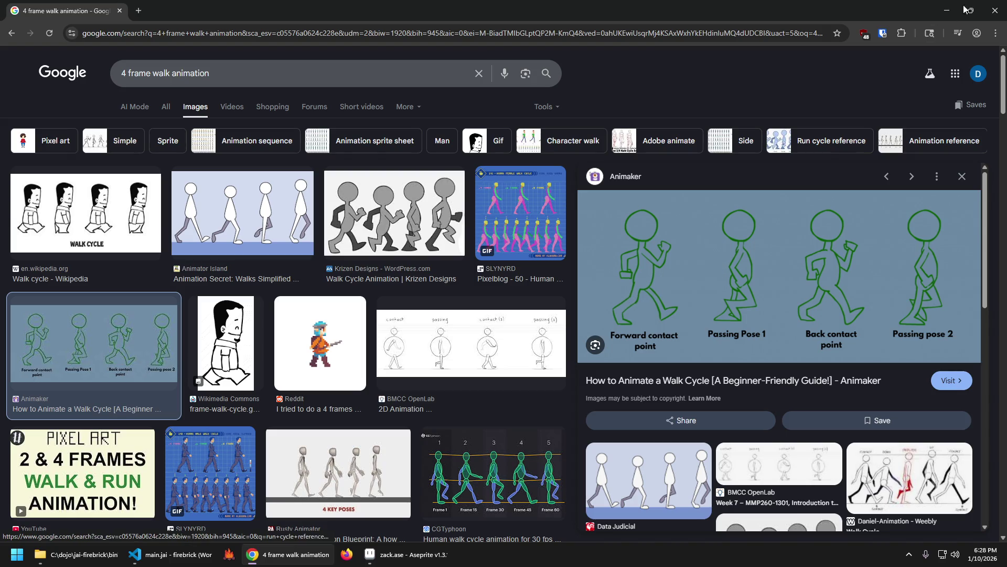
{"action": "left_click", "coordinate": [947, 11]}
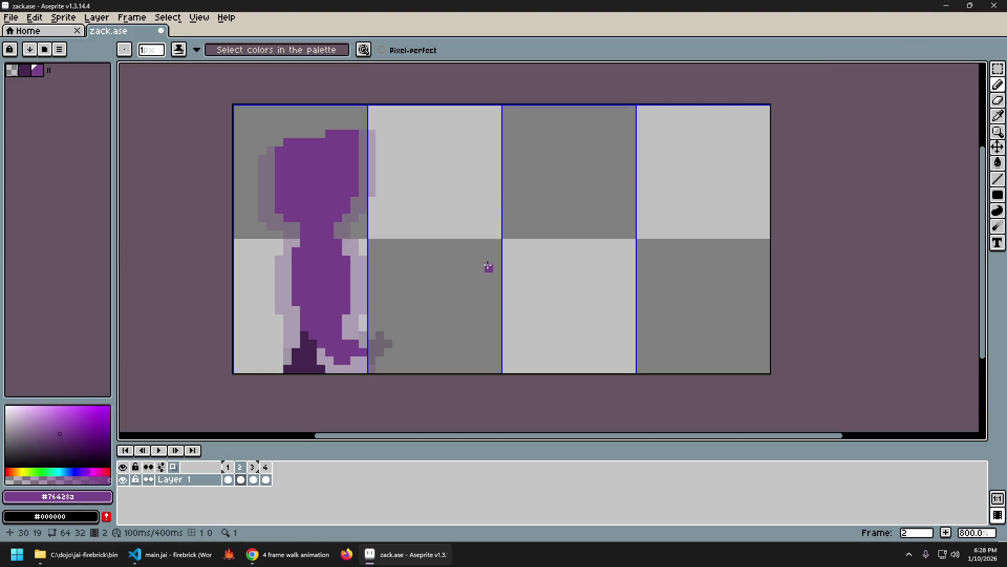
Step: Step back and forth through the walk frames to compare the poses
{"action": "key", "text": "Left"}
{"action": "key", "text": "Right"}
{"action": "key", "text": "Right"}
{"action": "key", "text": "Right"}
{"action": "key", "text": "Right"}
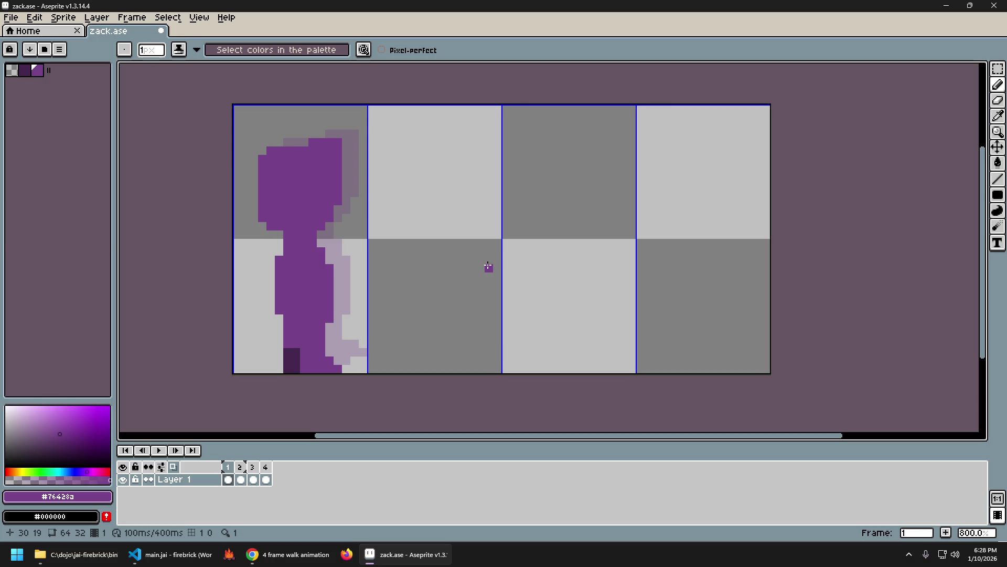
{"action": "key", "text": "Right"}
{"action": "key", "text": "Left"}
{"action": "key", "text": "Right"}
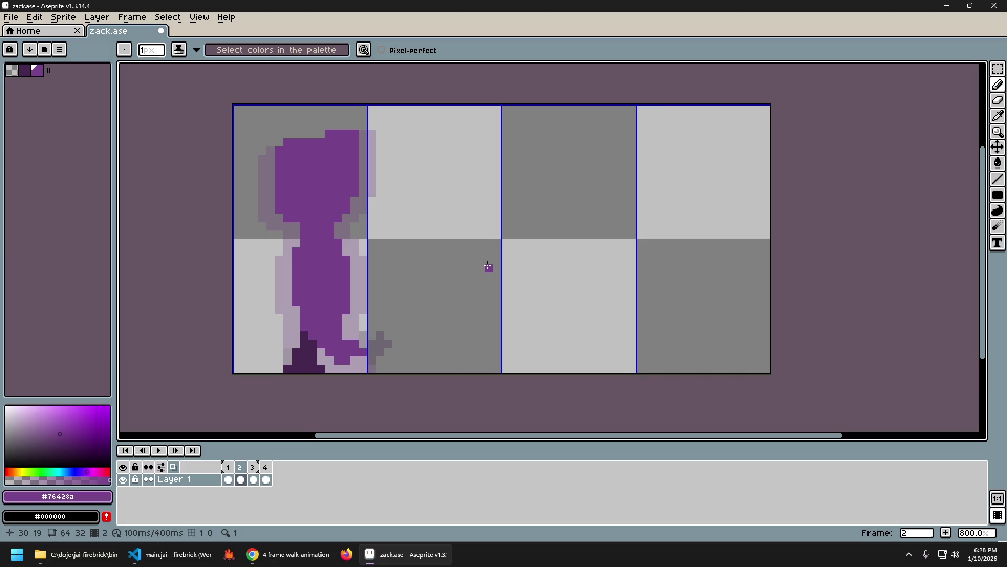
{"action": "key", "text": "Left"}
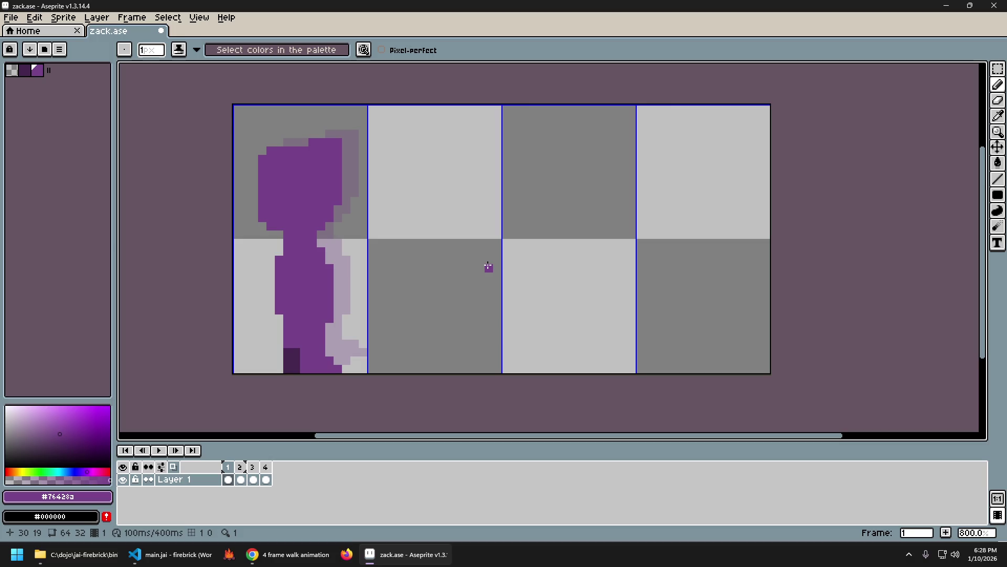
{"action": "key", "text": "Right"}
{"action": "key", "text": "Right"}
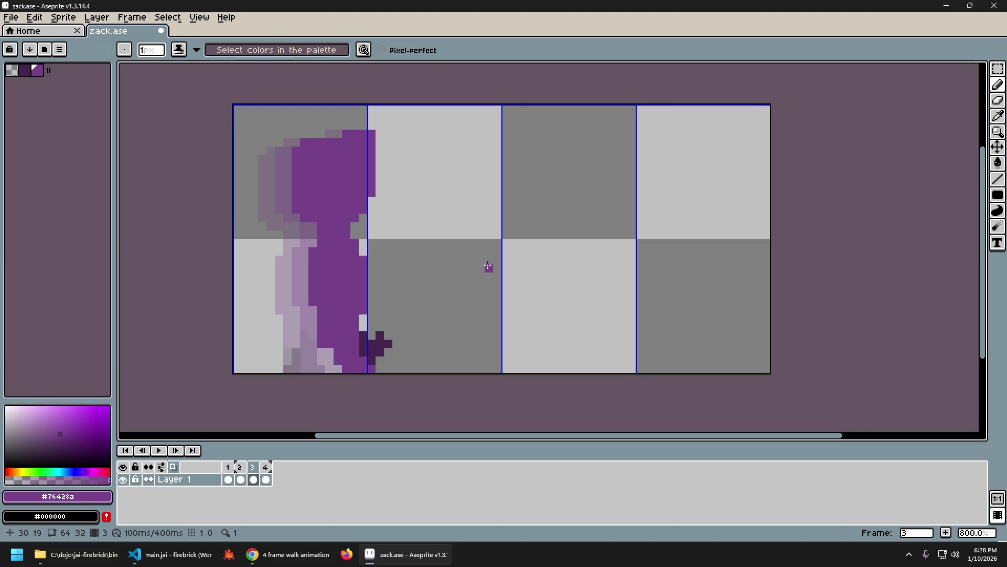
{"action": "key", "text": "Right"}
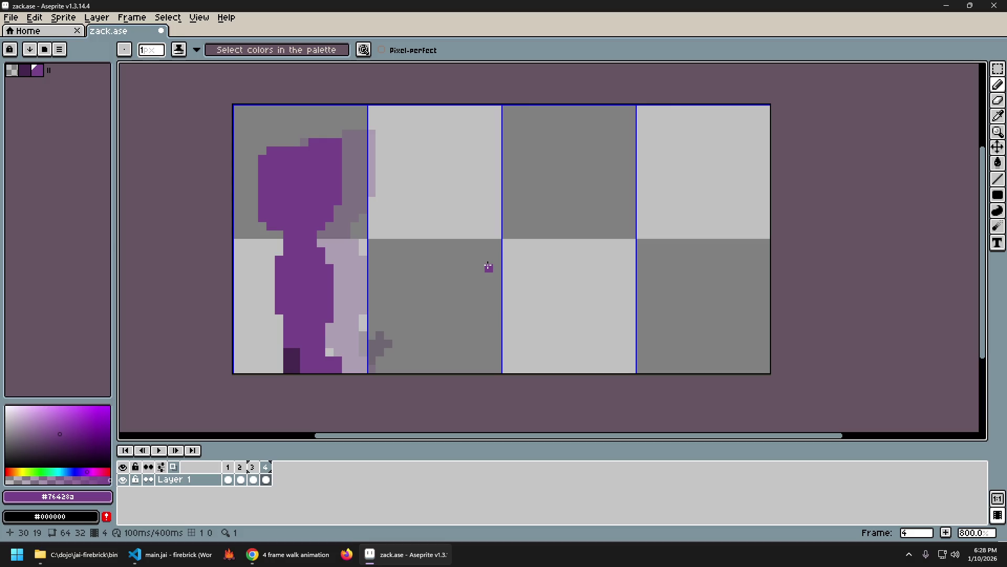
Step: Select all on frame 4, delete the purple figure, and deselect
{"action": "key", "text": "ctrl+a"}
{"action": "key", "text": "Delete"}
{"action": "key", "text": "ctrl+d"}
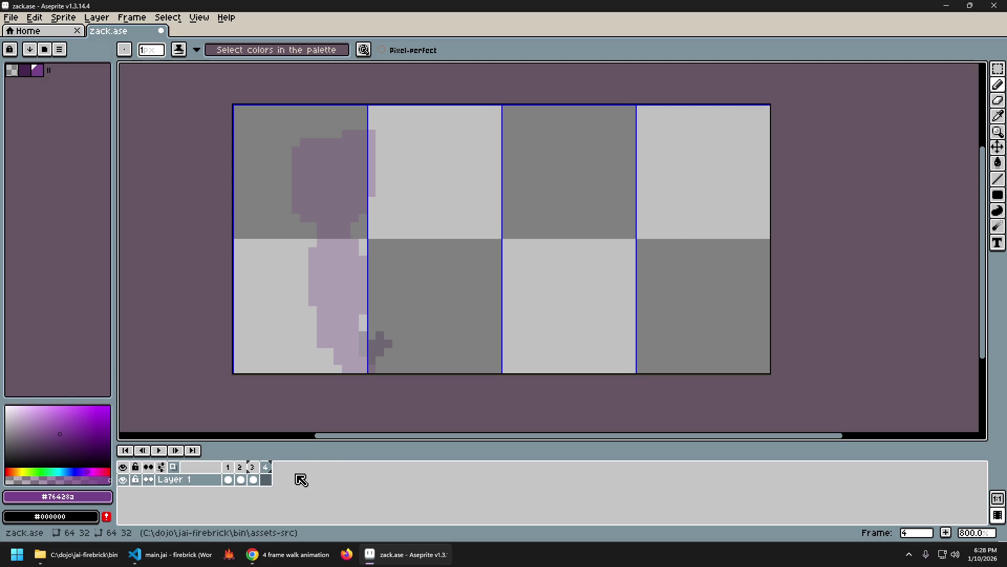
Step: Add an empty frame 5 with Alt+N, then flip between frames 1 and 2
{"action": "key", "text": "alt+n"}
{"action": "left_click", "coordinate": [230, 478]}
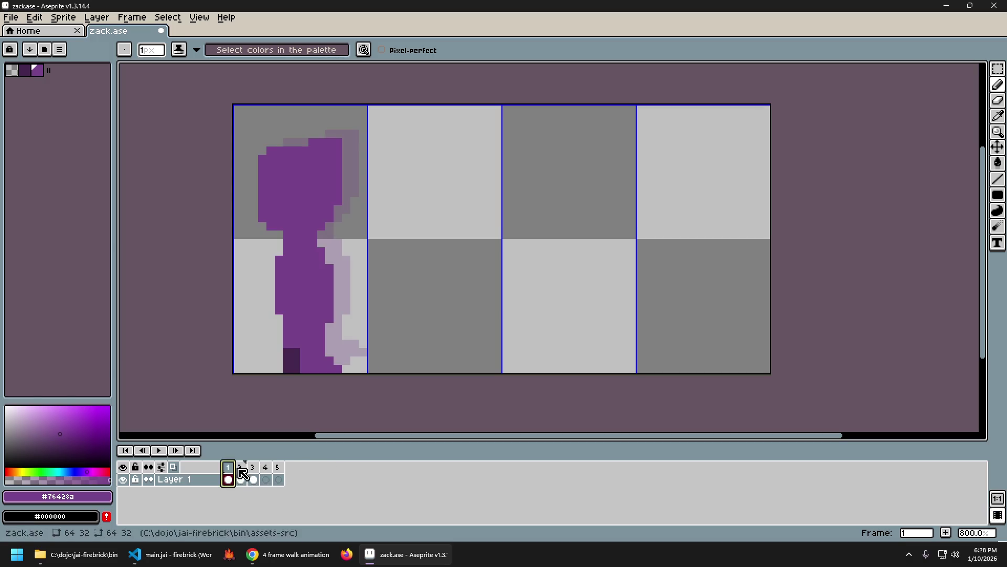
{"action": "key", "text": "Right"}
{"action": "key", "text": "Left"}
{"action": "key", "text": "Right"}
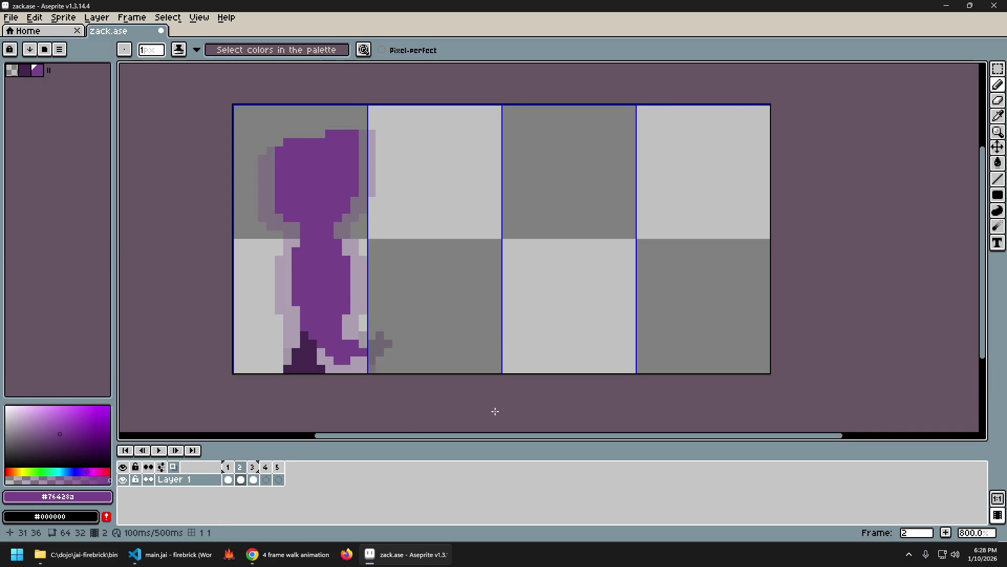
{"action": "key", "text": "Left"}
{"action": "key", "text": "Right"}
{"action": "key", "text": "Left"}
{"action": "key", "text": "Right"}
{"action": "key", "text": "Left"}
{"action": "key", "text": "Right"}
Step: Keep comparing frames 1–3, then bring Chrome's Animaker walk-cycle preview back up
{"action": "key", "text": "Right"}
{"action": "key", "text": "Left"}
{"action": "key", "text": "Left"}
{"action": "key", "text": "Right"}
{"action": "key", "text": "Left"}
{"action": "key", "text": "Right"}
{"action": "key", "text": "Left"}
{"action": "key", "text": "Right"}
{"action": "key", "text": "Left"}
{"action": "key", "text": "Right"}
{"action": "key", "text": "Left"}
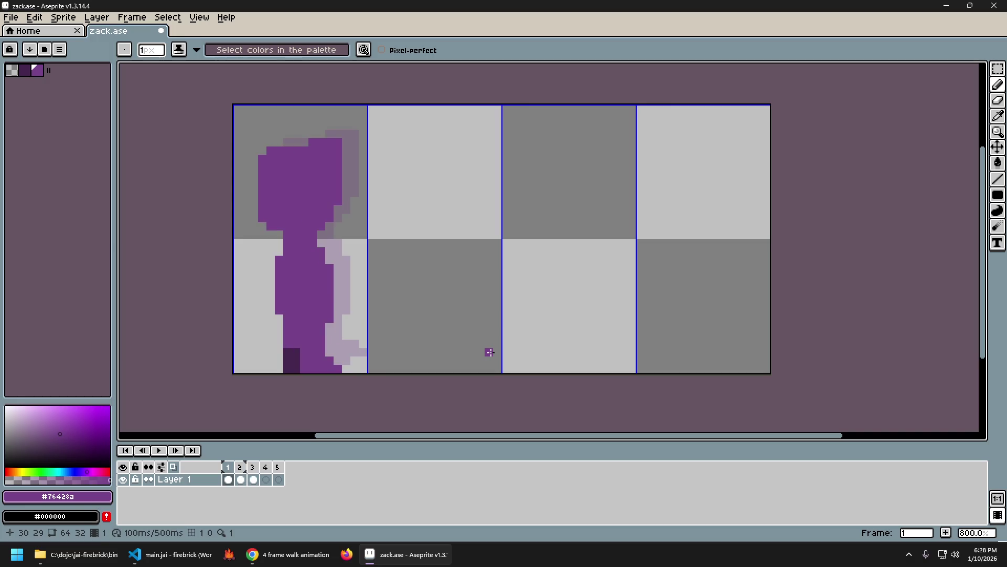
{"action": "key", "text": "Right"}
{"action": "key", "text": "Left"}
{"action": "key", "text": "Right"}
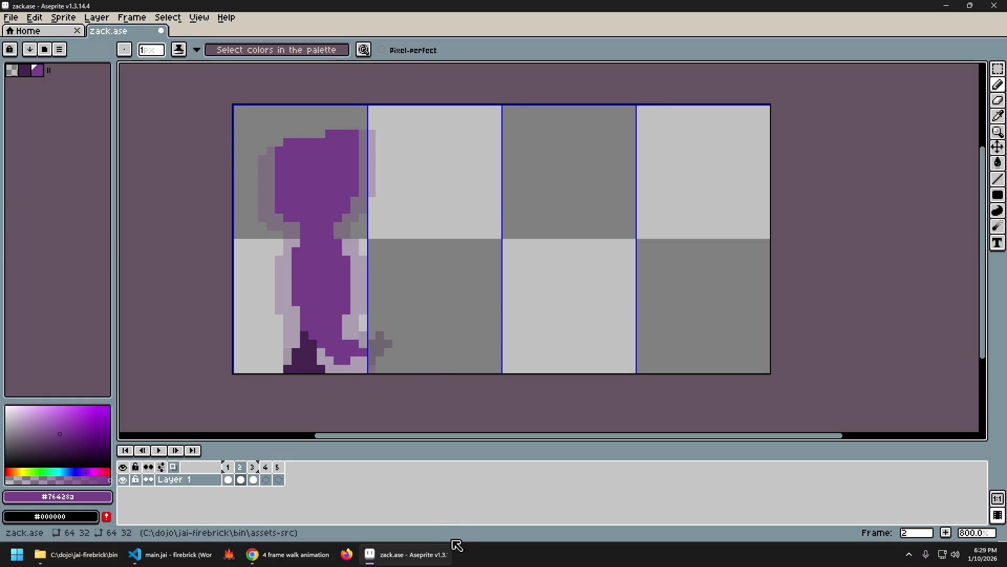
{"action": "left_click", "coordinate": [304, 554]}
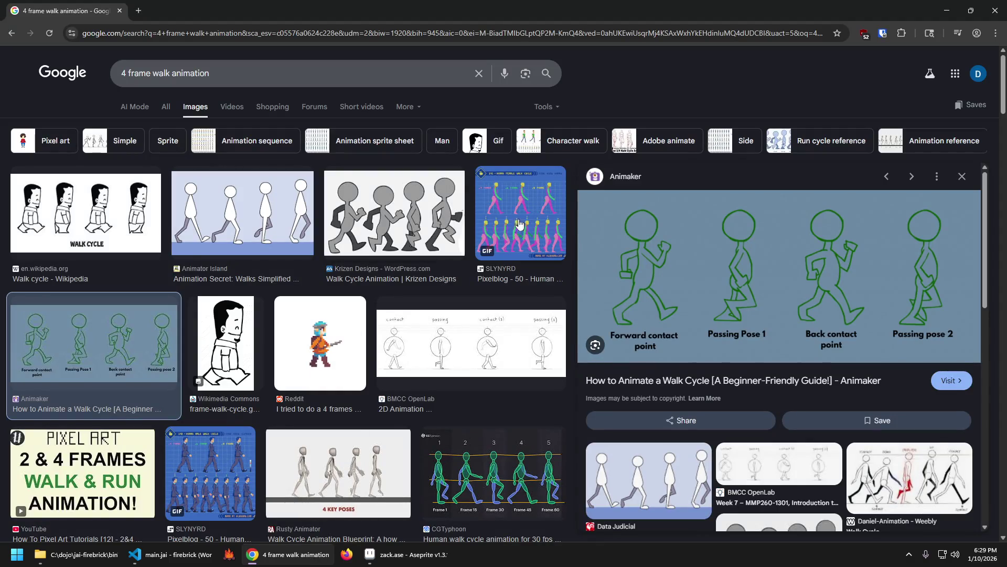
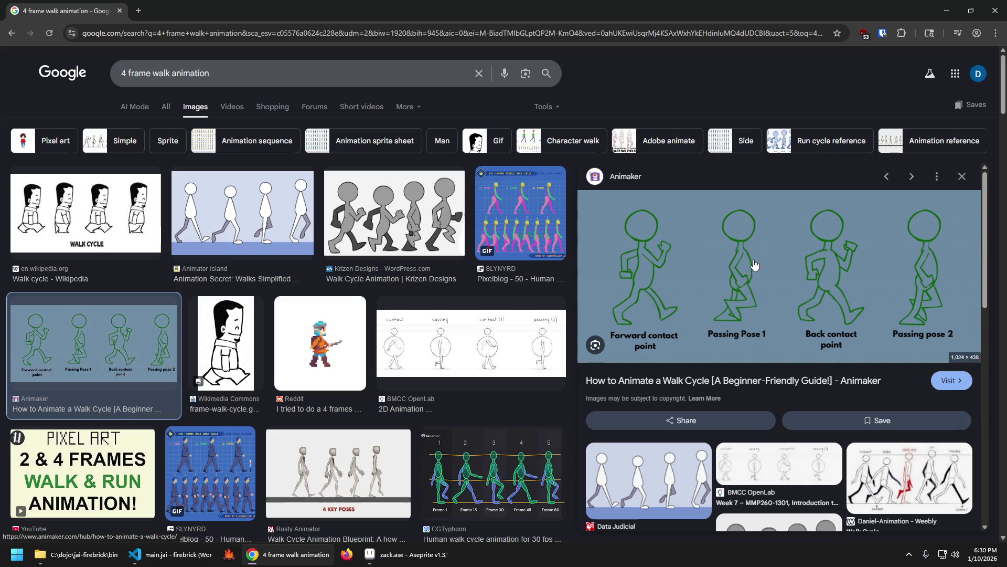
Step: Copy the four-pose walk illustration from the Animaker walk-cycle article
{"action": "left_click", "coordinate": [996, 10]}
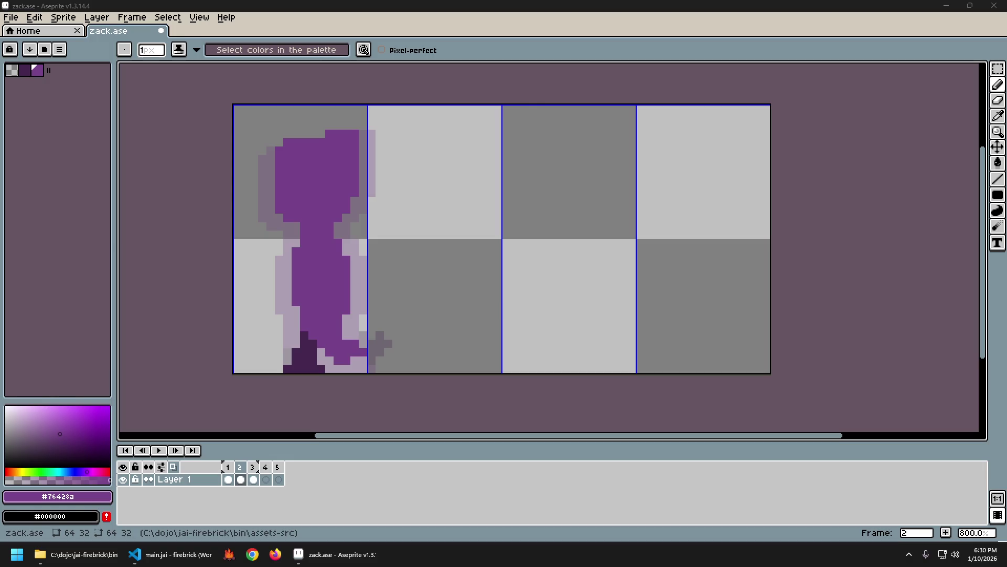
{"action": "left_click", "coordinate": [253, 554]}
{"action": "scroll", "coordinate": [720, 331], "scroll_direction": "down", "scroll_amount": 5}
{"action": "scroll", "coordinate": [719, 331], "scroll_direction": "down", "scroll_amount": 10}
{"action": "scroll", "coordinate": [698, 323], "scroll_direction": "down", "scroll_amount": 5}
{"action": "right_click", "coordinate": [460, 226]}
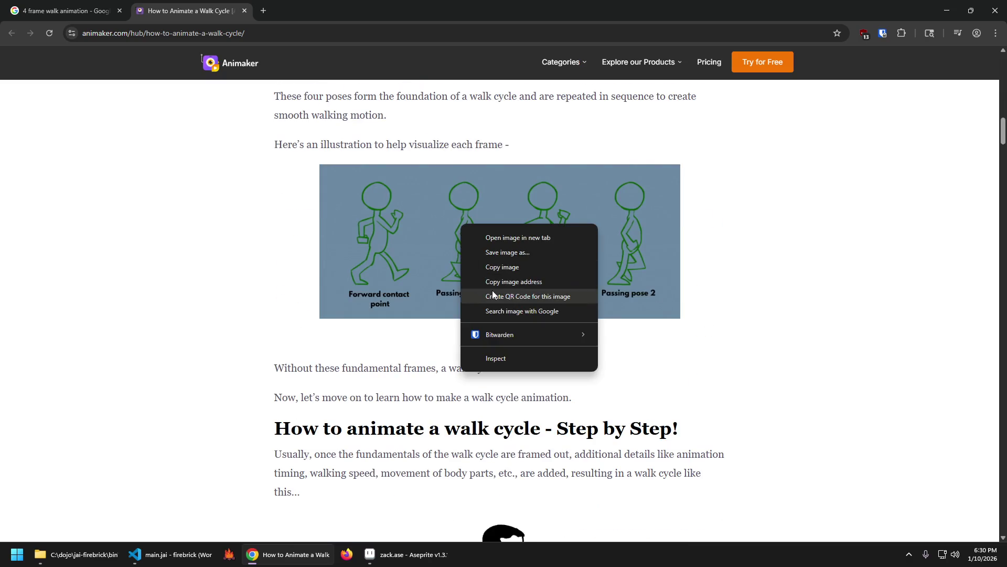
{"action": "left_click", "coordinate": [502, 268]}
Step: Read further through the article, then close the tab and return to zack.ase
{"action": "scroll", "coordinate": [756, 344], "scroll_direction": "down", "scroll_amount": 5}
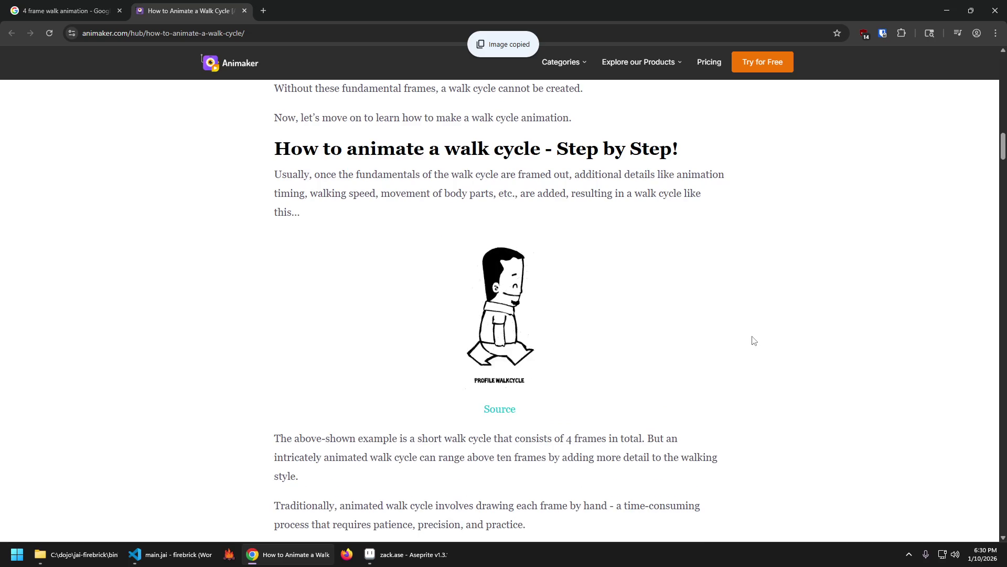
{"action": "scroll", "coordinate": [741, 339], "scroll_direction": "down", "scroll_amount": 3}
{"action": "scroll", "coordinate": [724, 334], "scroll_direction": "down", "scroll_amount": 4}
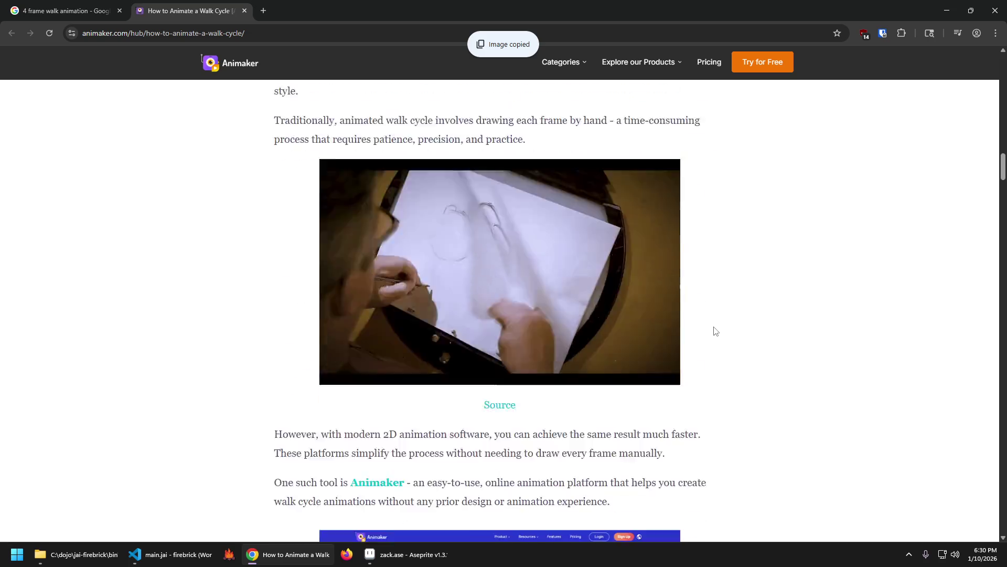
{"action": "scroll", "coordinate": [716, 326], "scroll_direction": "down", "scroll_amount": 3}
{"action": "scroll", "coordinate": [693, 326], "scroll_direction": "down", "scroll_amount": 5}
{"action": "scroll", "coordinate": [693, 328], "scroll_direction": "up", "scroll_amount": 9}
{"action": "scroll", "coordinate": [677, 317], "scroll_direction": "up", "scroll_amount": 4}
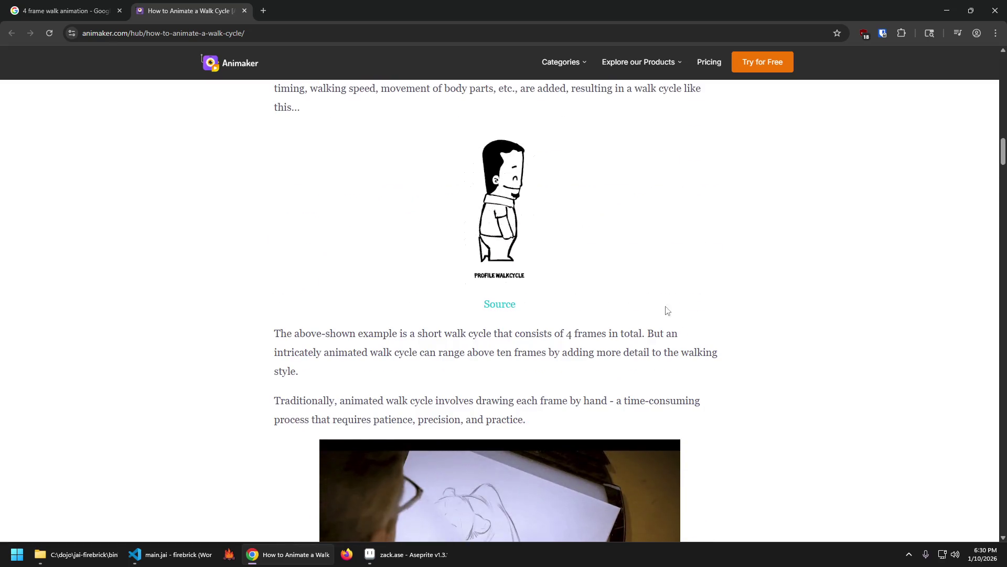
{"action": "scroll", "coordinate": [665, 307], "scroll_direction": "up", "scroll_amount": 4}
{"action": "scroll", "coordinate": [664, 303], "scroll_direction": "up", "scroll_amount": 5}
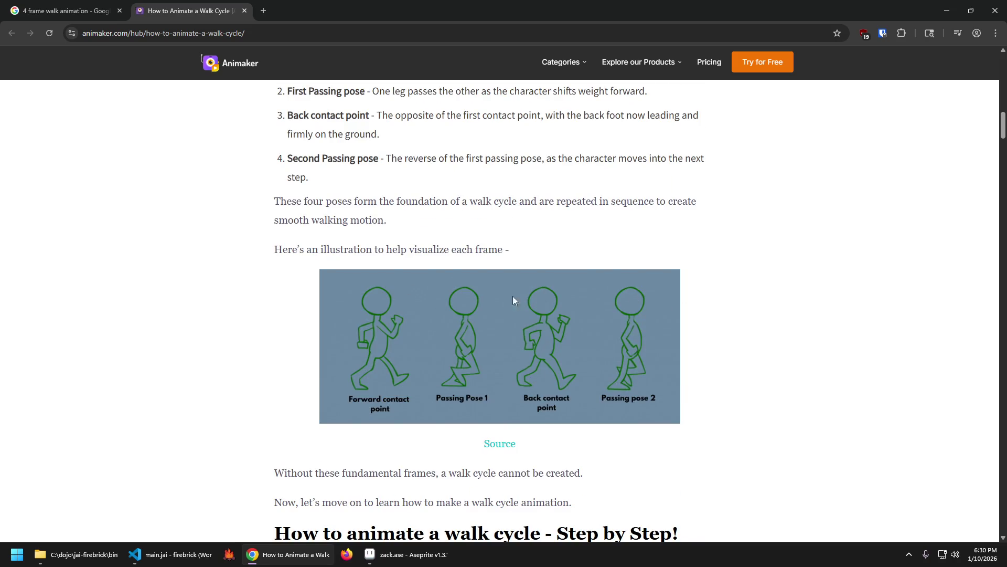
{"action": "scroll", "coordinate": [706, 352], "scroll_direction": "up", "scroll_amount": 1}
{"action": "scroll", "coordinate": [719, 354], "scroll_direction": "down", "scroll_amount": 5}
{"action": "scroll", "coordinate": [708, 344], "scroll_direction": "down", "scroll_amount": 5}
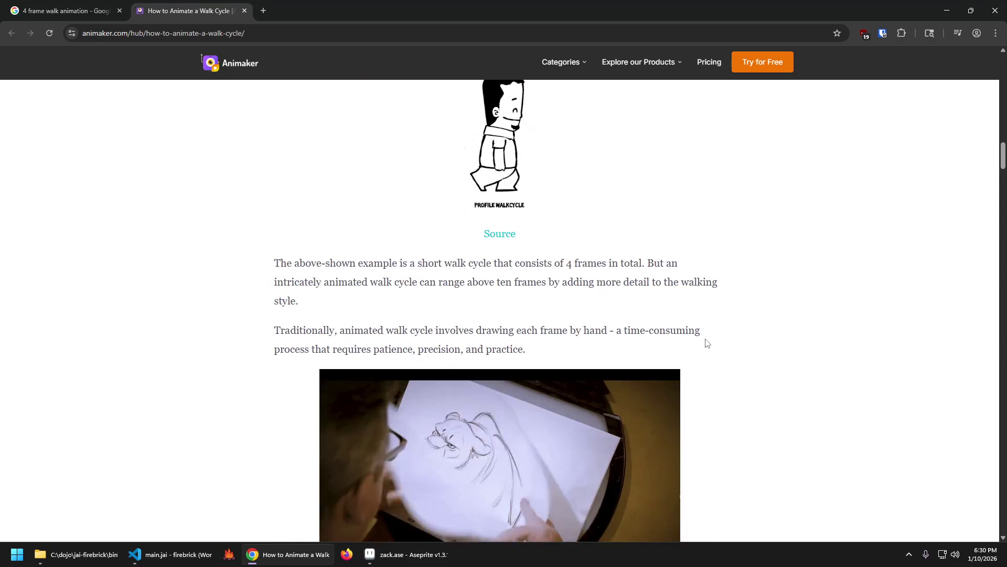
{"action": "scroll", "coordinate": [707, 344], "scroll_direction": "down", "scroll_amount": 6}
{"action": "scroll", "coordinate": [706, 343], "scroll_direction": "down", "scroll_amount": 1}
{"action": "scroll", "coordinate": [698, 344], "scroll_direction": "down", "scroll_amount": 6}
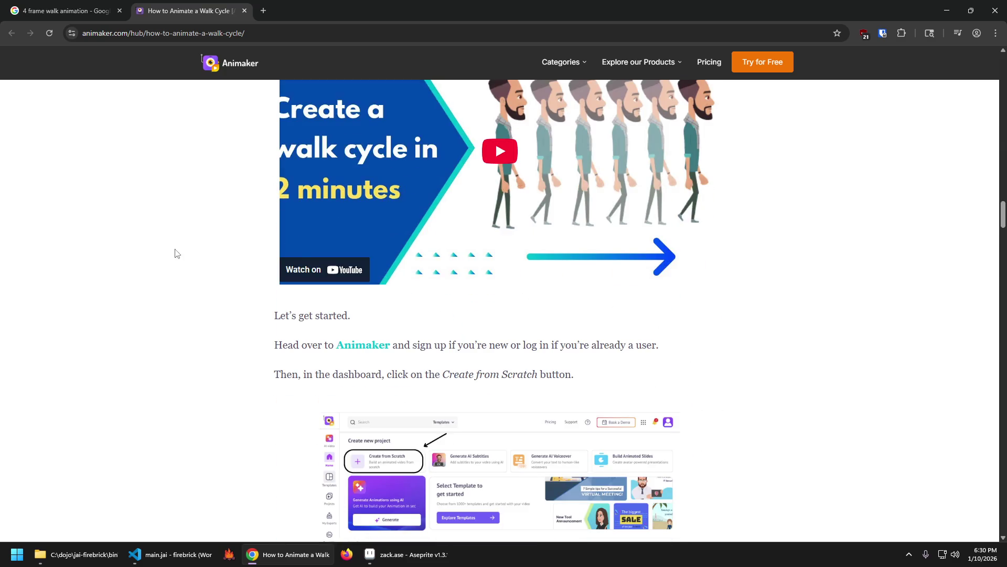
{"action": "key", "text": "ctrl+w"}
{"action": "left_click", "coordinate": [995, 10]}
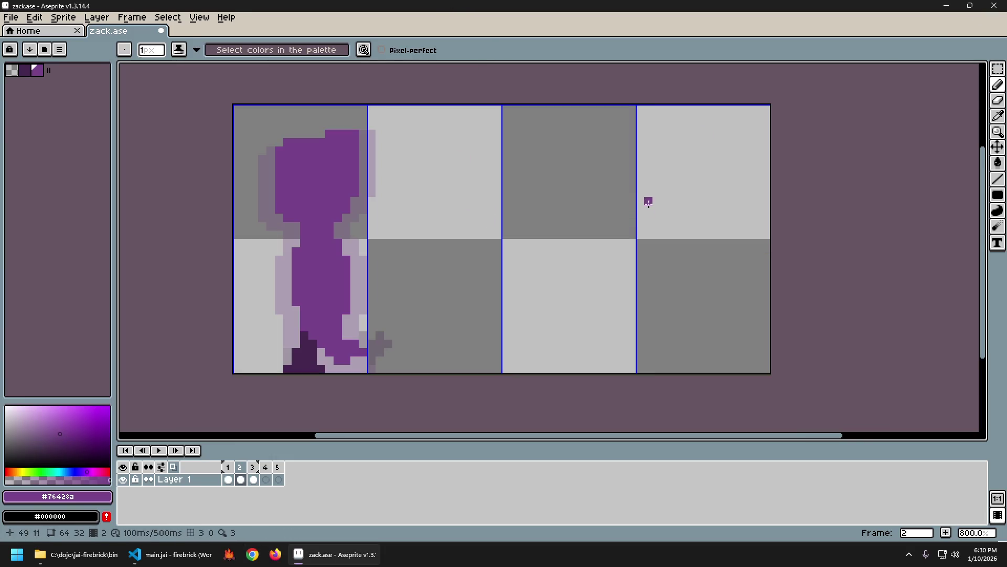
Step: Create a new 1024×438 sprite and paste the copied walk-cycle illustration into it
{"action": "key", "text": "ctrl+n"}
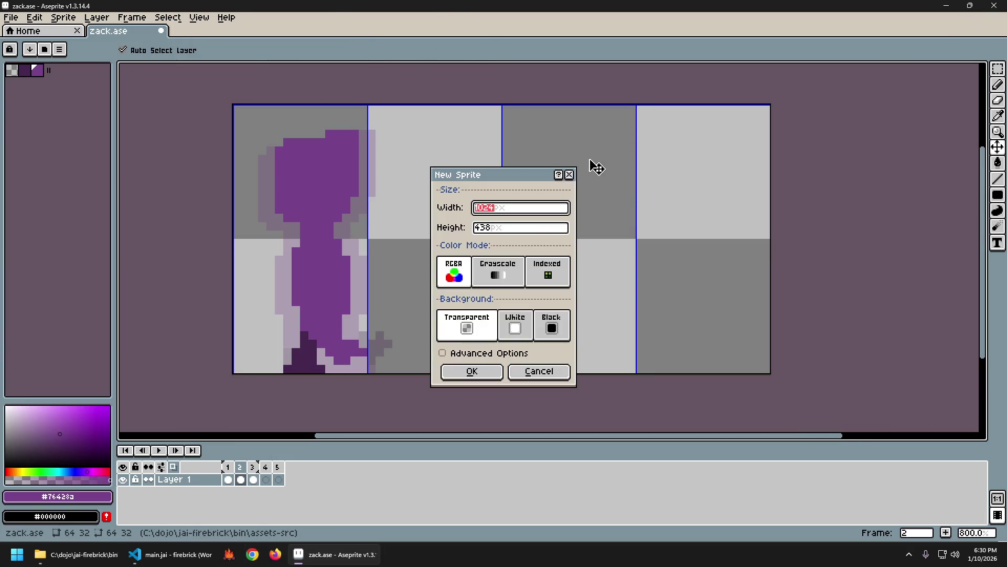
{"action": "key", "text": "Return"}
{"action": "key", "text": "ctrl+v"}
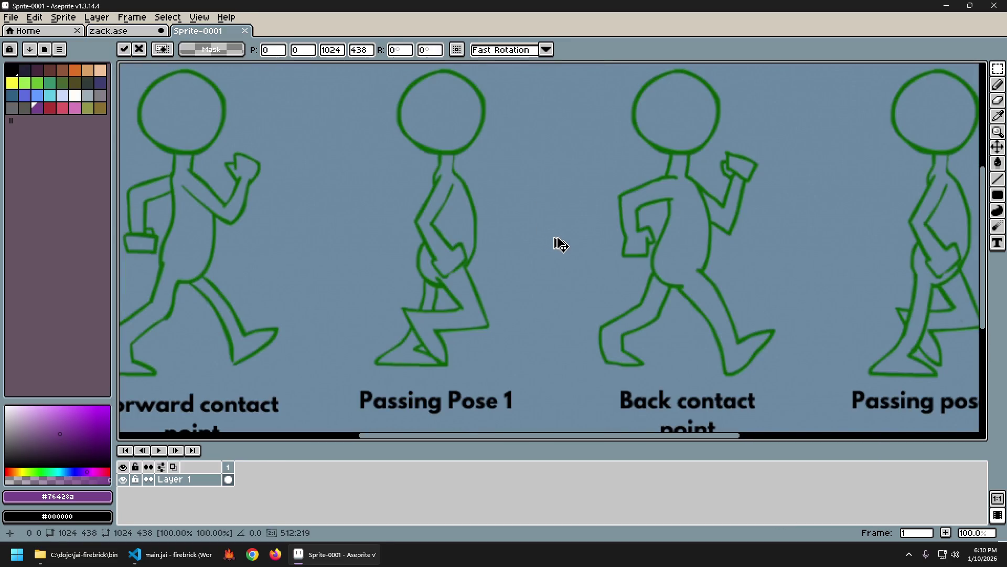
{"action": "scroll", "coordinate": [561, 237], "scroll_direction": "down", "scroll_amount": 2}
{"action": "scroll", "coordinate": [562, 236], "scroll_direction": "up", "scroll_amount": 1}
{"action": "key", "text": "Return"}
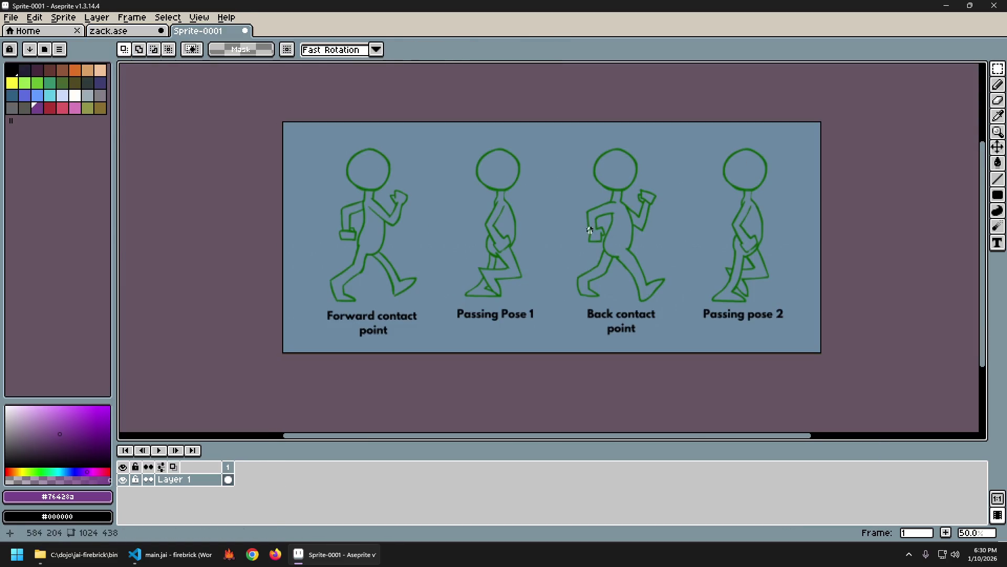
Step: Center the illustration in view, add new frames and go to frame 2
{"action": "left_click_drag", "start_coordinate": [549, 213], "coordinate": [484, 225]}
{"action": "scroll", "coordinate": [408, 263], "scroll_direction": "up", "scroll_amount": 1}
{"action": "scroll", "coordinate": [374, 267], "scroll_direction": "down", "scroll_amount": 1}
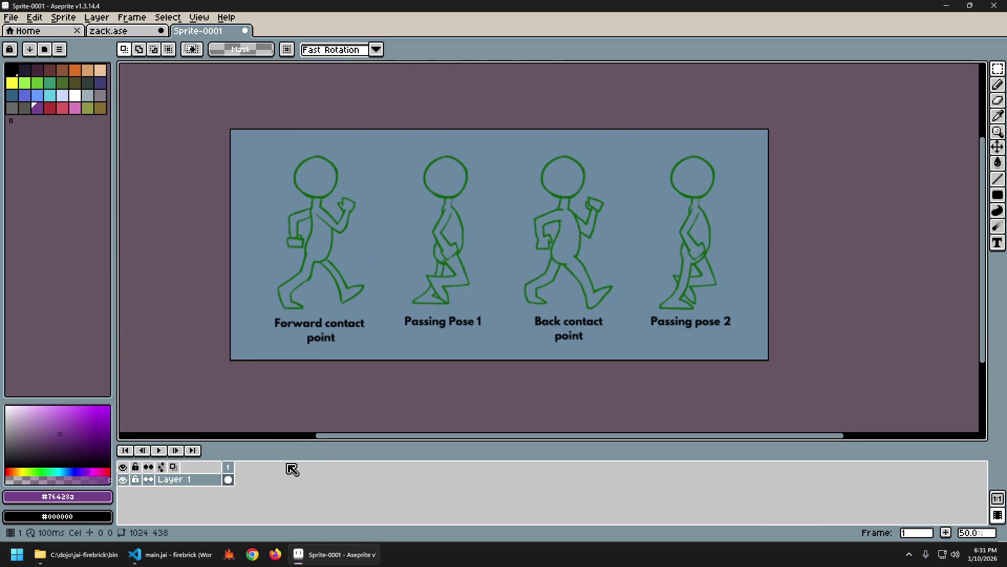
{"action": "key", "text": "alt+n"}
{"action": "key", "text": "alt+n"}
{"action": "key", "text": "alt+n"}
{"action": "left_click", "coordinate": [240, 479]}
Step: Shift frame 2's strip left so Passing Pose 1 leads, then preview the animation
{"action": "key", "text": "ctrl+a"}
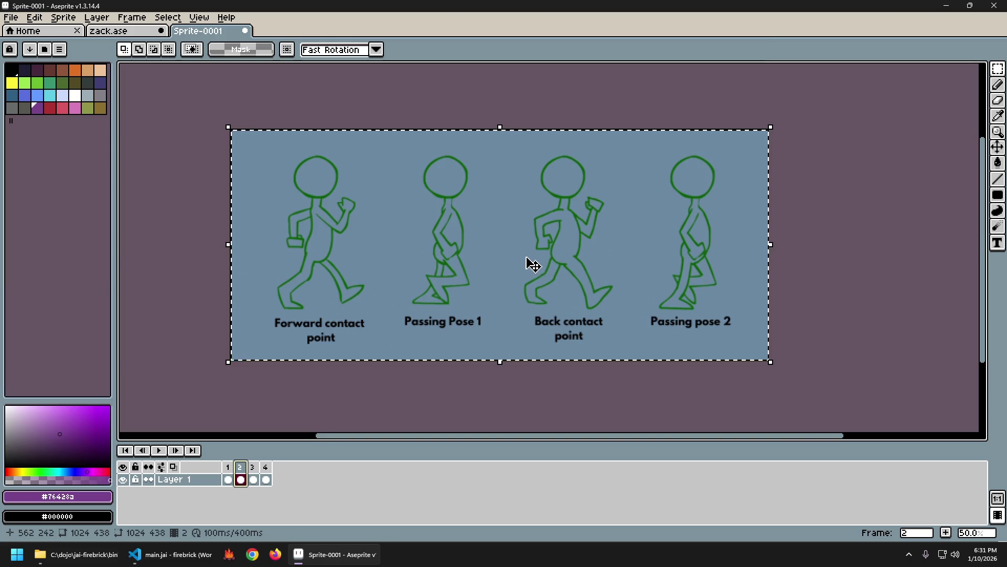
{"action": "left_click_drag", "start_coordinate": [536, 286], "coordinate": [414, 283]}
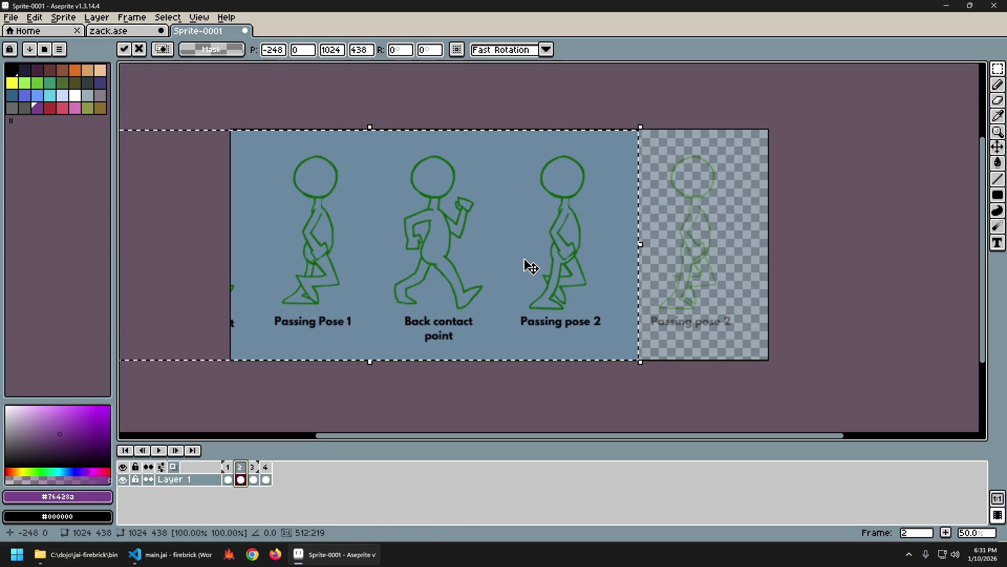
{"action": "key", "text": "Left"}
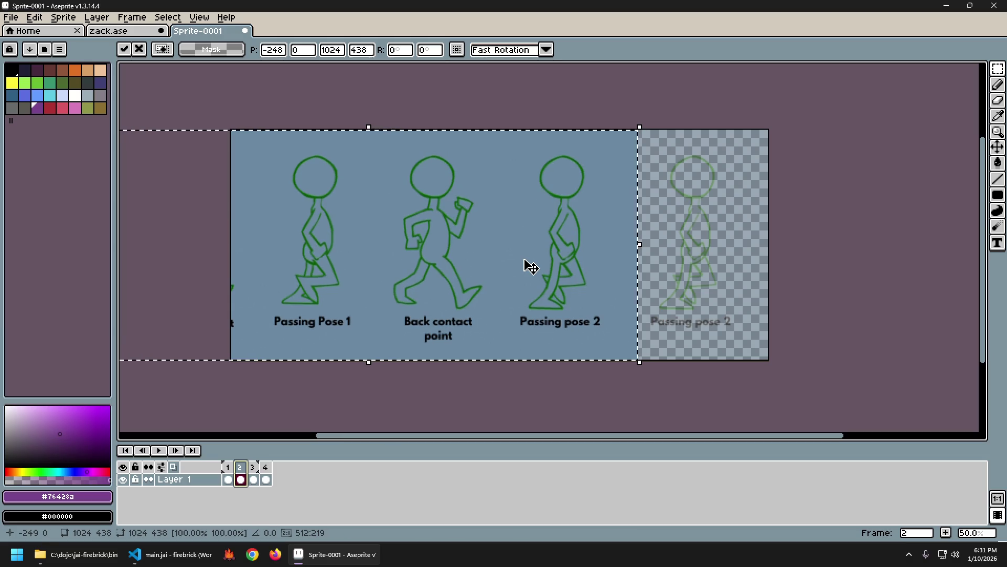
{"action": "key", "text": "Return"}
{"action": "key", "text": "Return"}
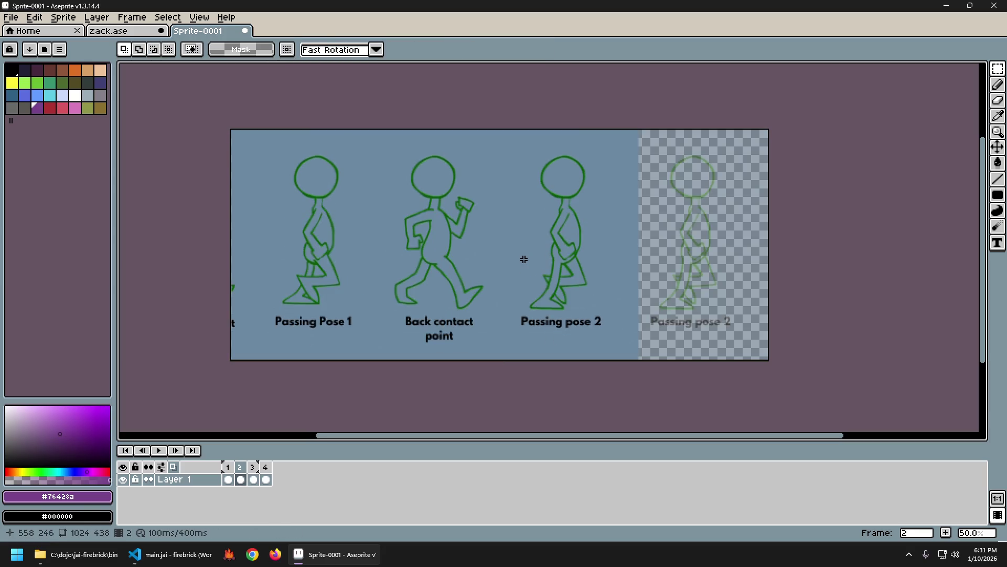
{"action": "key", "text": "Return"}
Step: Shift frame 3's strip left so Back contact point leads, fine-tuning with nudges
{"action": "key", "text": "ctrl+a"}
{"action": "left_click_drag", "start_coordinate": [563, 233], "coordinate": [413, 271]}
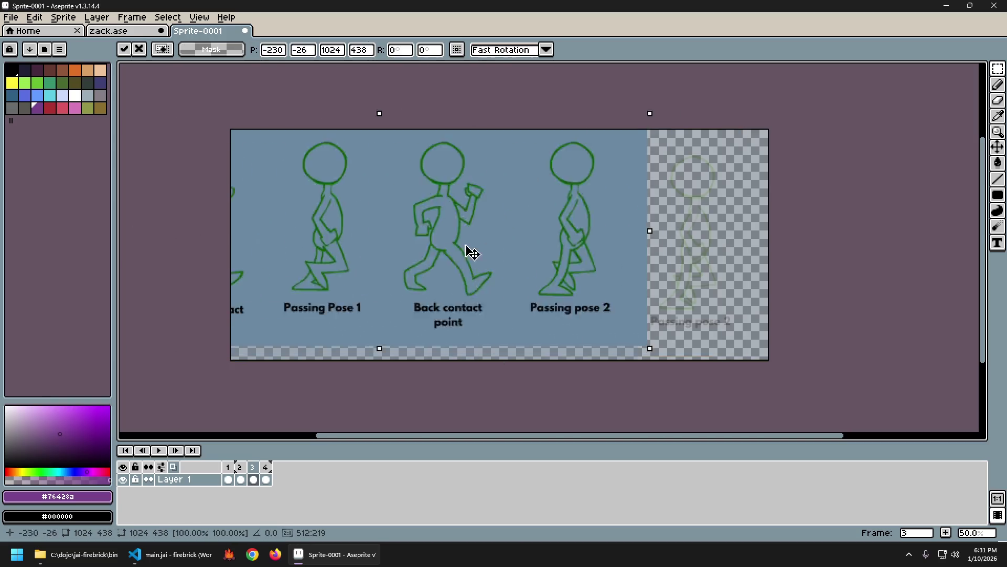
{"action": "key", "text": "Up"}
{"action": "key", "text": "Up"}
{"action": "key", "text": "Up"}
{"action": "key", "text": "Up"}
{"action": "key", "text": "Up"}
{"action": "key", "text": "Up"}
{"action": "key", "text": "Up"}
{"action": "key", "text": "Up"}
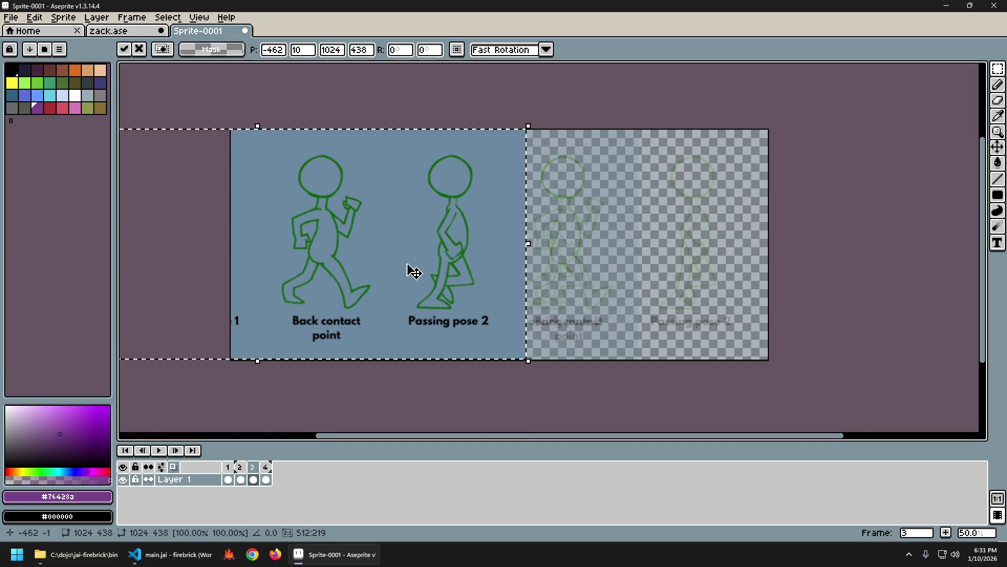
{"action": "key", "text": "ctrl+d"}
{"action": "key", "text": "Return"}
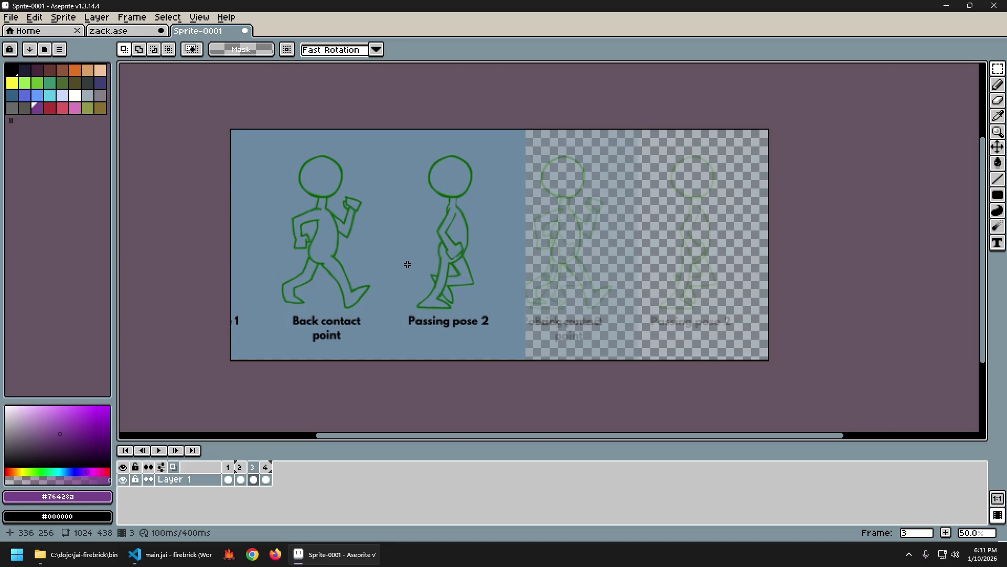
{"action": "key", "text": "ctrl+a"}
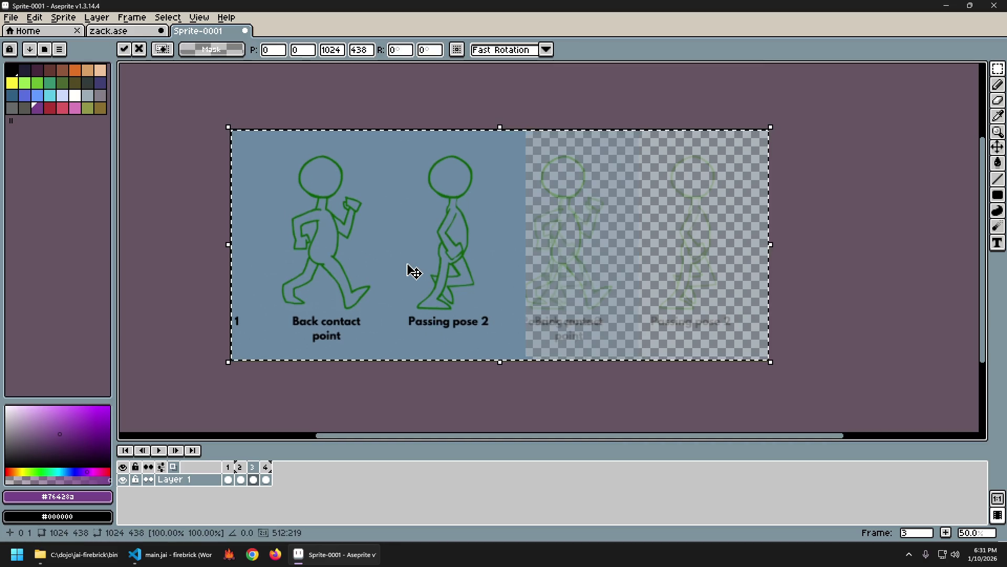
{"action": "key", "text": "Left"}
{"action": "key", "text": "Left"}
{"action": "key", "text": "Left"}
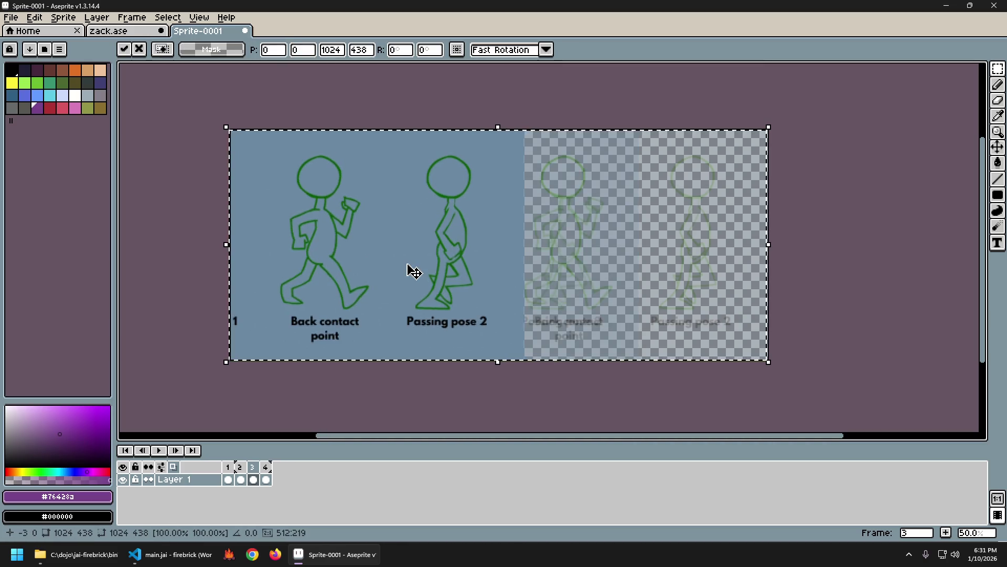
{"action": "key", "text": "Right"}
{"action": "key", "text": "Right"}
{"action": "key", "text": "Return"}
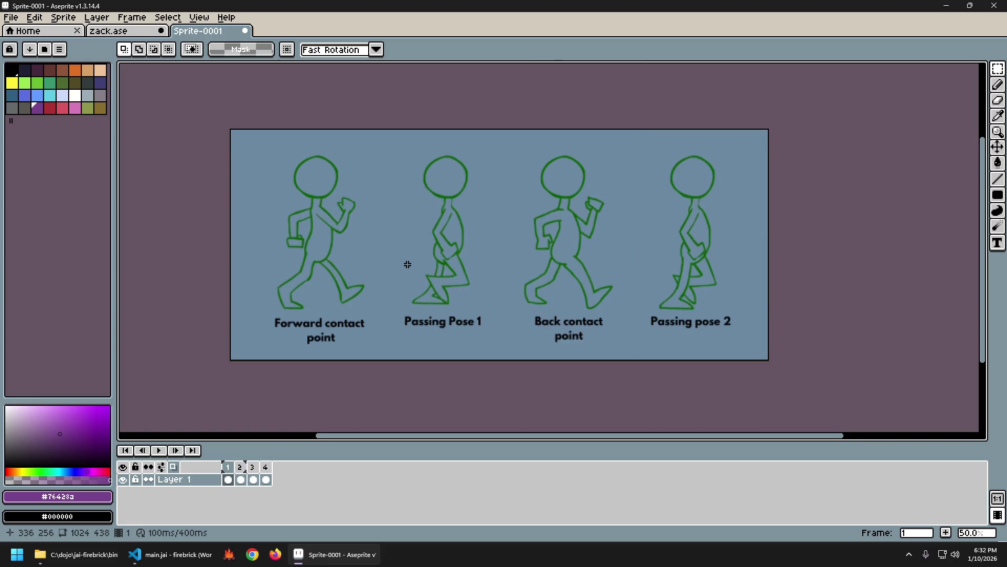
Step: Move frame 4's illustration left so Passing pose 2 sits in the first position
{"action": "key", "text": "Right"}
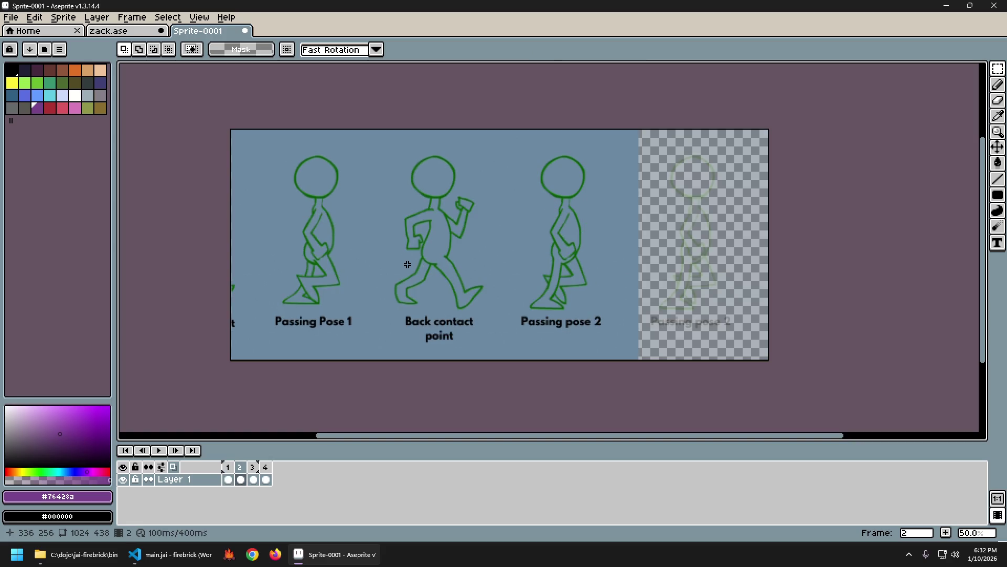
{"action": "key", "text": "Right"}
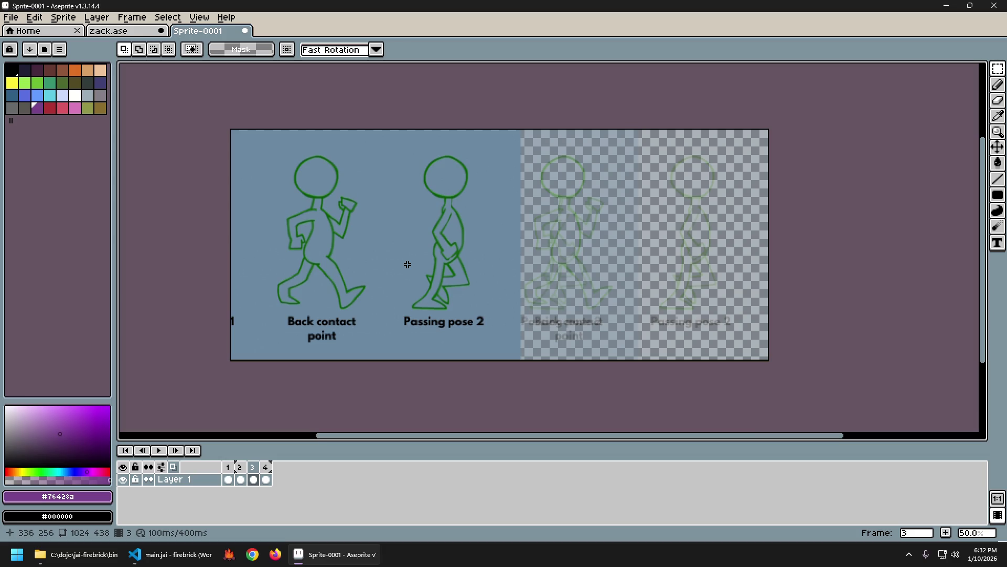
{"action": "key", "text": "Left"}
{"action": "key", "text": "Left"}
{"action": "key", "text": "Right"}
{"action": "key", "text": "Right"}
{"action": "key", "text": "Right"}
{"action": "key", "text": "ctrl+a"}
{"action": "mouse_move", "coordinate": [654, 238]}
{"action": "left_mouse_down"}
{"action": "mouse_move", "coordinate": [385, 248]}
{"action": "mouse_move", "coordinate": [295, 236]}
{"action": "left_mouse_up"}
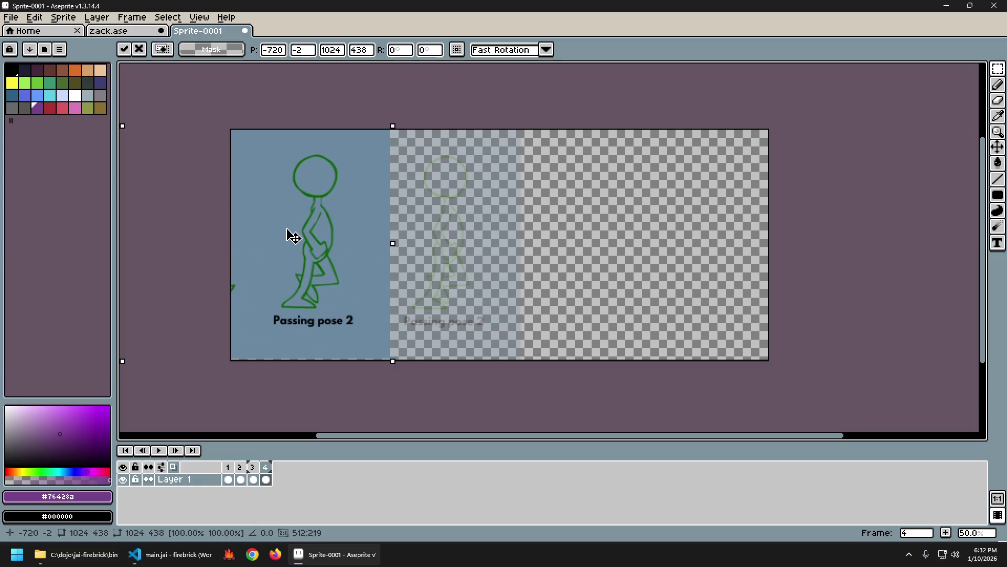
{"action": "left_click_drag", "start_coordinate": [295, 235], "coordinate": [294, 237]}
{"action": "left_click", "coordinate": [545, 198]}
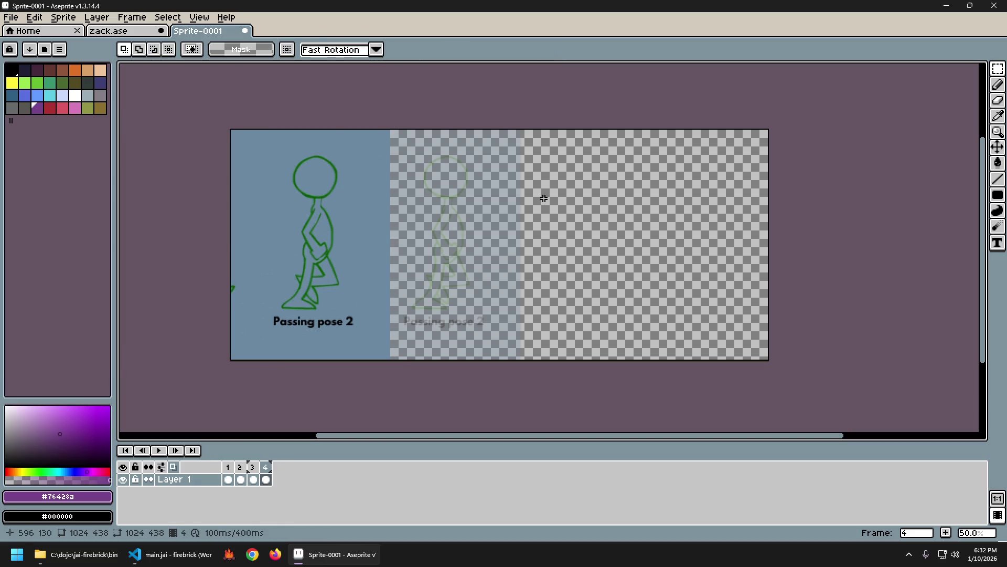
Step: Flip between frames 3 and 4 to compare their pose alignment
{"action": "key", "text": "ctrl+a"}
{"action": "key", "text": "ctrl+d"}
{"action": "key", "text": "Left"}
{"action": "key", "text": "Right"}
{"action": "key", "text": "Left"}
{"action": "key", "text": "Right"}
{"action": "key", "text": "ctrl+a"}
{"action": "key", "text": "ctrl+d"}
{"action": "key", "text": "Left"}
{"action": "key", "text": "Right"}
{"action": "key", "text": "ctrl+a"}
{"action": "key", "text": "ctrl+d"}
{"action": "key", "text": "Left"}
{"action": "key", "text": "Right"}
Step: Step through all frames to check the poses, then play the walk-cycle animation
{"action": "key", "text": "Left"}
{"action": "key", "text": "Left"}
{"action": "key", "text": "Left"}
{"action": "key", "text": "Right"}
{"action": "key", "text": "Right"}
{"action": "key", "text": "Left"}
{"action": "key", "text": "Left"}
{"action": "key", "text": "Right"}
{"action": "key", "text": "Right"}
{"action": "key", "text": "Right"}
{"action": "key", "text": "Left"}
{"action": "key", "text": "Left"}
{"action": "key", "text": "Left"}
{"action": "key", "text": "Right"}
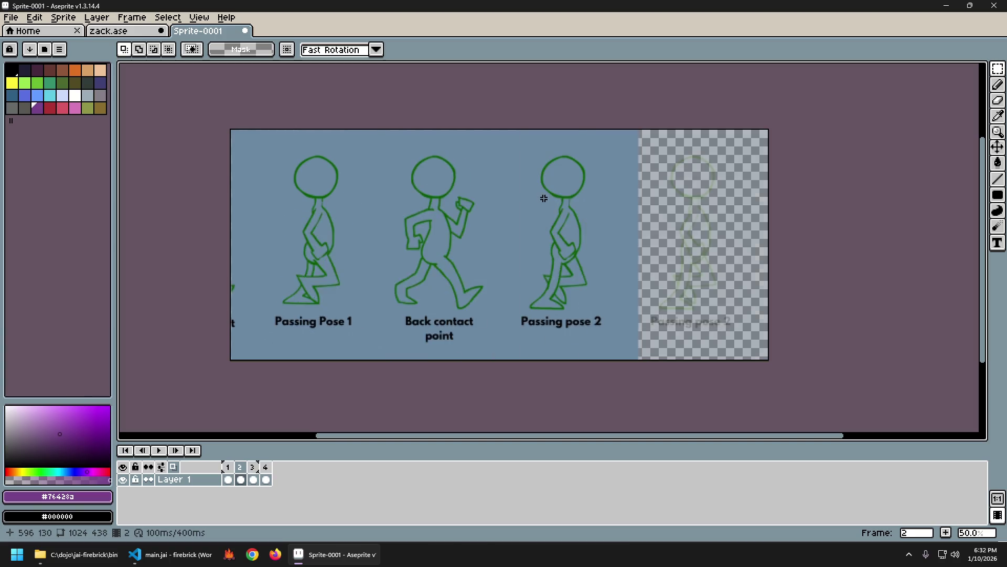
{"action": "key", "text": "Right"}
{"action": "key", "text": "Right"}
{"action": "key", "text": "Left"}
{"action": "key", "text": "Left"}
{"action": "key", "text": "Left"}
{"action": "key", "text": "Right"}
{"action": "key", "text": "Right"}
{"action": "key", "text": "Right"}
{"action": "key", "text": "Right"}
{"action": "key", "text": "Right"}
{"action": "key", "text": "Right"}
{"action": "key", "text": "Return"}
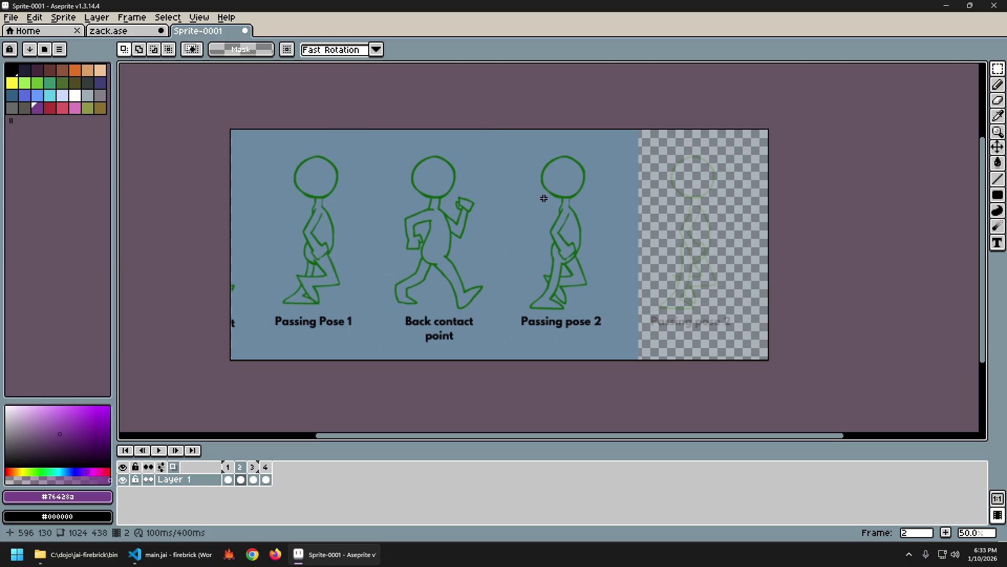
Step: Move frame 2's illustration right and compare it against frame 1
{"action": "key", "text": "ctrl+a"}
{"action": "left_click_drag", "start_coordinate": [353, 271], "coordinate": [436, 271]}
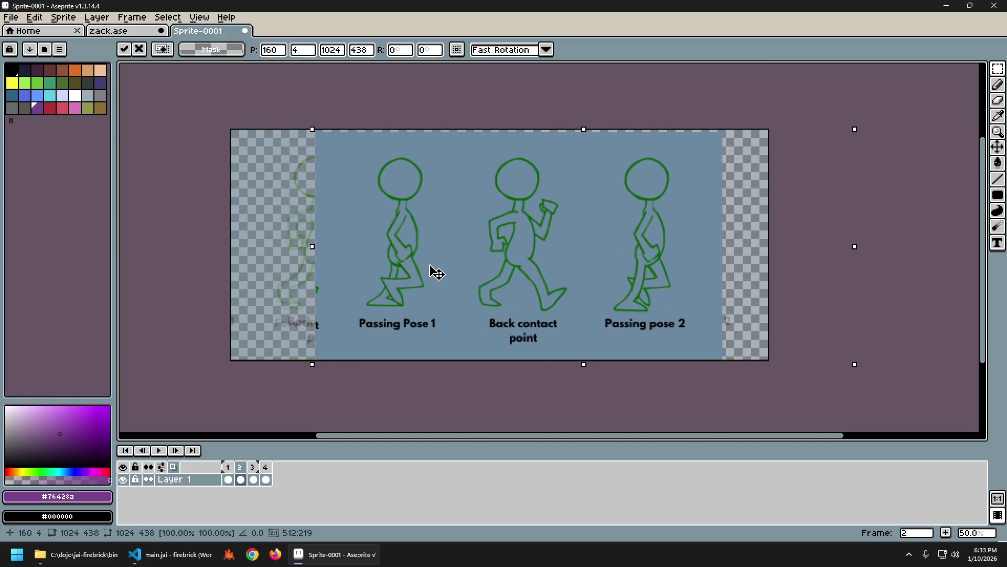
{"action": "key", "text": "ctrl+d"}
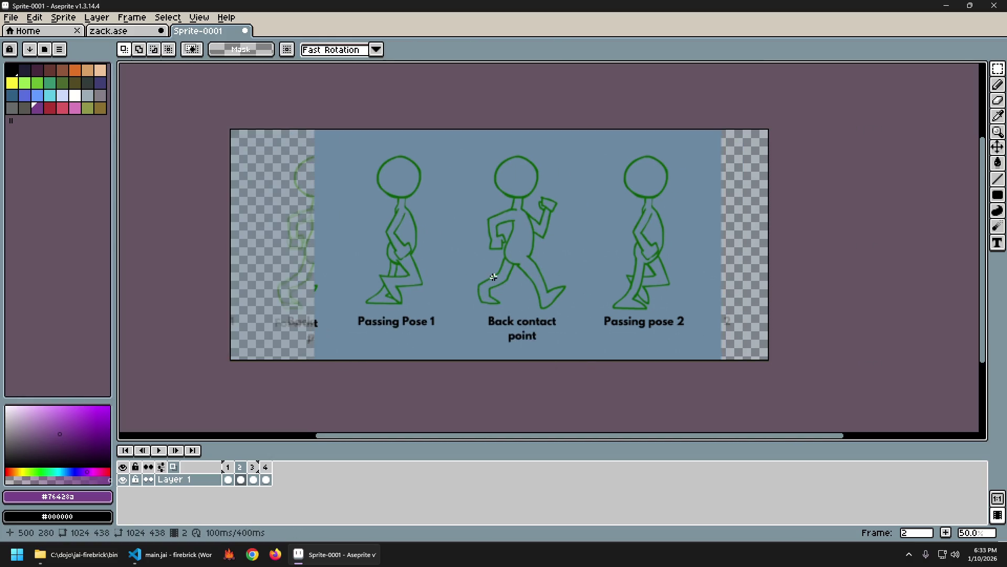
{"action": "key", "text": "Left"}
{"action": "key", "text": "Right"}
{"action": "key", "text": "Left"}
{"action": "key", "text": "Right"}
Step: Nudge frame 2's figures slightly left and flip between frames 1 and 2 to compare
{"action": "key", "text": "ctrl+a"}
{"action": "left_click_drag", "start_coordinate": [500, 285], "coordinate": [485, 283]}
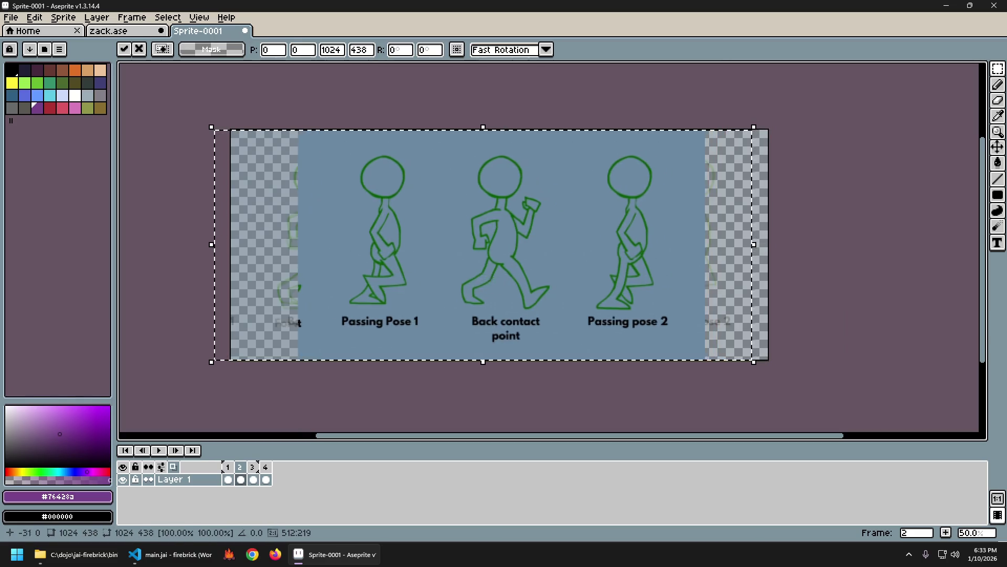
{"action": "key", "text": "ctrl+d"}
{"action": "key", "text": "Left"}
{"action": "key", "text": "Right"}
{"action": "key", "text": "Left"}
{"action": "key", "text": "Right"}
{"action": "key", "text": "Left"}
{"action": "key", "text": "Right"}
{"action": "key", "text": "Left"}
{"action": "key", "text": "Right"}
Step: Clear frame 2, delete frames 2–4, and select the blue background with the Magic Wand
{"action": "key", "text": "Delete"}
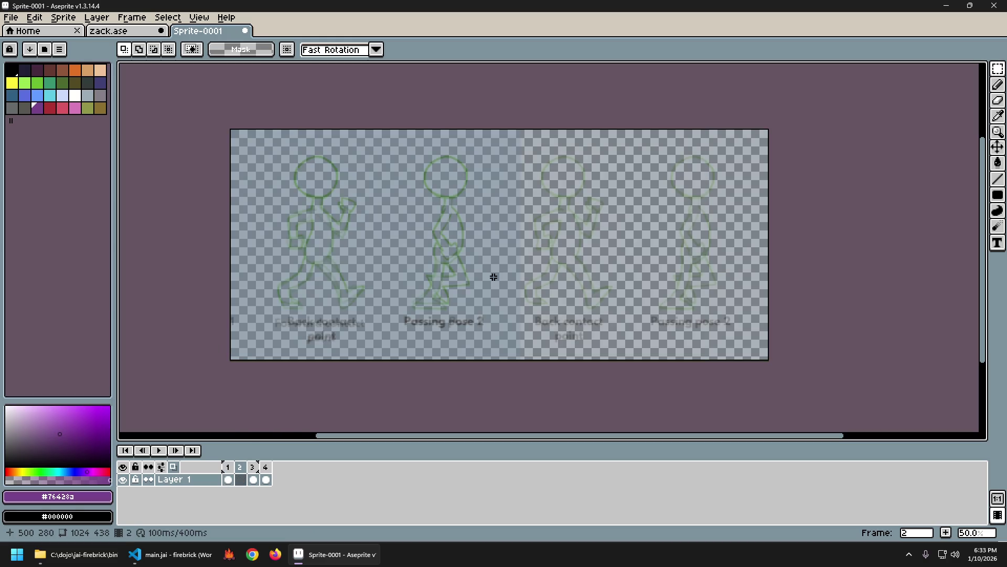
{"action": "left_click", "coordinate": [265, 472]}
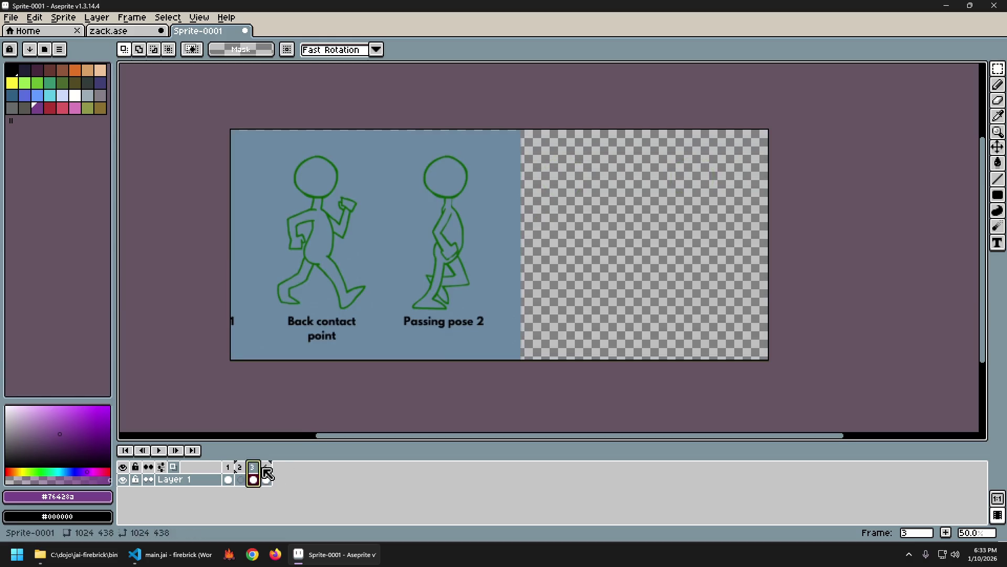
{"action": "left_click_drag", "start_coordinate": [265, 473], "coordinate": [244, 474]}
{"action": "key", "text": "alt+c"}
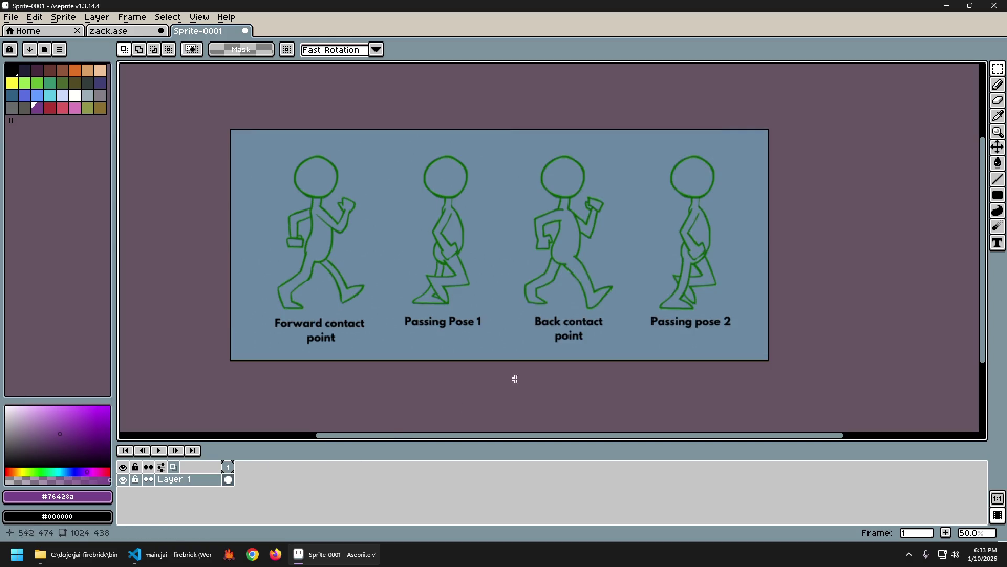
{"action": "key", "text": "w"}
{"action": "left_click", "coordinate": [263, 168]}
Step: Try clearing the background at default and 54 tolerance, undoing each attempt
{"action": "key", "text": "Delete"}
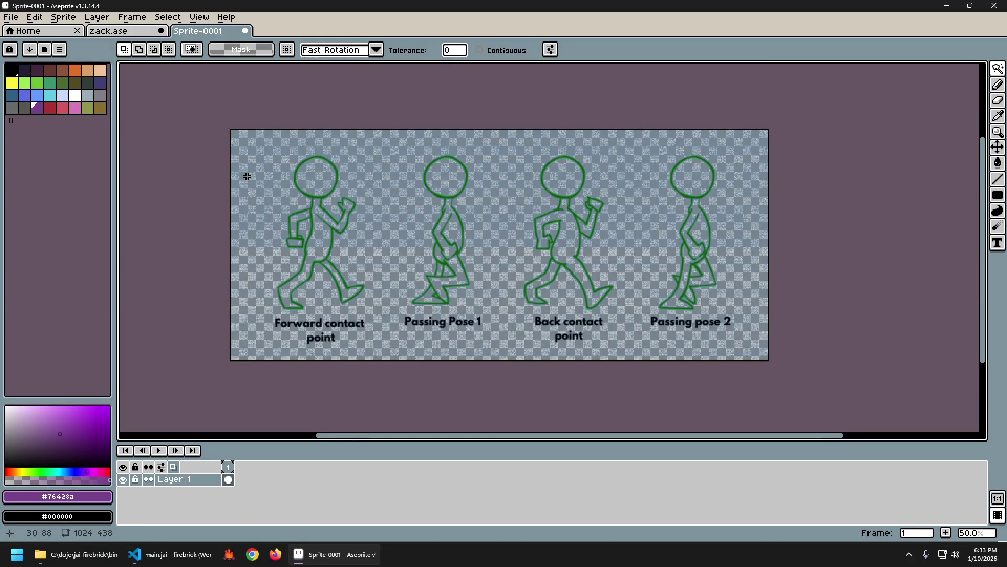
{"action": "key", "text": "ctrl+z"}
{"action": "scroll", "coordinate": [252, 179], "scroll_direction": "up", "scroll_amount": 5}
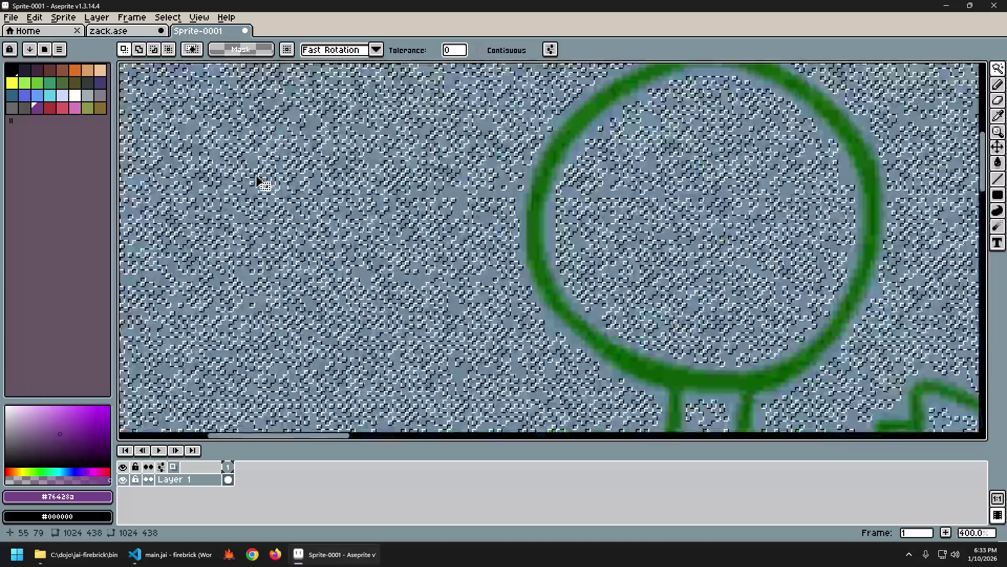
{"action": "scroll", "coordinate": [257, 181], "scroll_direction": "down", "scroll_amount": 3}
{"action": "scroll", "coordinate": [258, 181], "scroll_direction": "down", "scroll_amount": 1}
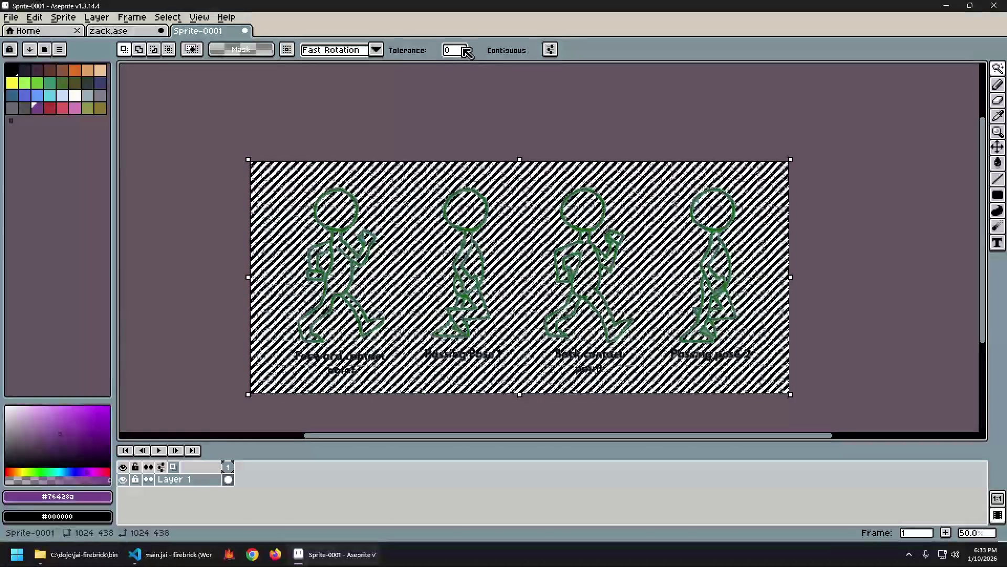
{"action": "left_click_drag", "start_coordinate": [467, 51], "coordinate": [465, 68]}
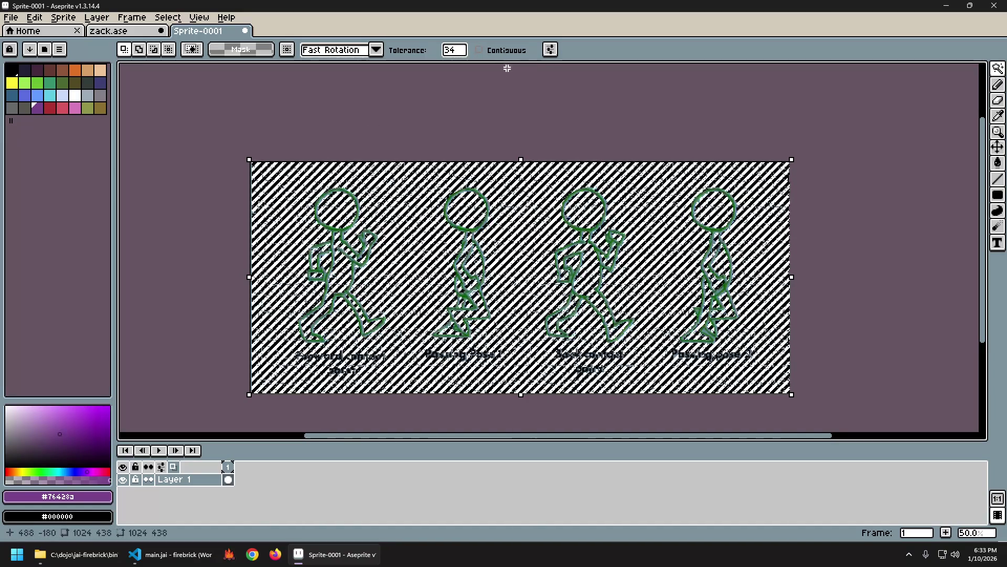
{"action": "scroll", "coordinate": [344, 244], "scroll_direction": "up", "scroll_amount": 1}
{"action": "scroll", "coordinate": [344, 244], "scroll_direction": "down", "scroll_amount": 1}
{"action": "scroll", "coordinate": [360, 257], "scroll_direction": "up", "scroll_amount": 1}
{"action": "key", "text": "Delete"}
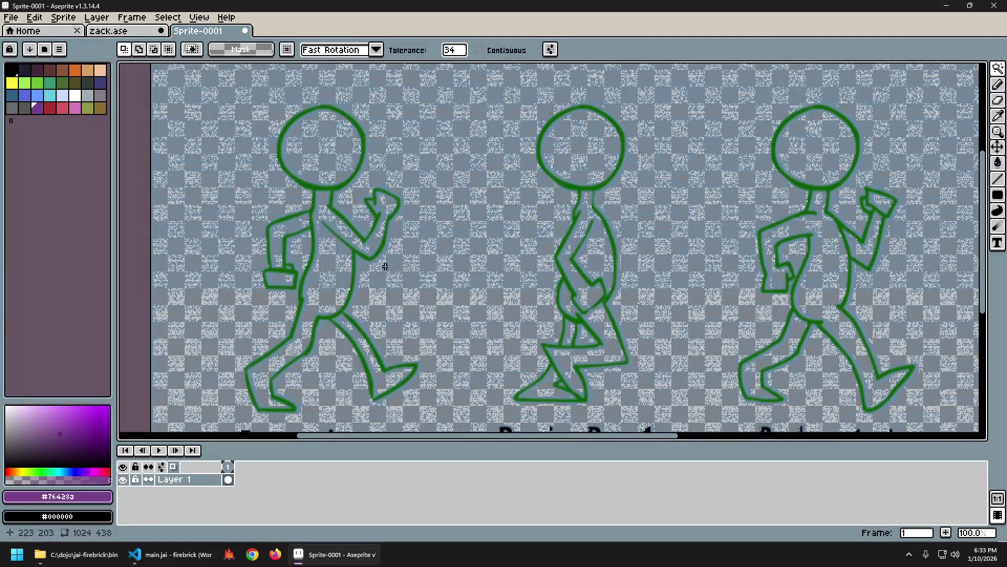
{"action": "scroll", "coordinate": [438, 267], "scroll_direction": "down", "scroll_amount": 1}
{"action": "scroll", "coordinate": [435, 263], "scroll_direction": "up", "scroll_amount": 1}
{"action": "key", "text": "ctrl+z"}
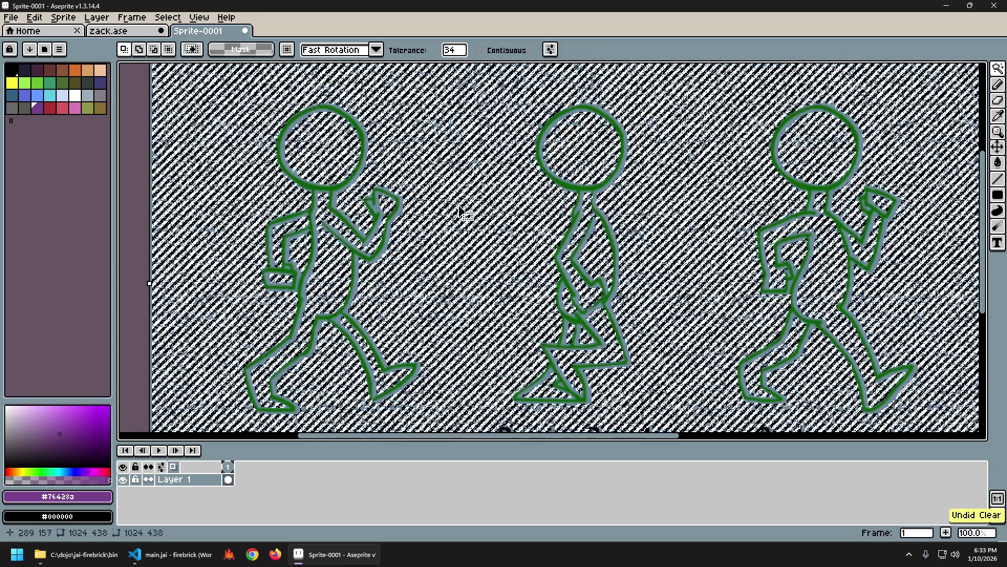
Step: Reselect the background at tolerances 108, 23, then 4, and delete it to transparency
{"action": "left_click_drag", "start_coordinate": [455, 50], "coordinate": [472, 64]}
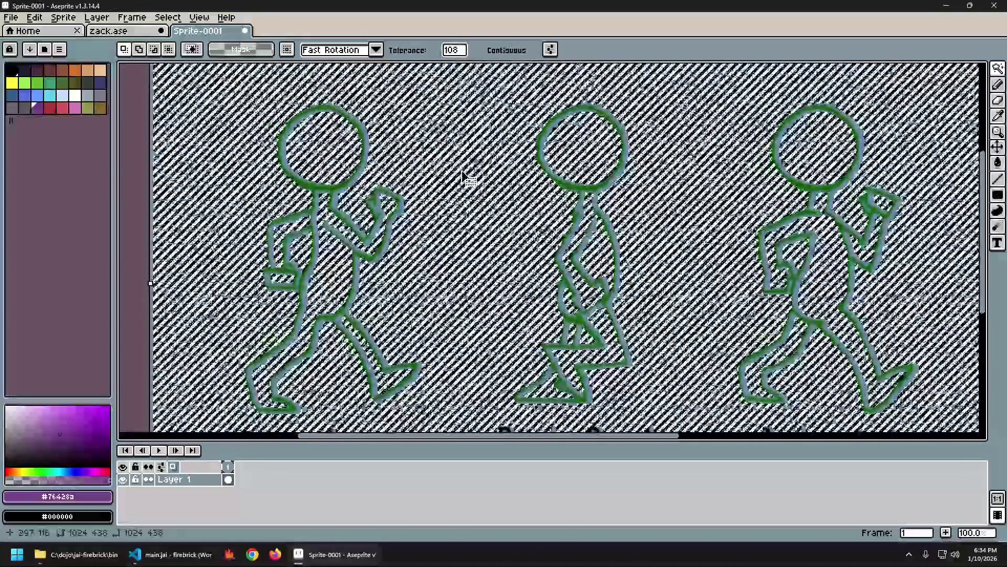
{"action": "left_click", "coordinate": [456, 158]}
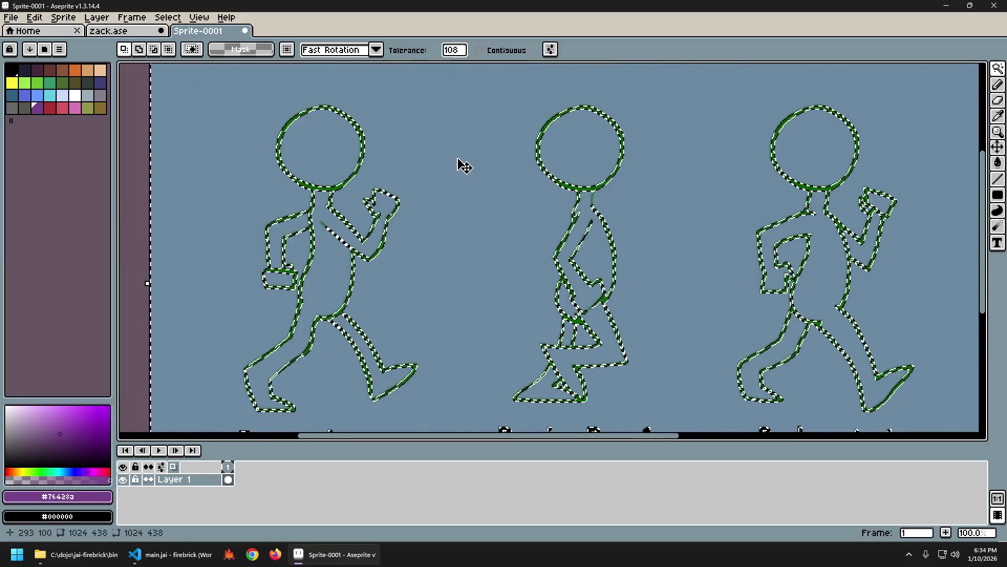
{"action": "left_click_drag", "start_coordinate": [454, 50], "coordinate": [457, 69]}
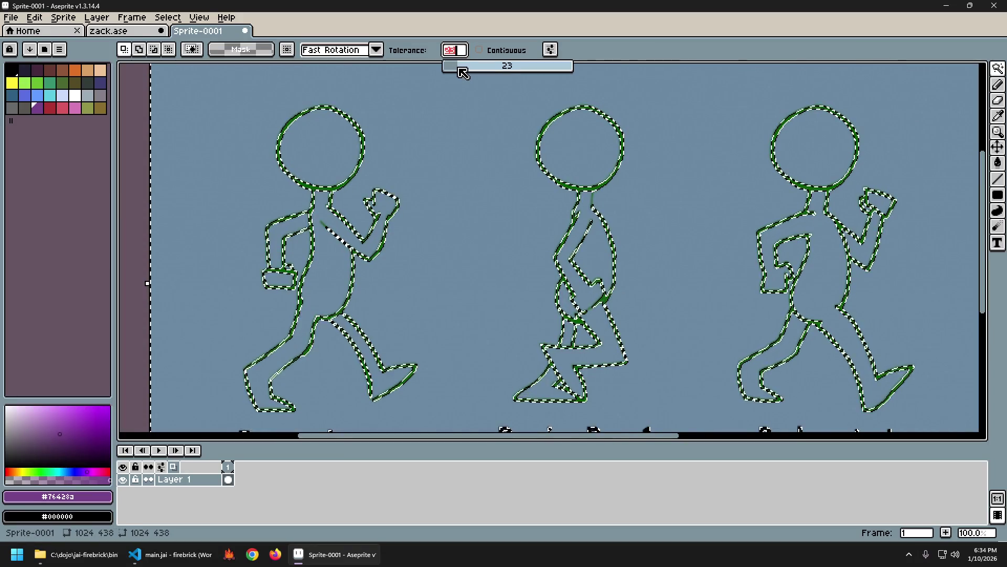
{"action": "key", "text": "ctrl+d"}
{"action": "left_click", "coordinate": [425, 190]}
{"action": "scroll", "coordinate": [503, 260], "scroll_direction": "down", "scroll_amount": 1}
{"action": "scroll", "coordinate": [486, 221], "scroll_direction": "up", "scroll_amount": 1}
{"action": "key", "text": "ctrl+d"}
{"action": "left_click", "coordinate": [455, 50]}
{"action": "left_click", "coordinate": [461, 173]}
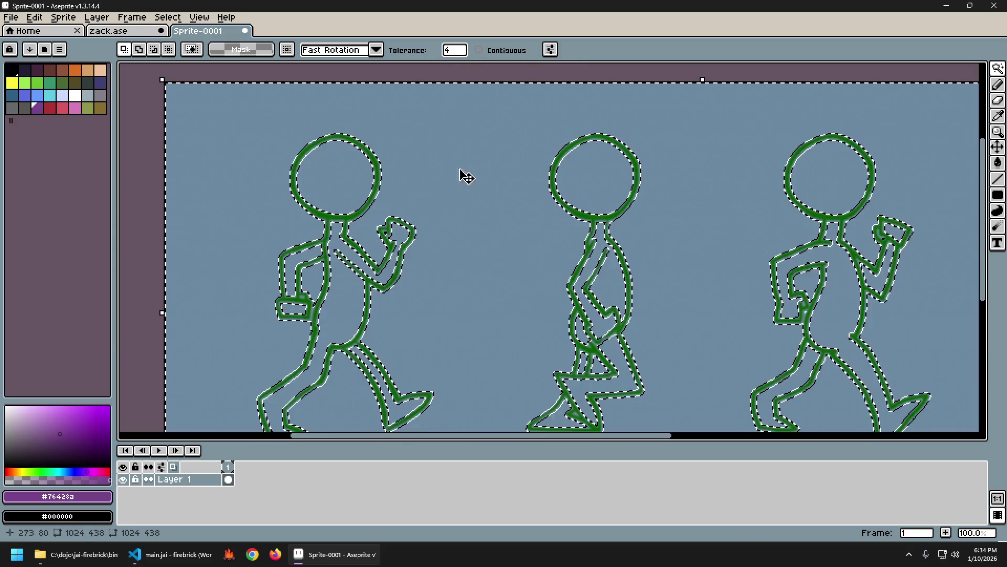
{"action": "scroll", "coordinate": [547, 274], "scroll_direction": "down", "scroll_amount": 1}
{"action": "key", "text": "Delete"}
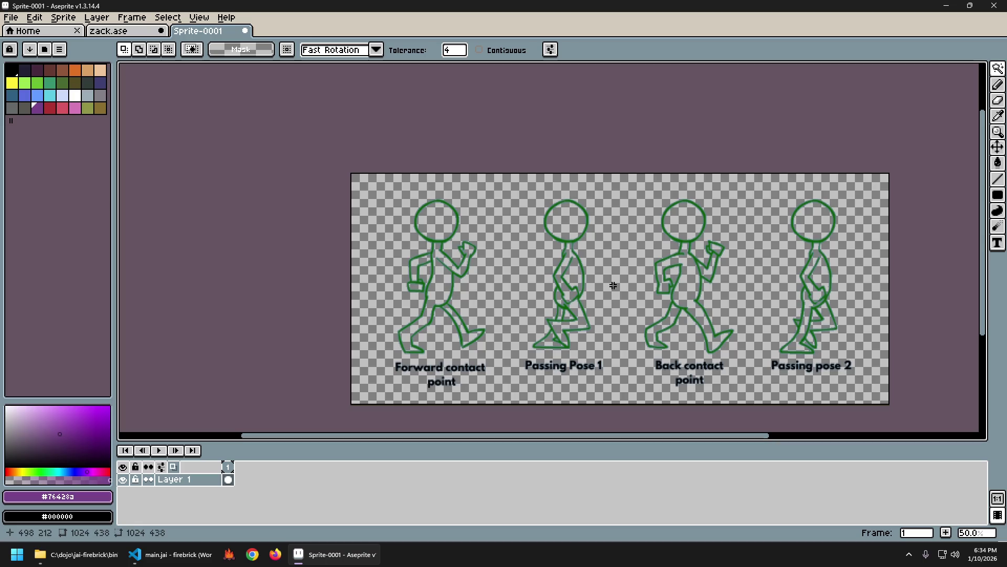
Step: Add a second frame and shift its whole content two pixels right
{"action": "left_click_drag", "start_coordinate": [643, 264], "coordinate": [567, 288]}
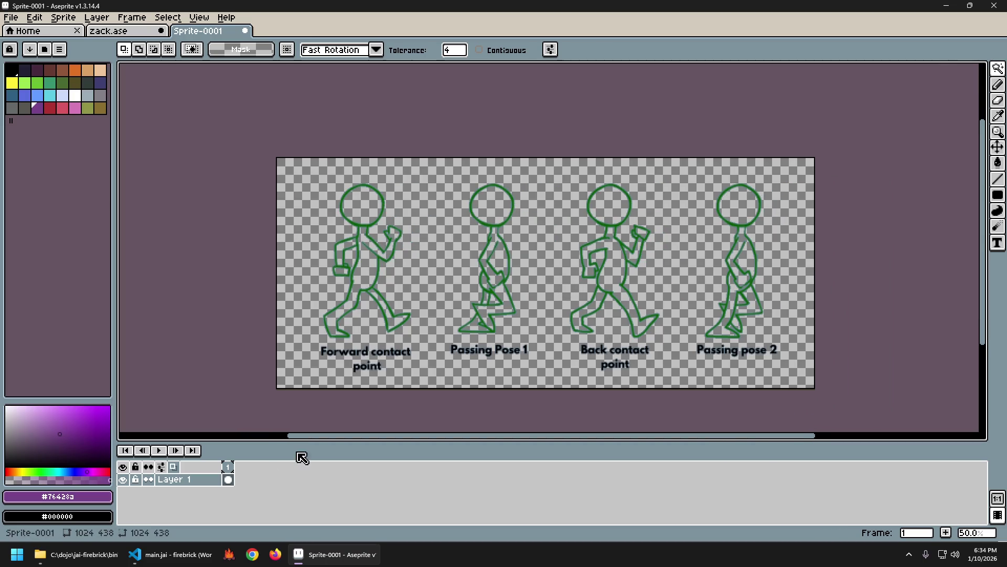
{"action": "key", "text": "alt+n"}
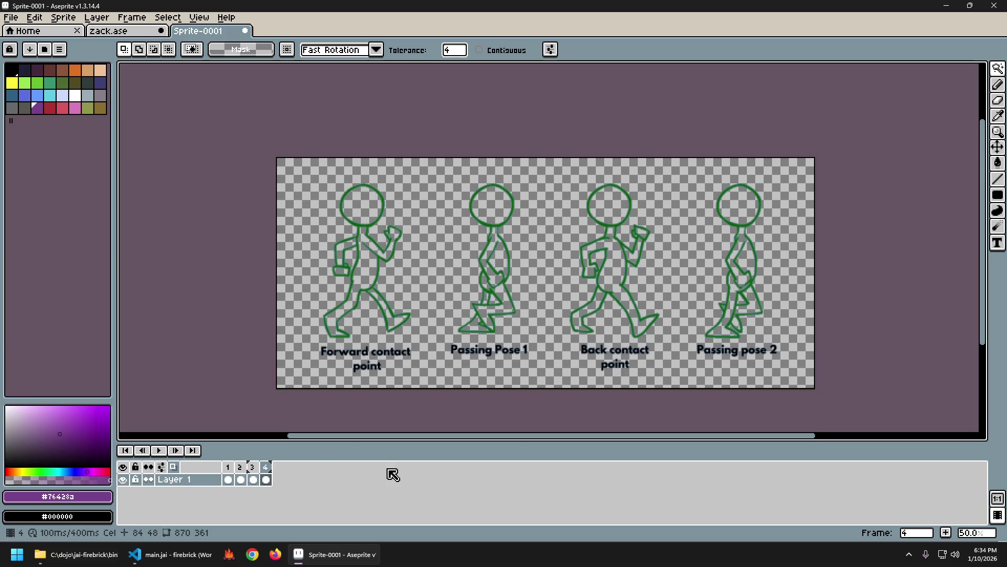
{"action": "key", "text": "ctrl+a"}
{"action": "key", "text": "Right"}
{"action": "key", "text": "Right"}
{"action": "key", "text": "Right"}
{"action": "key", "text": "Right"}
{"action": "key", "text": "Right"}
{"action": "key", "text": "Right"}
{"action": "key", "text": "Right"}
{"action": "key", "text": "Right"}
{"action": "key", "text": "Right"}
{"action": "key", "text": "Right"}
{"action": "key", "text": "Right"}
{"action": "key", "text": "Right"}
{"action": "key", "text": "Right"}
{"action": "key", "text": "Right"}
{"action": "key", "text": "Right"}
{"action": "key", "text": "Right"}
{"action": "key", "text": "Right"}
{"action": "key", "text": "Right"}
{"action": "key", "text": "Right"}
{"action": "key", "text": "Right"}
{"action": "key", "text": "Right"}
{"action": "key", "text": "Right"}
{"action": "key", "text": "Right"}
{"action": "key", "text": "Right"}
{"action": "key", "text": "Right"}
{"action": "key", "text": "Right"}
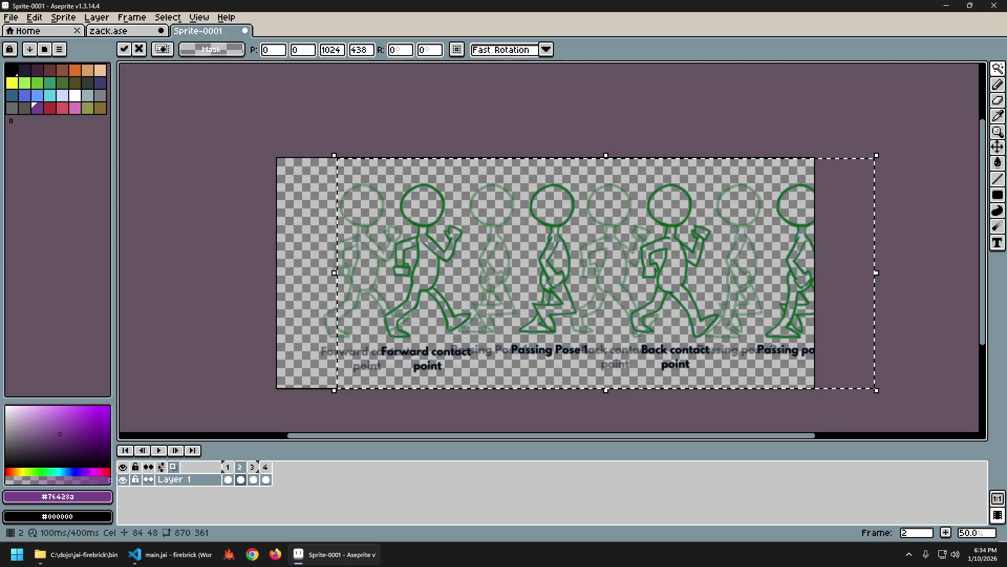
{"action": "key", "text": "Right"}
{"action": "key", "text": "Right"}
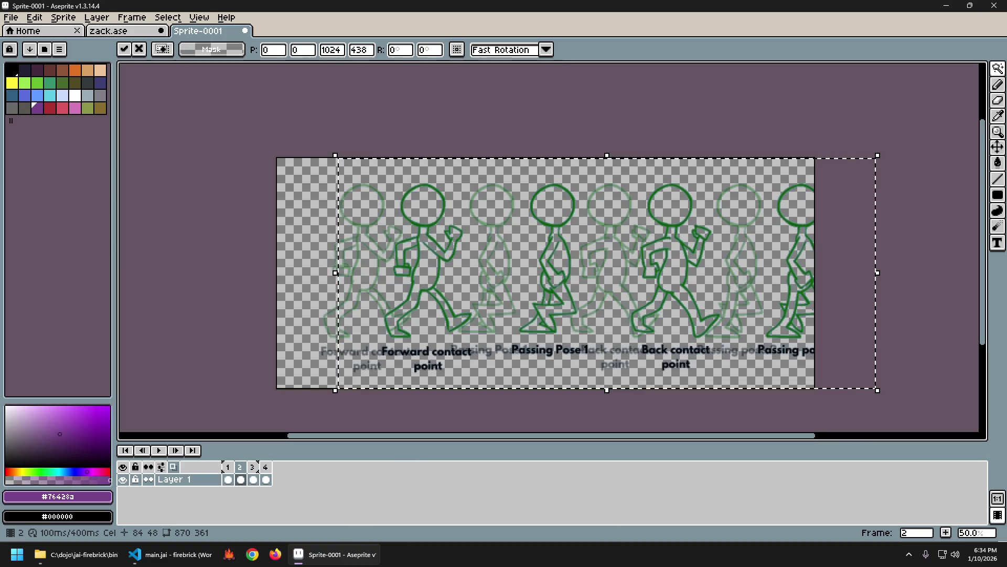
{"action": "key", "text": "ctrl+d"}
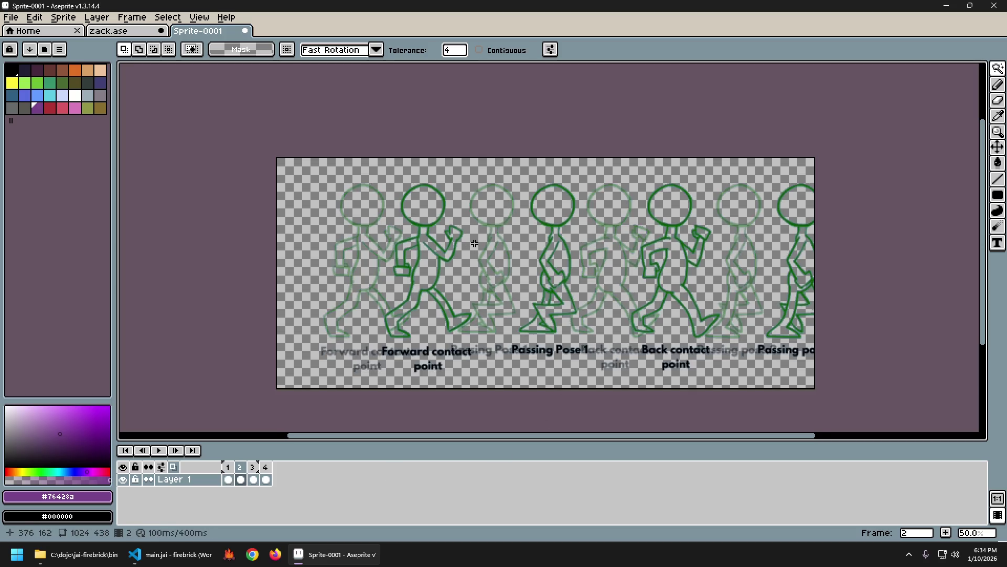
Step: Delete extra frames 2–4, then duplicate frame 1 back up to four frames
{"action": "key", "text": "Left"}
{"action": "key", "text": "Right"}
{"action": "key", "text": "Right"}
{"action": "key", "text": "Right"}
{"action": "key", "text": "Left"}
{"action": "key", "text": "Left"}
{"action": "key", "text": "Right"}
{"action": "key", "text": "Right"}
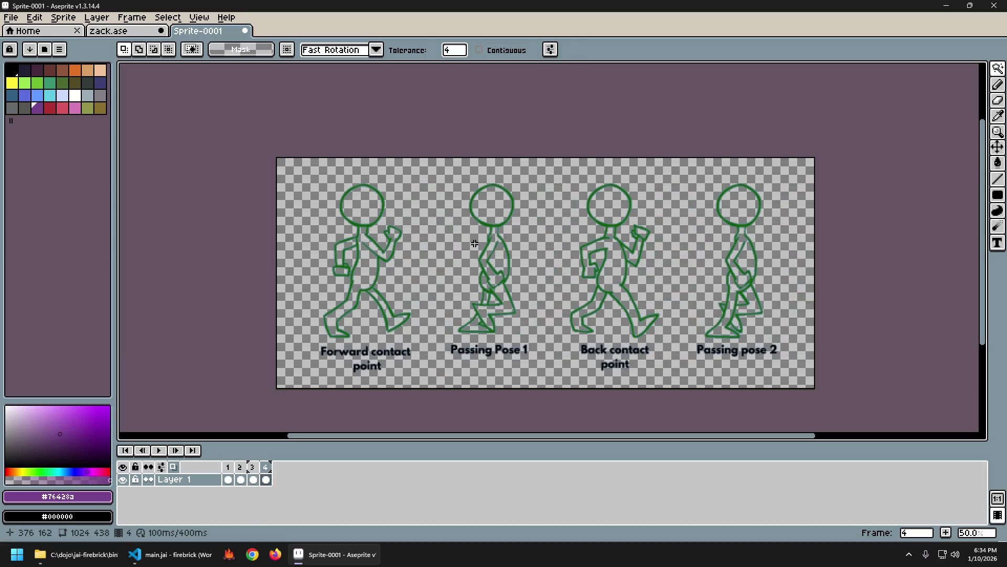
{"action": "left_click_drag", "start_coordinate": [241, 479], "coordinate": [266, 479]}
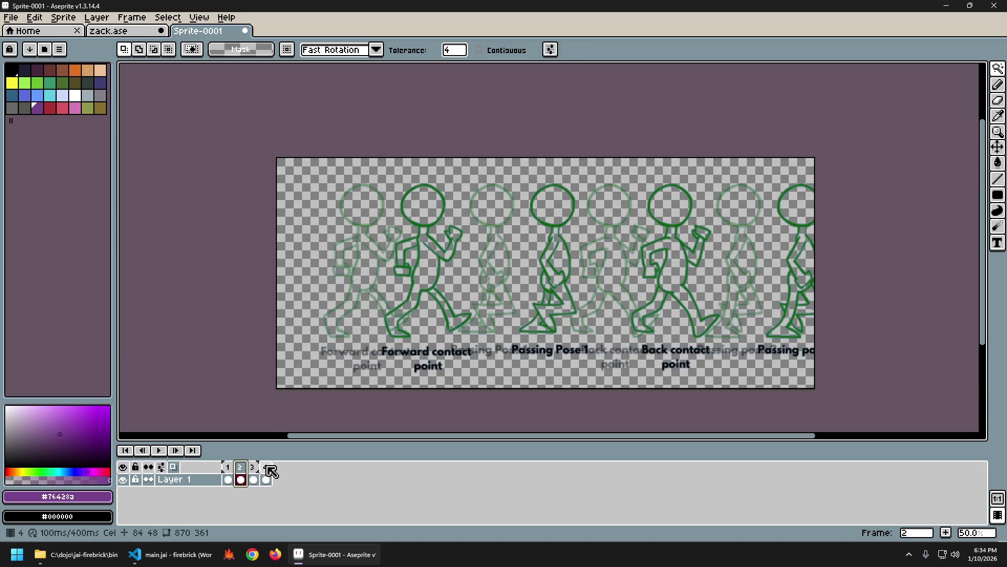
{"action": "key", "text": "alt+BackSpace"}
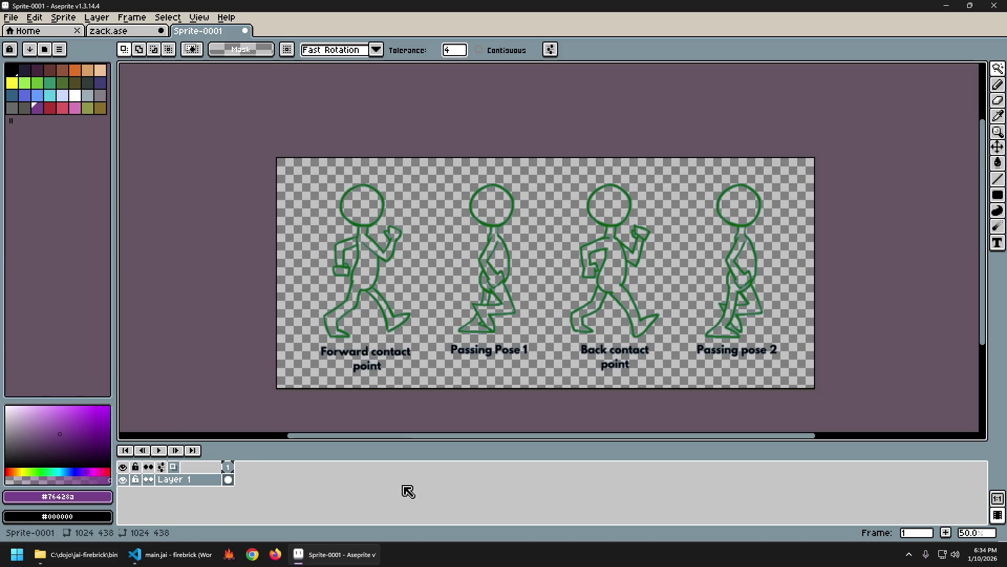
{"action": "key", "text": "alt+n"}
{"action": "key", "text": "alt+n"}
{"action": "key", "text": "alt+n"}
{"action": "key", "text": "Left"}
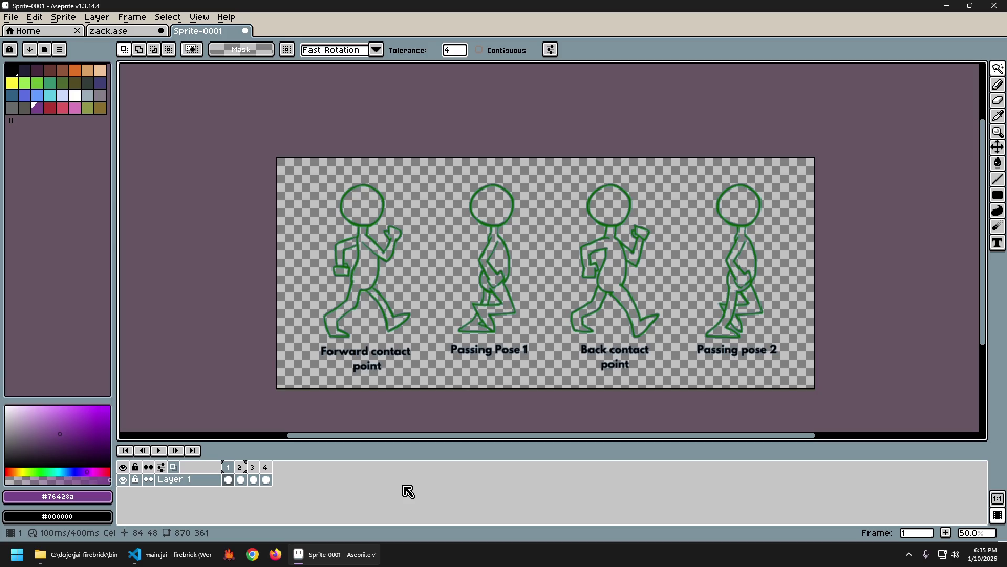
Step: Keep only Forward contact point on frame 1 and Passing Pose 1 on frame 2
{"action": "left_click_drag", "start_coordinate": [444, 168], "coordinate": [868, 404]}
{"action": "key", "text": "Delete"}
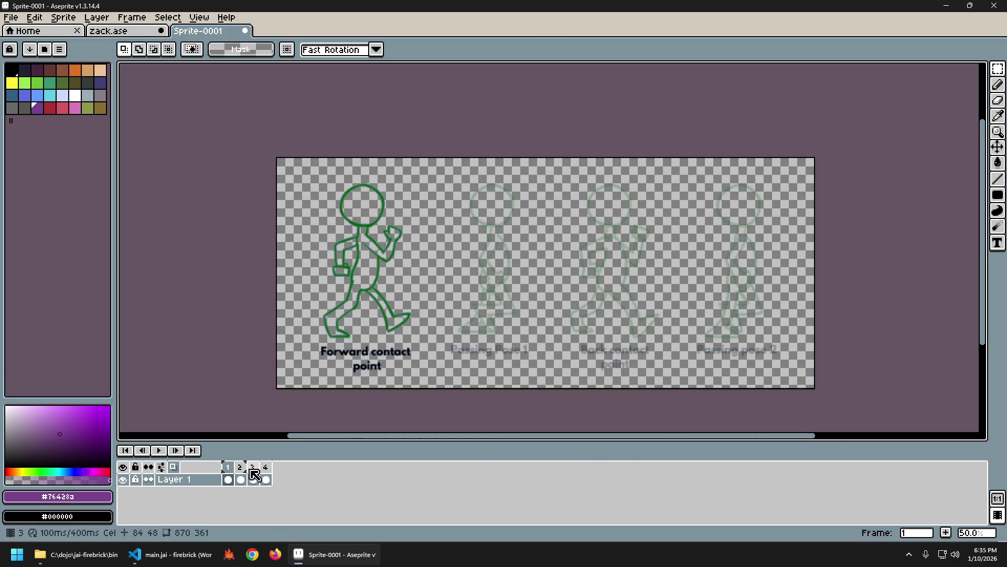
{"action": "left_click", "coordinate": [243, 470]}
{"action": "left_click_drag", "start_coordinate": [447, 157], "coordinate": [254, 404]}
{"action": "key", "text": "Delete"}
{"action": "left_click_drag", "start_coordinate": [559, 147], "coordinate": [797, 401]}
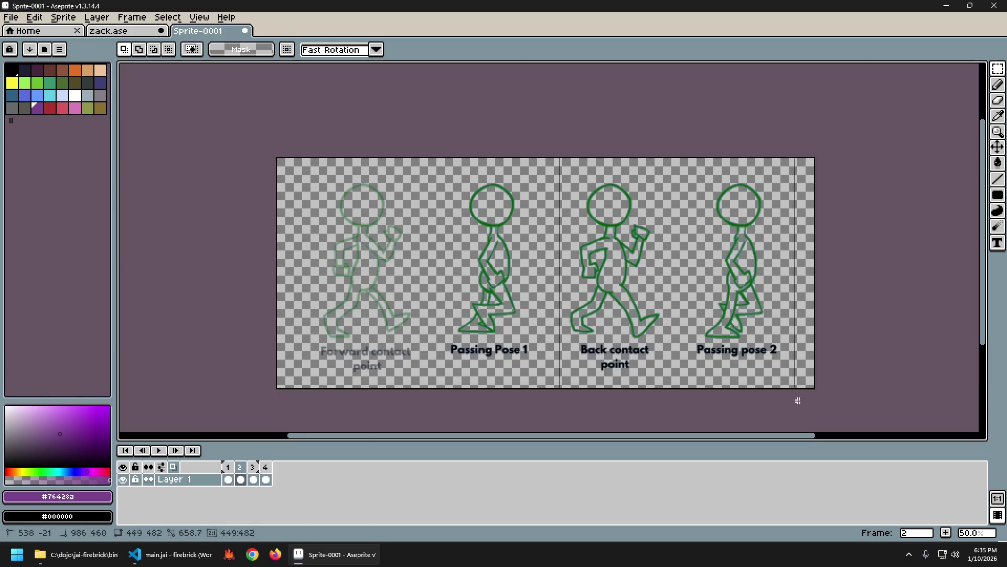
{"action": "key", "text": "Delete"}
Step: Keep only Back contact point on frame 3 and Passing pose 2 on frame 4
{"action": "left_click", "coordinate": [252, 479]}
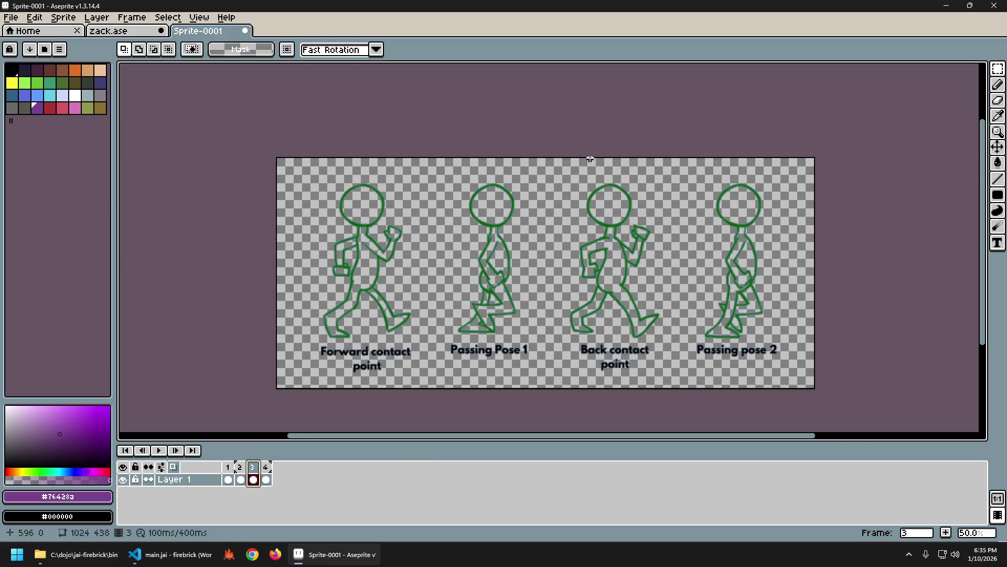
{"action": "left_click_drag", "start_coordinate": [556, 132], "coordinate": [241, 401]}
{"action": "key", "text": "Delete"}
{"action": "left_click_drag", "start_coordinate": [690, 113], "coordinate": [761, 375]}
{"action": "key", "text": "Delete"}
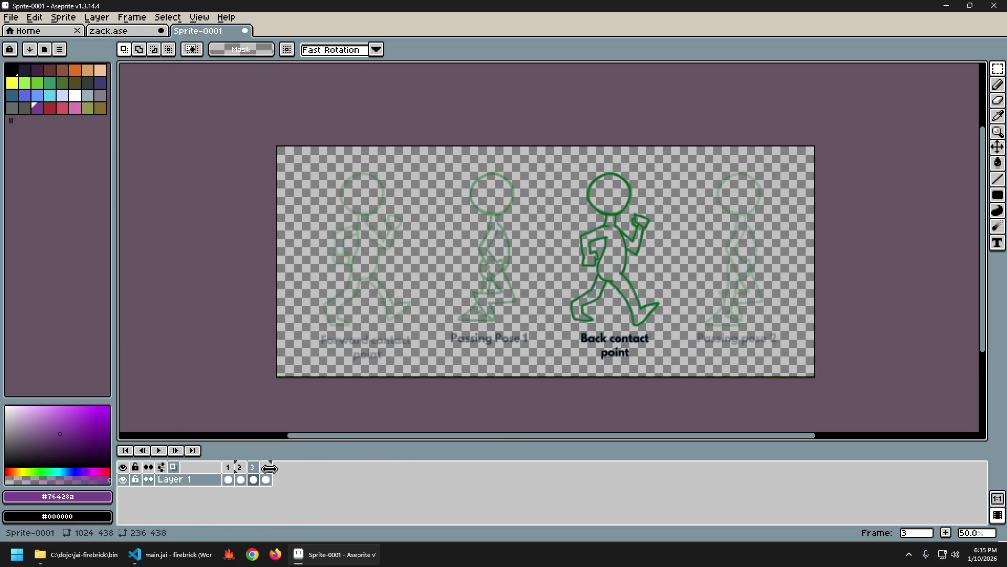
{"action": "left_click", "coordinate": [266, 466]}
{"action": "left_click_drag", "start_coordinate": [665, 326], "coordinate": [294, 117]}
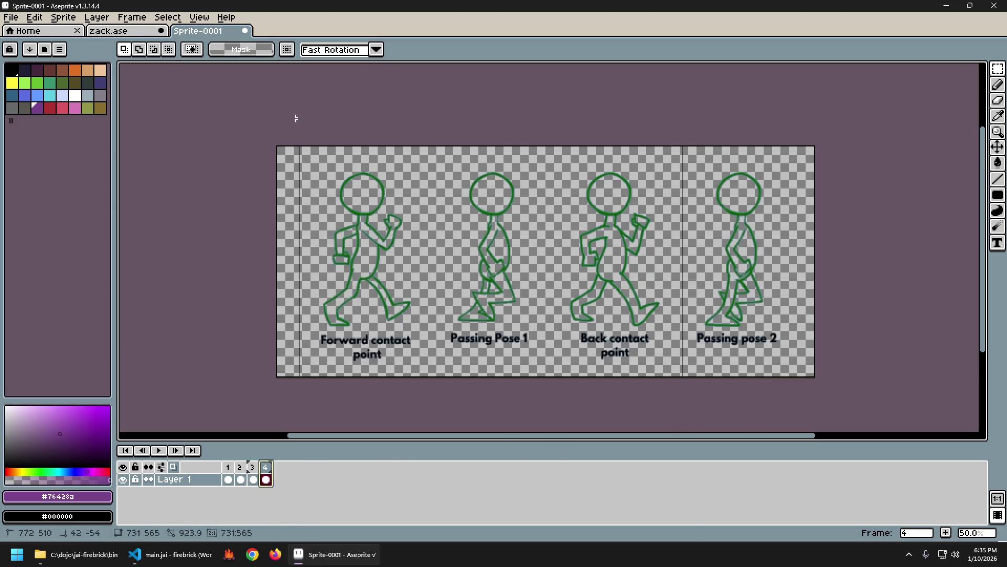
{"action": "key", "text": "Delete"}
Step: Compare frames 1 and 2, then select everything on frame 2
{"action": "left_click", "coordinate": [230, 475]}
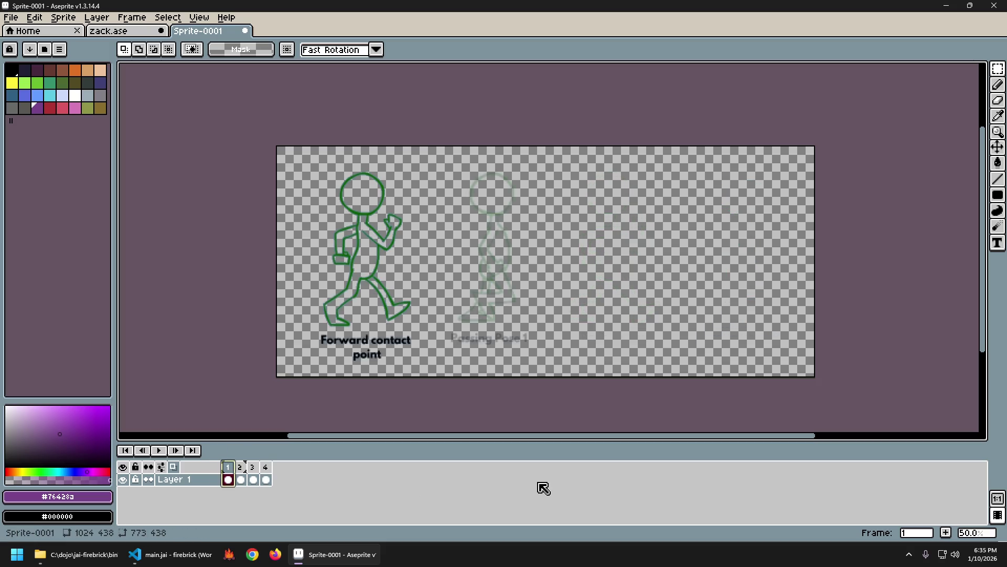
{"action": "key", "text": "Right"}
{"action": "key", "text": "Left"}
{"action": "key", "text": "Right"}
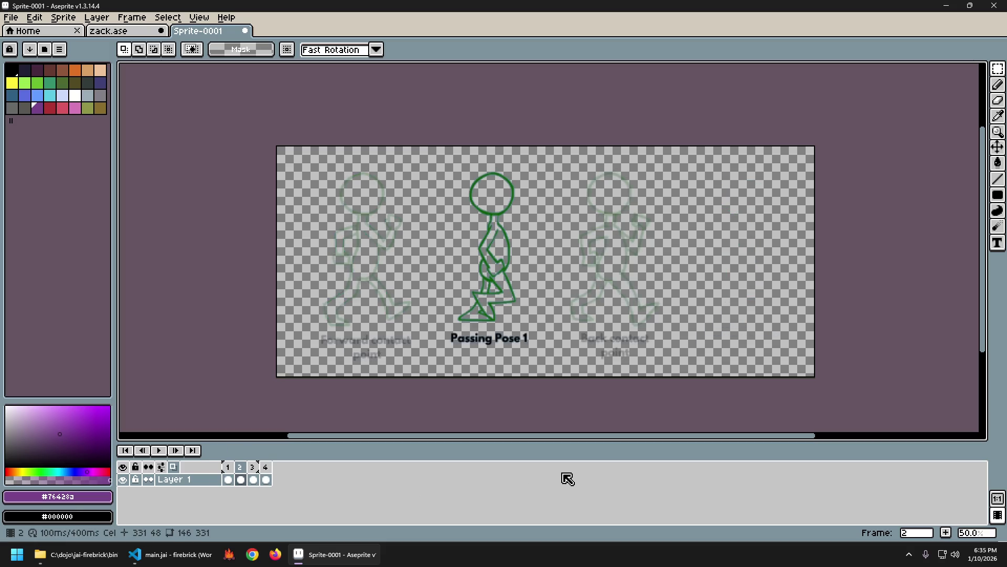
{"action": "key", "text": "ctrl+a"}
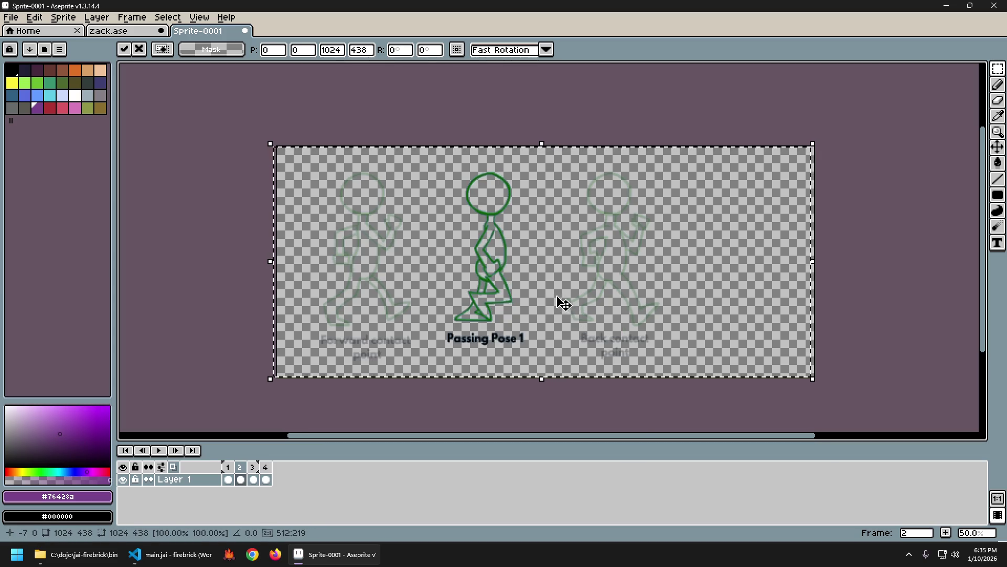
Step: Move frame 2's Passing Pose 1 figure about 137 px left and commit it
{"action": "left_click_drag", "start_coordinate": [569, 304], "coordinate": [497, 300]}
{"action": "key", "text": "Return"}
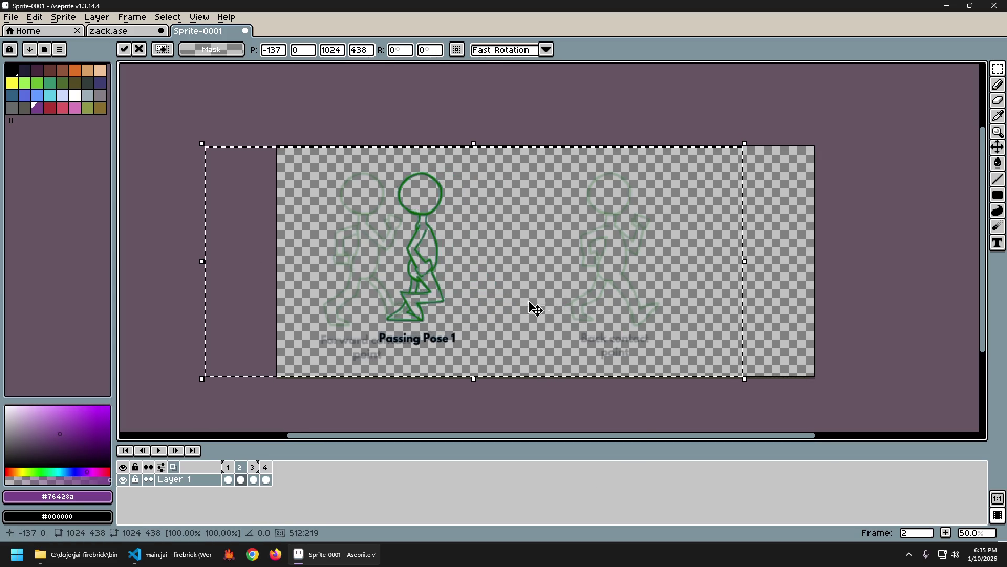
{"action": "key", "text": "ctrl+d"}
{"action": "key", "text": "Left"}
{"action": "key", "text": "Right"}
{"action": "key", "text": "Left"}
{"action": "key", "text": "Right"}
{"action": "key", "text": "Left"}
{"action": "key", "text": "Right"}
{"action": "key", "text": "Left"}
{"action": "key", "text": "Right"}
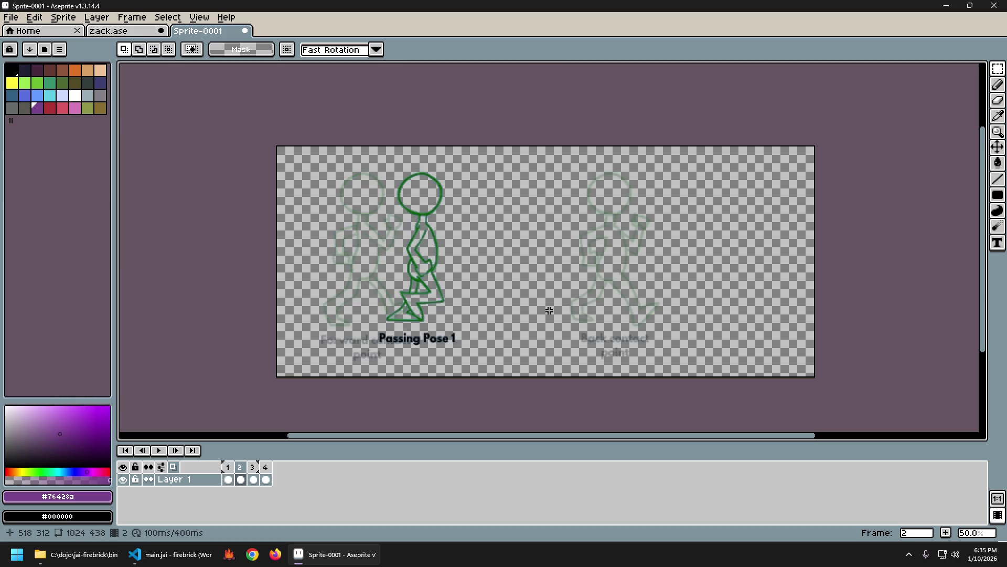
Step: Flip between frames 1 and 2 to check alignment, then advance to frame 3
{"action": "scroll", "coordinate": [493, 286], "scroll_direction": "up", "scroll_amount": 3}
{"action": "scroll", "coordinate": [493, 288], "scroll_direction": "down", "scroll_amount": 2}
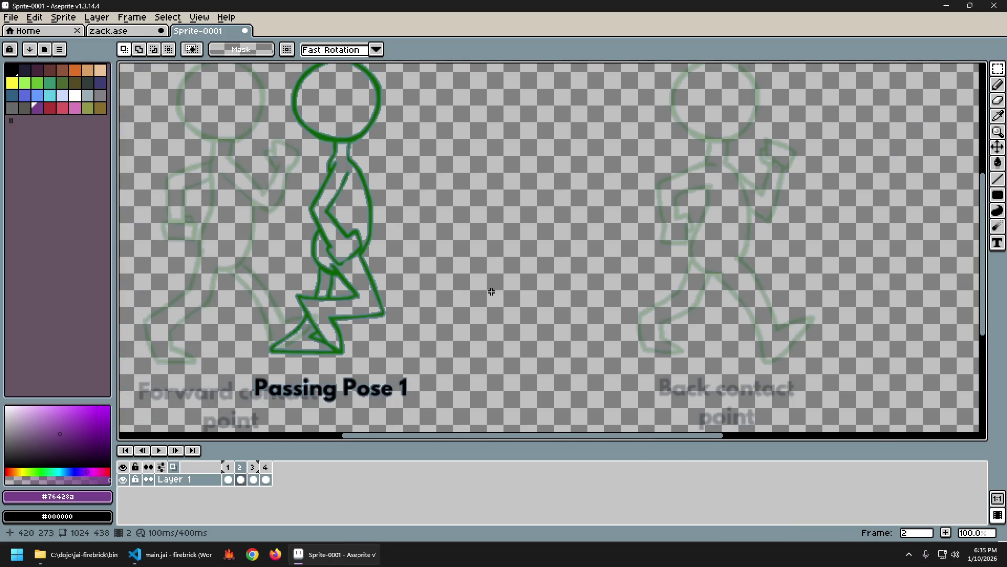
{"action": "key", "text": "Left"}
{"action": "key", "text": "Right"}
{"action": "key", "text": "Left"}
{"action": "key", "text": "Right"}
{"action": "key", "text": "Left"}
{"action": "key", "text": "Right"}
{"action": "key", "text": "Left"}
{"action": "key", "text": "Right"}
{"action": "key", "text": "ctrl+d"}
{"action": "key", "text": "Left"}
{"action": "key", "text": "Right"}
{"action": "key", "text": "Left"}
{"action": "key", "text": "Right"}
{"action": "key", "text": "Left"}
{"action": "key", "text": "Right"}
{"action": "scroll", "coordinate": [733, 160], "scroll_direction": "down", "scroll_amount": 2}
{"action": "scroll", "coordinate": [879, 223], "scroll_direction": "up", "scroll_amount": 1}
{"action": "key", "text": "Right"}
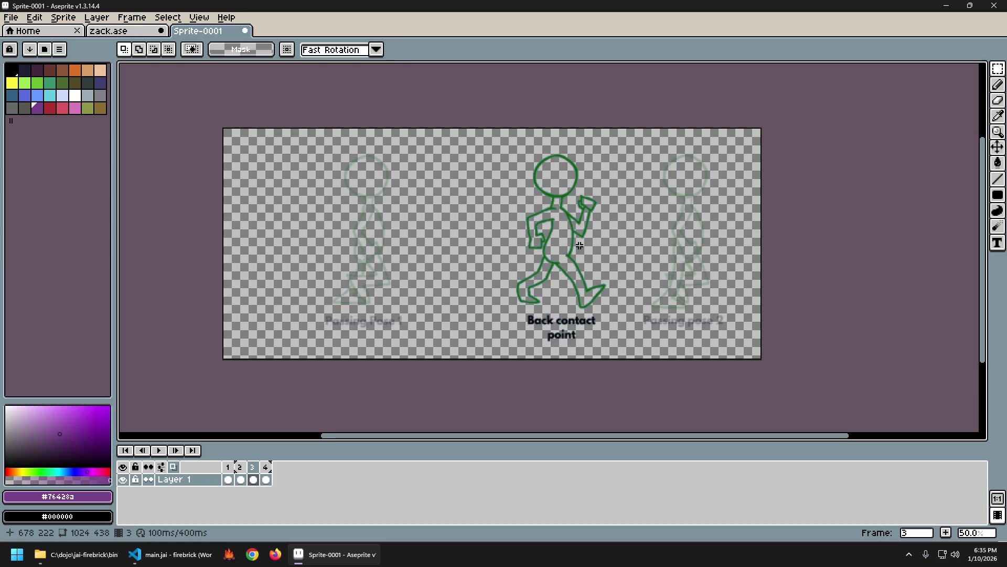
Step: Shift frame 3's Back contact point figure left over the earlier poses and commit
{"action": "key", "text": "ctrl+a"}
{"action": "left_click_drag", "start_coordinate": [580, 273], "coordinate": [397, 273]}
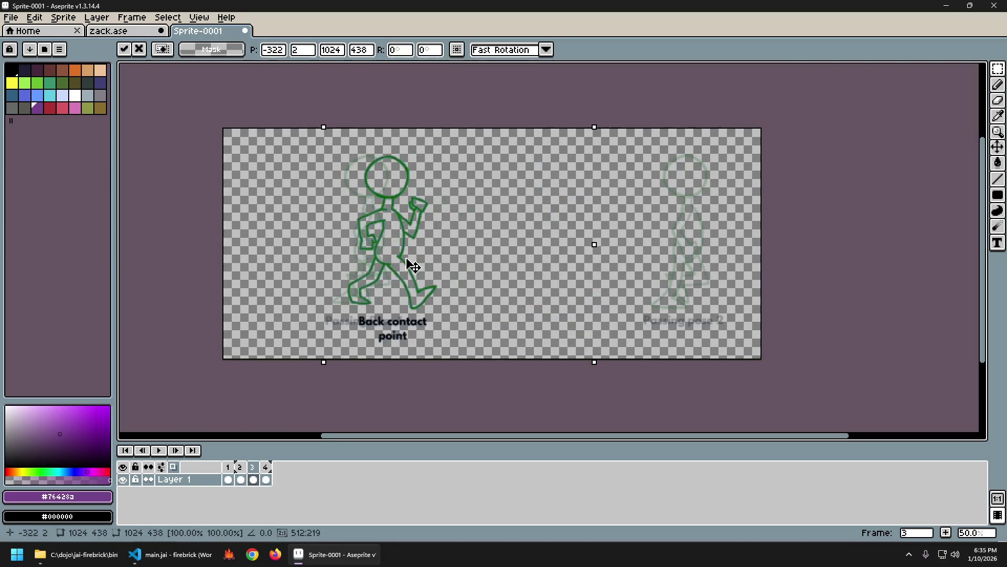
{"action": "scroll", "coordinate": [345, 297], "scroll_direction": "up", "scroll_amount": 2}
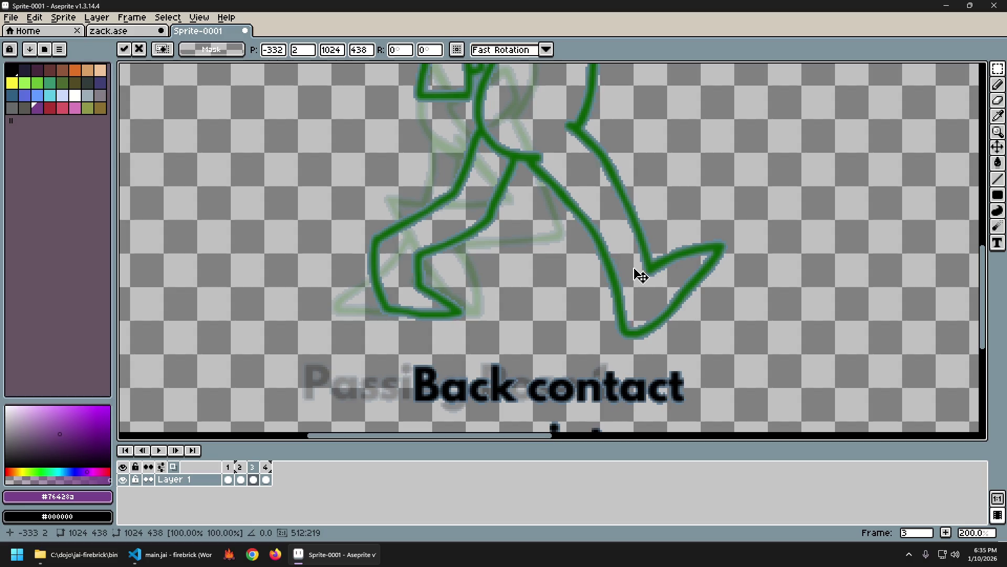
{"action": "key", "text": "Left"}
{"action": "key", "text": "Left"}
{"action": "key", "text": "Left"}
{"action": "key", "text": "Right"}
{"action": "key", "text": "Right"}
{"action": "key", "text": "Right"}
{"action": "key", "text": "Right"}
{"action": "key", "text": "Right"}
{"action": "key", "text": "Right"}
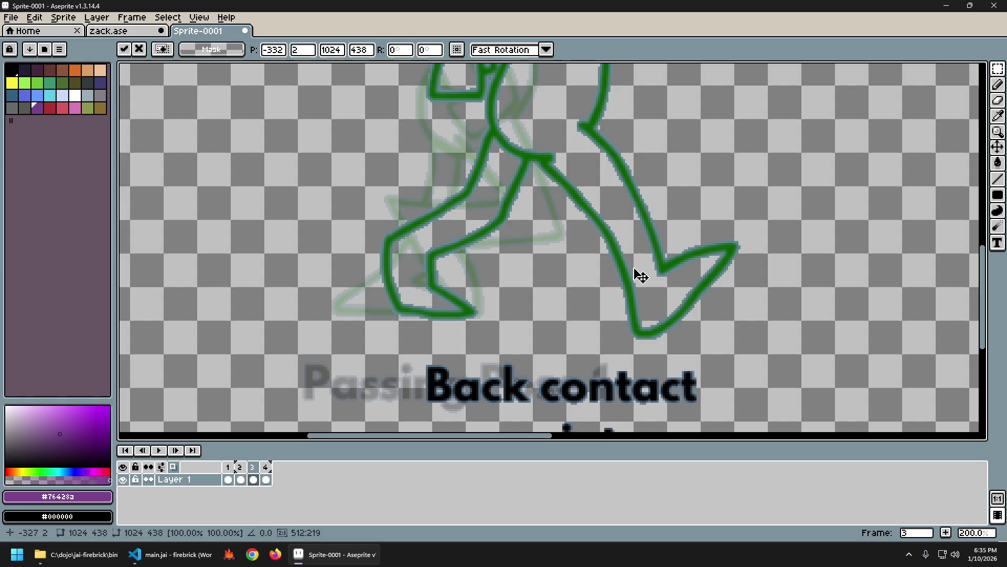
{"action": "scroll", "coordinate": [662, 305], "scroll_direction": "down", "scroll_amount": 1}
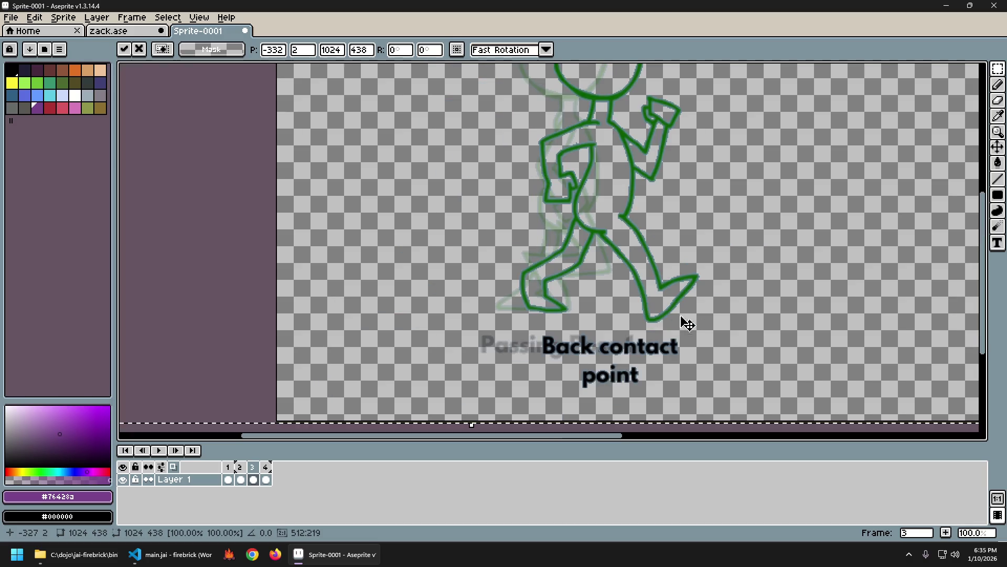
{"action": "key", "text": "Return"}
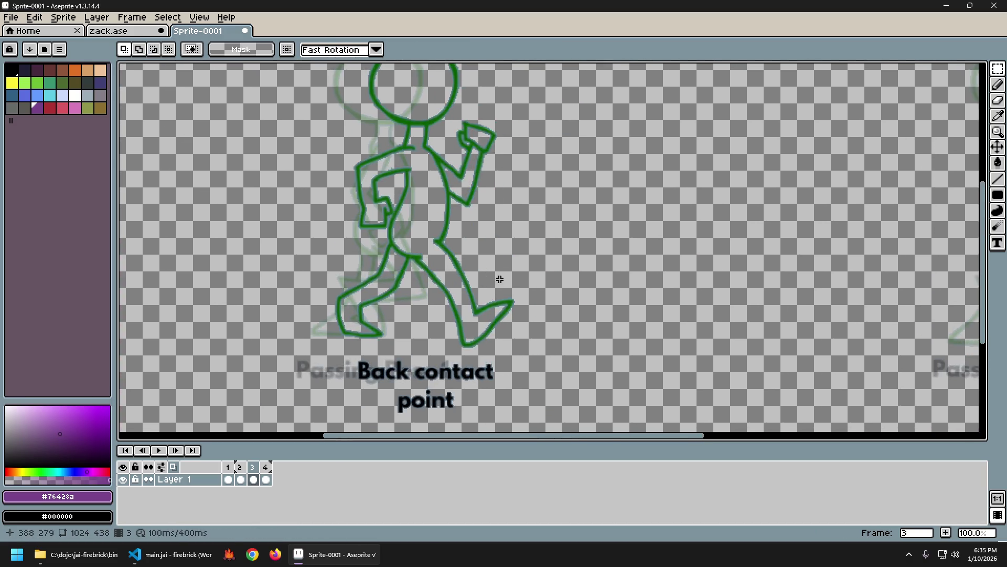
{"action": "scroll", "coordinate": [610, 296], "scroll_direction": "down", "scroll_amount": 1}
Step: Shift frame 4's Passing pose 2 figure left to centre, then play the walk cycle
{"action": "key", "text": "Right"}
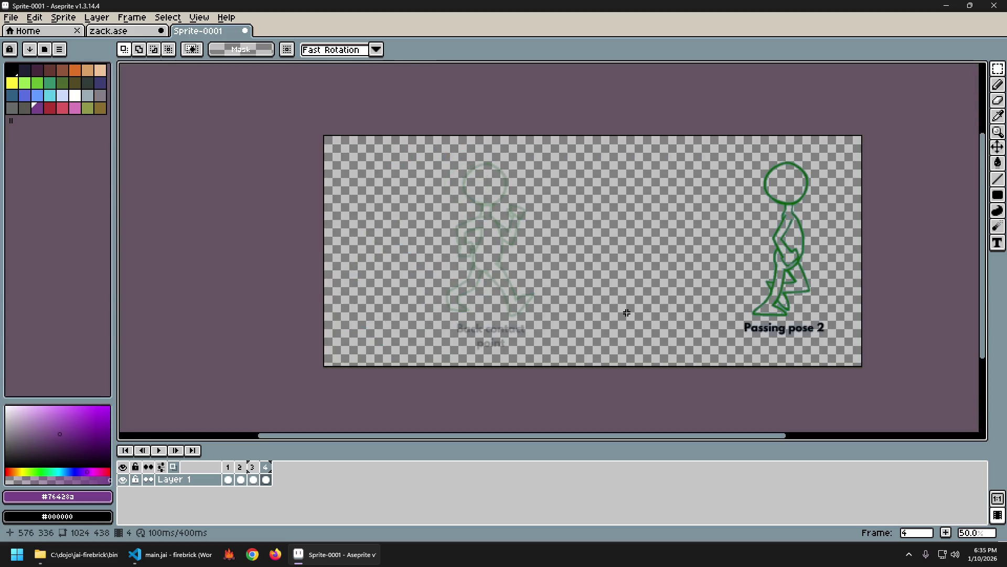
{"action": "mouse_move", "coordinate": [774, 286]}
{"action": "left_mouse_down"}
{"action": "mouse_move", "coordinate": [610, 285]}
{"action": "mouse_move", "coordinate": [571, 295]}
{"action": "mouse_move", "coordinate": [542, 284]}
{"action": "left_mouse_up"}
{"action": "scroll", "coordinate": [571, 296], "scroll_direction": "up", "scroll_amount": 3}
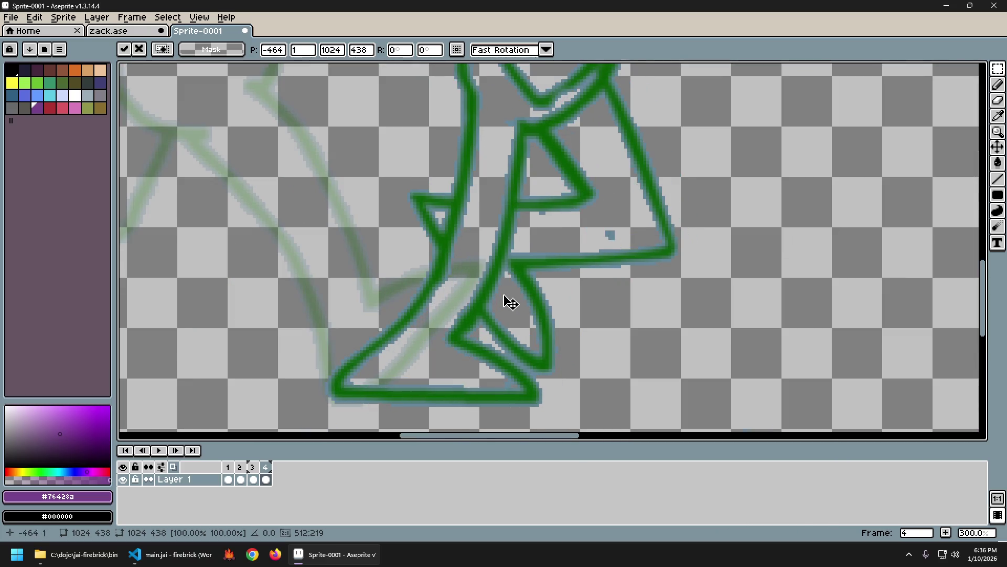
{"action": "key", "text": "Return"}
{"action": "scroll", "coordinate": [538, 307], "scroll_direction": "down", "scroll_amount": 3}
{"action": "key", "text": "Return"}
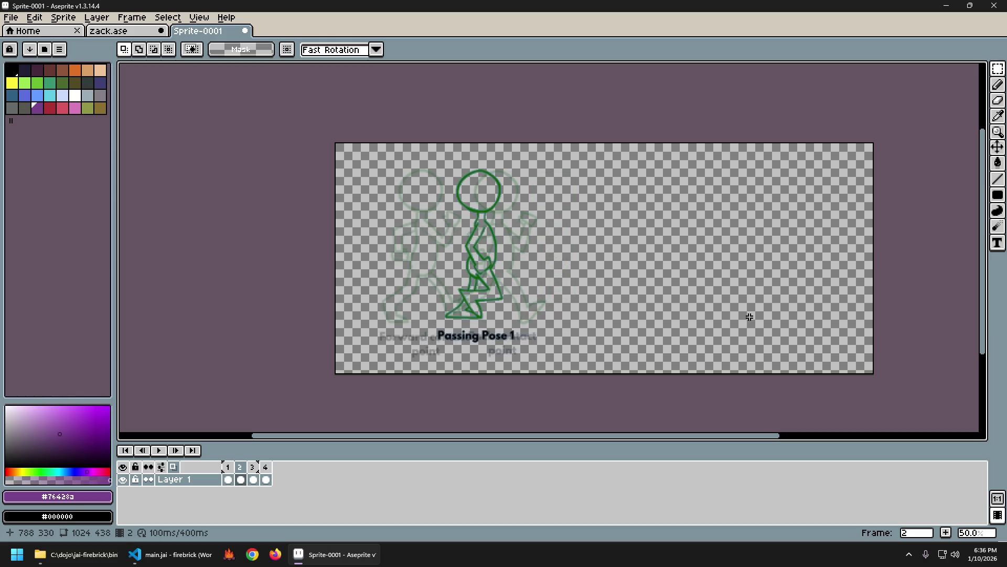
{"action": "key", "text": "Right"}
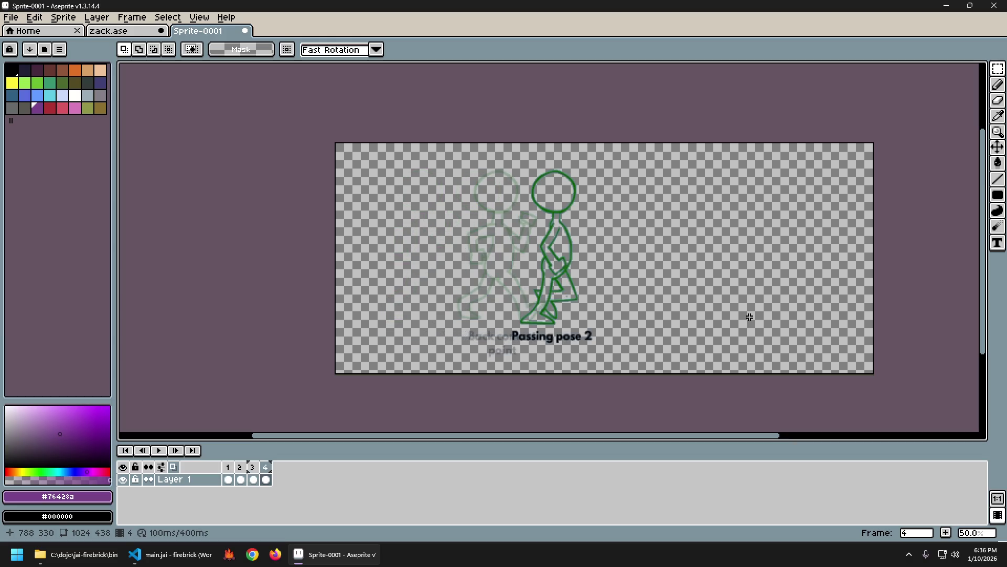
{"action": "key", "text": "Right"}
{"action": "key", "text": "Right"}
{"action": "key", "text": "Right"}
{"action": "key", "text": "Right"}
{"action": "key", "text": "Right"}
{"action": "key", "text": "Right"}
{"action": "key", "text": "Right"}
{"action": "key", "text": "Right"}
{"action": "key", "text": "Right"}
{"action": "key", "text": "Right"}
{"action": "key", "text": "Right"}
{"action": "key", "text": "Right"}
{"action": "key", "text": "Right"}
{"action": "key", "text": "Right"}
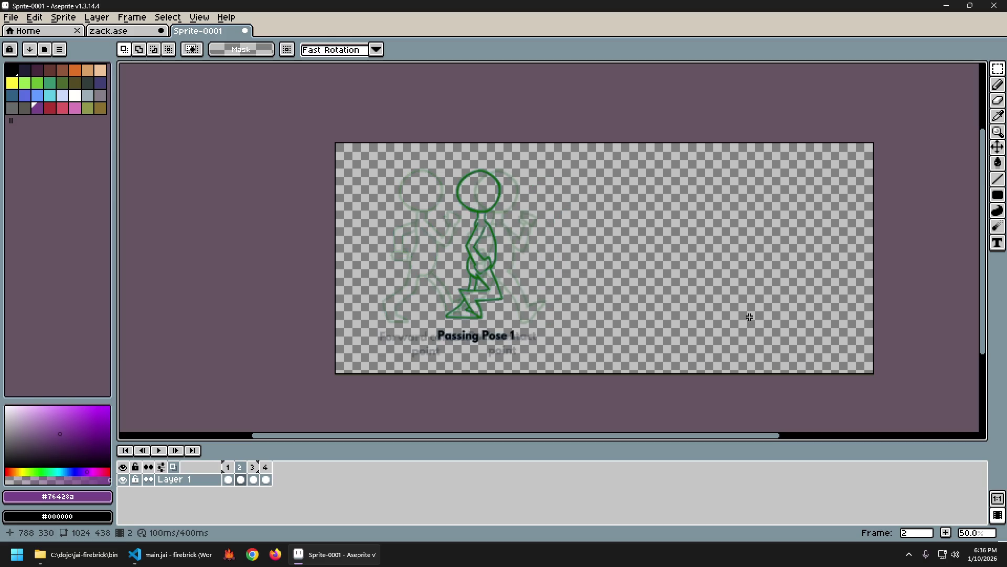
{"action": "key", "text": "Right"}
{"action": "key", "text": "Left"}
{"action": "key", "text": "Right"}
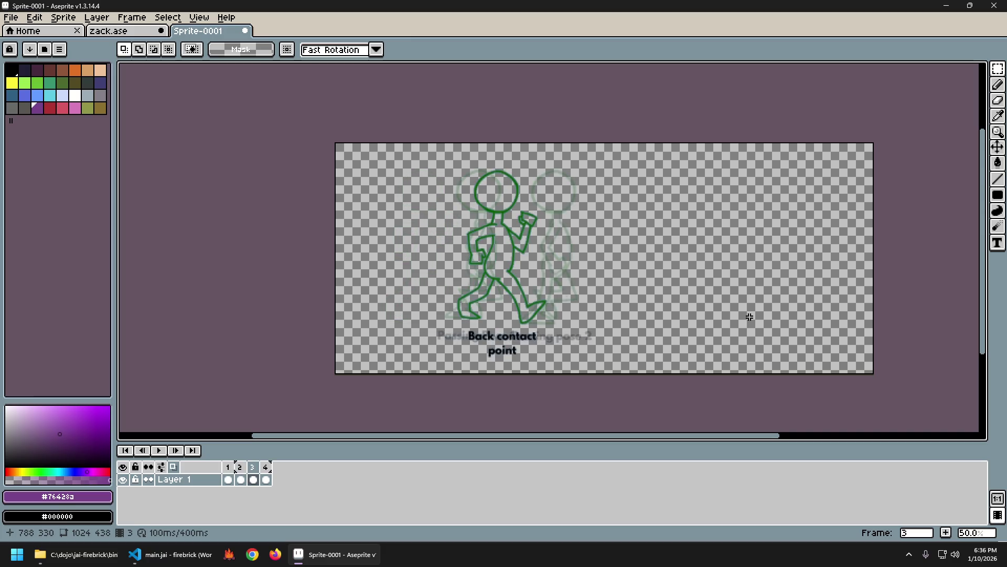
{"action": "key", "text": "Left"}
{"action": "key", "text": "Left"}
{"action": "key", "text": "Right"}
{"action": "key", "text": "Left"}
{"action": "key", "text": "Right"}
{"action": "key", "text": "Left"}
{"action": "key", "text": "Right"}
{"action": "key", "text": "Left"}
{"action": "key", "text": "Right"}
{"action": "key", "text": "Right"}
{"action": "key", "text": "Right"}
{"action": "key", "text": "Right"}
{"action": "key", "text": "Right"}
{"action": "key", "text": "Right"}
{"action": "key", "text": "Right"}
{"action": "key", "text": "Return"}
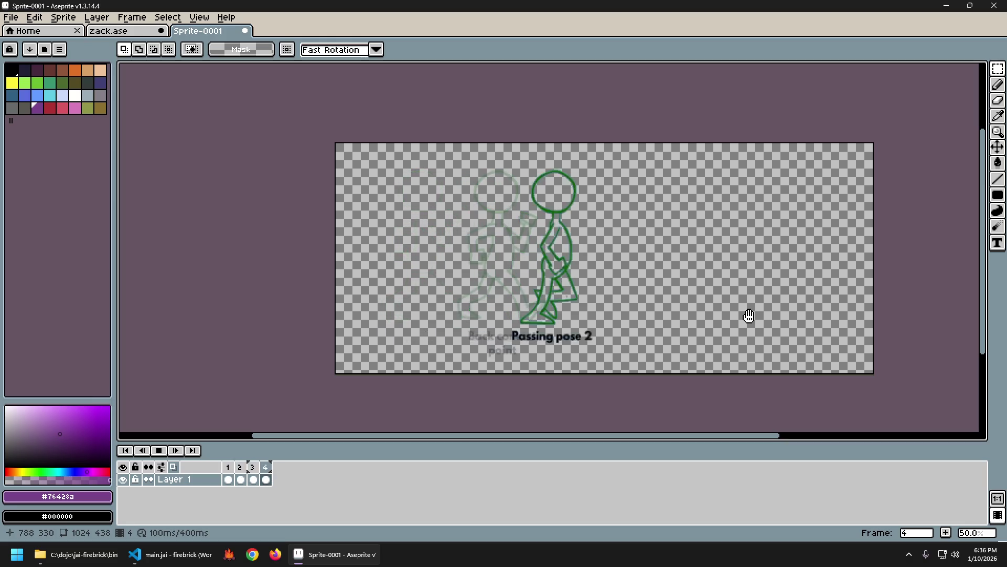
{"action": "key", "text": "Return"}
{"action": "key", "text": "Right"}
{"action": "key", "text": "Right"}
{"action": "key", "text": "Right"}
{"action": "key", "text": "Right"}
{"action": "key", "text": "Left"}
{"action": "key", "text": "Right"}
{"action": "key", "text": "Right"}
{"action": "key", "text": "Right"}
{"action": "key", "text": "Right"}
{"action": "key", "text": "Right"}
{"action": "key", "text": "Right"}
{"action": "key", "text": "Right"}
{"action": "key", "text": "Right"}
{"action": "key", "text": "Right"}
{"action": "key", "text": "Right"}
{"action": "key", "text": "Right"}
{"action": "key", "text": "Right"}
{"action": "key", "text": "Right"}
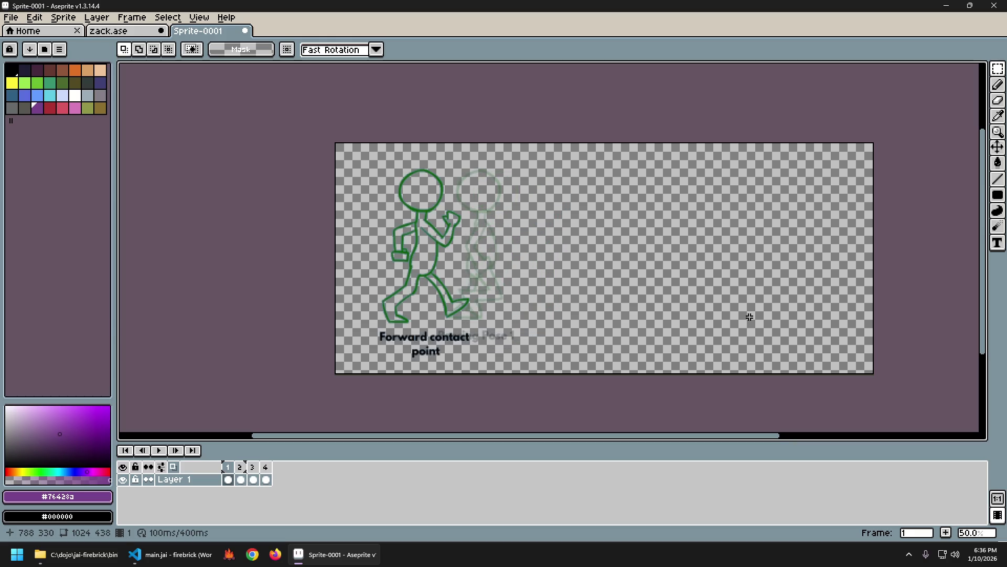
{"action": "key", "text": "Right"}
{"action": "key", "text": "Right"}
{"action": "key", "text": "Right"}
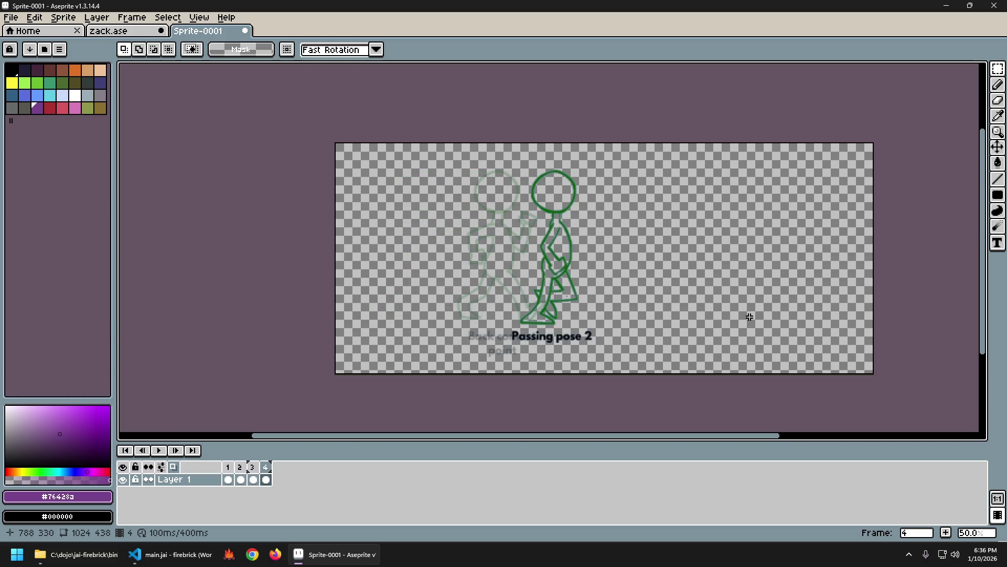
{"action": "key", "text": "Right"}
{"action": "key", "text": "Right"}
{"action": "key", "text": "Right"}
{"action": "key", "text": "Right"}
{"action": "key", "text": "Right"}
{"action": "key", "text": "Right"}
{"action": "key", "text": "Right"}
{"action": "key", "text": "Right"}
{"action": "key", "text": "Right"}
{"action": "key", "text": "Right"}
{"action": "key", "text": "Right"}
{"action": "key", "text": "Right"}
{"action": "key", "text": "Right"}
{"action": "key", "text": "Right"}
{"action": "key", "text": "Right"}
{"action": "key", "text": "Right"}
{"action": "key", "text": "Right"}
{"action": "key", "text": "Right"}
{"action": "key", "text": "Right"}
{"action": "key", "text": "Right"}
{"action": "key", "text": "Right"}
{"action": "key", "text": "Right"}
{"action": "key", "text": "Right"}
{"action": "key", "text": "Right"}
{"action": "key", "text": "Right"}
{"action": "key", "text": "Right"}
{"action": "key", "text": "Right"}
{"action": "key", "text": "Right"}
{"action": "key", "text": "Right"}
{"action": "key", "text": "Right"}
{"action": "key", "text": "Right"}
{"action": "key", "text": "Right"}
{"action": "key", "text": "Right"}
{"action": "key", "text": "Right"}
{"action": "key", "text": "Right"}
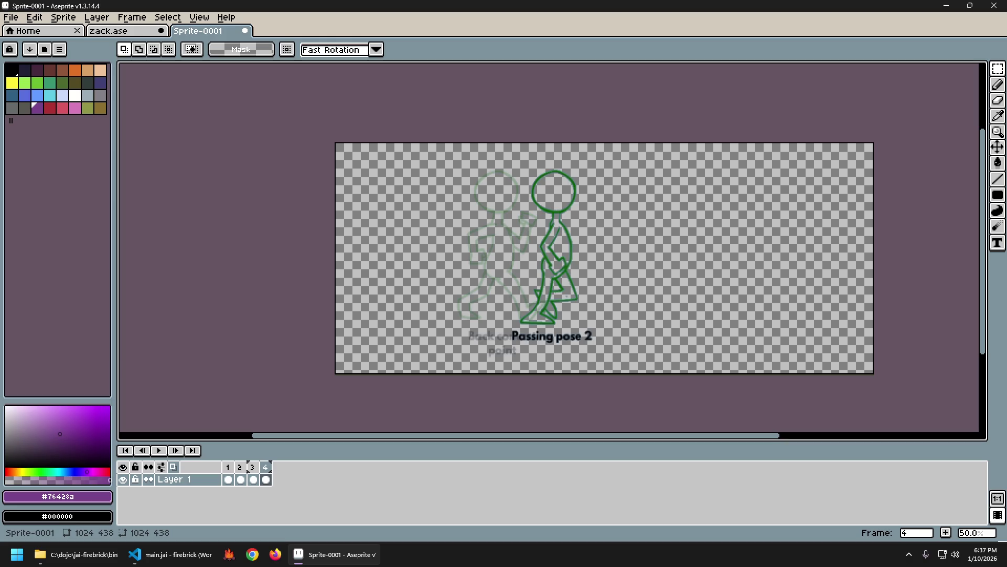
{"action": "type", "text": "3"}
Step: Play and step through the four-frame walk cycle, then close the Sprite-0001 tab
{"action": "key", "text": "Return"}
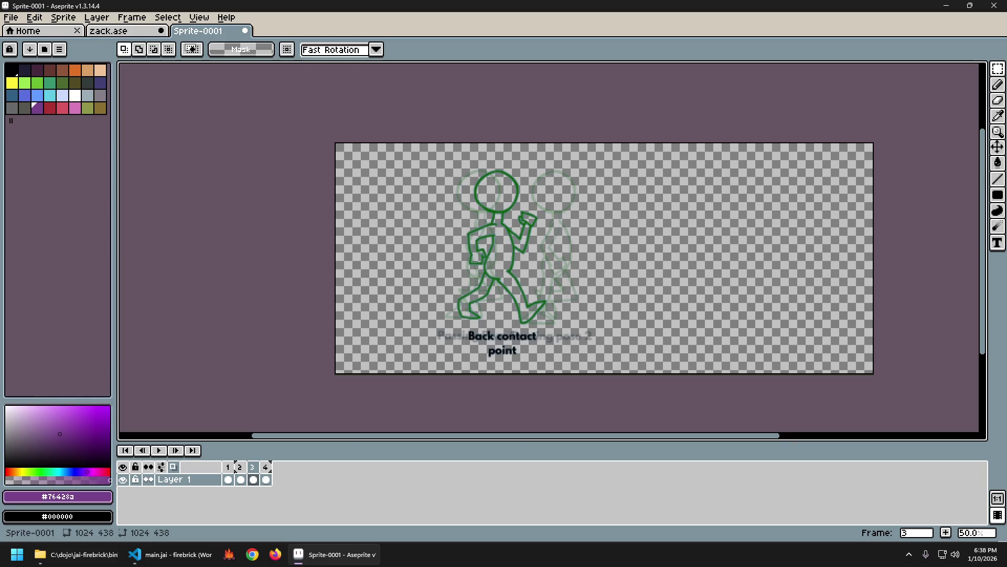
{"action": "key", "text": "Left"}
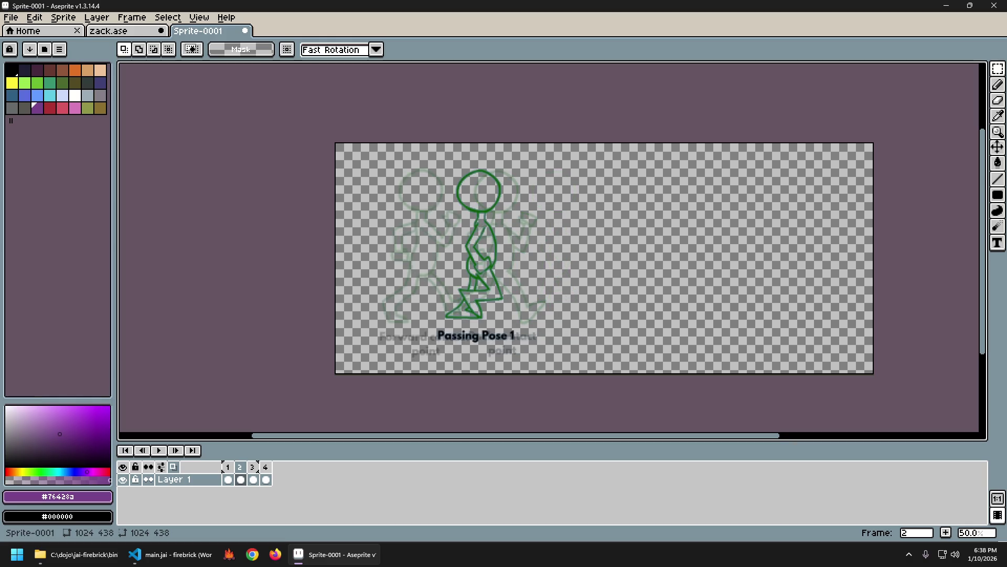
{"action": "key", "text": "Right"}
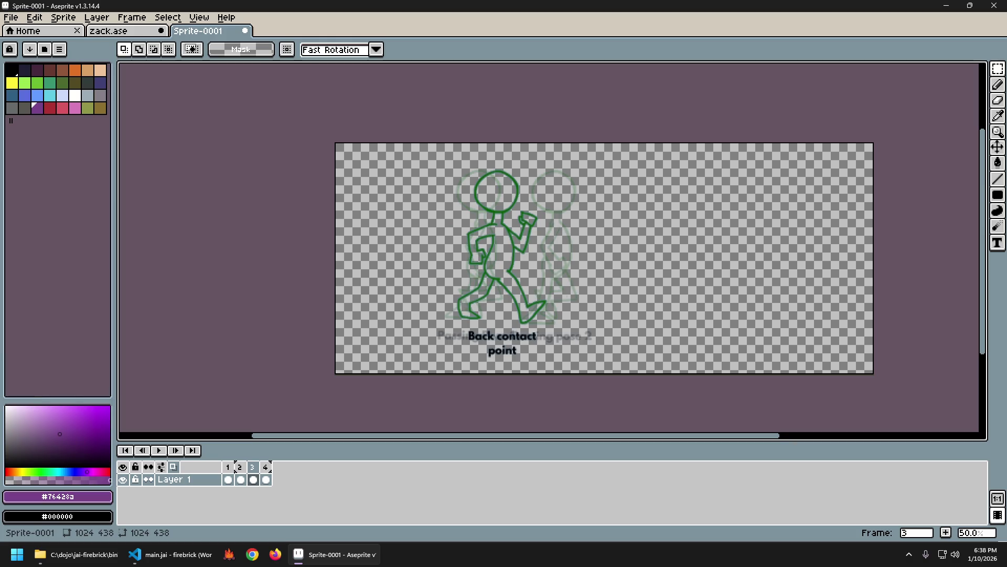
{"action": "key", "text": "Right"}
{"action": "key", "text": "Left"}
{"action": "key", "text": "Left"}
{"action": "key", "text": "Left"}
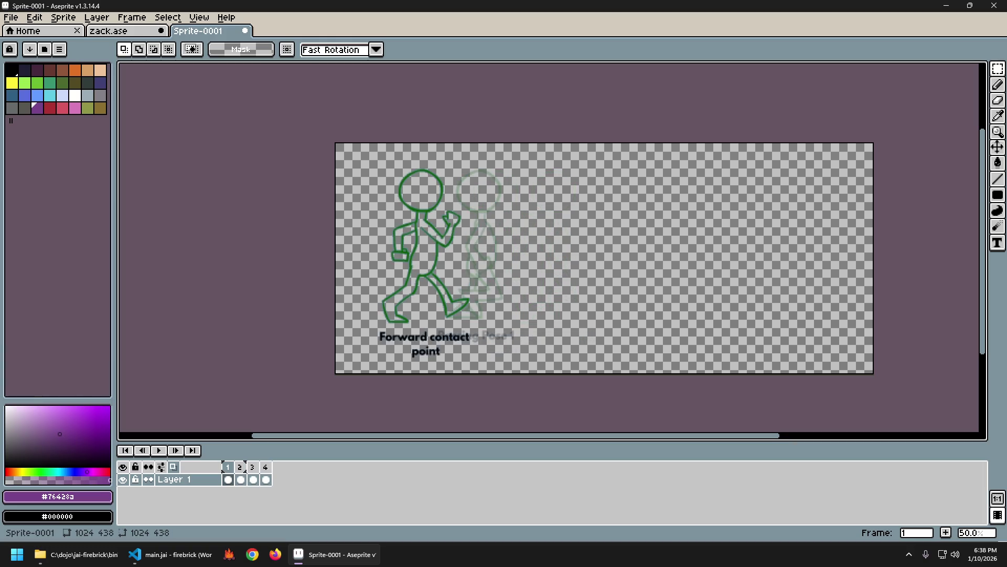
{"action": "key", "text": "Left"}
{"action": "key", "text": "Left"}
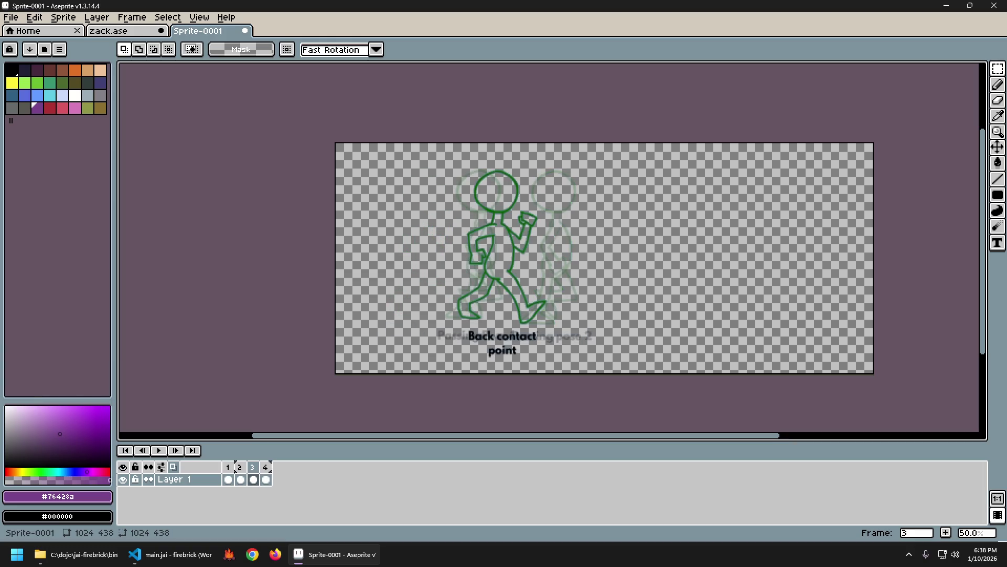
{"action": "key", "text": "Left"}
{"action": "key", "text": "Left"}
{"action": "key", "text": "Left"}
{"action": "key", "text": "Right"}
{"action": "key", "text": "Right"}
{"action": "key", "text": "Right"}
{"action": "key", "text": "Right"}
{"action": "key", "text": "Left"}
{"action": "key", "text": "Left"}
{"action": "key", "text": "Left"}
{"action": "key", "text": "Right"}
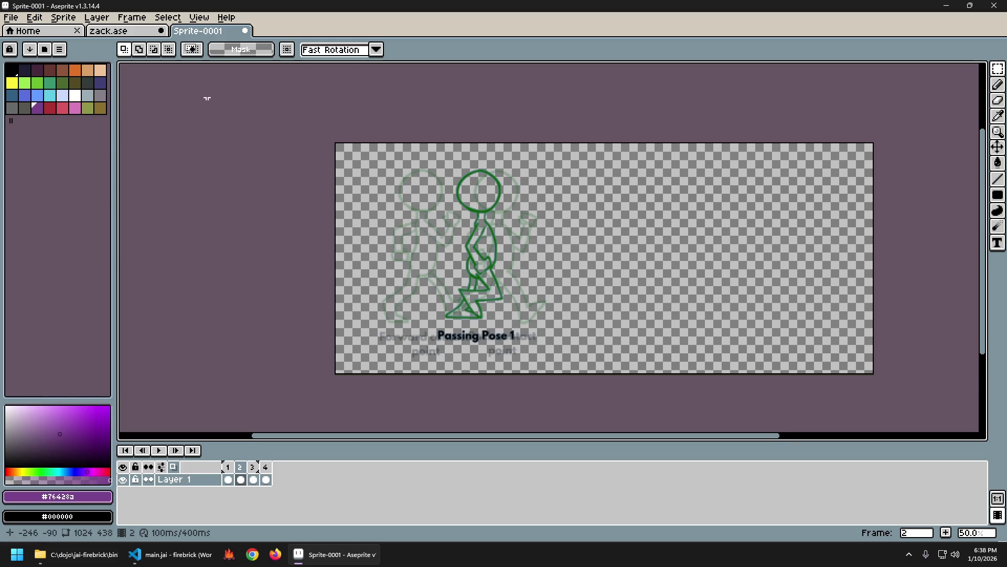
{"action": "left_click", "coordinate": [246, 31]}
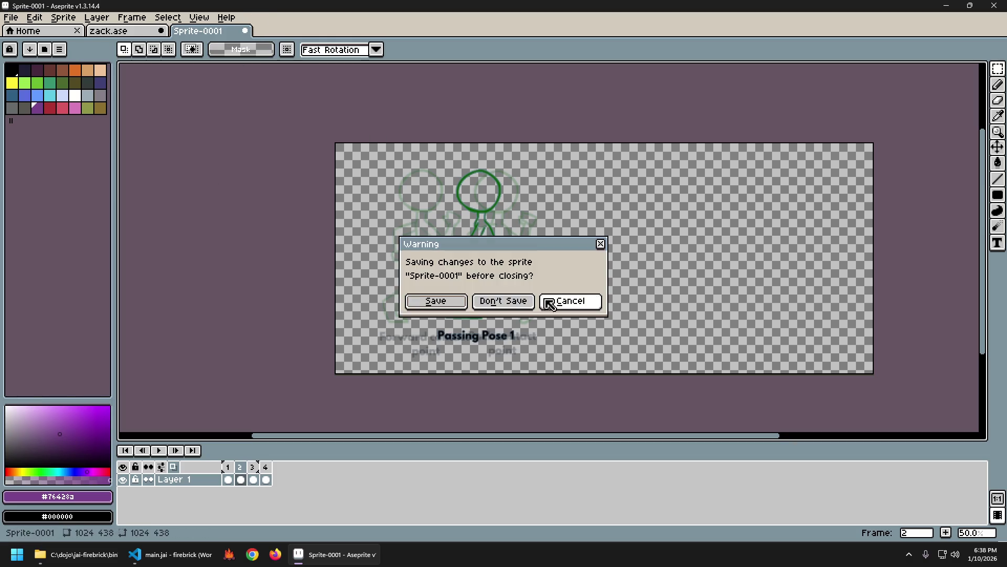
Step: Discard Sprite-0001's changes to return to zack.ase, then go to frame 2
{"action": "left_click", "coordinate": [503, 301]}
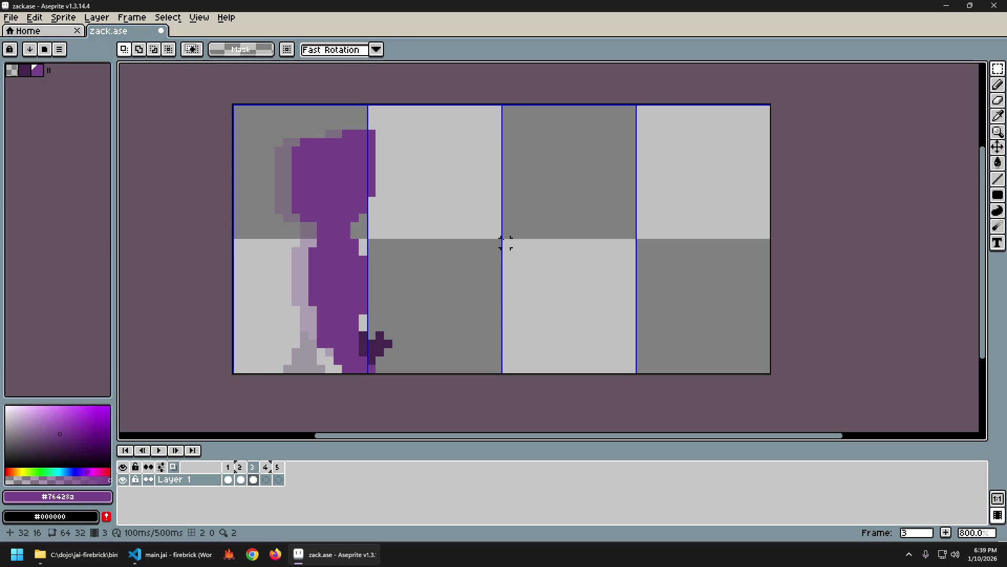
{"action": "key", "text": "Left"}
{"action": "key", "text": "Left"}
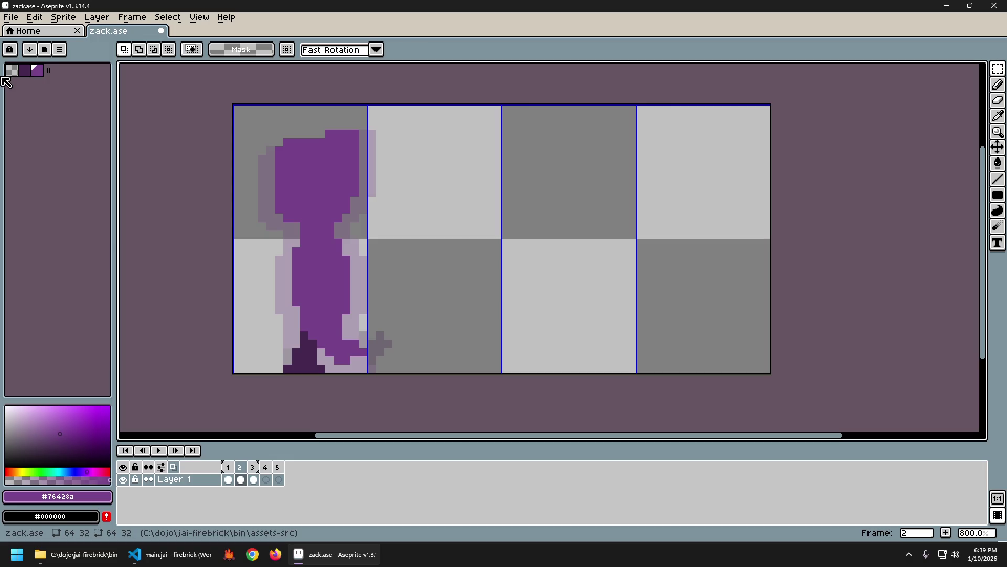
Step: Eyedrop the body's purple #76428a as the pencil drawing colour
{"action": "key", "text": "i"}
{"action": "key", "text": "b"}
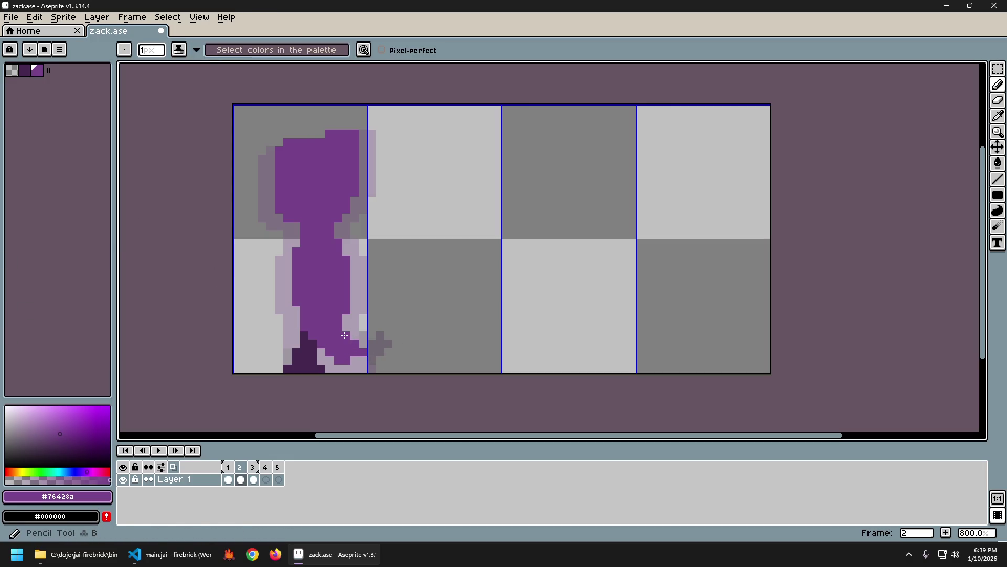
{"action": "key", "text": "i"}
{"action": "key", "text": "b"}
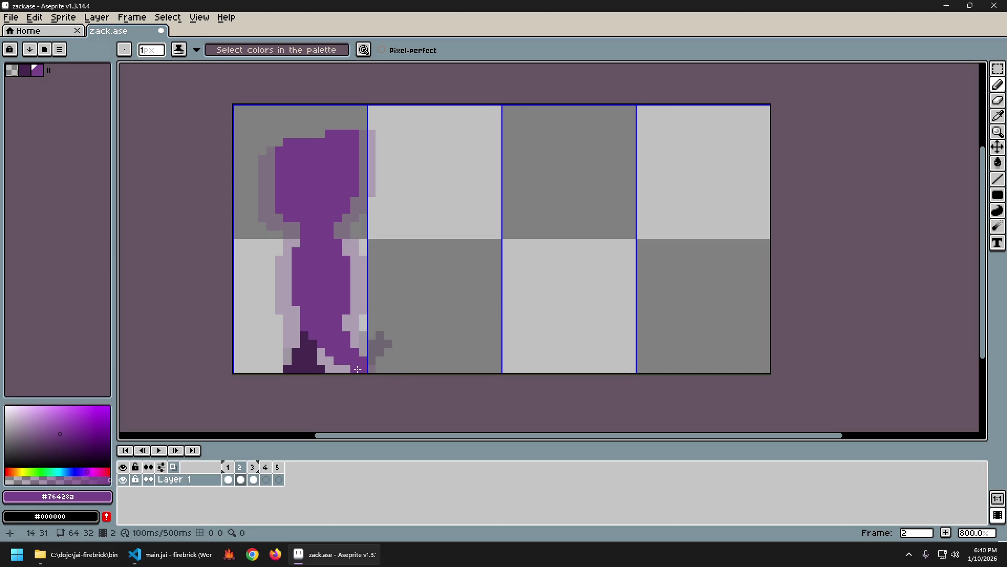
{"action": "key", "text": "b"}
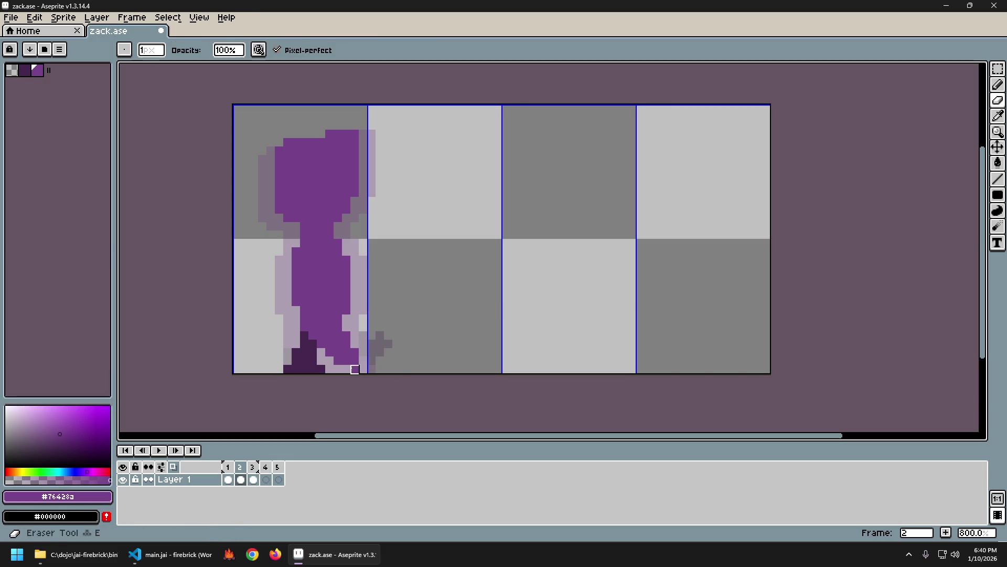
{"action": "key", "text": "i"}
{"action": "key", "text": "b"}
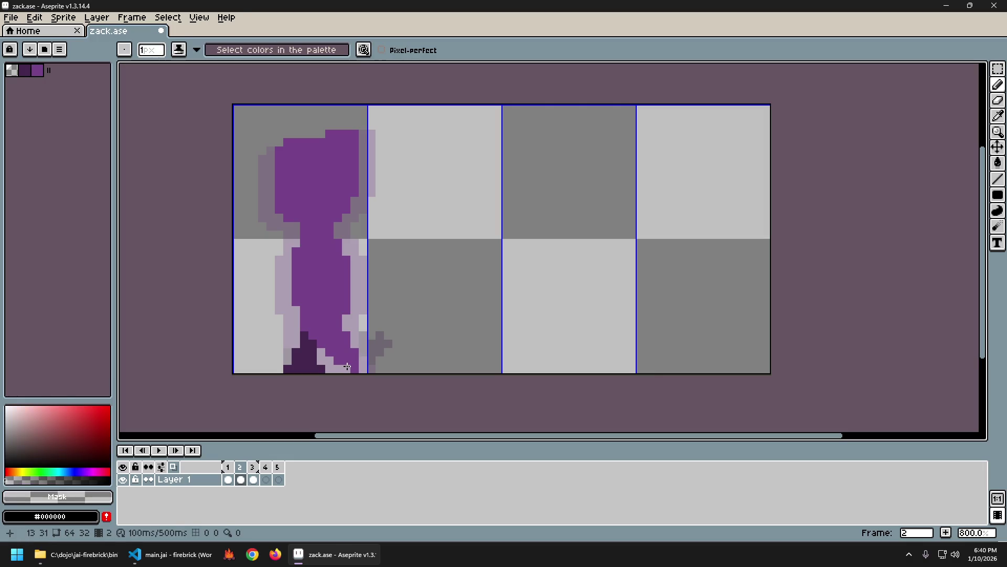
{"action": "left_click", "coordinate": [354, 372], "text": "alt"}
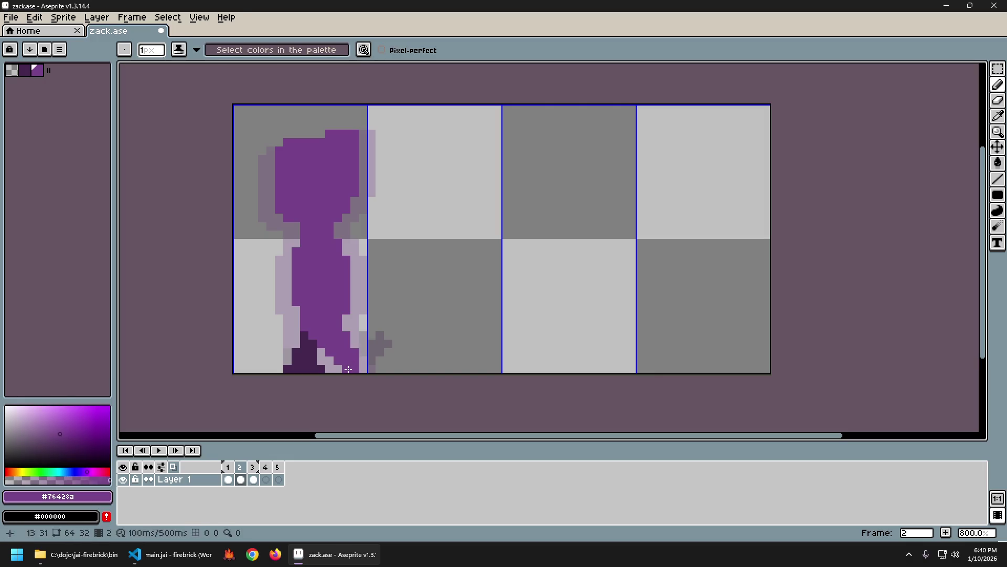
Step: Flip between frames 1 and 2 to compare the poses, ending on frame 2
{"action": "key", "text": "Right"}
{"action": "key", "text": "Left"}
{"action": "key", "text": "Left"}
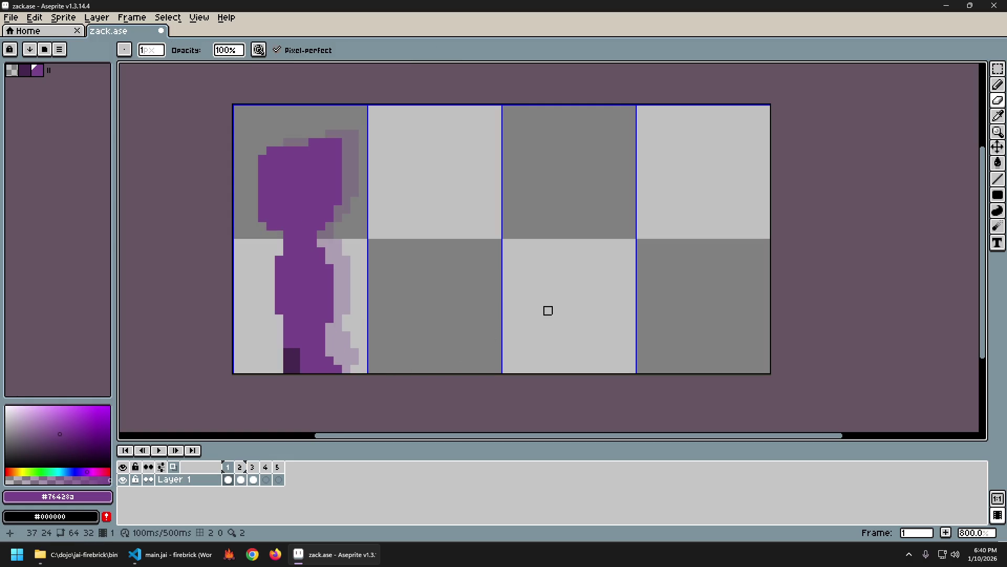
{"action": "key", "text": "Right"}
{"action": "key", "text": "Left"}
{"action": "key", "text": "Right"}
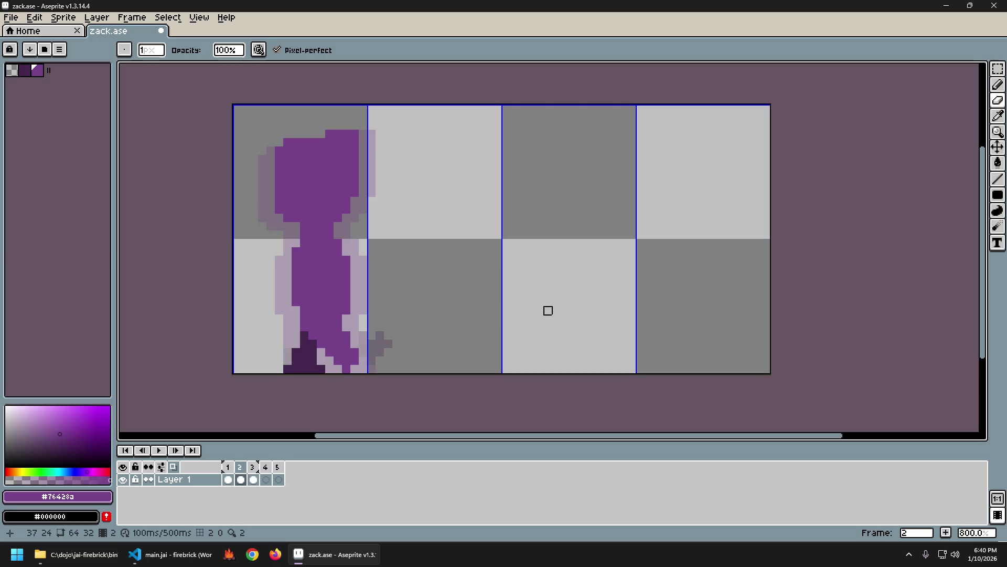
{"action": "key", "text": "Left"}
{"action": "key", "text": "Right"}
{"action": "key", "text": "Left"}
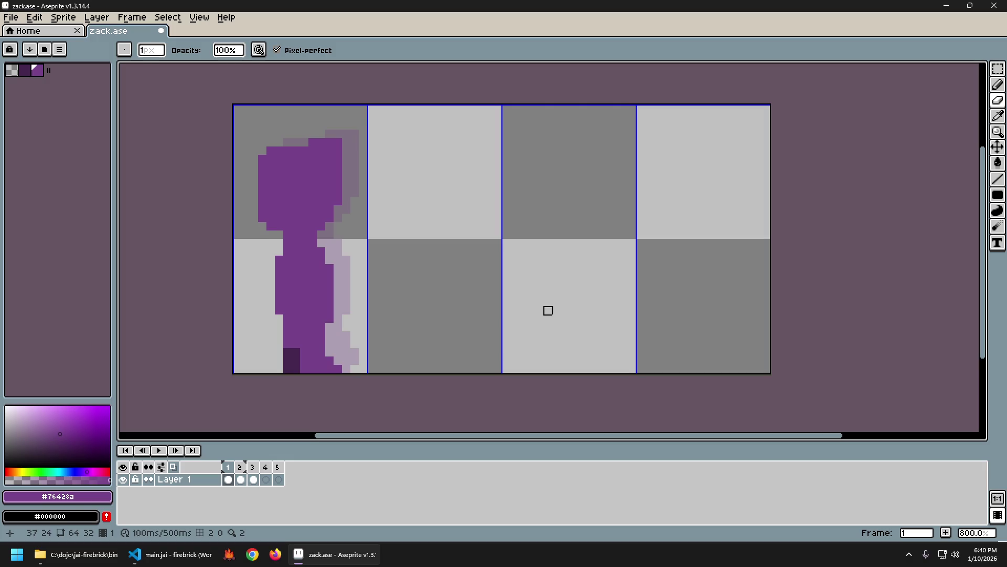
{"action": "key", "text": "Right"}
{"action": "key", "text": "Left"}
{"action": "key", "text": "Right"}
{"action": "key", "text": "Left"}
{"action": "key", "text": "Right"}
{"action": "key", "text": "Left"}
{"action": "key", "text": "Right"}
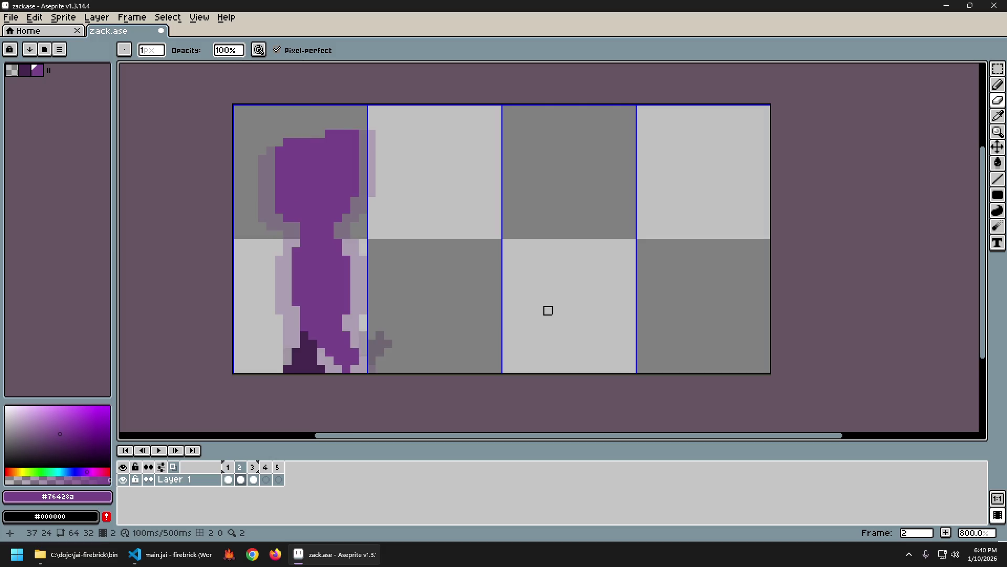
{"action": "key", "text": "Left"}
{"action": "key", "text": "Right"}
{"action": "key", "text": "Left"}
{"action": "key", "text": "Right"}
{"action": "key", "text": "Left"}
{"action": "key", "text": "Right"}
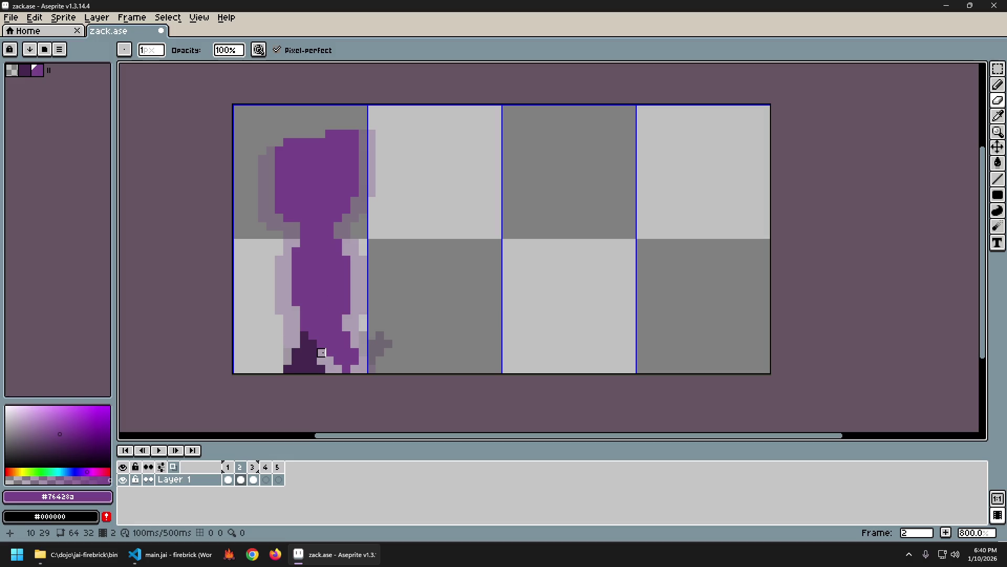
Step: Try onion-skin opacity and tint options, keep the timeline below the canvas, enable frame thumbnails
{"action": "left_click", "coordinate": [162, 468]}
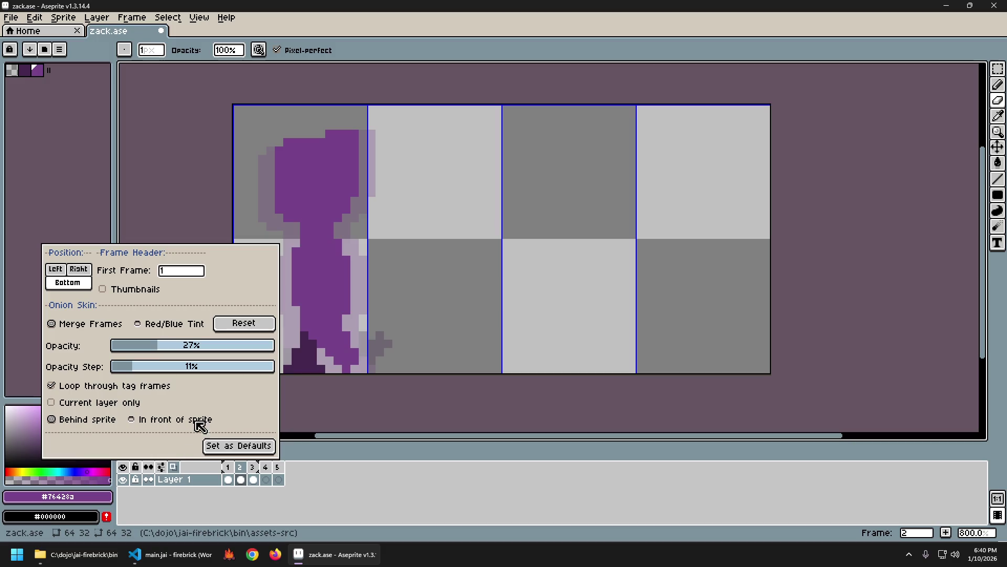
{"action": "left_click_drag", "start_coordinate": [183, 349], "coordinate": [167, 345]}
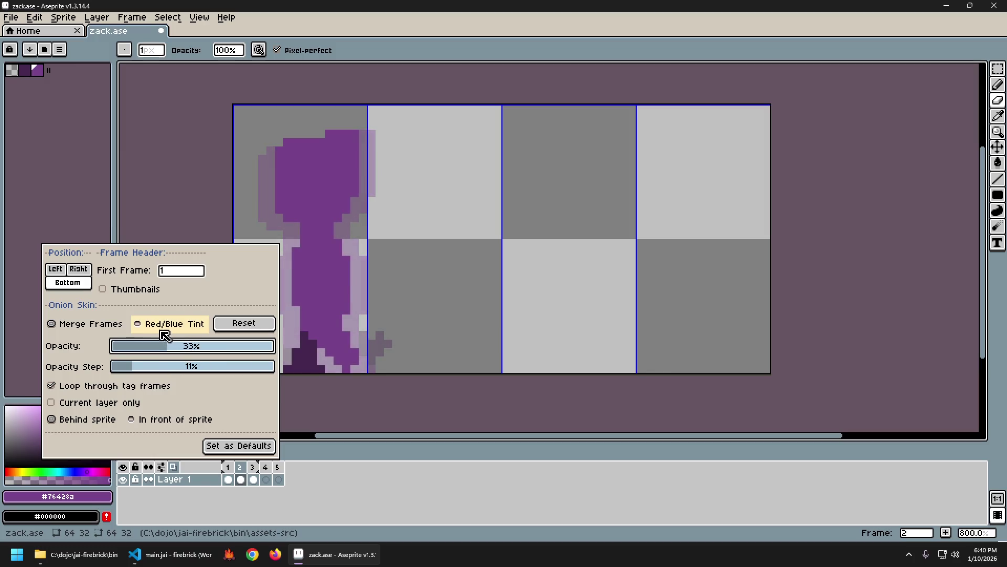
{"action": "left_click", "coordinate": [164, 333]}
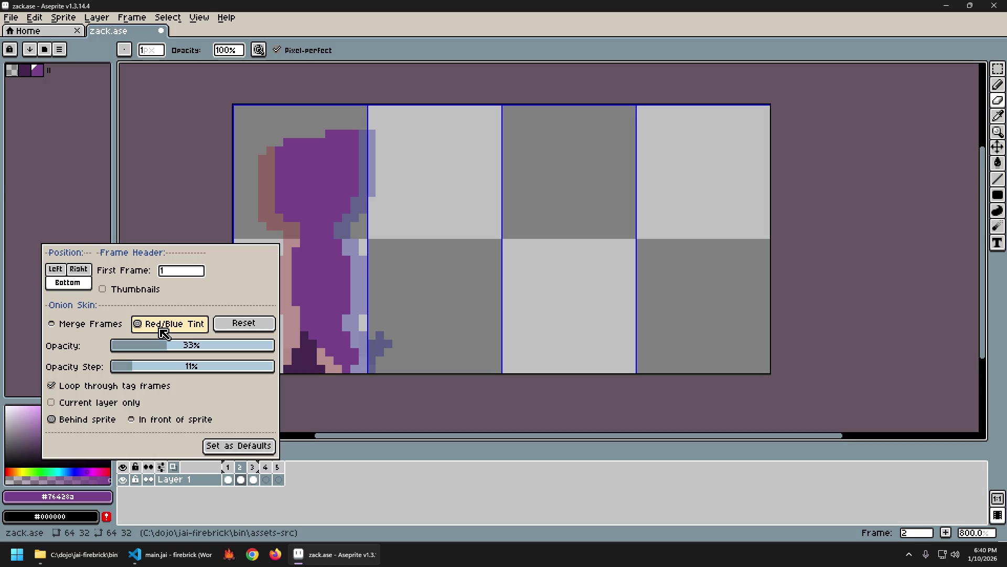
{"action": "left_click", "coordinate": [98, 328]}
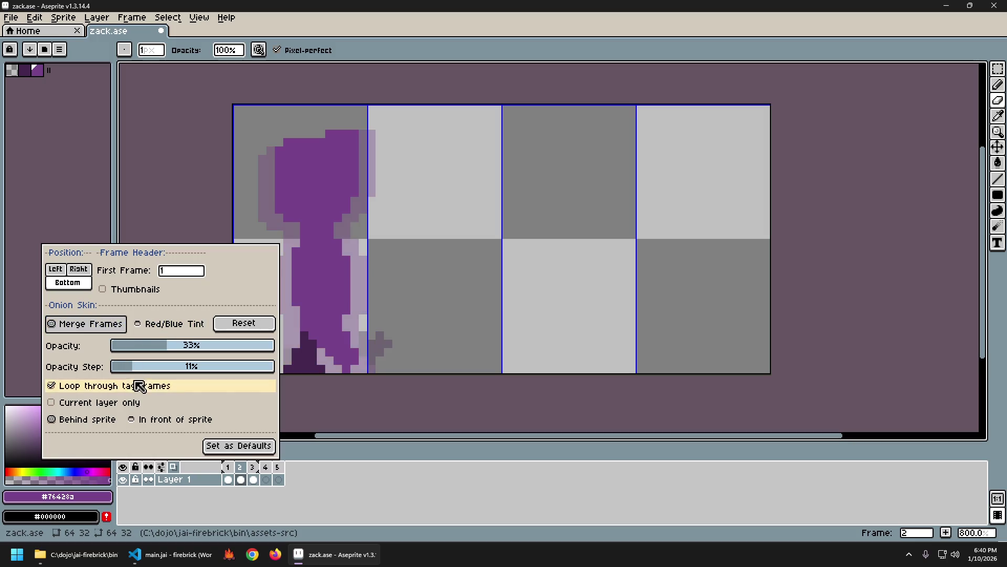
{"action": "left_click", "coordinate": [86, 273]}
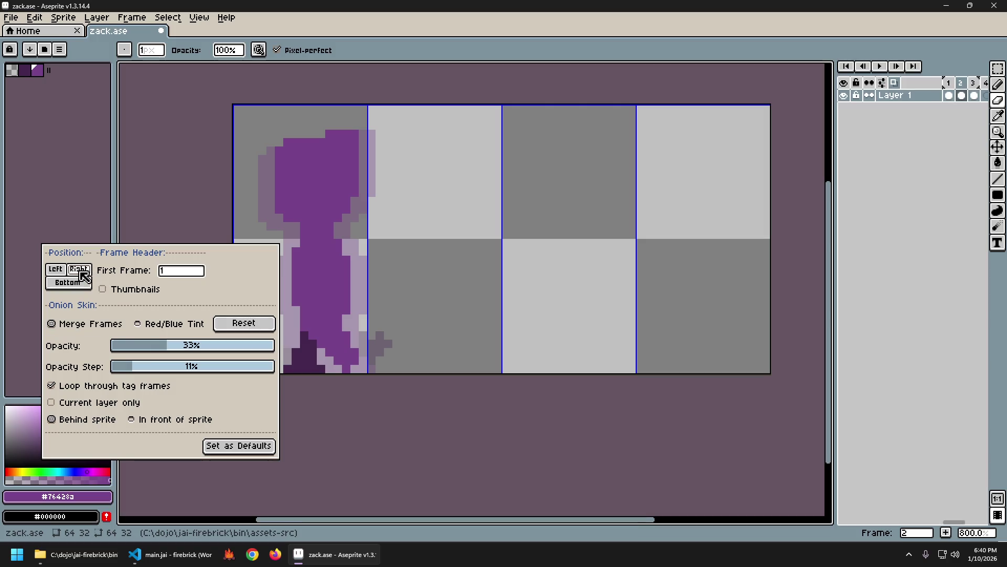
{"action": "left_click", "coordinate": [55, 269]}
{"action": "left_click", "coordinate": [69, 286]}
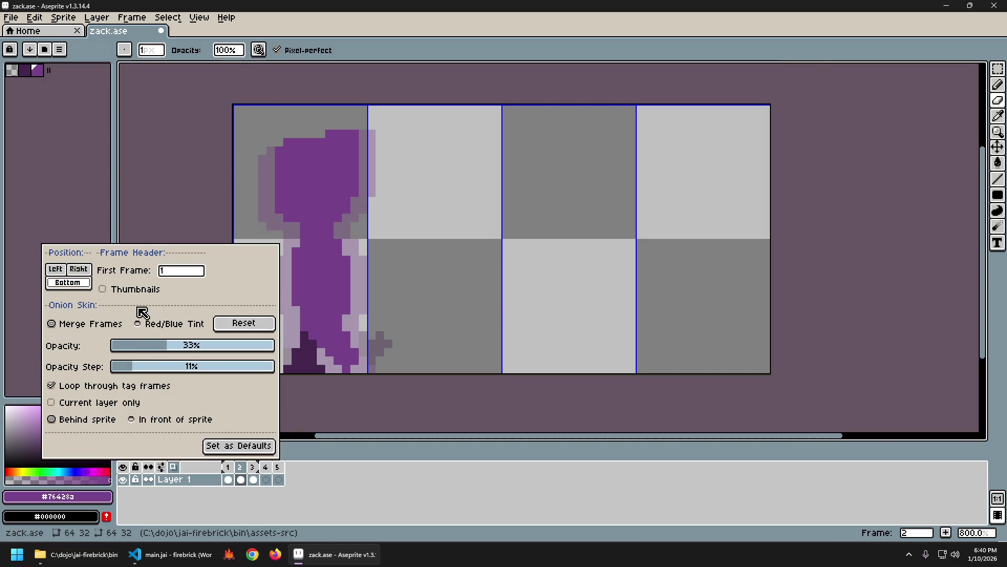
{"action": "left_click", "coordinate": [149, 292]}
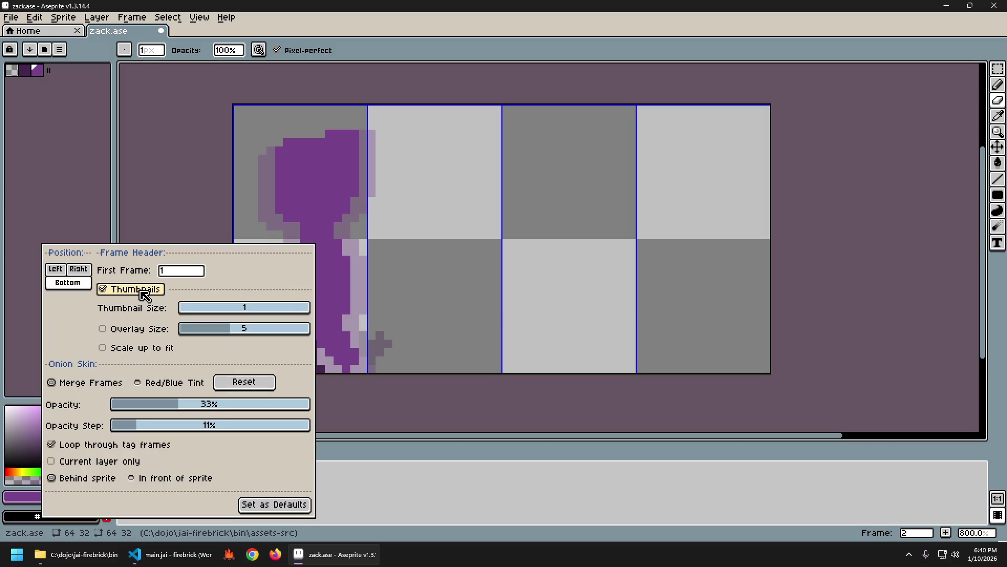
{"action": "left_click", "coordinate": [143, 292]}
{"action": "left_click", "coordinate": [143, 291]}
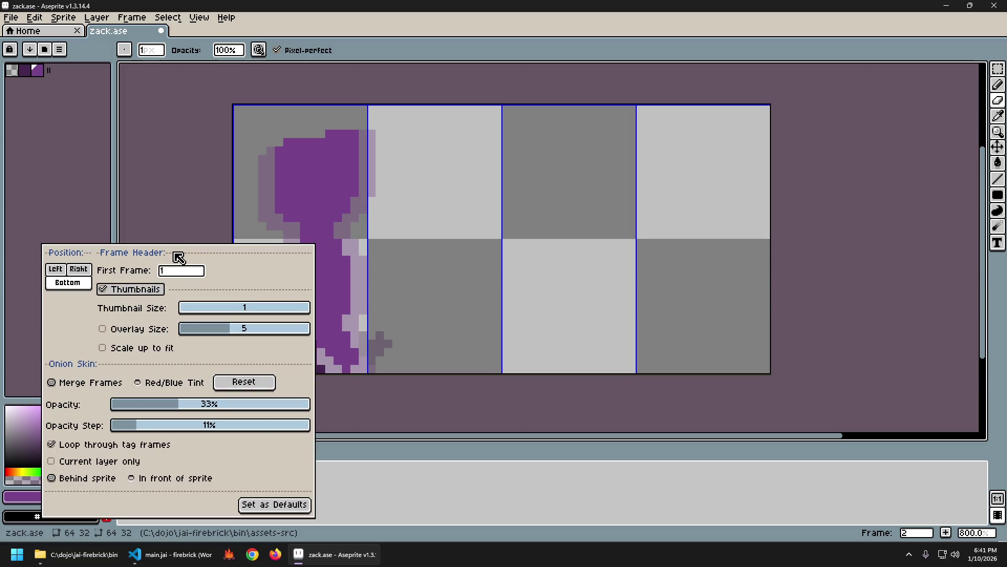
{"action": "left_click", "coordinate": [346, 487]}
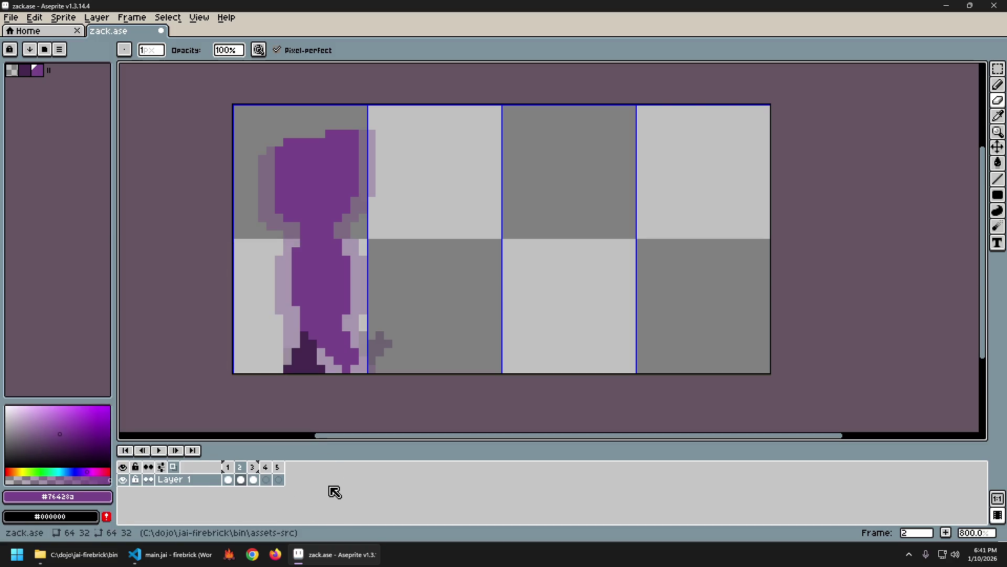
Step: Draw onion skin in front of the sprite with red/blue tint, raised opacity step, lower opacity
{"action": "left_click", "coordinate": [161, 466]}
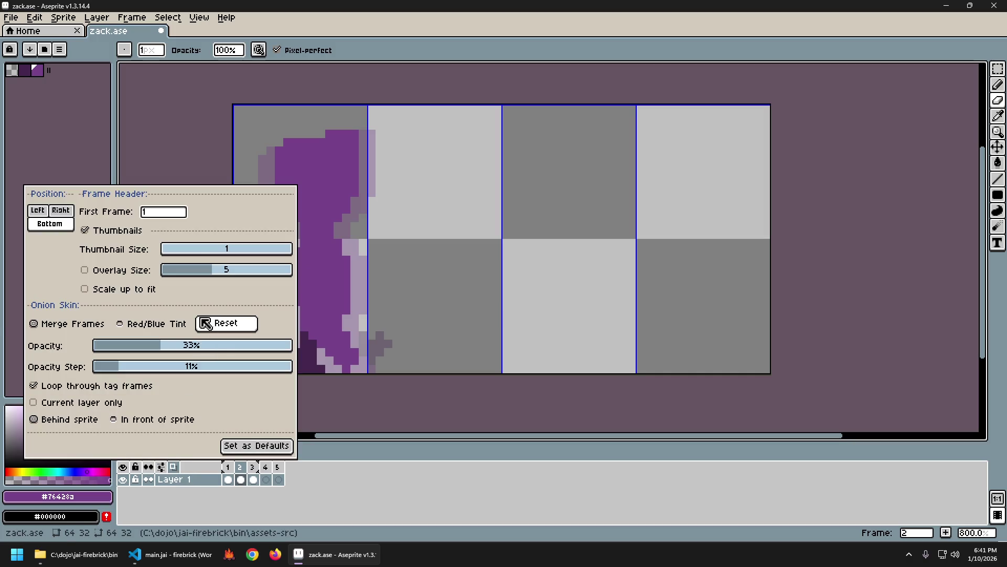
{"action": "left_click", "coordinate": [125, 232]}
{"action": "left_click", "coordinate": [125, 232]}
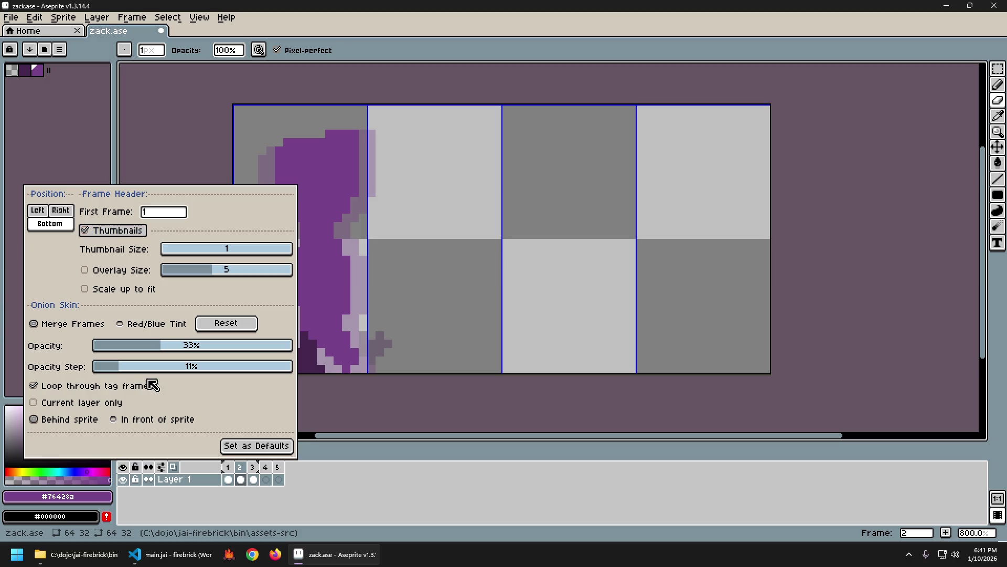
{"action": "left_click", "coordinate": [162, 421]}
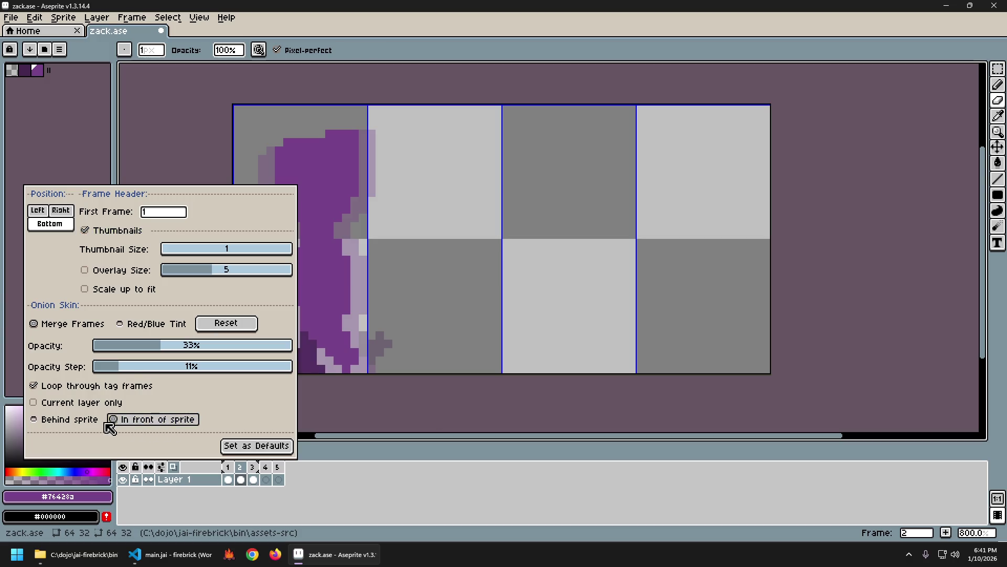
{"action": "left_click", "coordinate": [157, 328]}
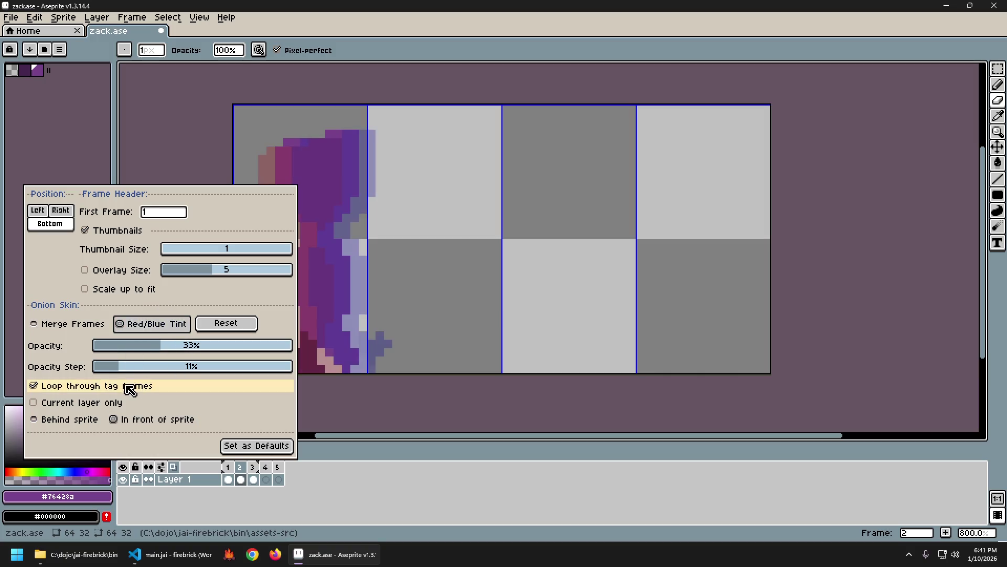
{"action": "mouse_move", "coordinate": [141, 375]}
{"action": "left_mouse_down"}
{"action": "mouse_move", "coordinate": [194, 374]}
{"action": "mouse_move", "coordinate": [131, 372]}
{"action": "left_mouse_up"}
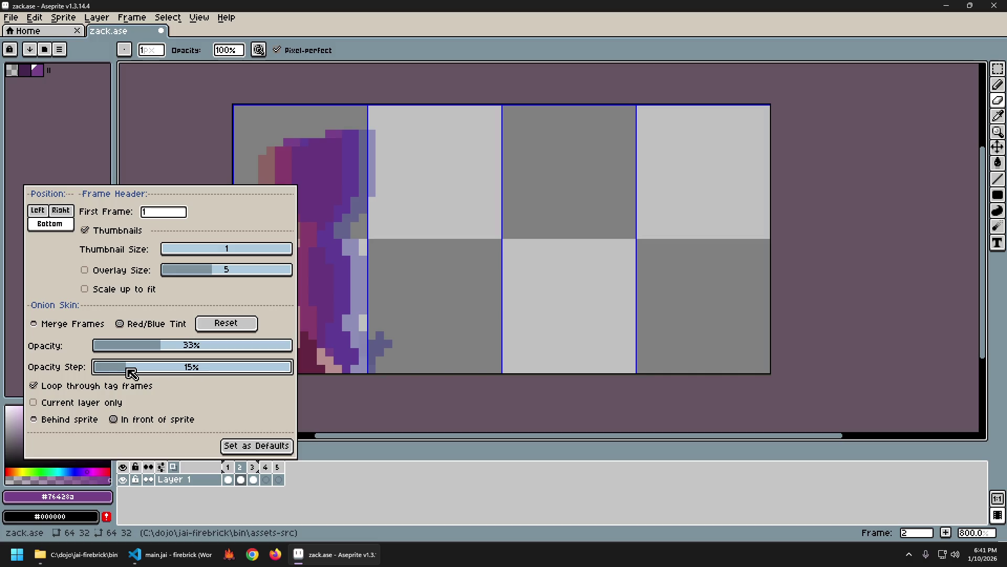
{"action": "mouse_move", "coordinate": [158, 347]}
{"action": "left_mouse_down"}
{"action": "mouse_move", "coordinate": [111, 355]}
{"action": "mouse_move", "coordinate": [129, 356]}
{"action": "left_mouse_up"}
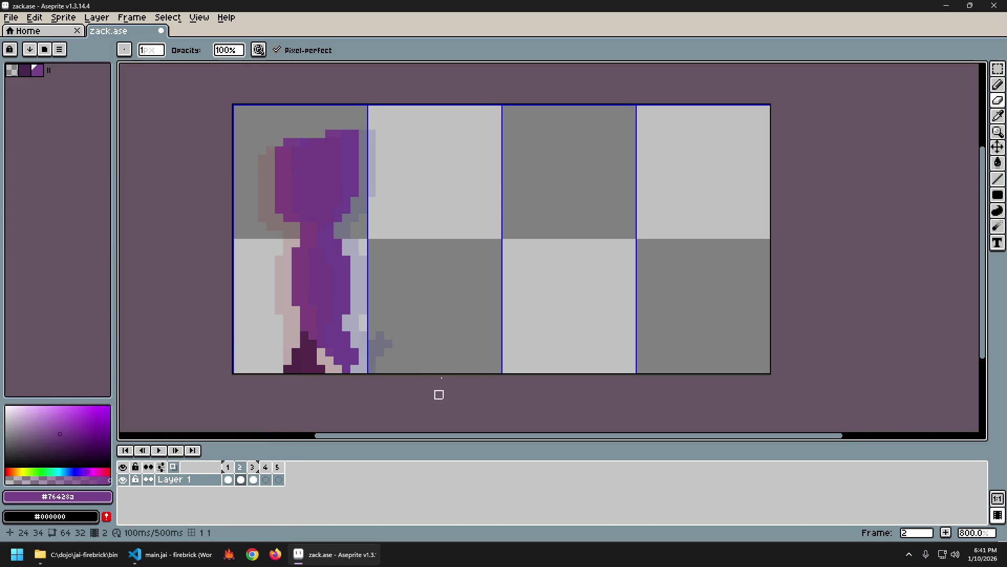
Step: Flip between frames 1 and 2 to check the current onion skin
{"action": "key", "text": "Left"}
{"action": "key", "text": "Right"}
{"action": "key", "text": "Left"}
{"action": "key", "text": "Right"}
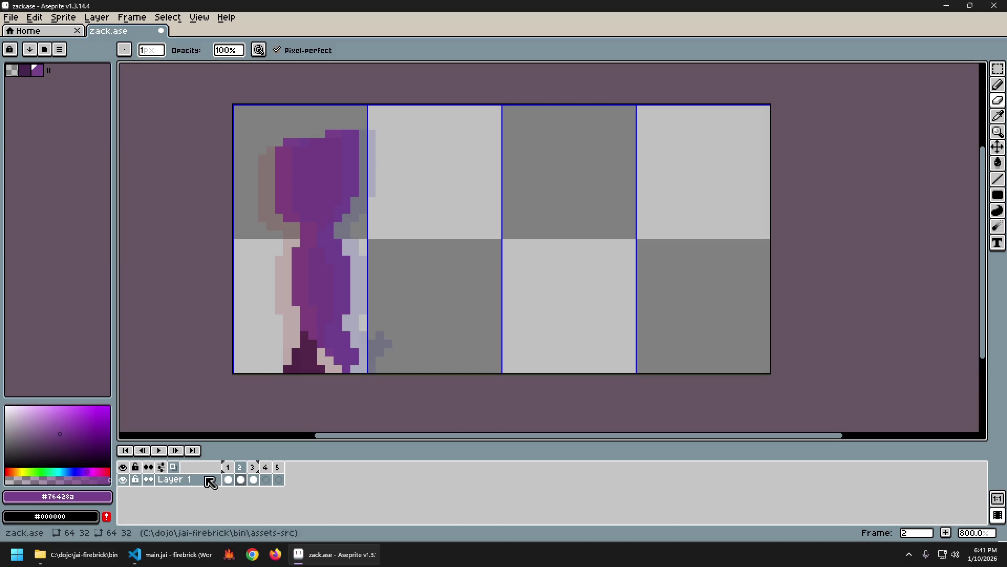
Step: Set the onion skin to untinted merged frames at about 30% opacity
{"action": "left_click", "coordinate": [174, 467]}
{"action": "left_click", "coordinate": [88, 325]}
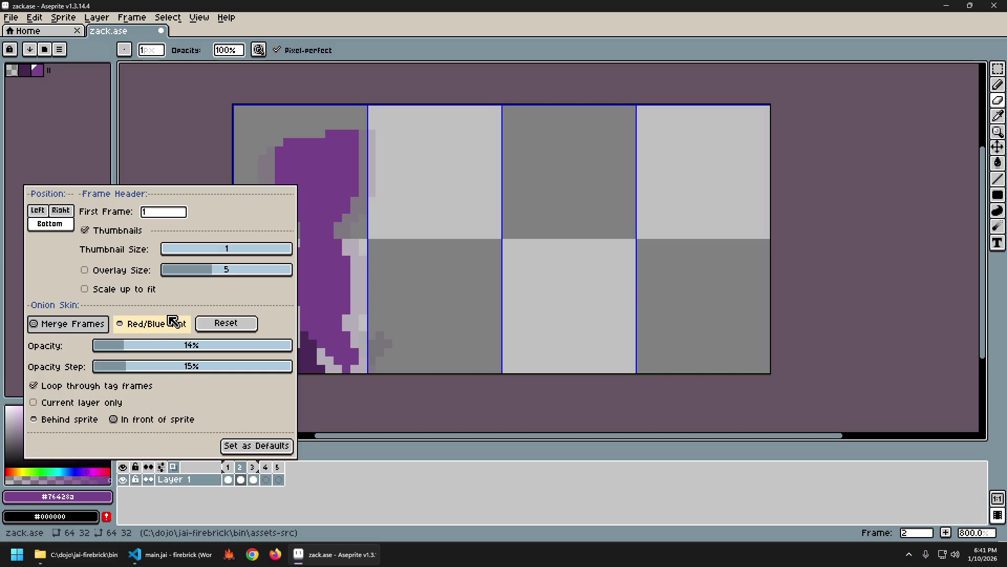
{"action": "left_click", "coordinate": [140, 349]}
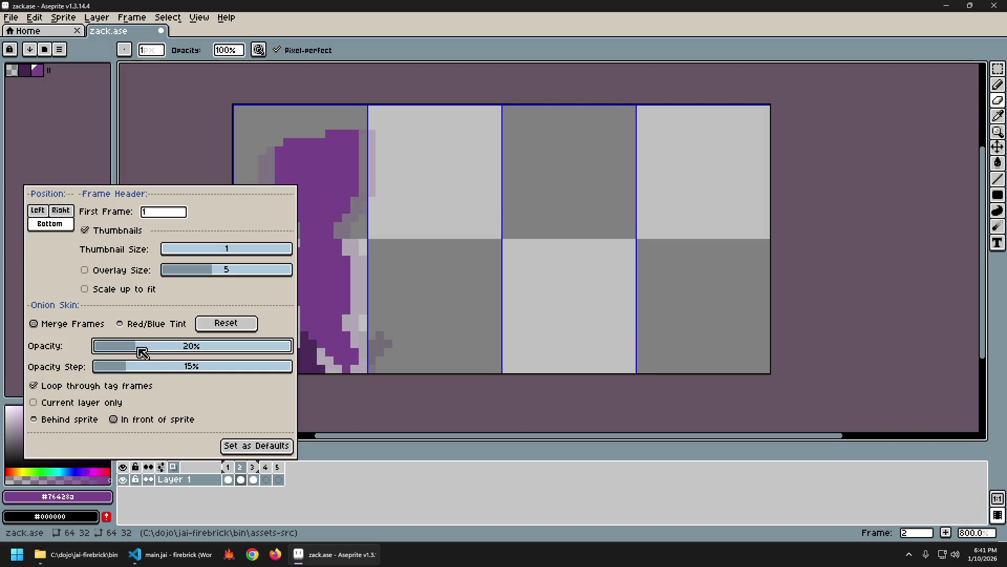
{"action": "left_click_drag", "start_coordinate": [145, 349], "coordinate": [157, 348]}
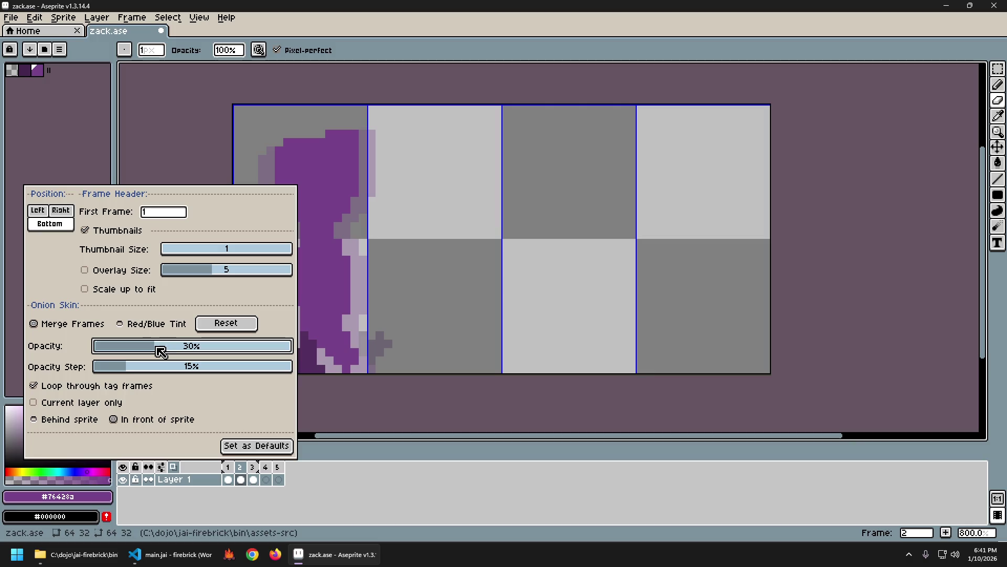
{"action": "left_click", "coordinate": [386, 503]}
Step: Flip back and forth between frames 1 and 2 to compare poses, ending on frame 2
{"action": "key", "text": "Left"}
{"action": "key", "text": "Right"}
{"action": "key", "text": "Left"}
{"action": "key", "text": "Right"}
{"action": "key", "text": "Left"}
{"action": "key", "text": "Left"}
{"action": "key", "text": "Right"}
{"action": "key", "text": "Right"}
{"action": "key", "text": "Left"}
{"action": "key", "text": "Right"}
{"action": "key", "text": "Right"}
{"action": "key", "text": "Left"}
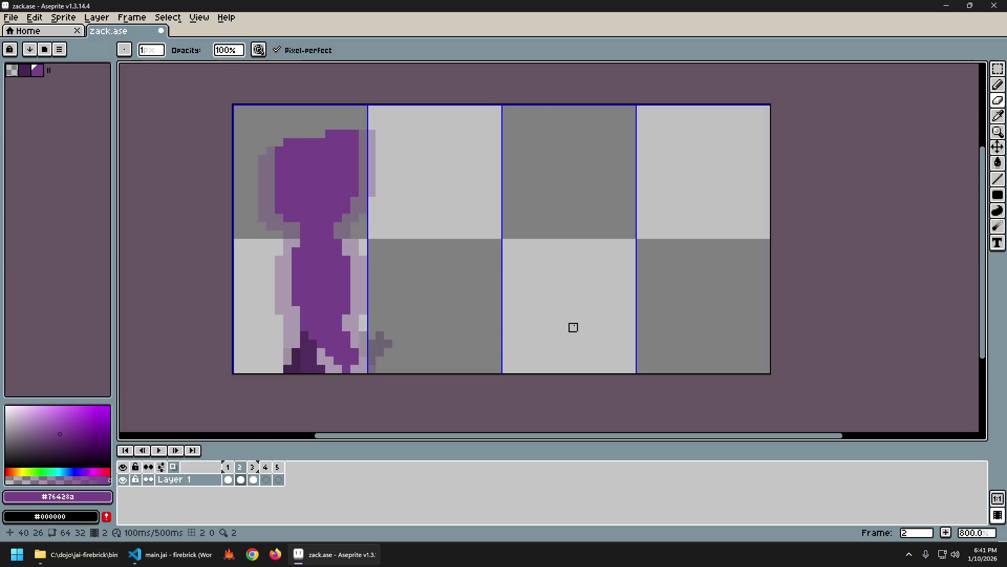
{"action": "key", "text": "Right"}
{"action": "key", "text": "Left"}
{"action": "key", "text": "Left"}
{"action": "key", "text": "Right"}
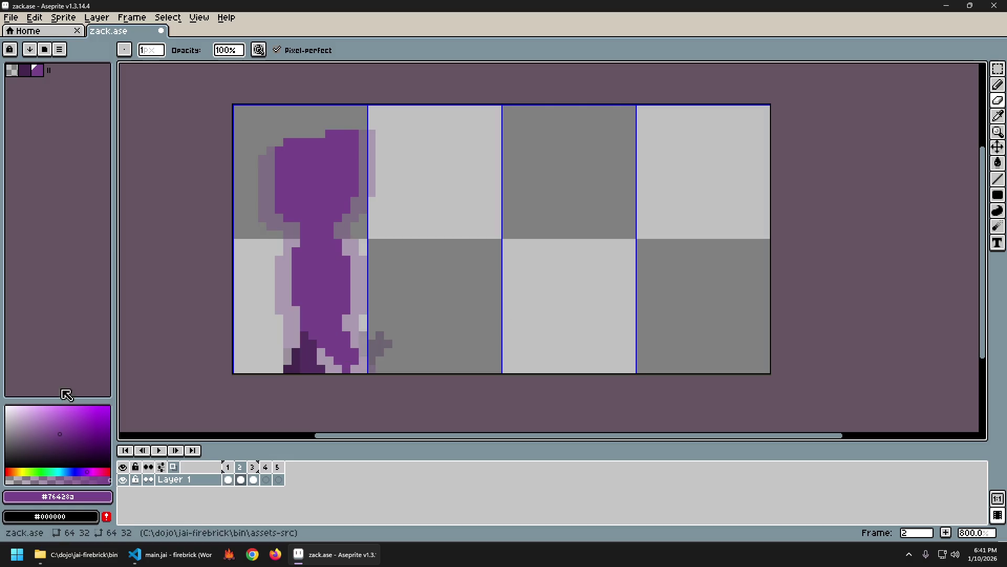
{"action": "key", "text": "Left"}
{"action": "key", "text": "Right"}
{"action": "key", "text": "Left"}
{"action": "key", "text": "Right"}
Step: Turn off frame thumbnails and fine-tune onion skin opacity near 30%
{"action": "left_click", "coordinate": [164, 464]}
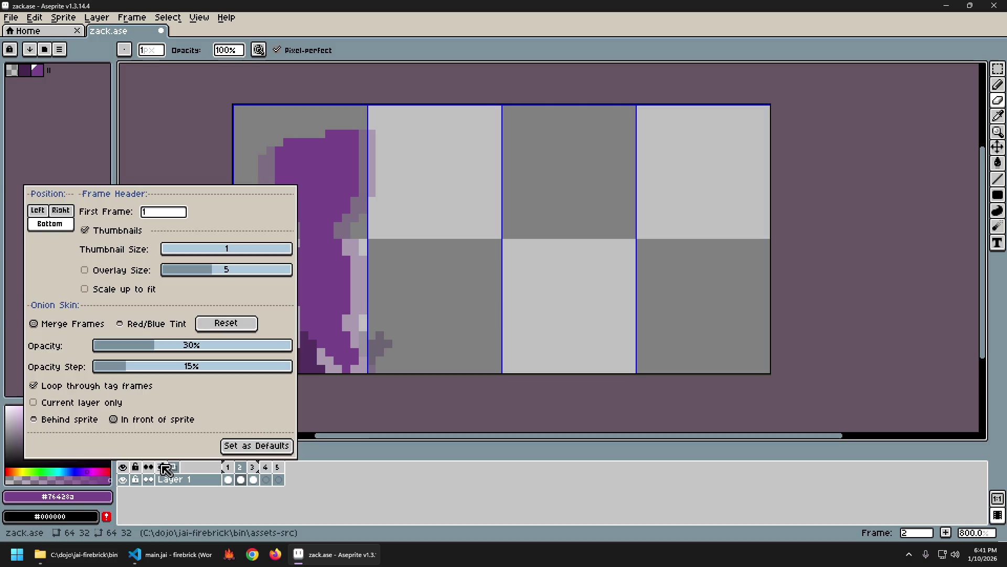
{"action": "left_click", "coordinate": [122, 232]}
{"action": "mouse_move", "coordinate": [143, 288]}
{"action": "left_mouse_down"}
{"action": "mouse_move", "coordinate": [102, 287]}
{"action": "mouse_move", "coordinate": [270, 289]}
{"action": "mouse_move", "coordinate": [100, 292]}
{"action": "mouse_move", "coordinate": [225, 315]}
{"action": "mouse_move", "coordinate": [71, 314]}
{"action": "mouse_move", "coordinate": [268, 315]}
{"action": "mouse_move", "coordinate": [177, 314]}
{"action": "mouse_move", "coordinate": [230, 315]}
{"action": "mouse_move", "coordinate": [247, 338]}
{"action": "left_mouse_up"}
{"action": "left_click", "coordinate": [420, 509]}
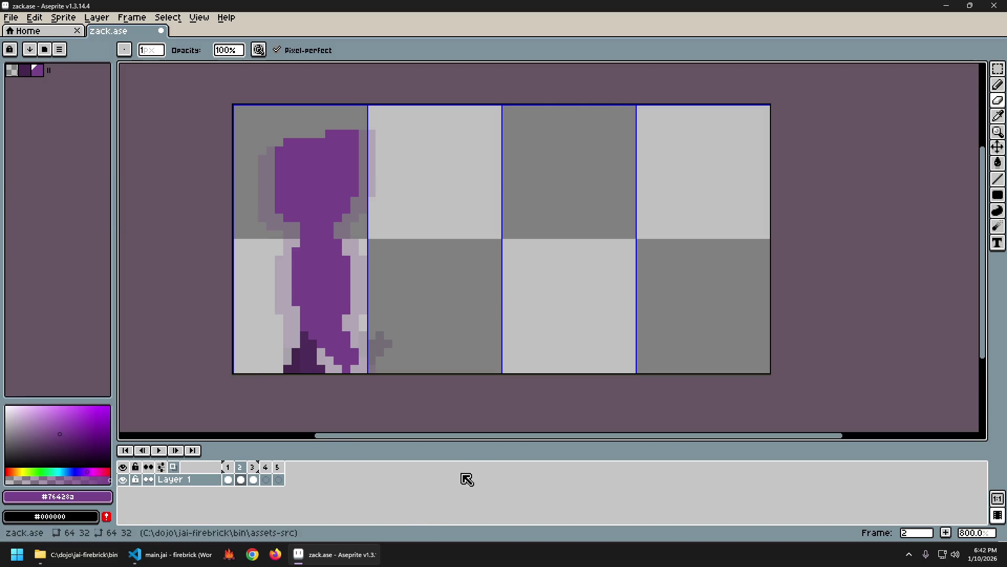
Step: Flip between frames 1 and 2 to compare poses, ending on frame 1
{"action": "key", "text": "Left"}
{"action": "key", "text": "Right"}
{"action": "key", "text": "Left"}
{"action": "key", "text": "Right"}
{"action": "key", "text": "Left"}
{"action": "key", "text": "Right"}
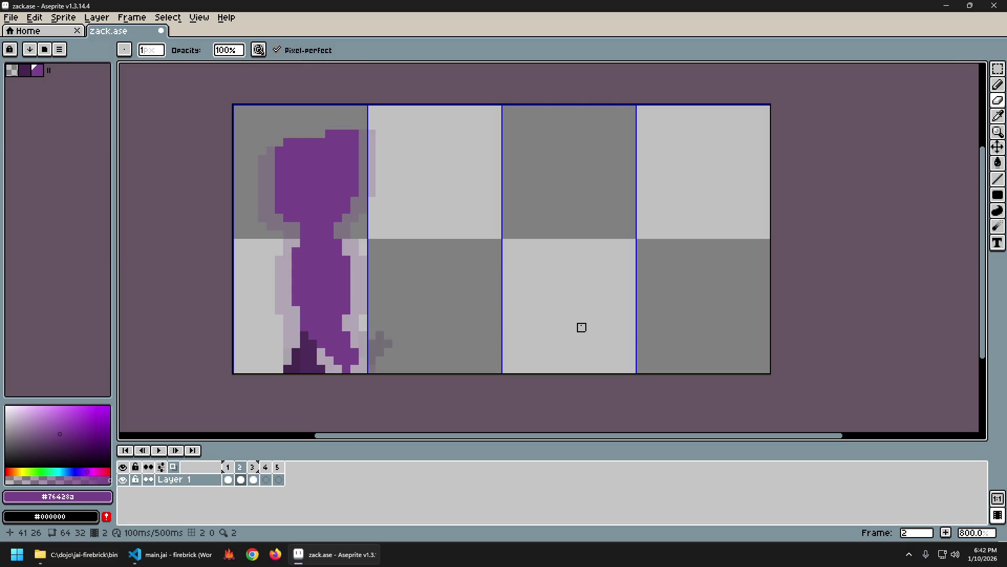
{"action": "key", "text": "Left"}
{"action": "key", "text": "Right"}
{"action": "key", "text": "Right"}
{"action": "key", "text": "Left"}
{"action": "key", "text": "Left"}
{"action": "key", "text": "Right"}
{"action": "key", "text": "Left"}
{"action": "key", "text": "Right"}
{"action": "key", "text": "Left"}
{"action": "key", "text": "Right"}
{"action": "key", "text": "Left"}
{"action": "key", "text": "Right"}
{"action": "key", "text": "Left"}
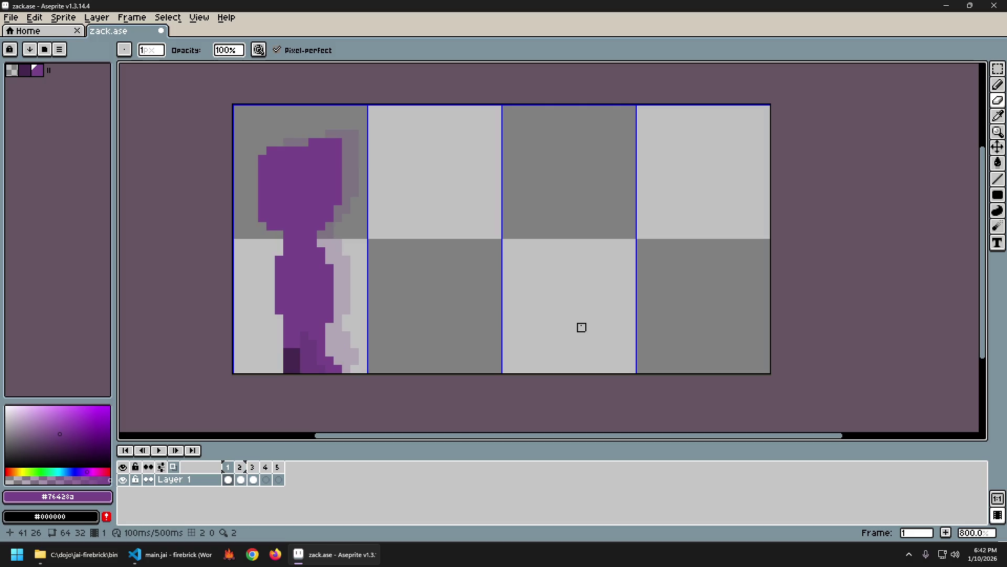
Step: Pick dark purple #44264f from the foot and add a shading pixel to the left leg
{"action": "left_click", "coordinate": [292, 363], "text": "alt"}
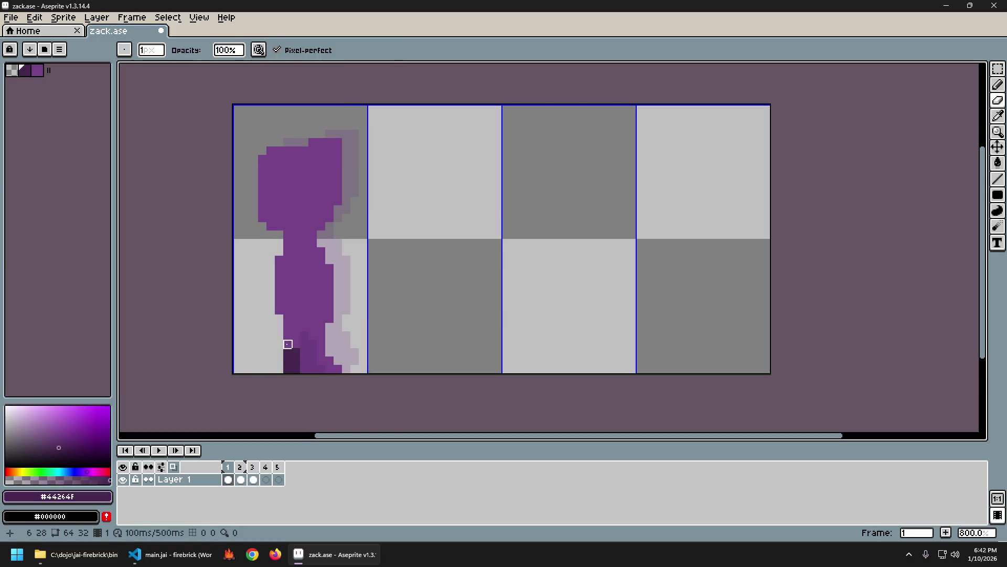
{"action": "left_click", "coordinate": [287, 344]}
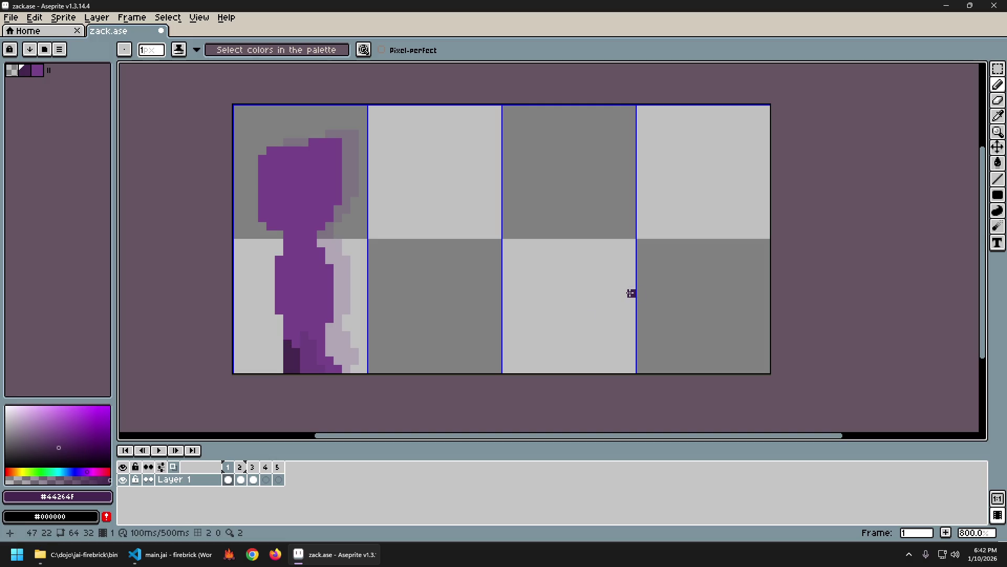
{"action": "key", "text": "Return"}
{"action": "key", "text": "Left"}
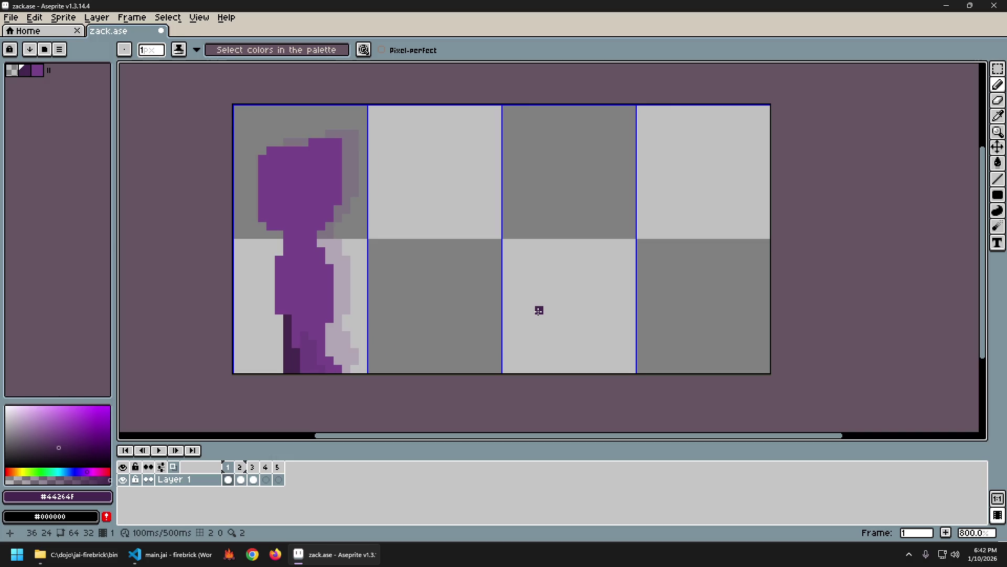
Step: Rework the left foot's bottom pixels in #44264f, undoing unwanted erasures
{"action": "left_click", "coordinate": [288, 368]}
{"action": "key", "text": "b"}
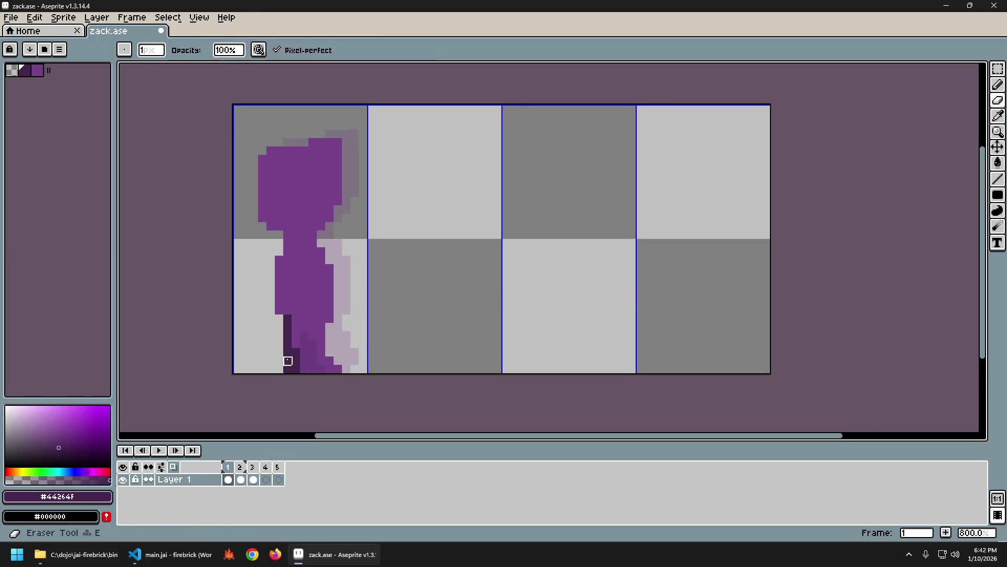
{"action": "key", "text": "ctrl+z"}
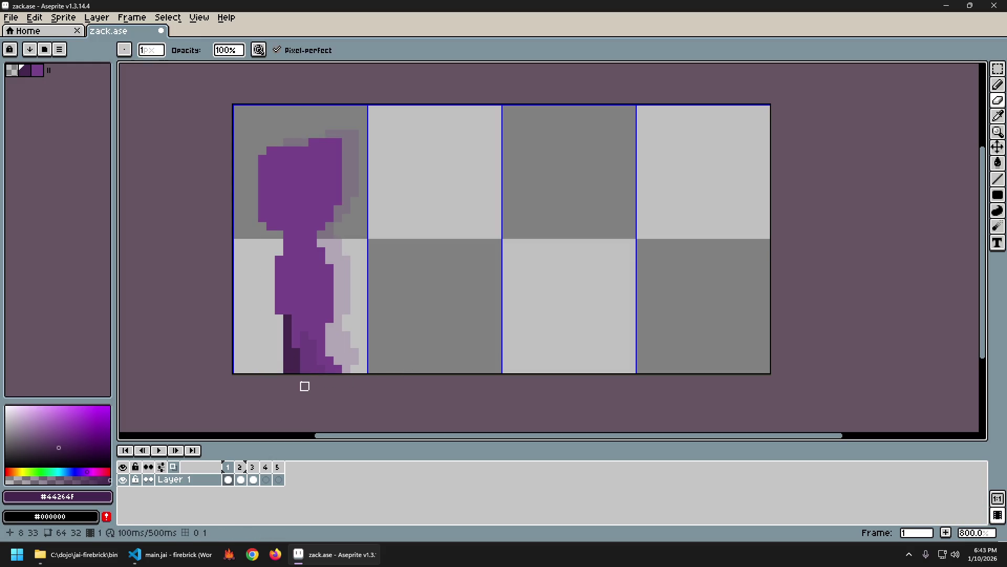
{"action": "left_click", "coordinate": [278, 365]}
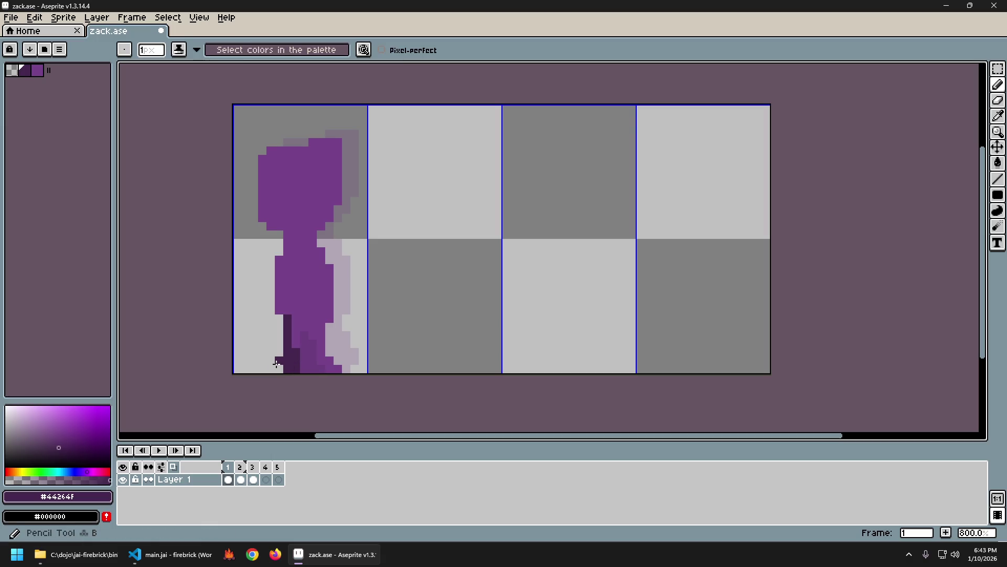
{"action": "key", "text": "b"}
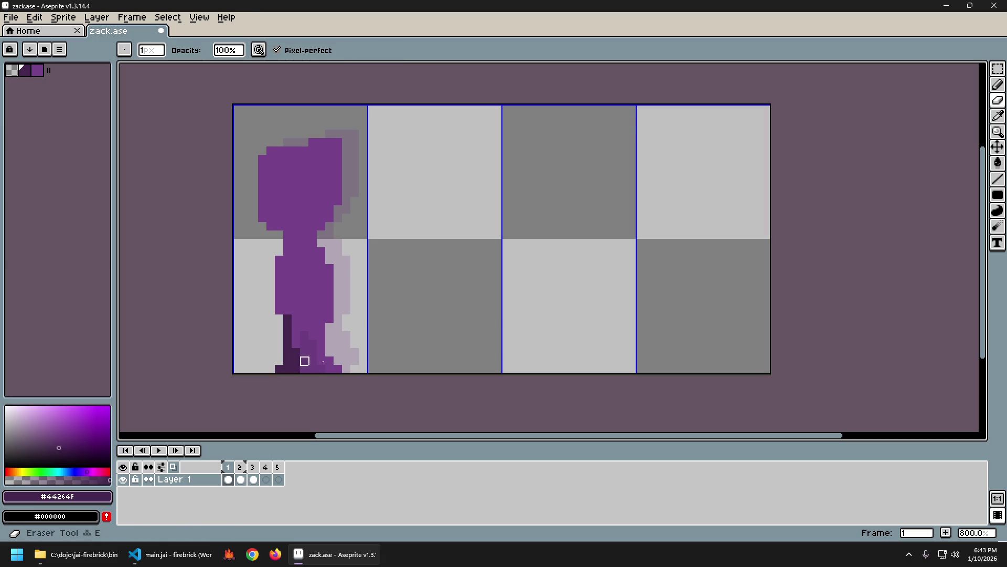
{"action": "left_click_drag", "start_coordinate": [295, 361], "coordinate": [288, 344]}
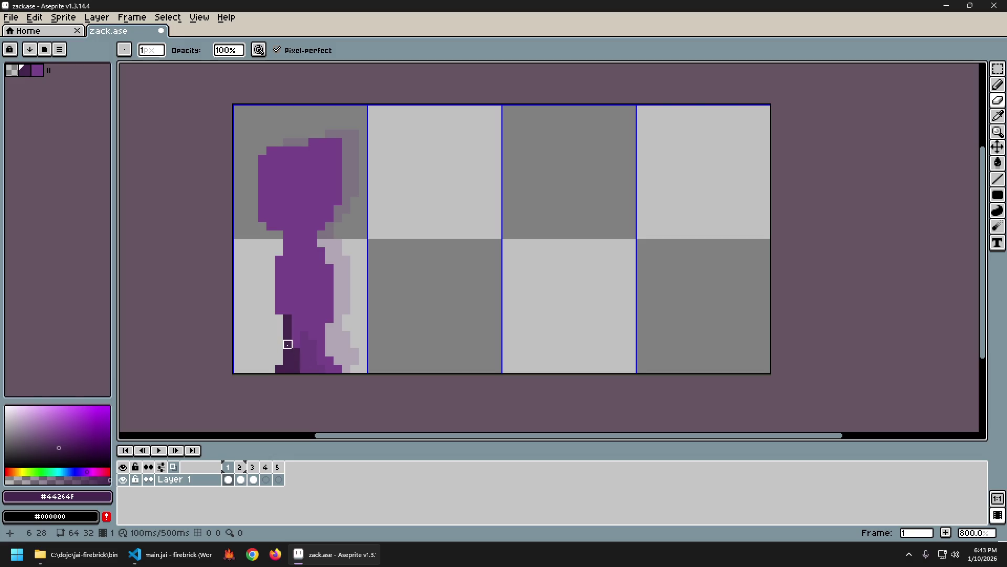
{"action": "key", "text": "ctrl+z"}
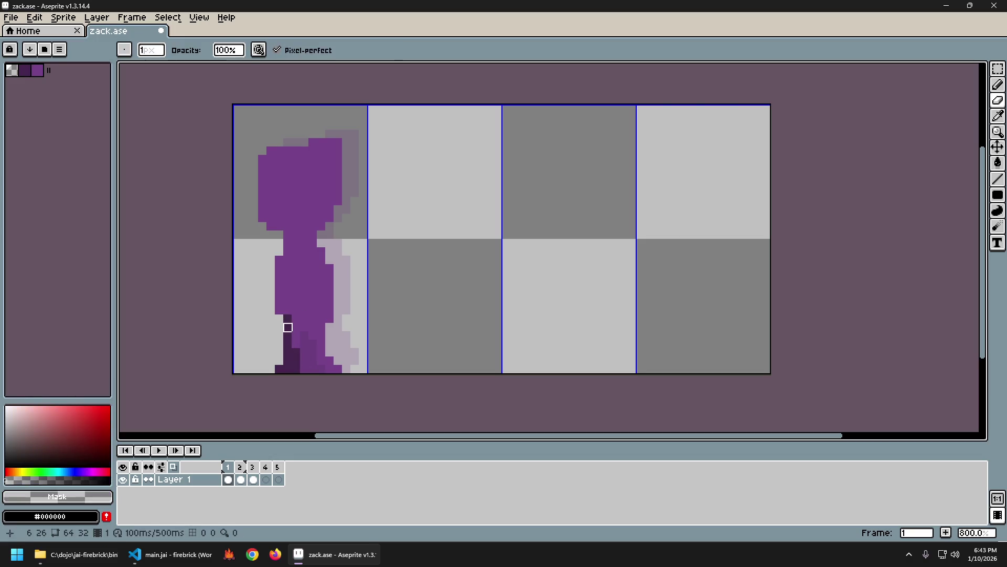
{"action": "key", "text": "b"}
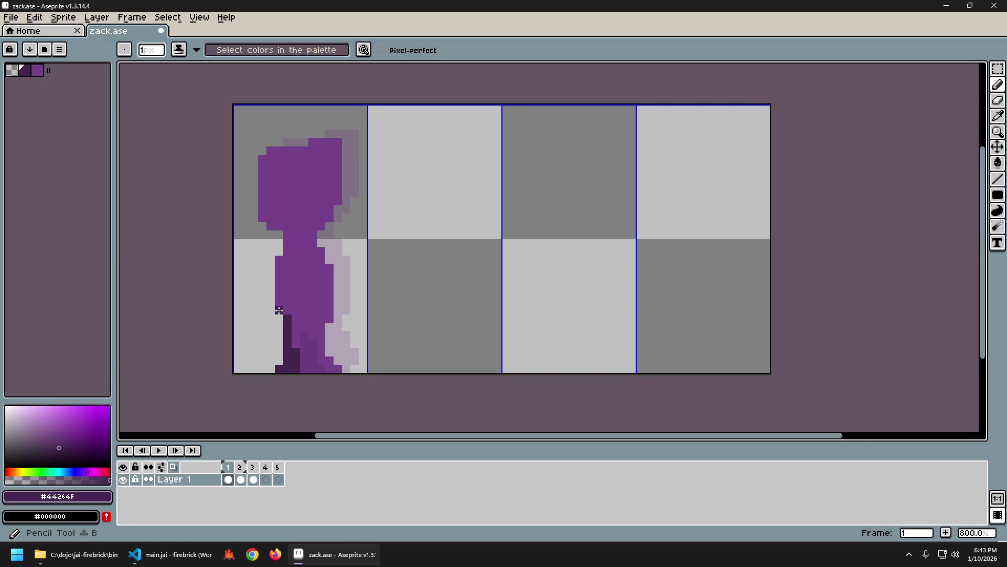
Step: Paint a dark strip down the left edge, then repaint excess pixels in body purple #76428a
{"action": "left_click_drag", "start_coordinate": [278, 310], "coordinate": [278, 271]}
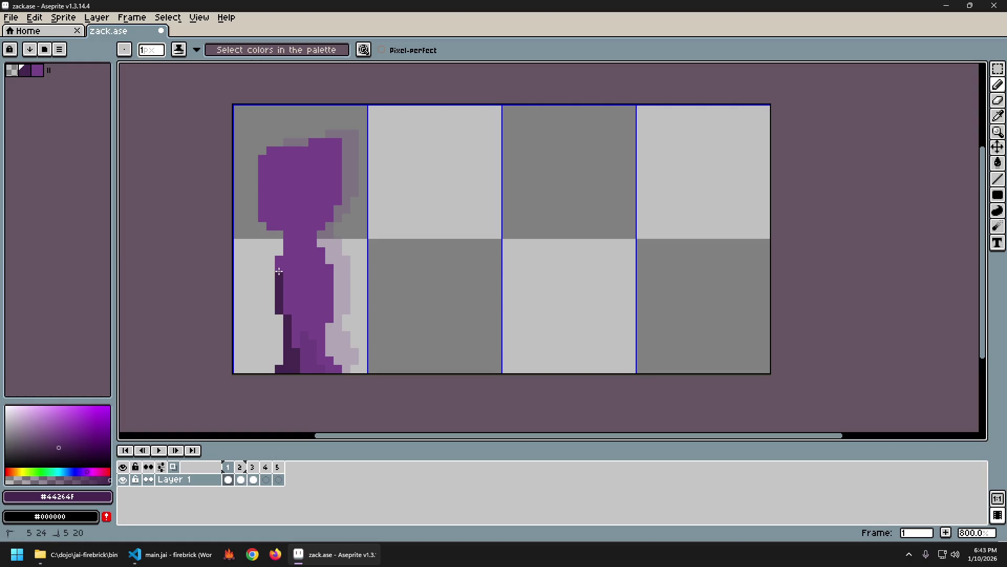
{"action": "key", "text": "ctrl+z"}
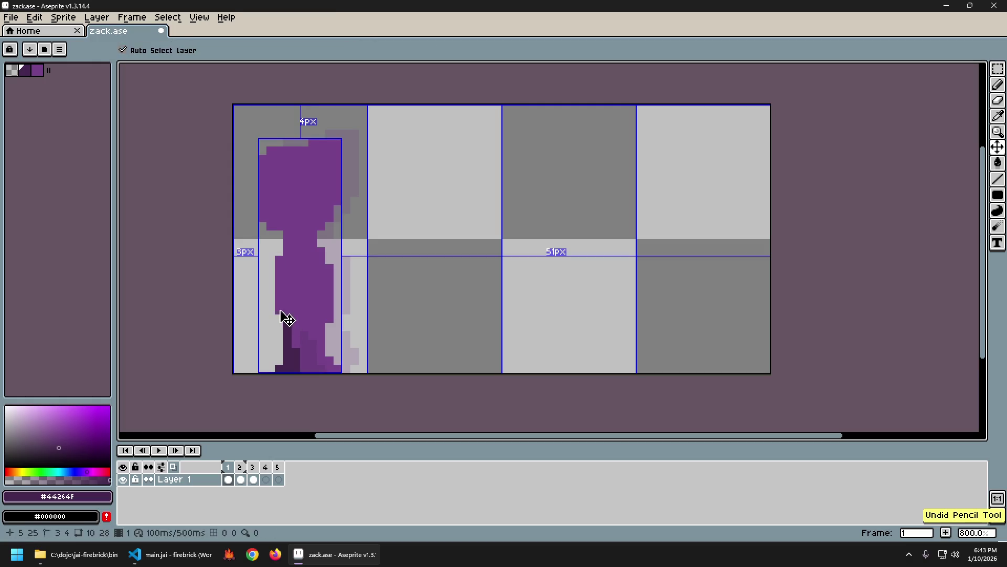
{"action": "scroll", "coordinate": [401, 318], "scroll_direction": "down", "scroll_amount": 2}
{"action": "scroll", "coordinate": [397, 317], "scroll_direction": "up", "scroll_amount": 4}
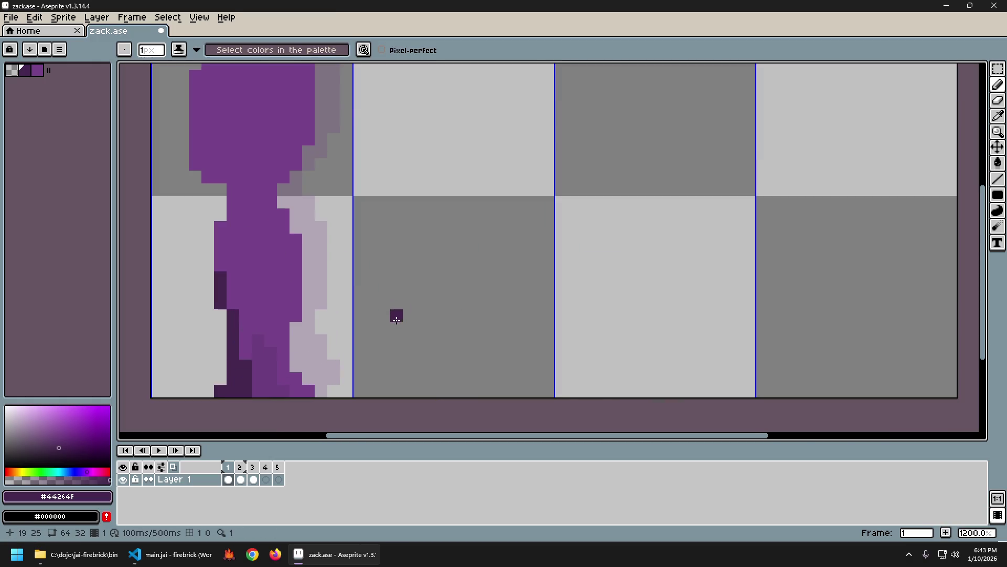
{"action": "scroll", "coordinate": [388, 314], "scroll_direction": "down", "scroll_amount": 2}
{"action": "scroll", "coordinate": [347, 312], "scroll_direction": "down", "scroll_amount": 1}
{"action": "scroll", "coordinate": [325, 305], "scroll_direction": "up", "scroll_amount": 1}
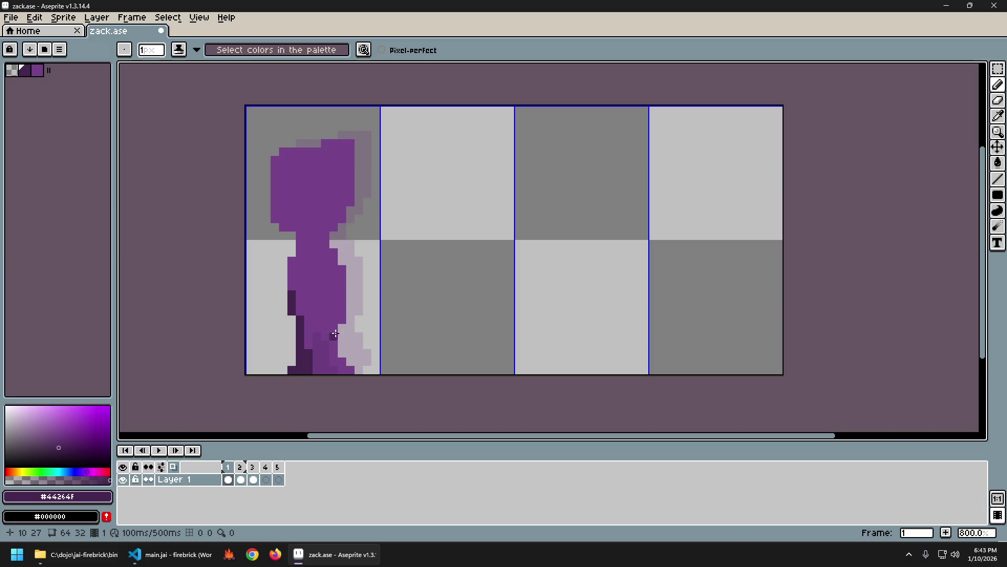
{"action": "left_click", "coordinate": [290, 291], "text": "alt"}
{"action": "left_click_drag", "start_coordinate": [291, 302], "coordinate": [290, 312]}
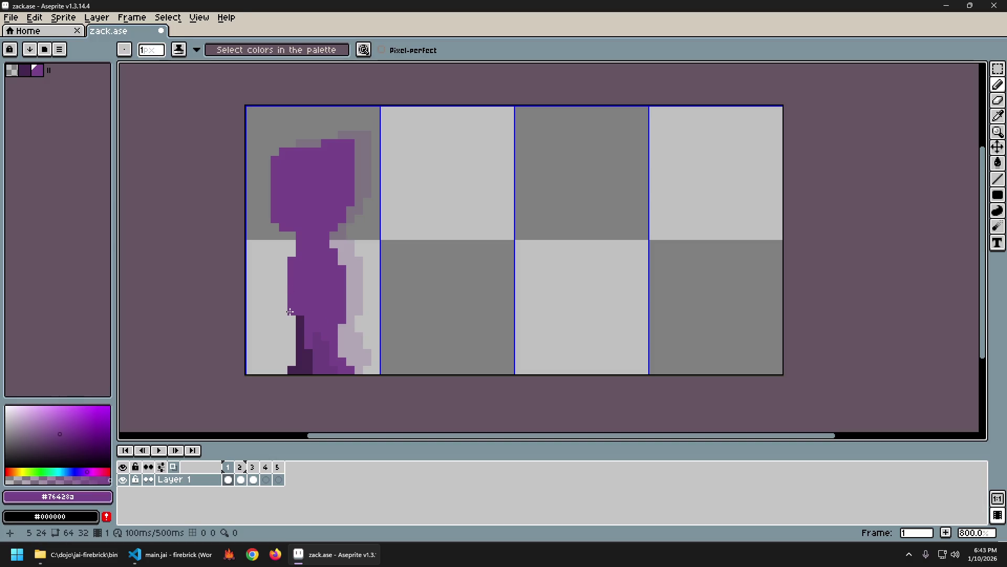
{"action": "key", "text": "Return"}
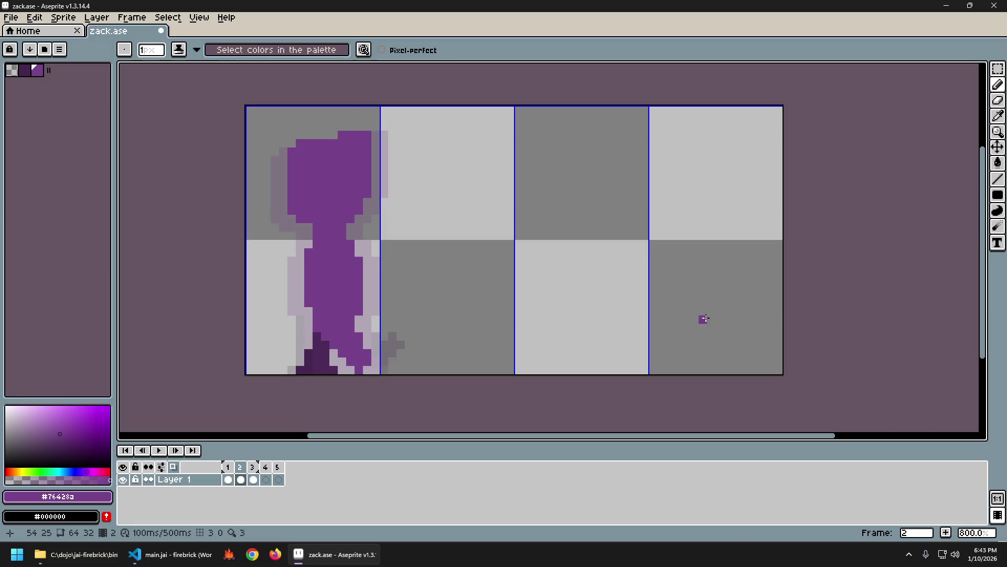
Step: Paint frame 2's lower leg and foot with dark purple #44264f
{"action": "key", "text": "Left"}
{"action": "left_click", "coordinate": [306, 369], "text": "alt"}
{"action": "left_click_drag", "start_coordinate": [302, 369], "coordinate": [309, 346]}
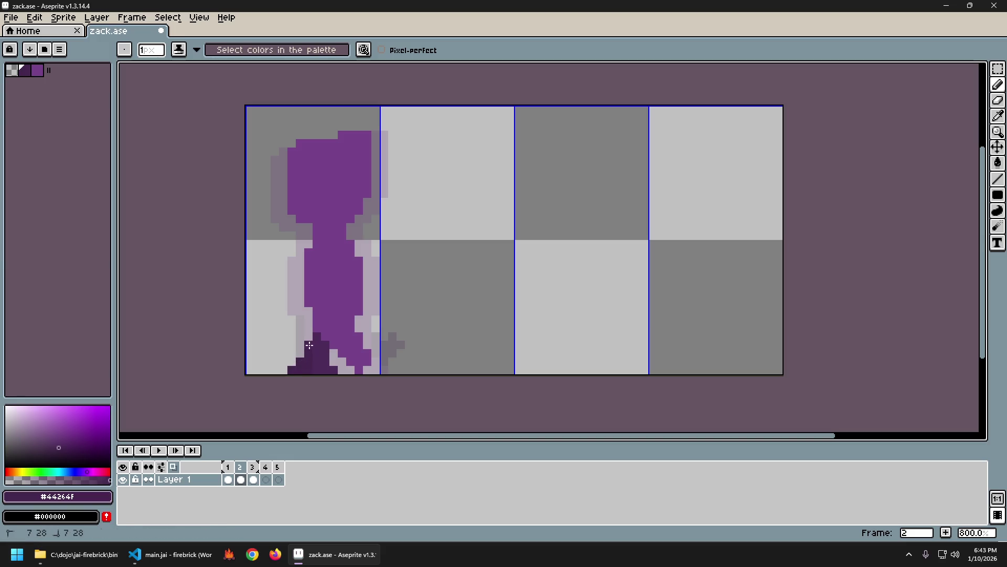
{"action": "key", "text": "Return"}
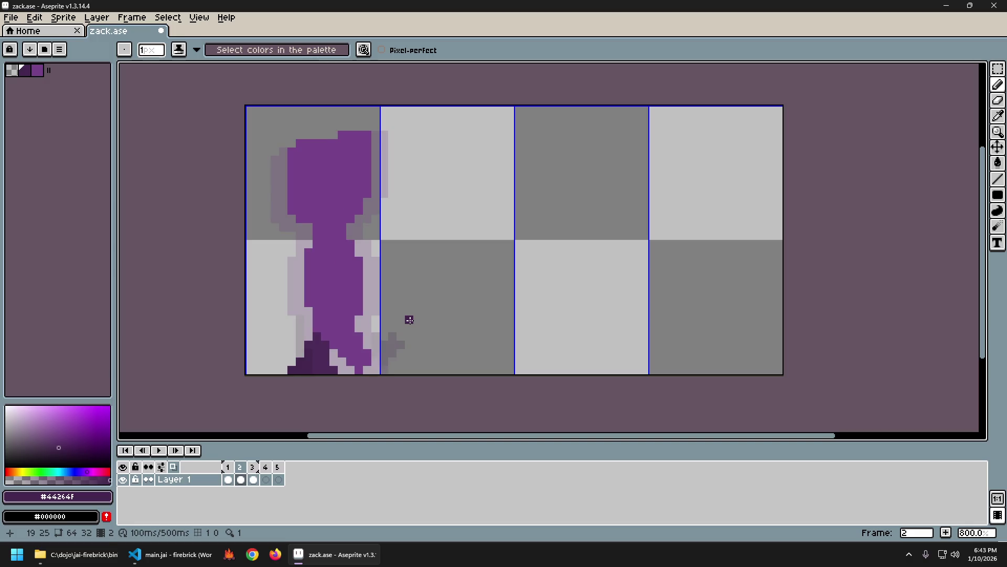
Step: Erase the stray dark pixel at frame 1's foot bottom-left, then return to frame 2
{"action": "key", "text": "b"}
{"action": "key", "text": "comma"}
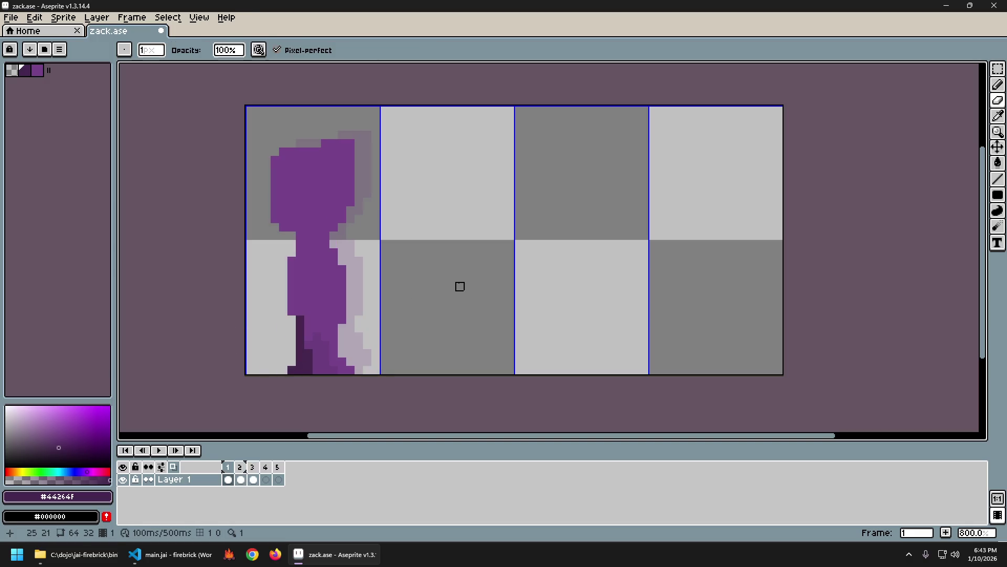
{"action": "right_click", "coordinate": [292, 370]}
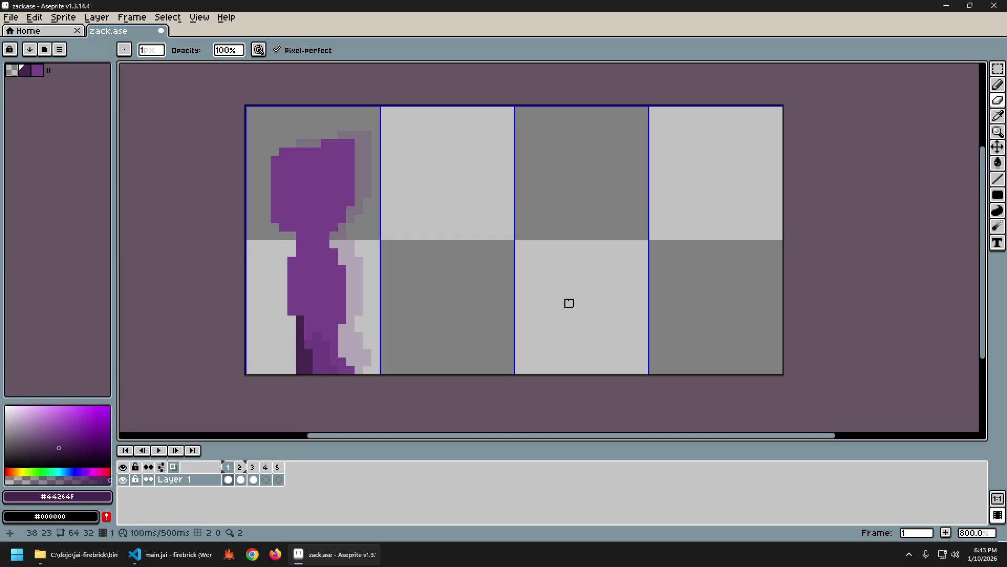
{"action": "key", "text": "period"}
{"action": "key", "text": "comma"}
{"action": "key", "text": "period"}
{"action": "key", "text": "comma"}
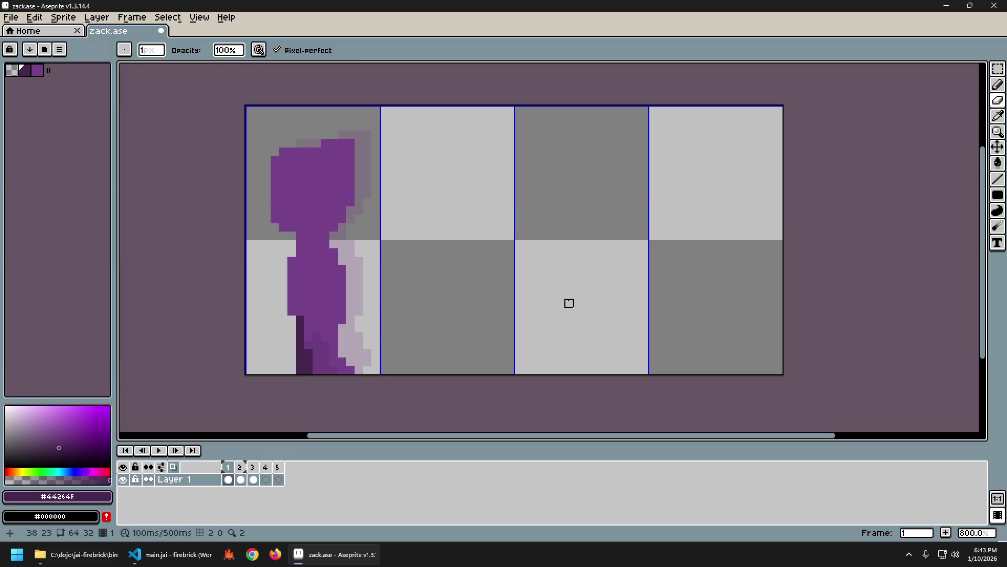
{"action": "key", "text": "period"}
Step: Paint purple along the bottom edge of the frame 2 foot and compare with frame 1
{"action": "key", "text": "b"}
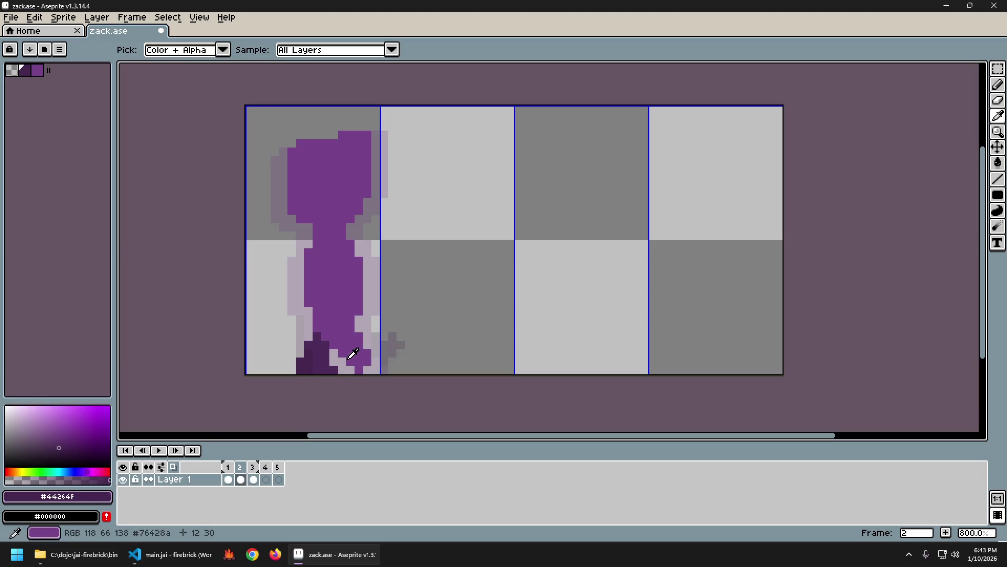
{"action": "left_click_drag", "start_coordinate": [341, 362], "coordinate": [375, 372]}
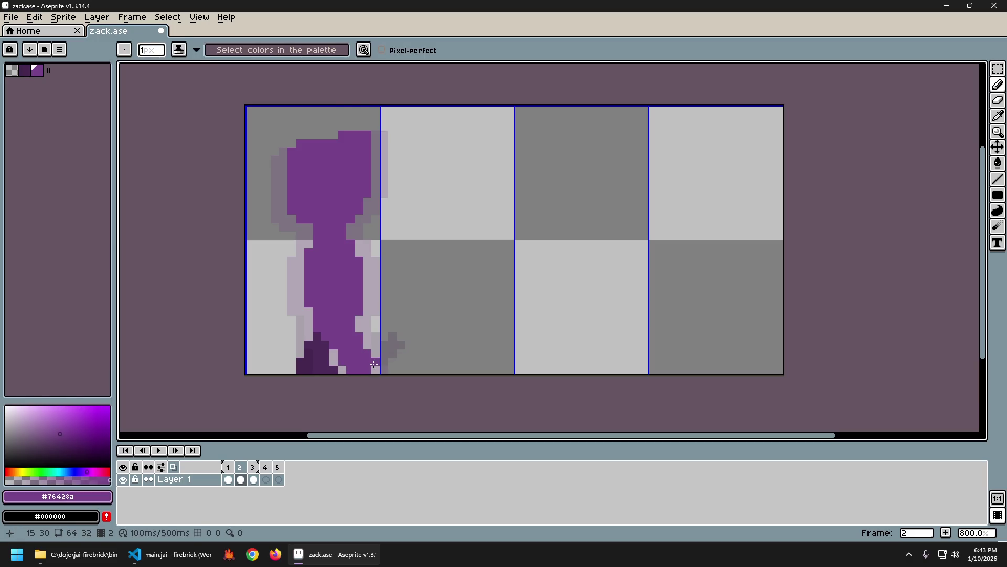
{"action": "key", "text": "comma"}
{"action": "key", "text": "period"}
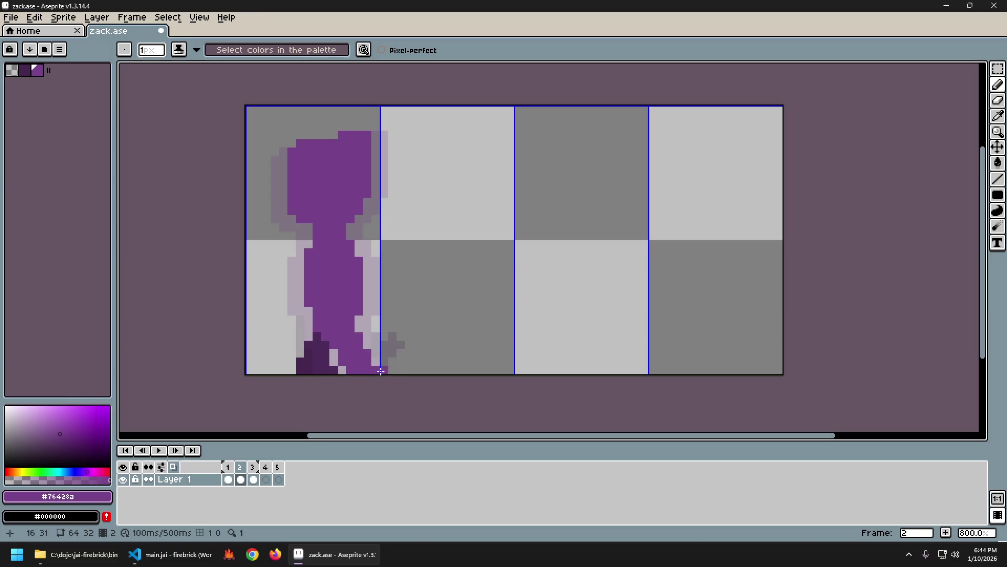
Step: Flip back and forth between frames 1 and 2 to compare the feet
{"action": "key", "text": "b"}
{"action": "key", "text": "comma"}
{"action": "key", "text": "period"}
{"action": "key", "text": "comma"}
{"action": "key", "text": "period"}
{"action": "key", "text": "comma"}
{"action": "key", "text": "period"}
{"action": "key", "text": "comma"}
{"action": "key", "text": "period"}
{"action": "key", "text": "comma"}
{"action": "key", "text": "period"}
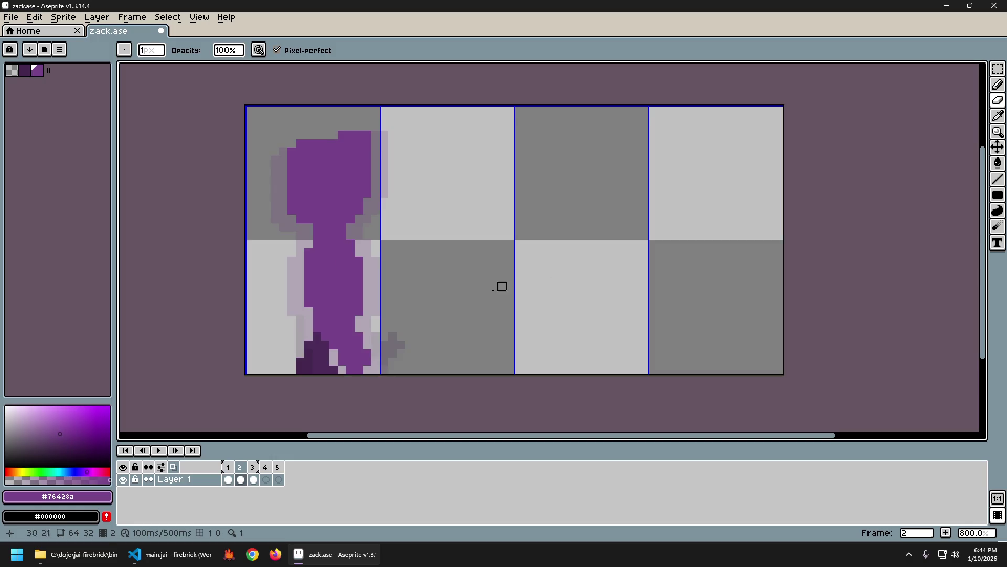
{"action": "key", "text": "comma"}
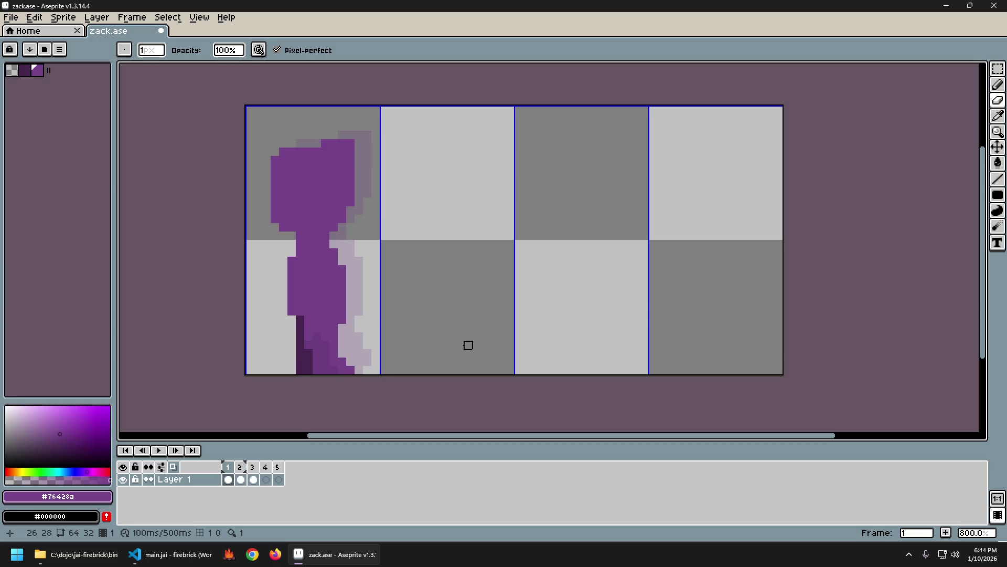
{"action": "key", "text": "period"}
{"action": "key", "text": "comma"}
{"action": "key", "text": "period"}
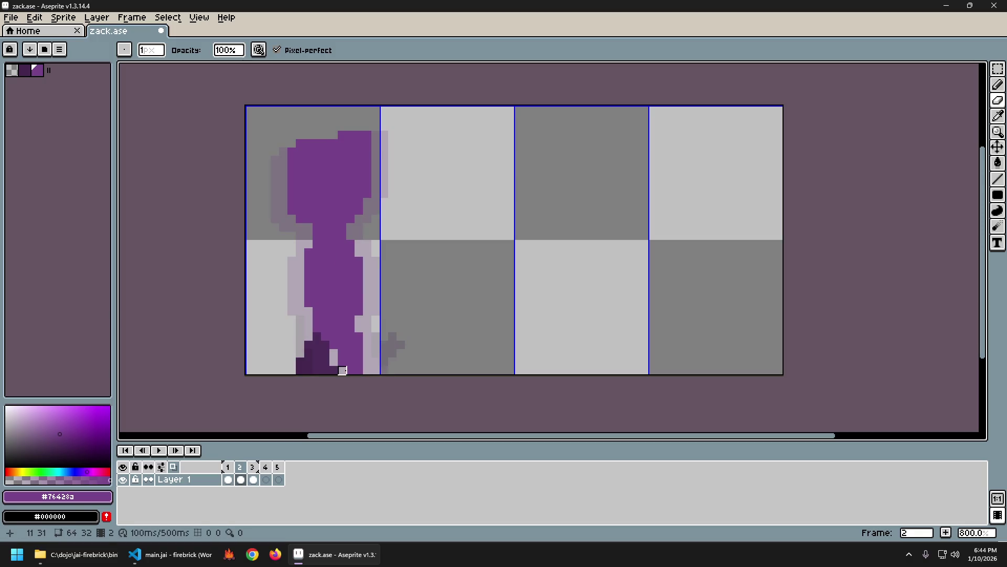
{"action": "key", "text": "comma"}
{"action": "key", "text": "period"}
{"action": "key", "text": "comma"}
{"action": "key", "text": "period"}
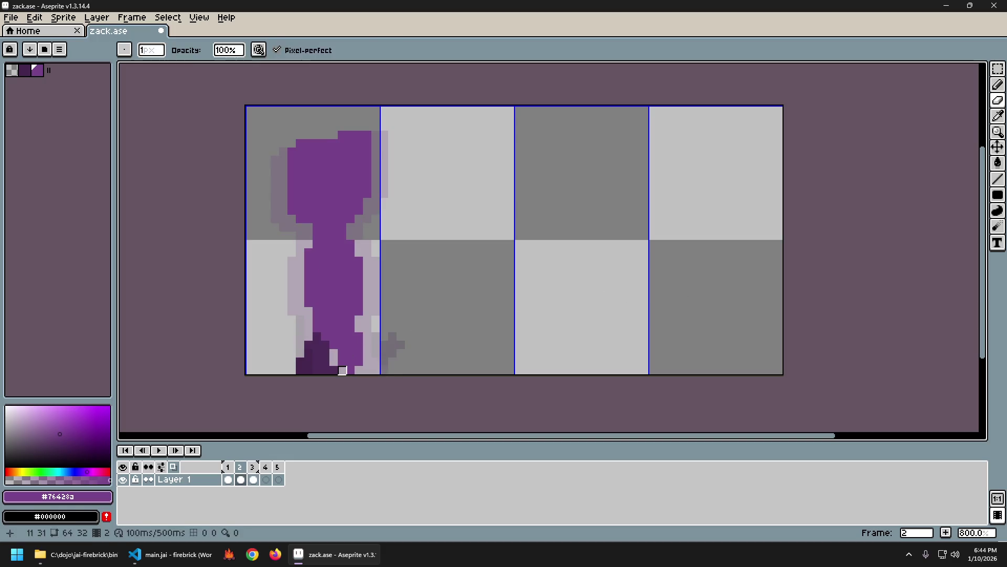
{"action": "key", "text": "comma"}
{"action": "key", "text": "period"}
{"action": "key", "text": "comma"}
{"action": "key", "text": "period"}
{"action": "key", "text": "comma"}
{"action": "key", "text": "period"}
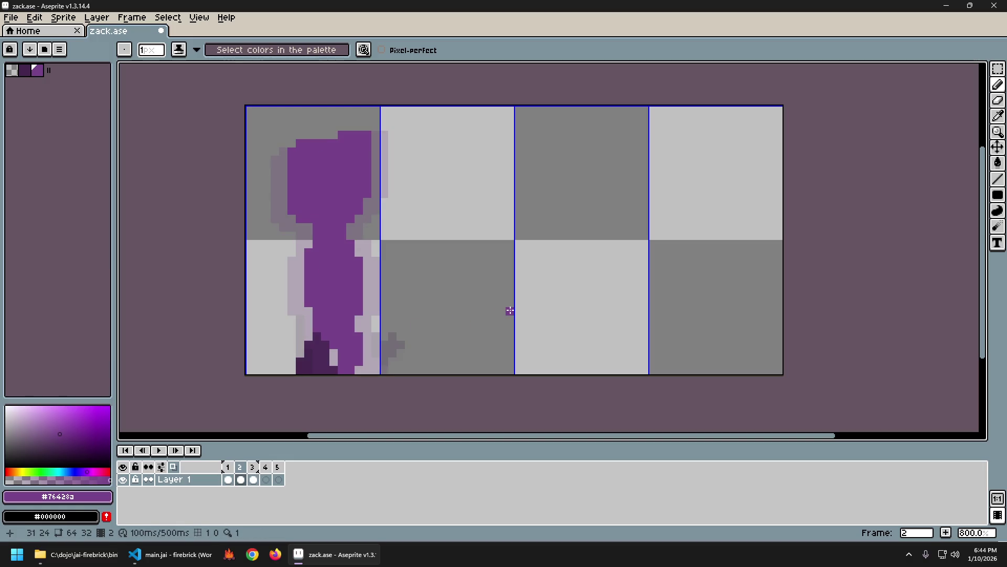
Step: Add a purple pixel near the frame 2 foot and compare it against frame 1
{"action": "key", "text": "e"}
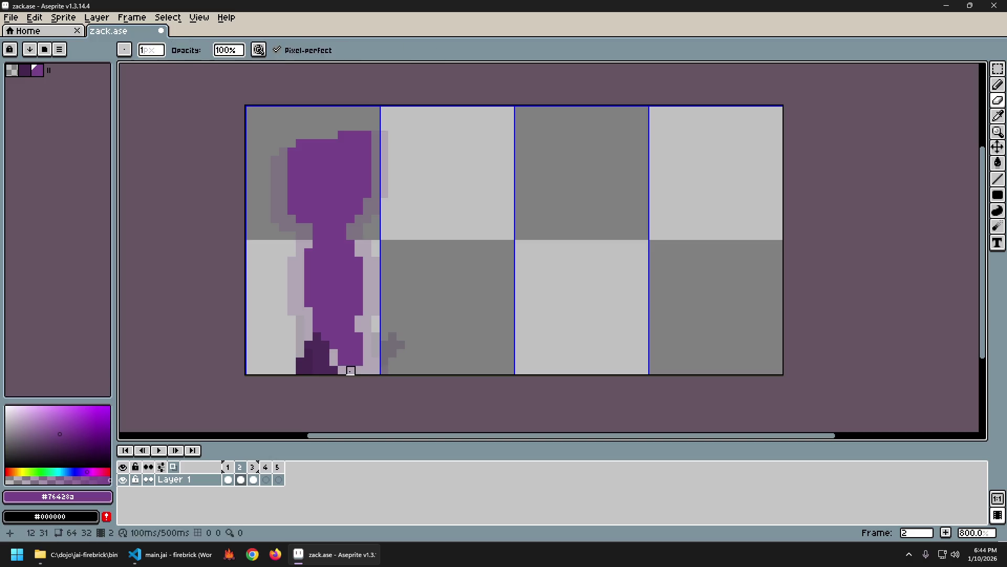
{"action": "key", "text": "b"}
{"action": "left_click", "coordinate": [518, 337]}
{"action": "key", "text": "comma"}
{"action": "key", "text": "period"}
{"action": "key", "text": "comma"}
{"action": "key", "text": "period"}
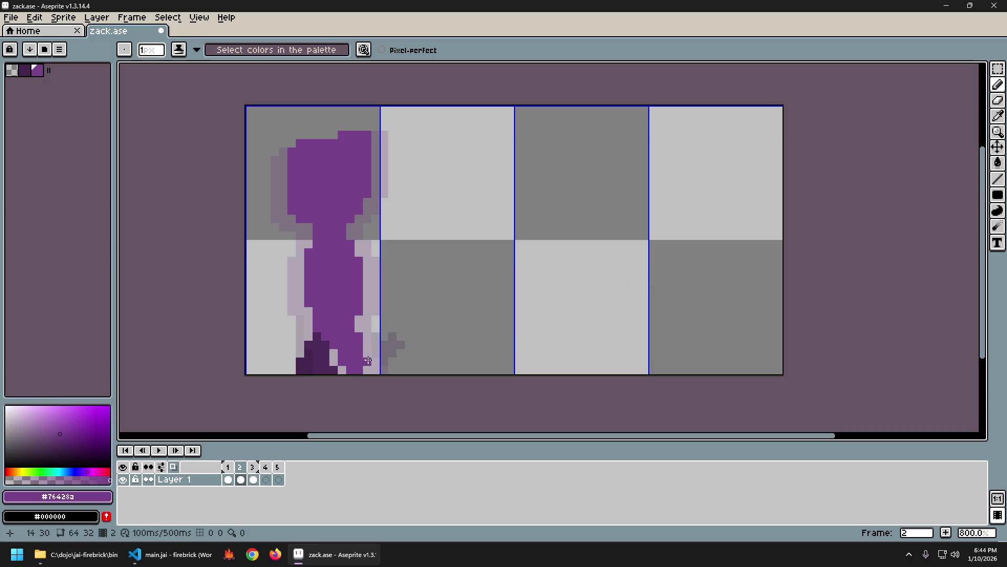
{"action": "key", "text": "comma"}
{"action": "key", "text": "period"}
{"action": "key", "text": "comma"}
{"action": "key", "text": "period"}
{"action": "key", "text": "comma"}
{"action": "key", "text": "period"}
{"action": "key", "text": "comma"}
{"action": "key", "text": "period"}
{"action": "key", "text": "comma"}
{"action": "key", "text": "period"}
{"action": "key", "text": "comma"}
{"action": "key", "text": "period"}
{"action": "key", "text": "comma"}
{"action": "key", "text": "period"}
Step: Erase the dark pixels on the frame 2 foot and check the result against frame 1
{"action": "key", "text": "e"}
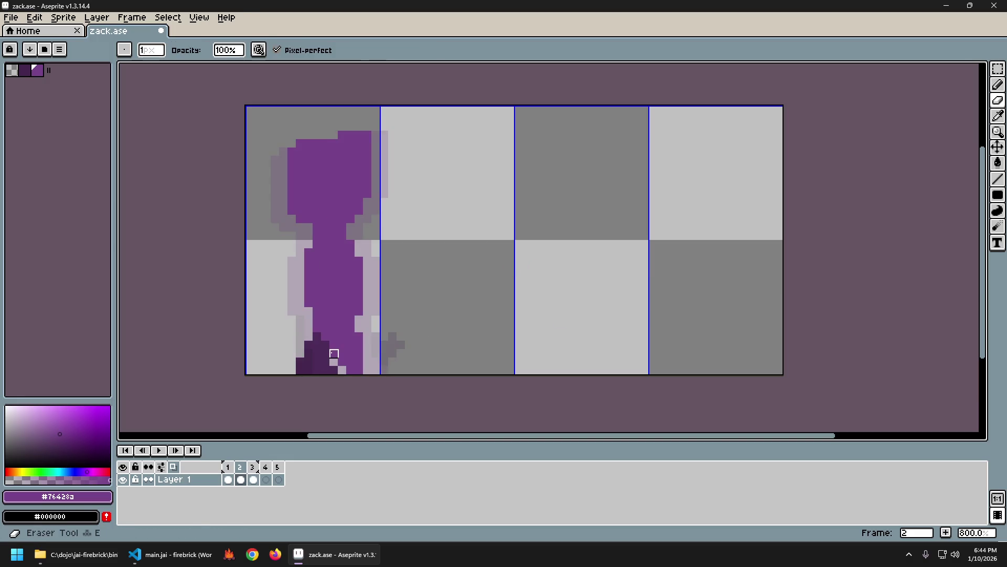
{"action": "left_click_drag", "start_coordinate": [334, 353], "coordinate": [342, 344]}
{"action": "key", "text": "comma"}
{"action": "key", "text": "period"}
{"action": "key", "text": "comma"}
{"action": "key", "text": "period"}
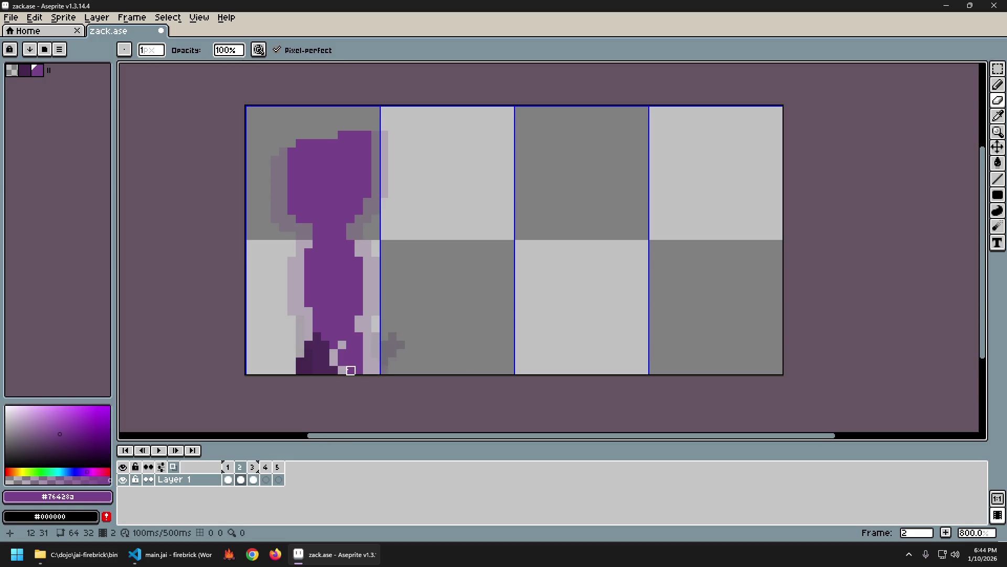
{"action": "key", "text": "comma"}
{"action": "key", "text": "period"}
{"action": "key", "text": "comma"}
{"action": "key", "text": "period"}
{"action": "key", "text": "comma"}
{"action": "key", "text": "period"}
Step: Sample the transparent colour and paint three pixels at the right foot's edge to trim it
{"action": "key", "text": "b"}
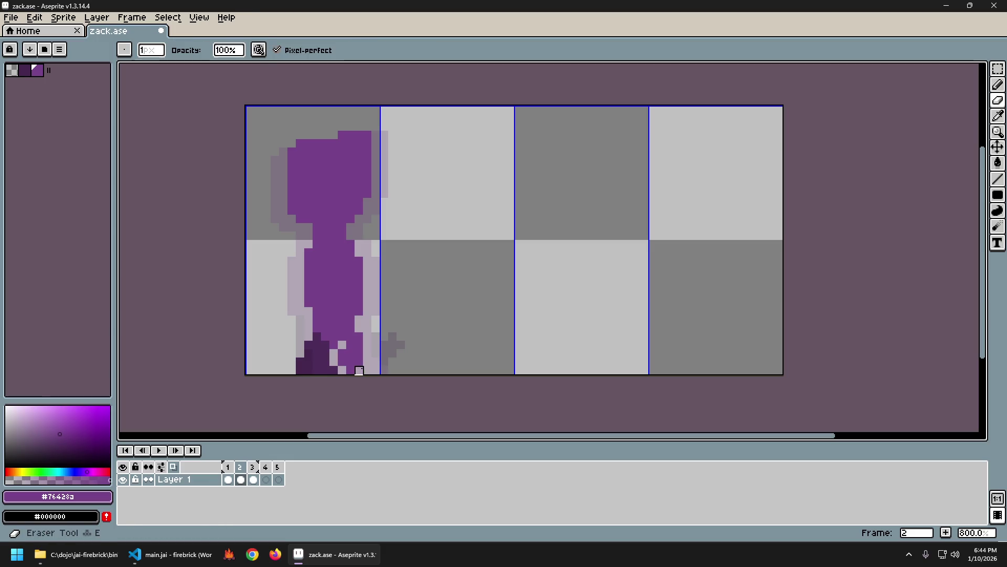
{"action": "key", "text": "b"}
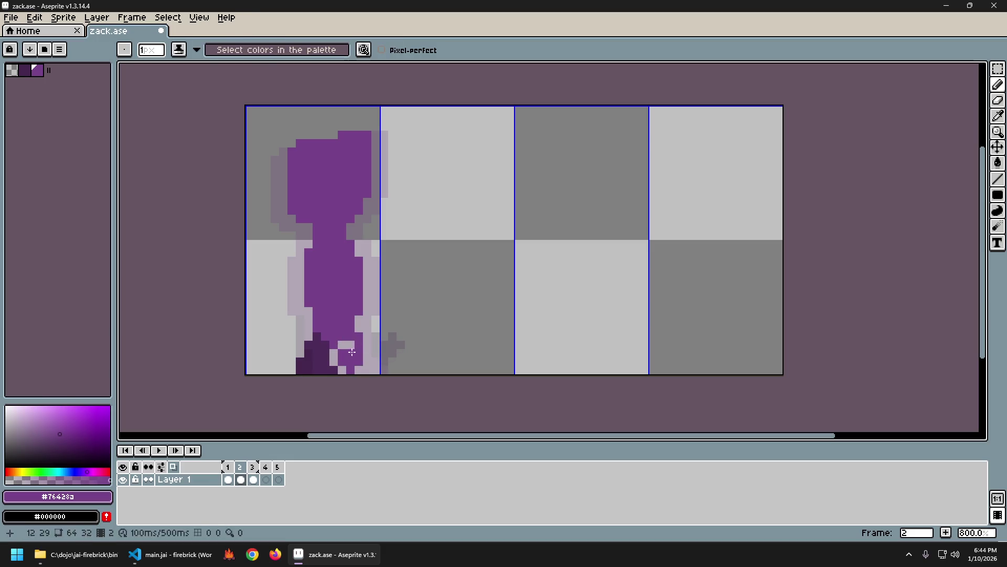
{"action": "key", "text": "alt"}
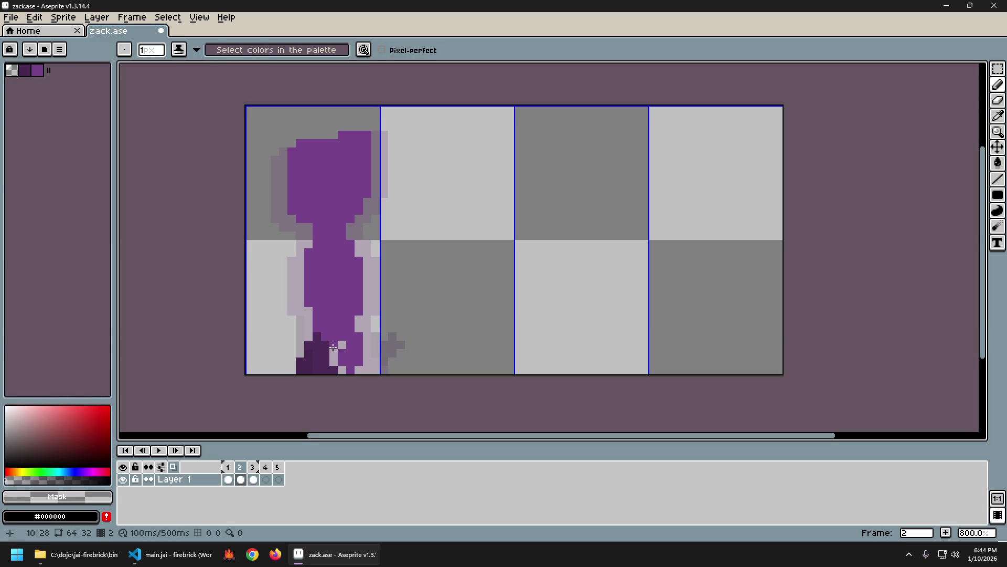
{"action": "key", "text": "alt"}
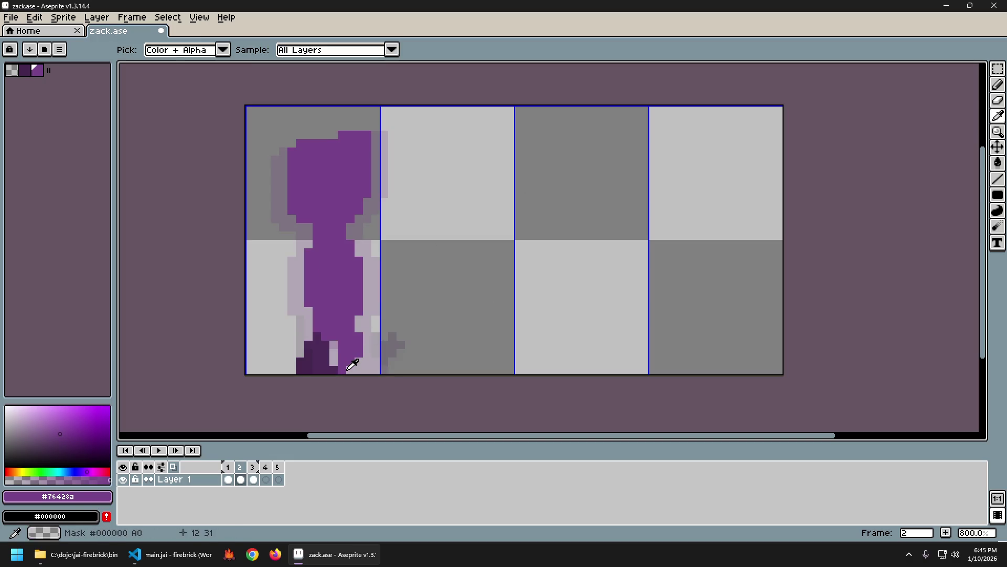
{"action": "left_click", "coordinate": [351, 369], "text": "alt"}
{"action": "left_click", "coordinate": [349, 361], "text": "alt"}
{"action": "left_click", "coordinate": [359, 363]}
{"action": "left_click", "coordinate": [364, 352]}
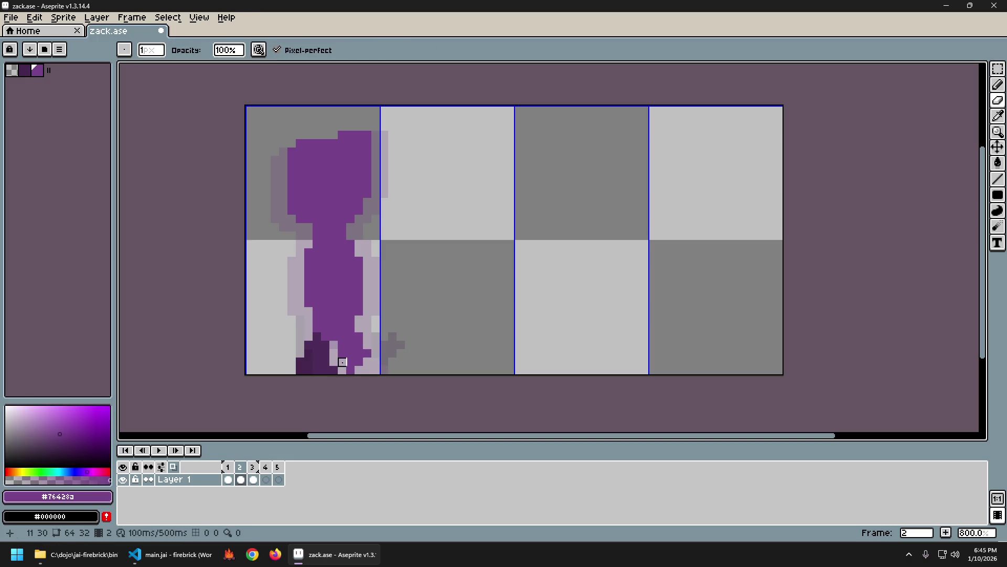
Step: Compare frames 1 and 2 and undo the last foot edit
{"action": "key", "text": "comma"}
{"action": "key", "text": "period"}
{"action": "key", "text": "comma"}
{"action": "key", "text": "period"}
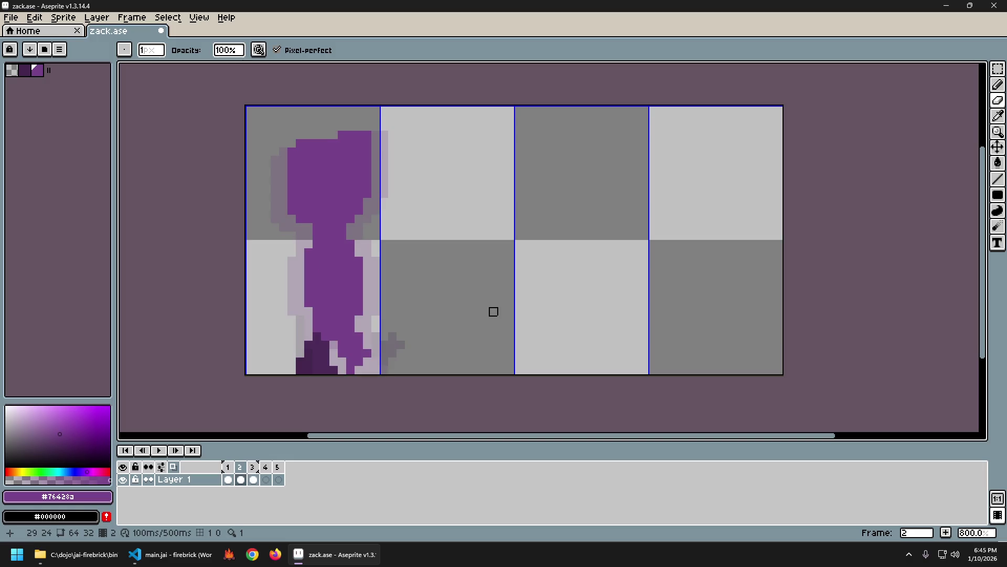
{"action": "key", "text": "comma"}
{"action": "key", "text": "period"}
{"action": "key", "text": "comma"}
{"action": "key", "text": "period"}
{"action": "key", "text": "comma"}
{"action": "key", "text": "period"}
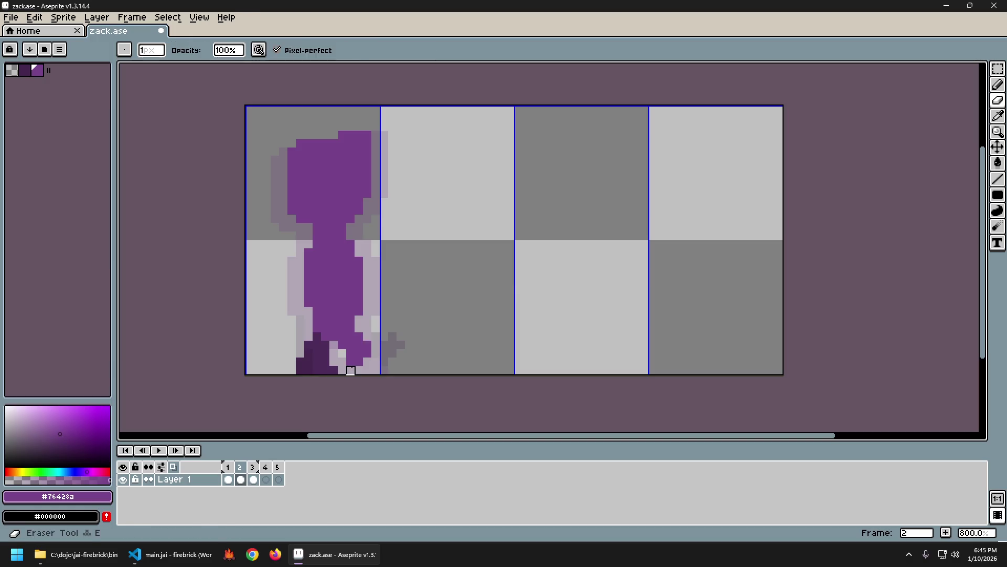
{"action": "key", "text": "comma"}
{"action": "key", "text": "period"}
{"action": "key", "text": "comma"}
{"action": "key", "text": "period"}
{"action": "key", "text": "ctrl+z"}
{"action": "key", "text": "comma"}
{"action": "key", "text": "period"}
{"action": "key", "text": "comma"}
{"action": "key", "text": "period"}
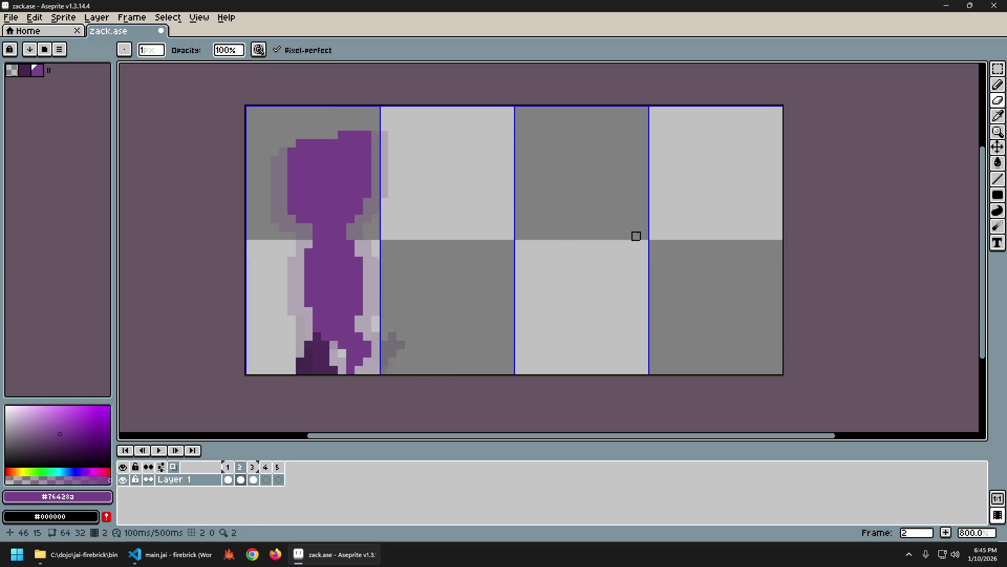
Step: Play the animation to preview the reshaped right foot
{"action": "key", "text": "e"}
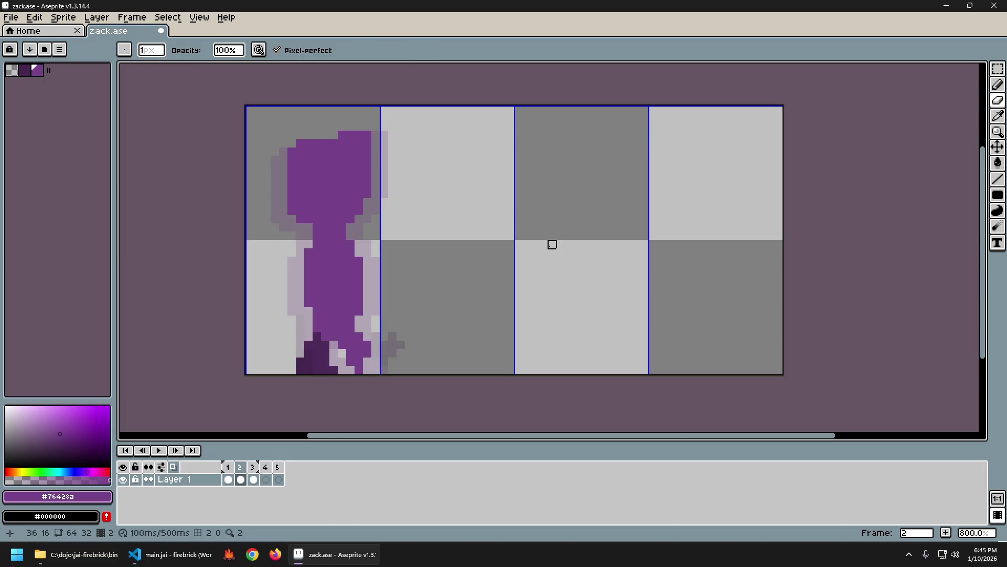
{"action": "key", "text": "Return"}
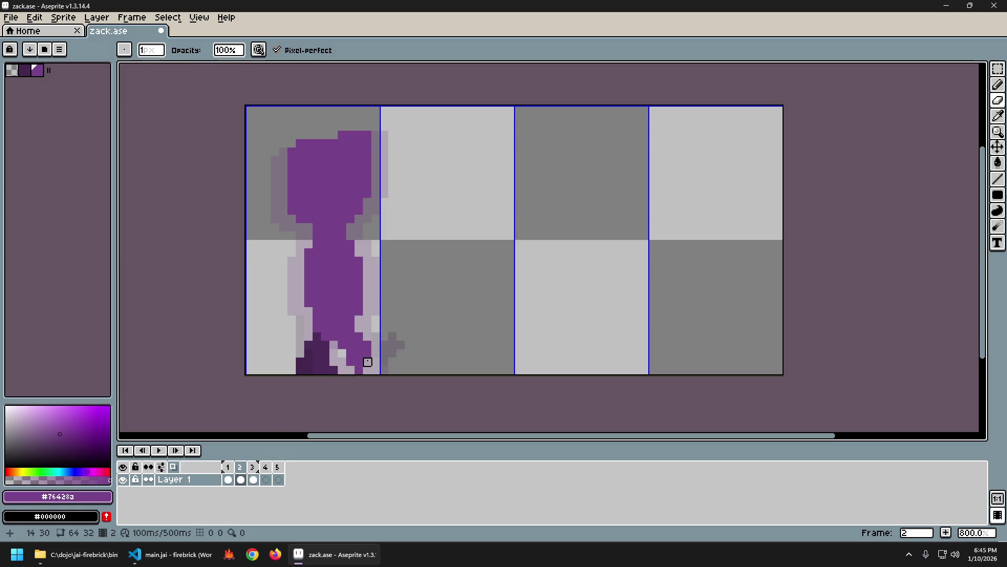
{"action": "key", "text": "b"}
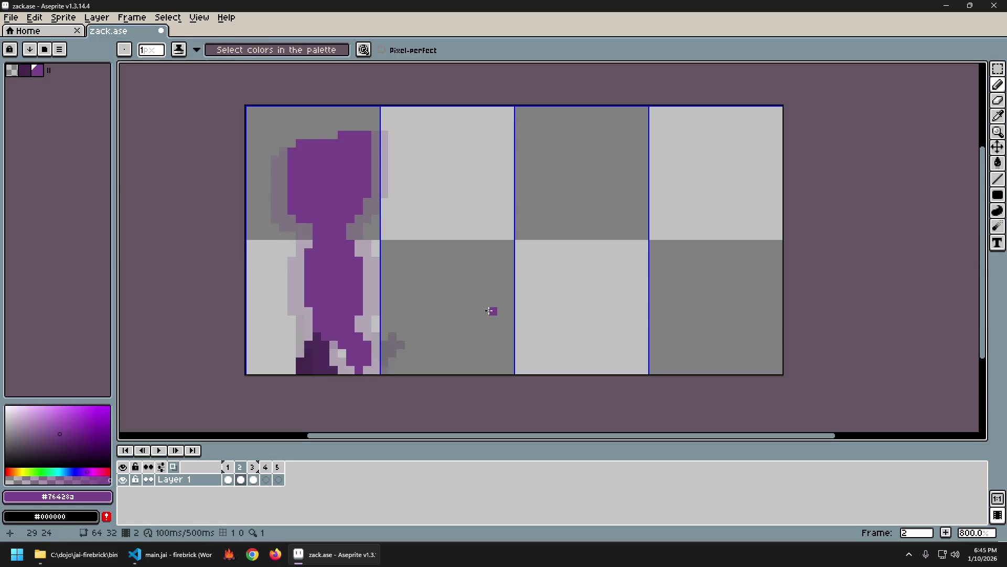
{"action": "key", "text": "e"}
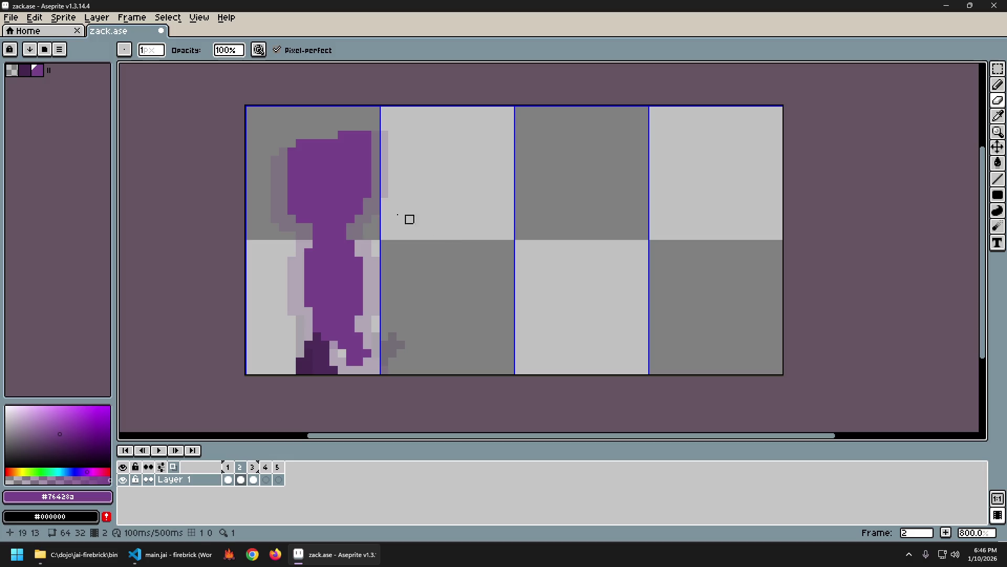
Step: Draw a diagonal purple line and a steep arc right of the figure, redoing bad strokes
{"action": "key", "text": "b"}
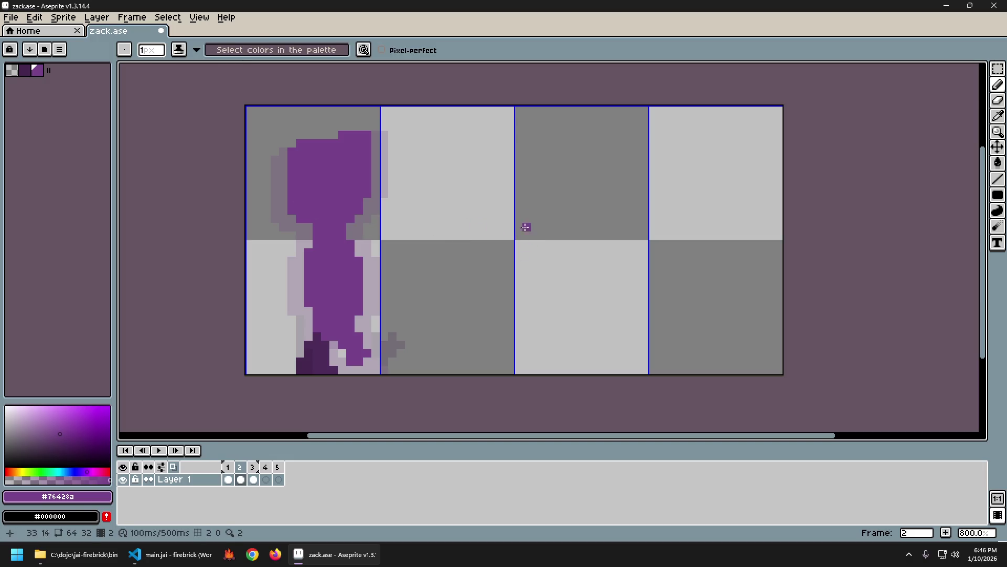
{"action": "left_click_drag", "start_coordinate": [491, 167], "coordinate": [474, 304]}
{"action": "key", "text": "ctrl+z"}
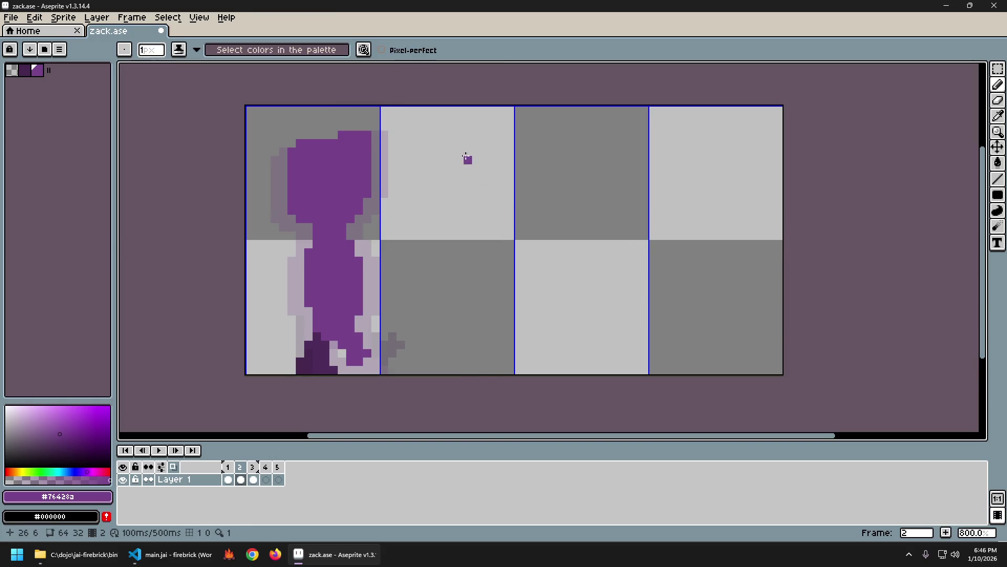
{"action": "left_click_drag", "start_coordinate": [467, 153], "coordinate": [543, 244]}
{"action": "left_click_drag", "start_coordinate": [494, 127], "coordinate": [661, 211]}
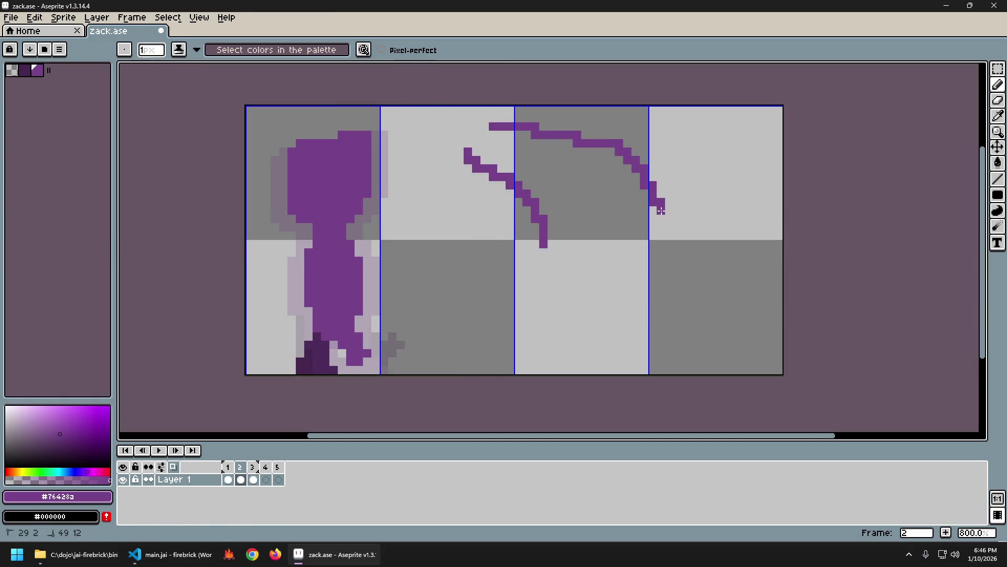
{"action": "key", "text": "ctrl+z"}
{"action": "mouse_move", "coordinate": [501, 116]}
{"action": "left_mouse_down"}
{"action": "mouse_move", "coordinate": [597, 162]}
{"action": "mouse_move", "coordinate": [622, 234]}
{"action": "mouse_move", "coordinate": [546, 326]}
{"action": "mouse_move", "coordinate": [552, 235]}
{"action": "left_mouse_up"}
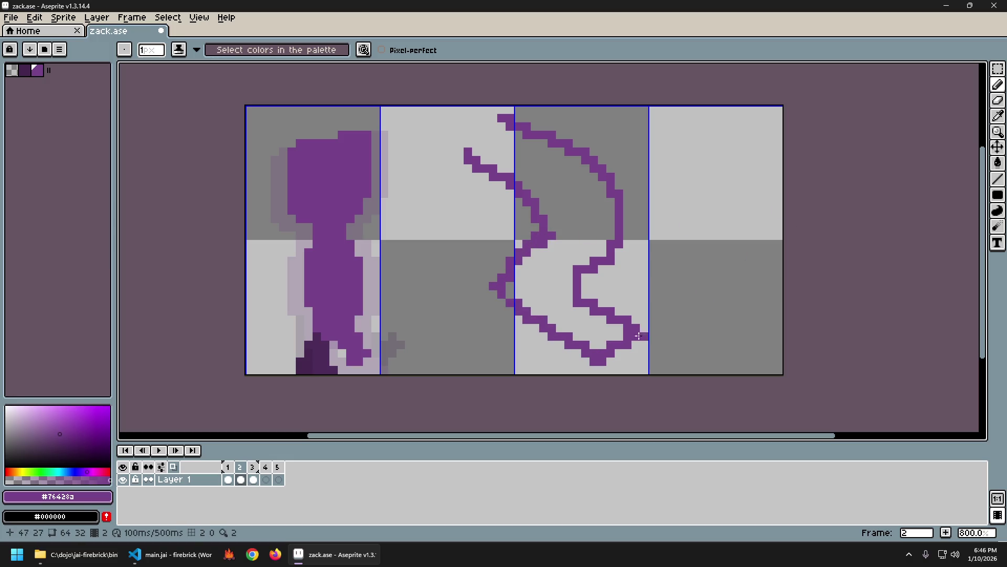
Step: Extend the line into a loop, add a single pixel, and erase pixels below the box
{"action": "mouse_move", "coordinate": [607, 296]}
{"action": "left_mouse_down"}
{"action": "mouse_move", "coordinate": [670, 286]}
{"action": "mouse_move", "coordinate": [602, 356]}
{"action": "mouse_move", "coordinate": [559, 317]}
{"action": "left_mouse_up"}
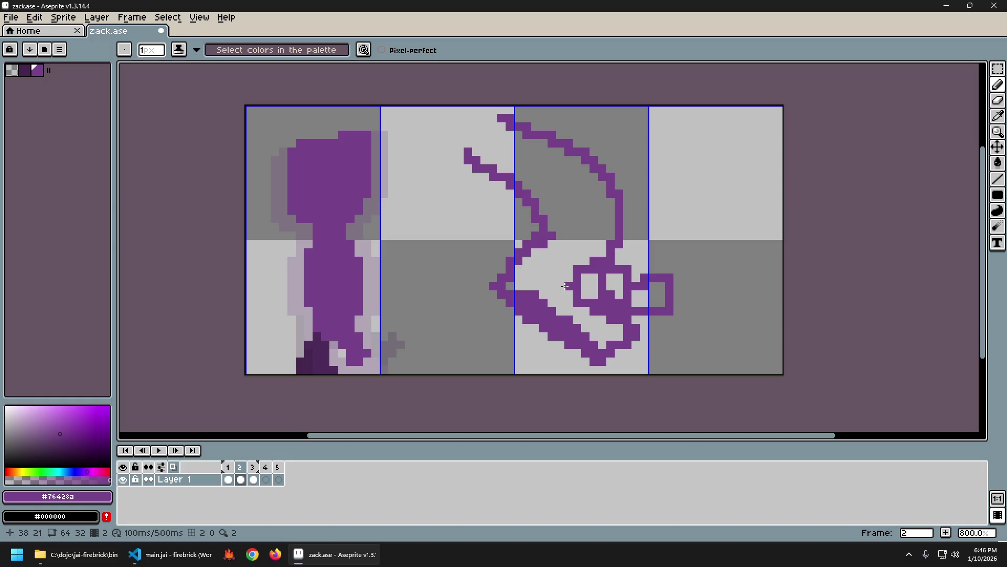
{"action": "left_click", "coordinate": [527, 361]}
{"action": "key", "text": "e"}
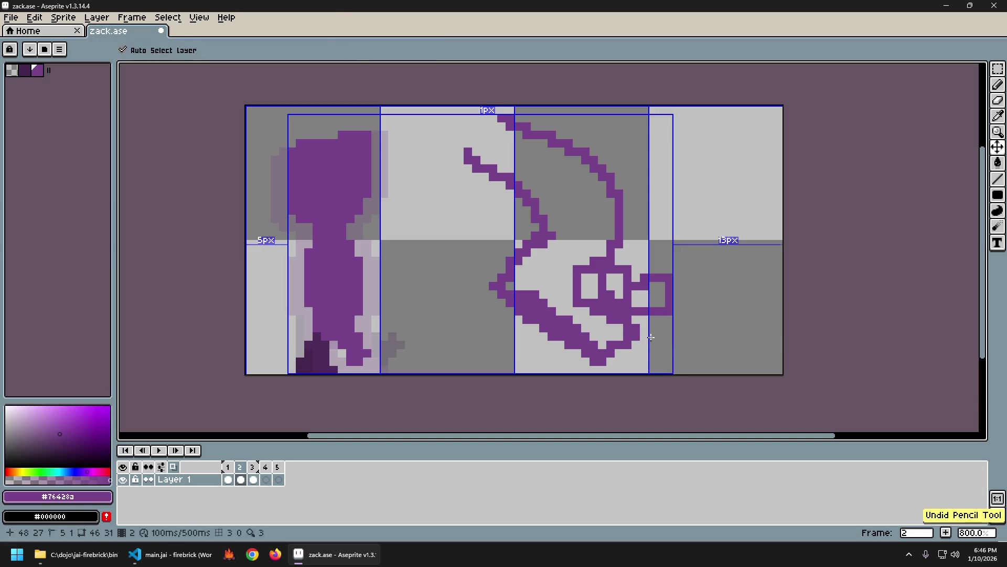
{"action": "left_click_drag", "start_coordinate": [627, 320], "coordinate": [627, 328]}
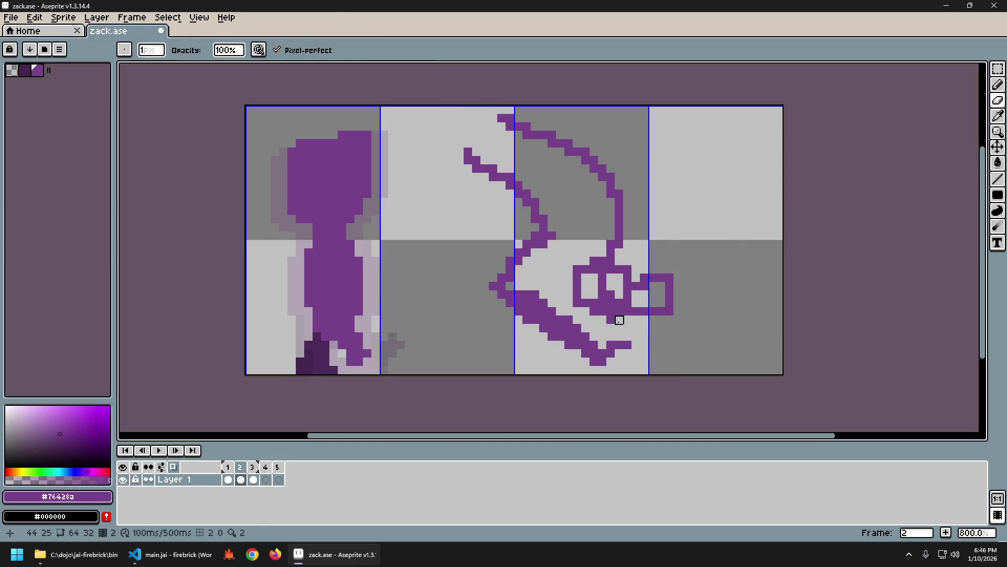
Step: Erase the right part of the purple square and the line through the box with a 2-pixel eraser
{"action": "left_click_drag", "start_coordinate": [611, 324], "coordinate": [612, 339]}
{"action": "key", "text": "ctrl+z"}
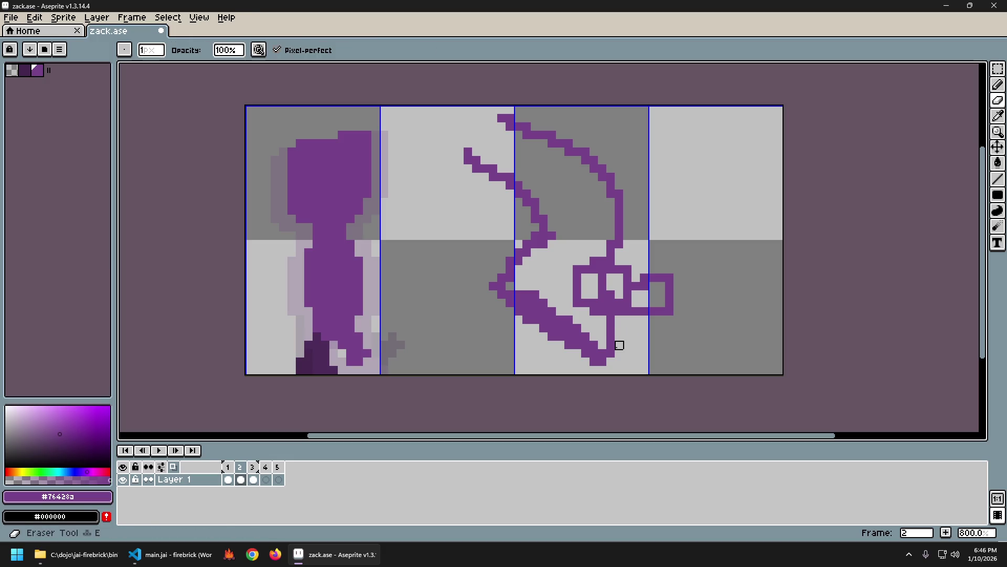
{"action": "key", "text": "e"}
{"action": "left_click_drag", "start_coordinate": [661, 286], "coordinate": [669, 269]}
{"action": "left_click", "coordinate": [628, 278]}
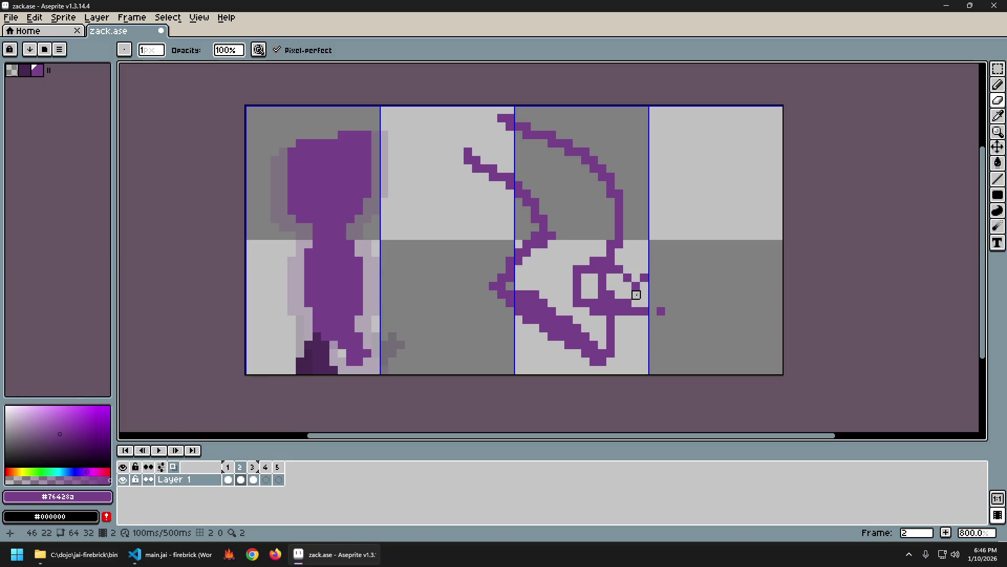
{"action": "key", "text": "plus"}
{"action": "left_click", "coordinate": [599, 282]}
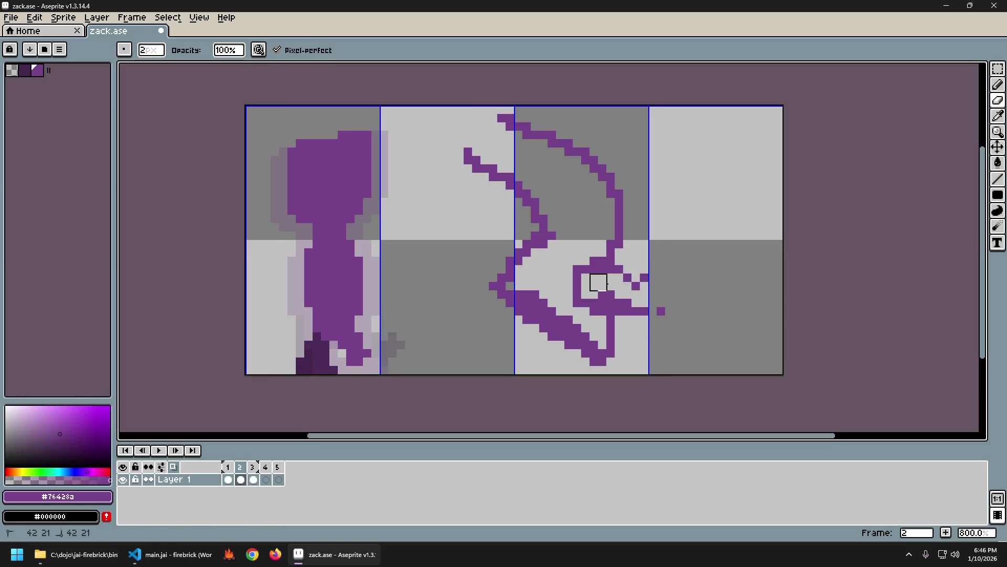
{"action": "left_click_drag", "start_coordinate": [612, 310], "coordinate": [664, 312]}
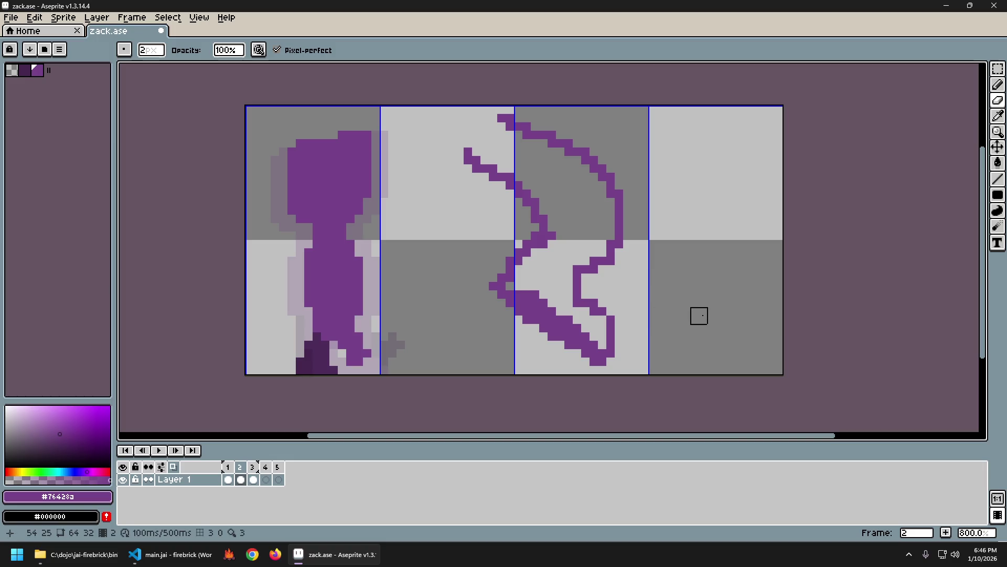
{"action": "left_click_drag", "start_coordinate": [598, 307], "coordinate": [609, 323]}
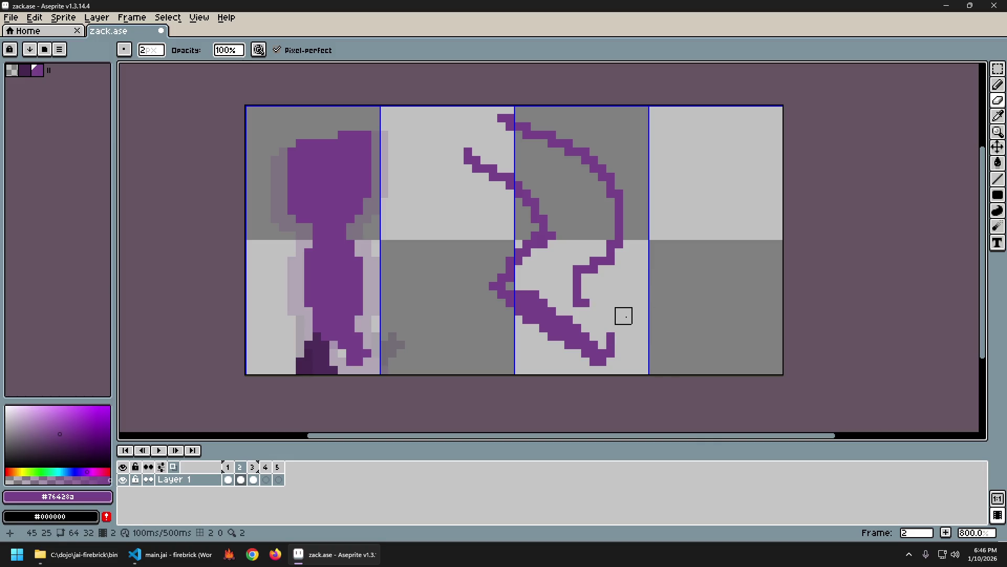
Step: Redraw the purple stroke to the shape's bottom, fill its gap, and erase a pixel at the figure's base
{"action": "key", "text": "b"}
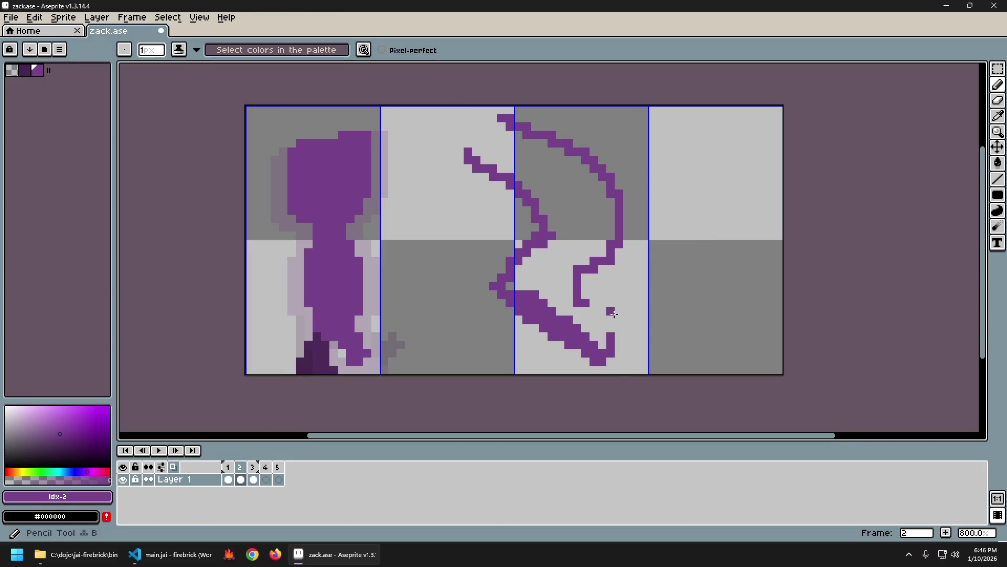
{"action": "key", "text": "ctrl+z"}
{"action": "left_click_drag", "start_coordinate": [588, 303], "coordinate": [573, 288]}
{"action": "key", "text": "e"}
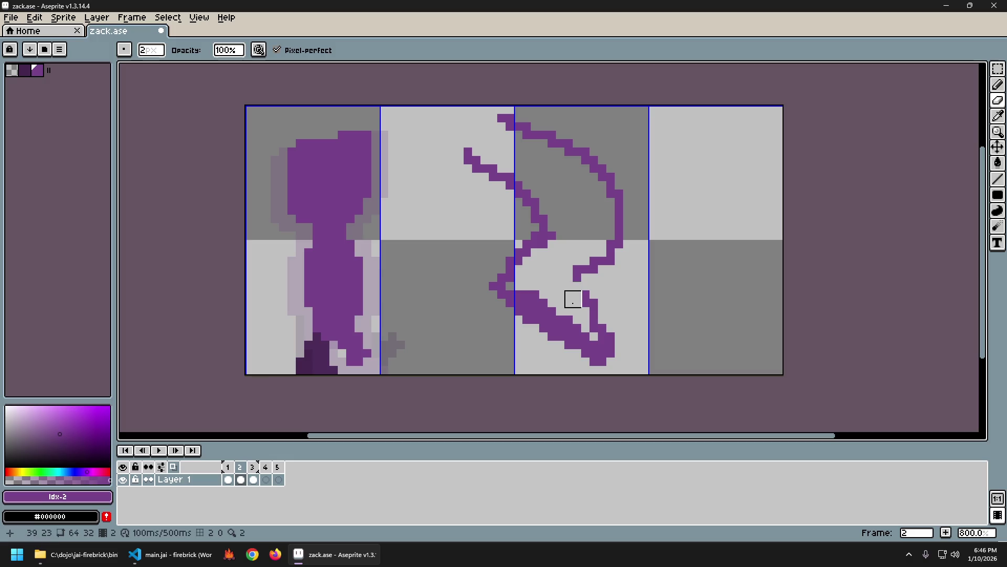
{"action": "key", "text": "b"}
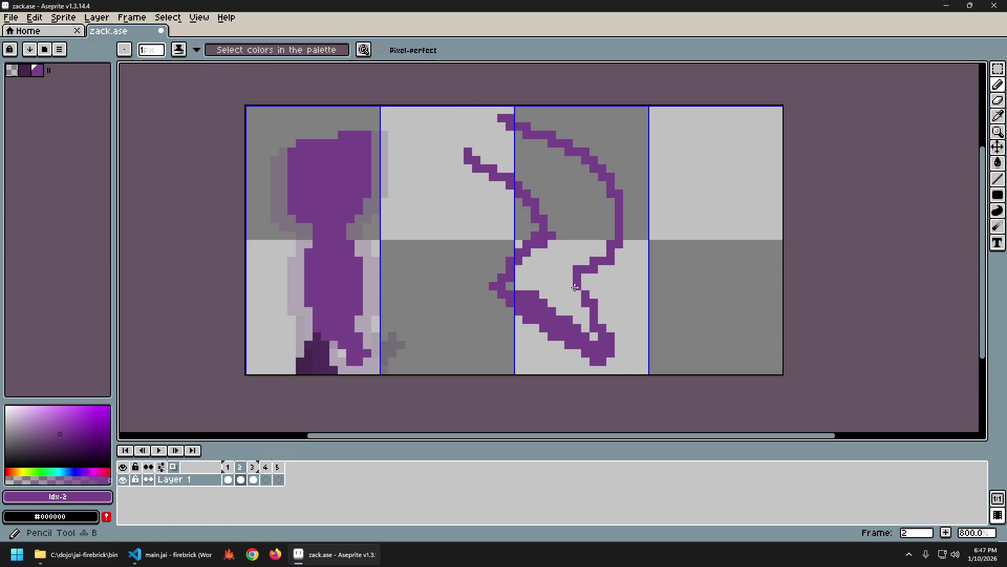
{"action": "left_click", "coordinate": [580, 294]}
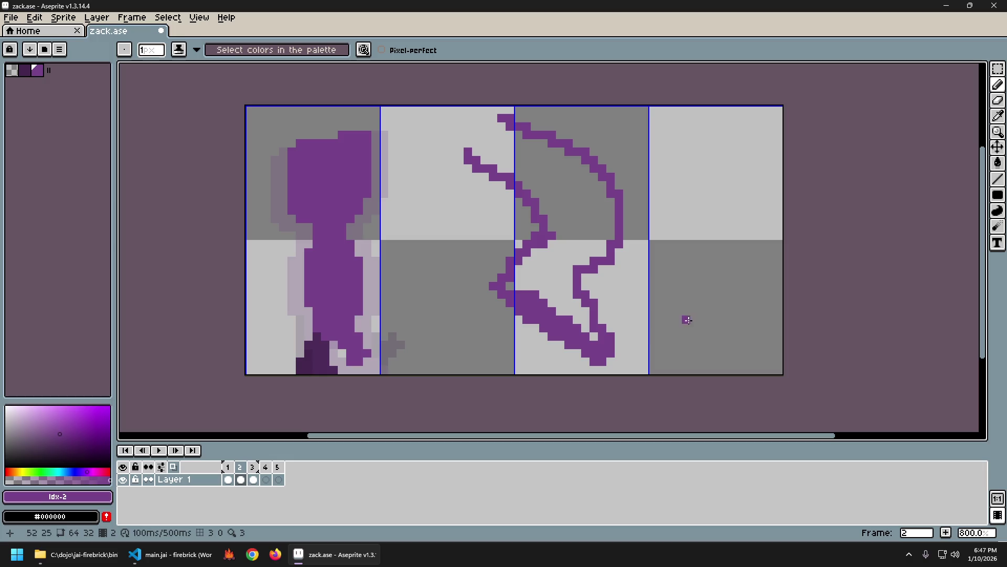
{"action": "key", "text": "e"}
{"action": "left_click", "coordinate": [359, 362]}
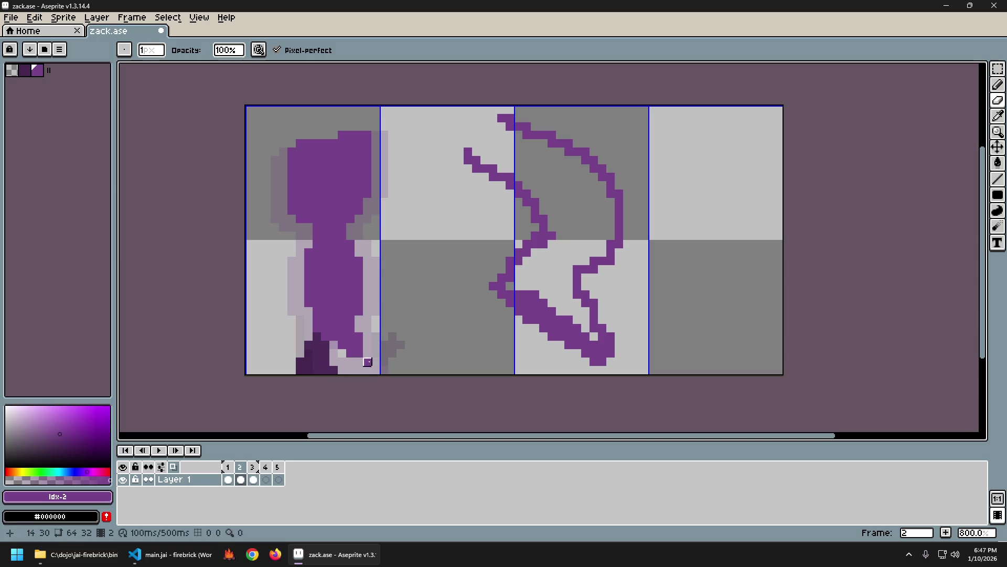
Step: Flip between frames 1 and 2 to compare the edits
{"action": "key", "text": "comma"}
{"action": "key", "text": "period"}
{"action": "key", "text": "comma"}
{"action": "key", "text": "period"}
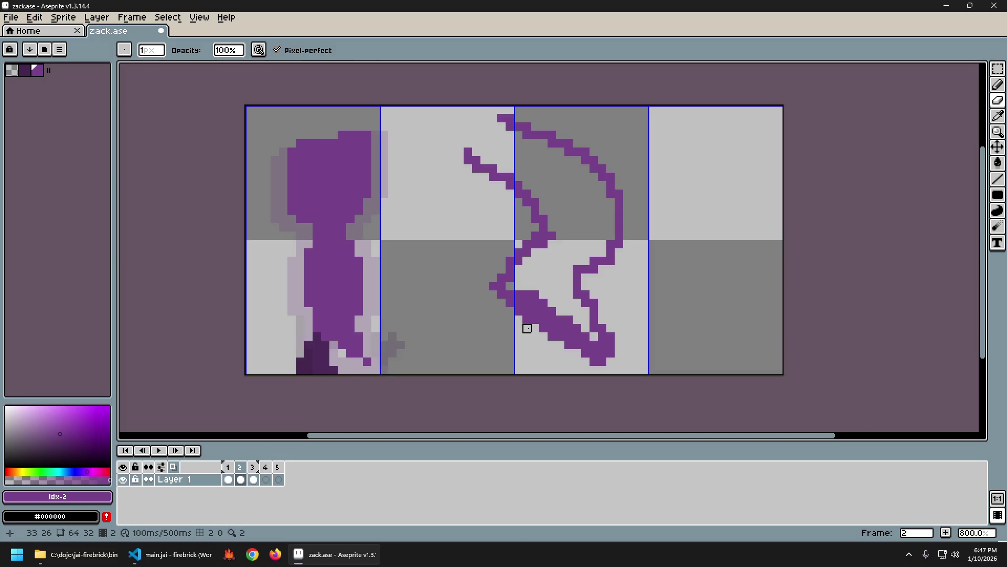
{"action": "key", "text": "comma"}
{"action": "key", "text": "period"}
{"action": "key", "text": "comma"}
{"action": "key", "text": "period"}
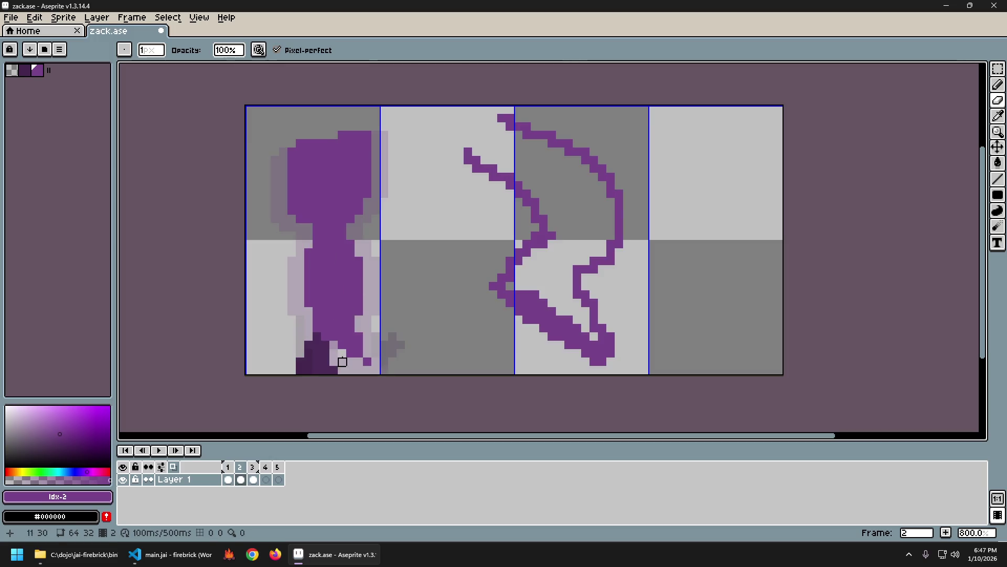
Step: Discard two trial purple strokes, preview the animation, and set the colour to dark greyish brown #54453b
{"action": "left_click", "coordinate": [382, 342], "text": "alt"}
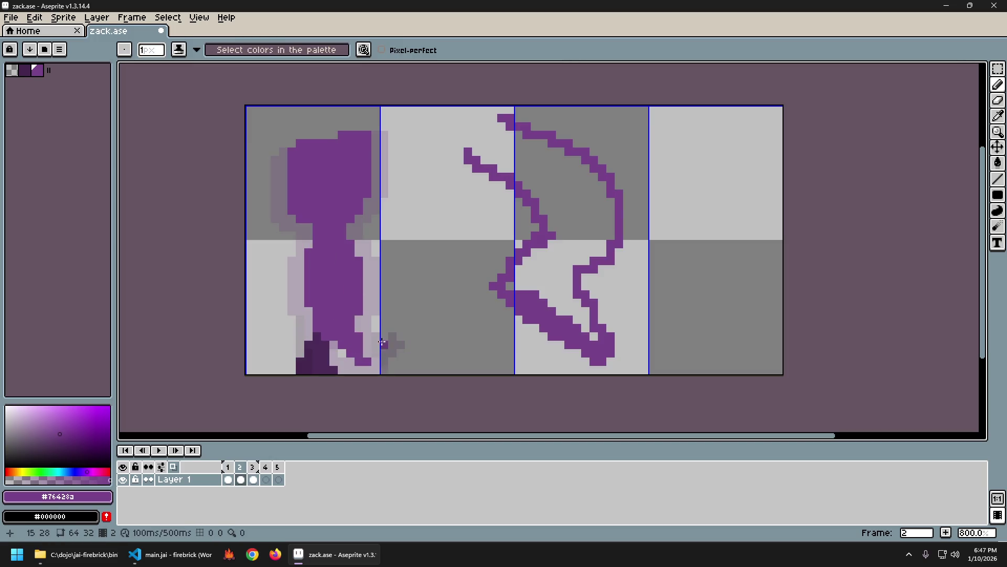
{"action": "left_click_drag", "start_coordinate": [396, 342], "coordinate": [546, 344]}
{"action": "key", "text": "ctrl+z"}
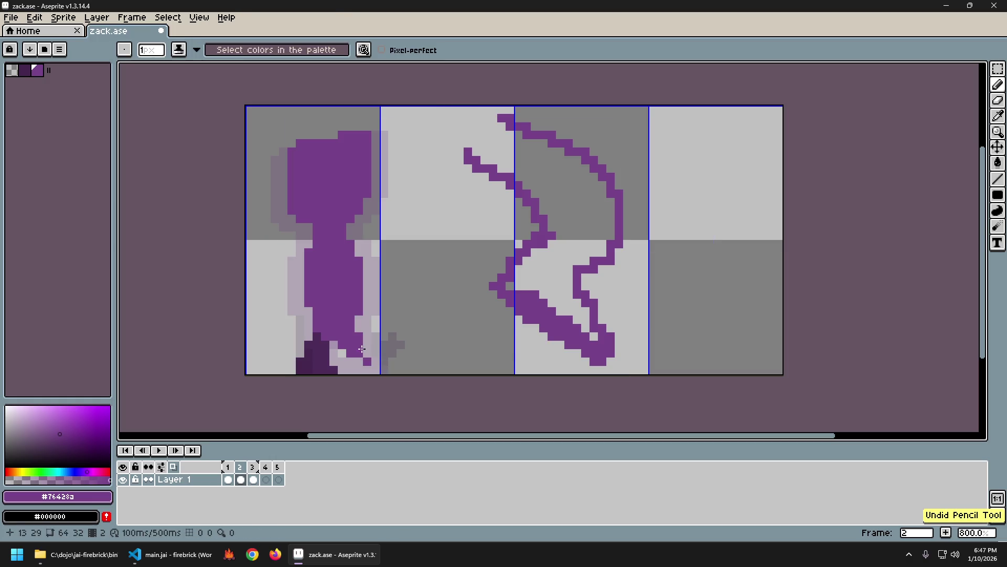
{"action": "left_click_drag", "start_coordinate": [450, 310], "coordinate": [459, 341]}
{"action": "key", "text": "ctrl+z"}
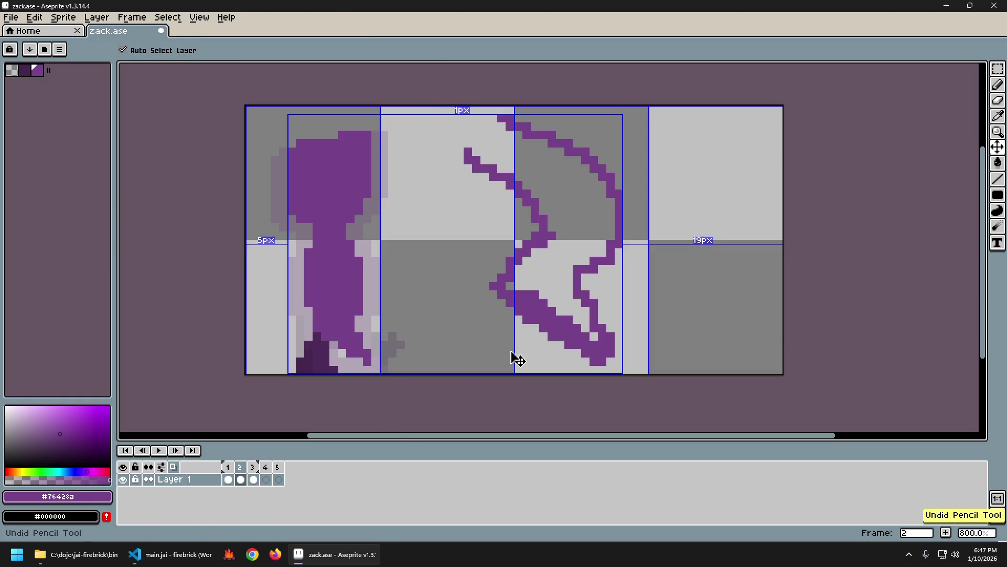
{"action": "key", "text": "Return"}
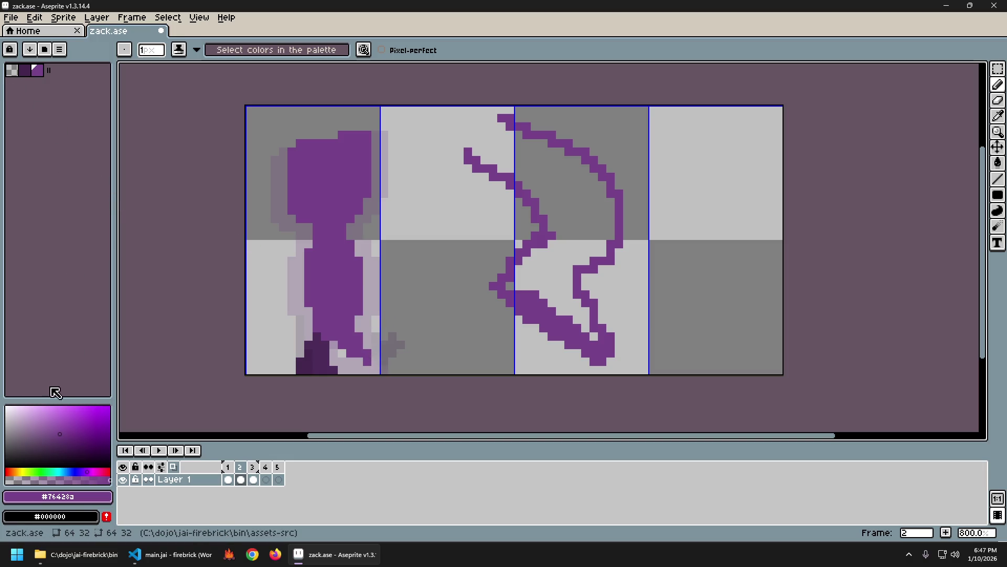
{"action": "mouse_move", "coordinate": [29, 428]}
{"action": "left_mouse_down"}
{"action": "mouse_move", "coordinate": [24, 450]}
{"action": "mouse_move", "coordinate": [33, 447]}
{"action": "mouse_move", "coordinate": [16, 479]}
{"action": "mouse_move", "coordinate": [12, 471]}
{"action": "left_mouse_up"}
{"action": "left_click", "coordinate": [108, 479]}
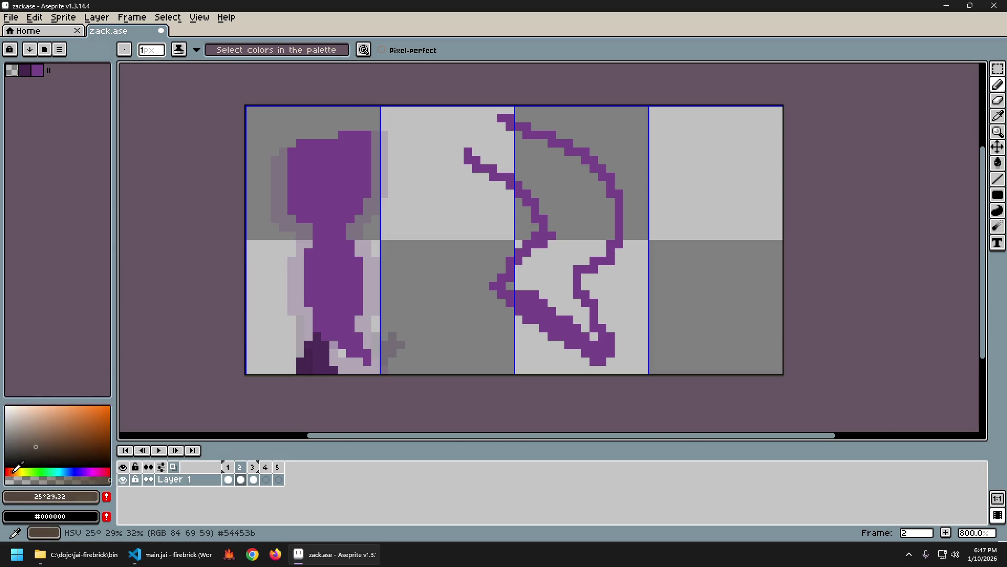
Step: Draw a dark brown diagonal under the lower stroke, then repaint it in three progressively paler grey-browns
{"action": "mouse_move", "coordinate": [58, 445]}
{"action": "left_mouse_down"}
{"action": "mouse_move", "coordinate": [97, 452]}
{"action": "mouse_move", "coordinate": [40, 450]}
{"action": "mouse_move", "coordinate": [49, 446]}
{"action": "left_mouse_up"}
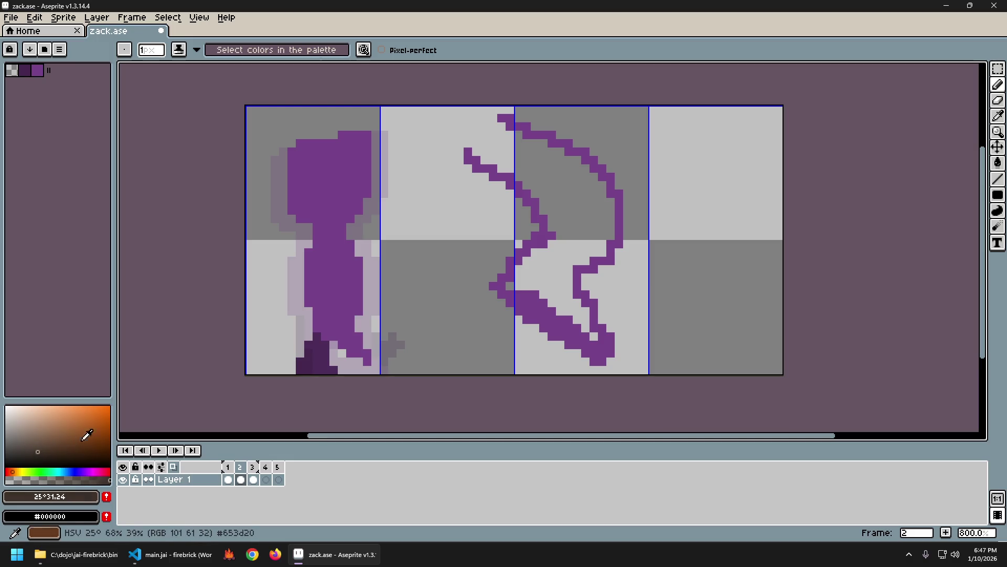
{"action": "left_click_drag", "start_coordinate": [492, 303], "coordinate": [590, 359]}
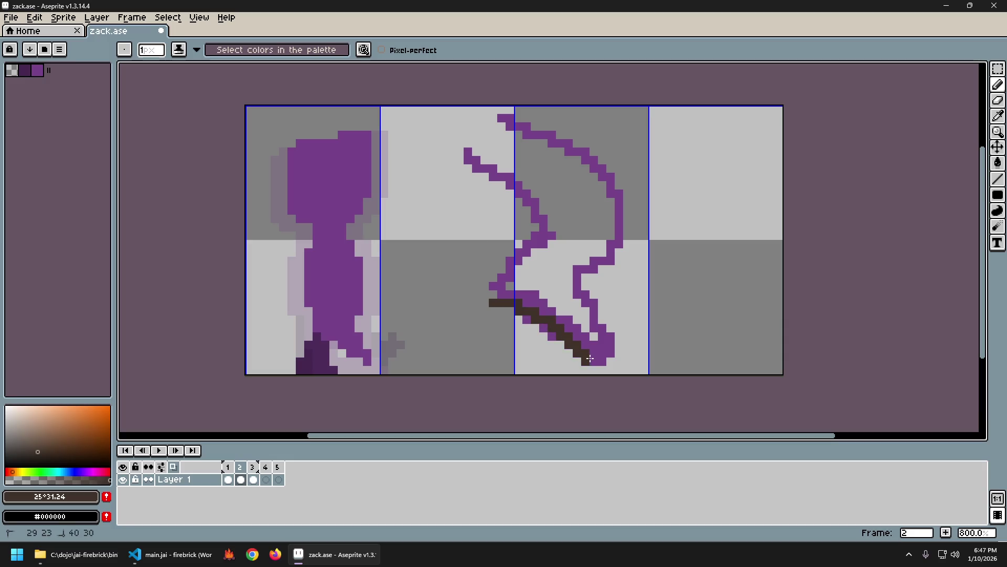
{"action": "left_click", "coordinate": [27, 445]}
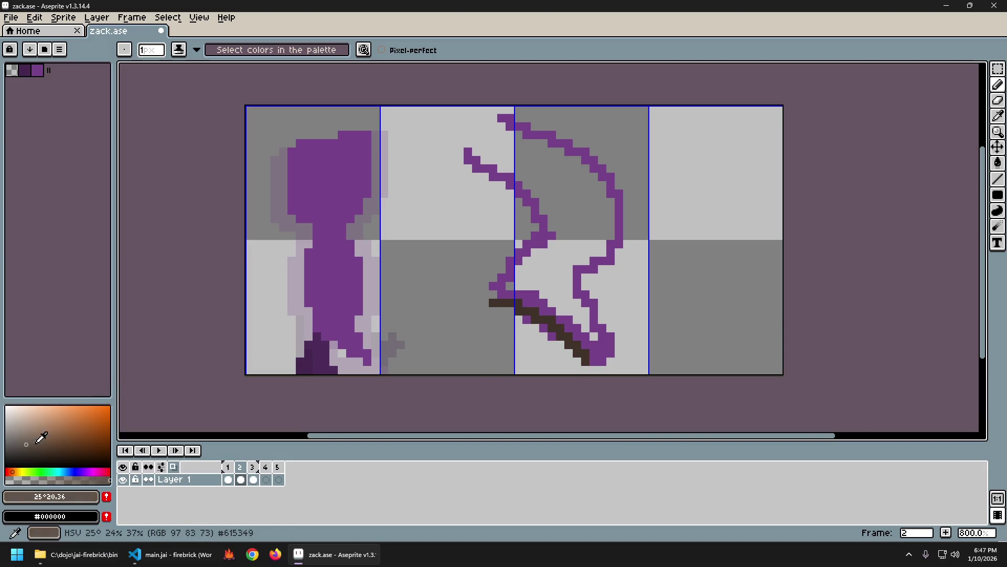
{"action": "left_click_drag", "start_coordinate": [507, 307], "coordinate": [585, 354]}
{"action": "left_click", "coordinate": [17, 440]}
{"action": "left_click_drag", "start_coordinate": [512, 310], "coordinate": [583, 349]}
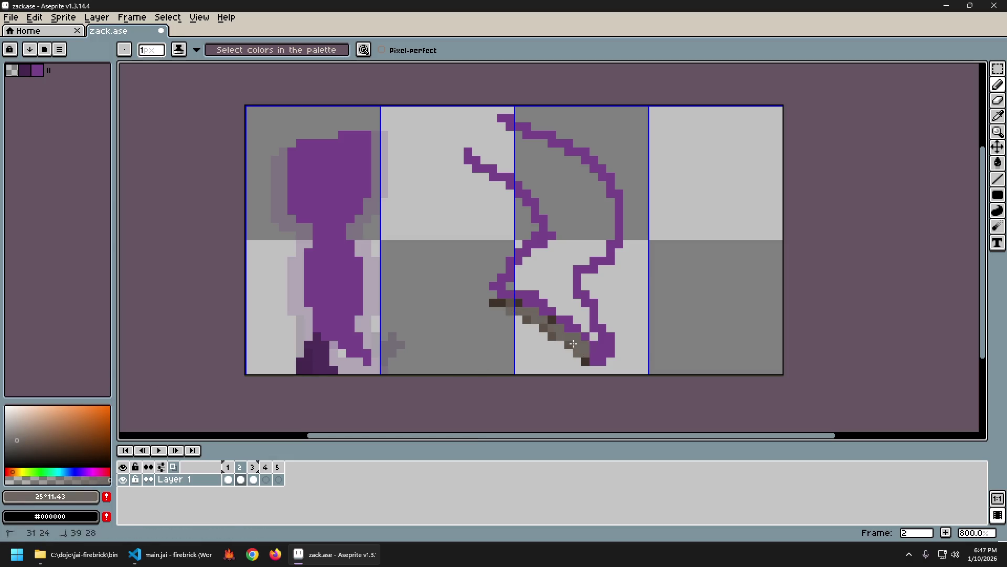
{"action": "left_click", "coordinate": [15, 435]}
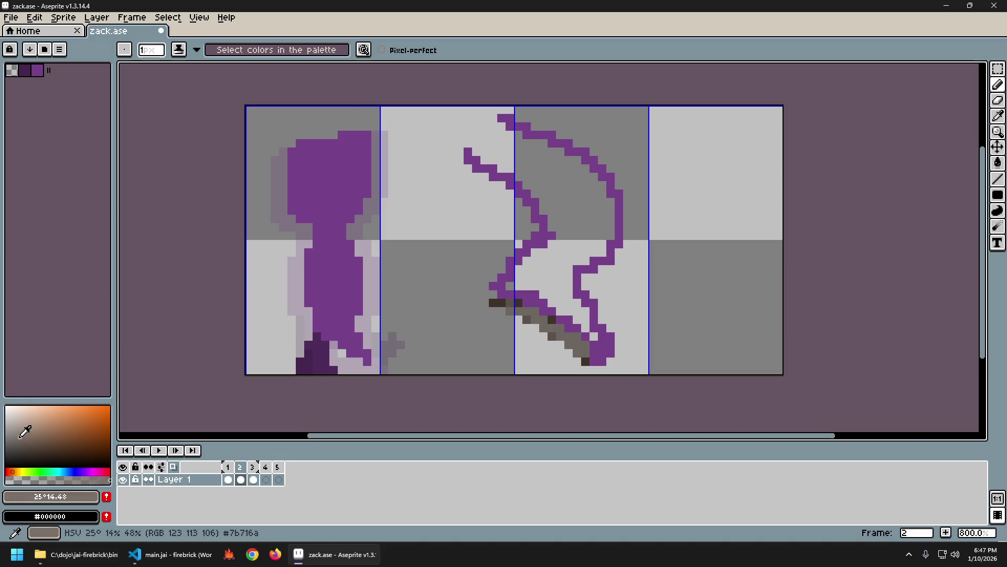
{"action": "left_click_drag", "start_coordinate": [522, 315], "coordinate": [586, 357]}
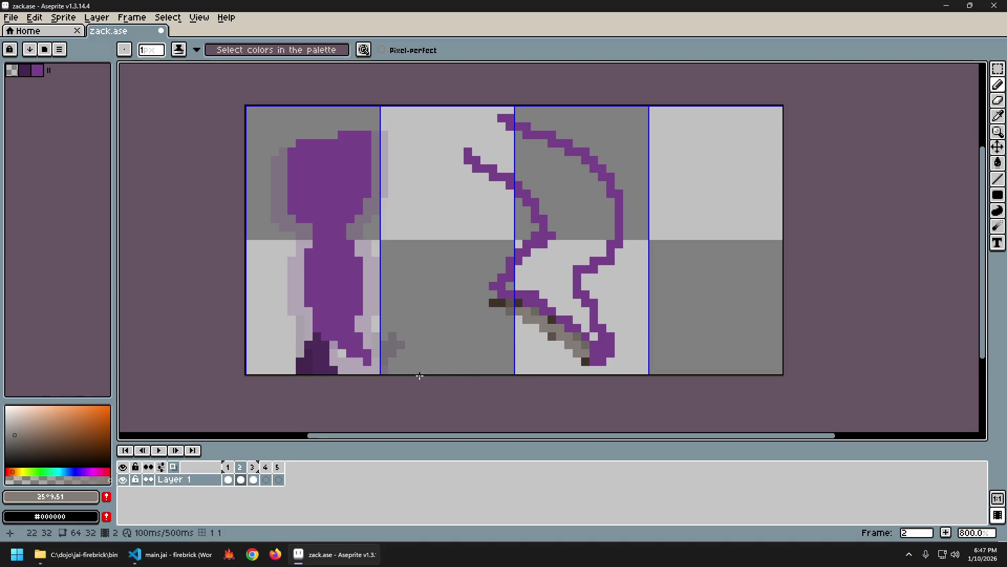
{"action": "scroll", "coordinate": [379, 372], "scroll_direction": "up", "scroll_amount": 5}
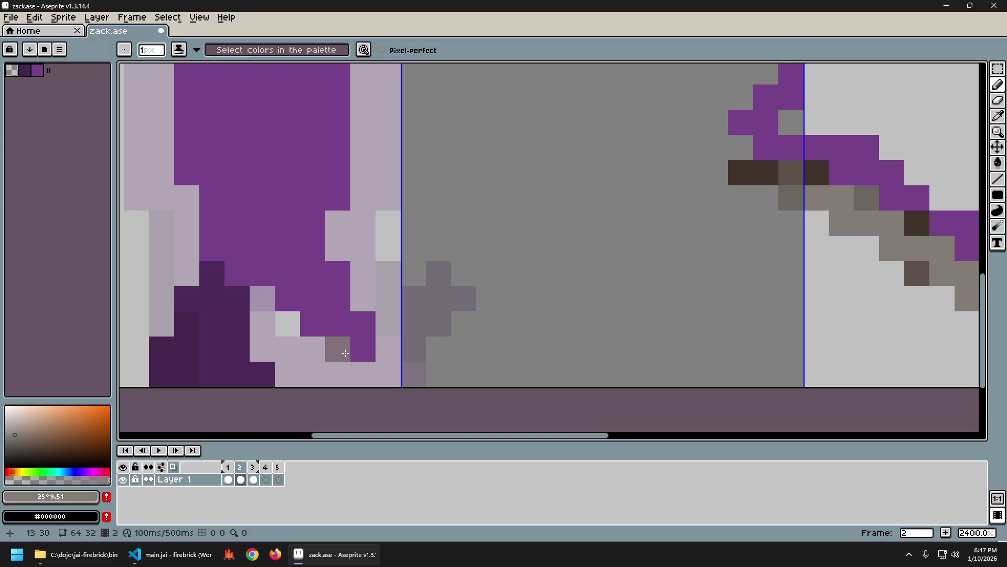
Step: Paint grey pixels beside frame 2's foot, sampling the grey from the canvas
{"action": "left_click", "coordinate": [346, 352]}
{"action": "scroll", "coordinate": [388, 323], "scroll_direction": "down", "scroll_amount": 6}
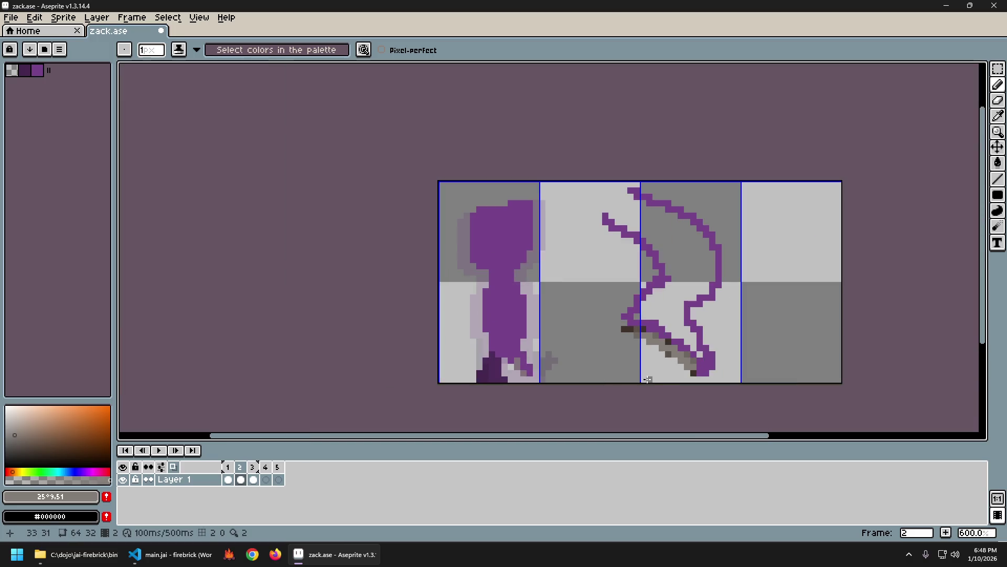
{"action": "scroll", "coordinate": [546, 362], "scroll_direction": "right", "scroll_amount": 3}
{"action": "scroll", "coordinate": [427, 373], "scroll_direction": "right", "scroll_amount": 1}
{"action": "scroll", "coordinate": [427, 373], "scroll_direction": "up", "scroll_amount": 6}
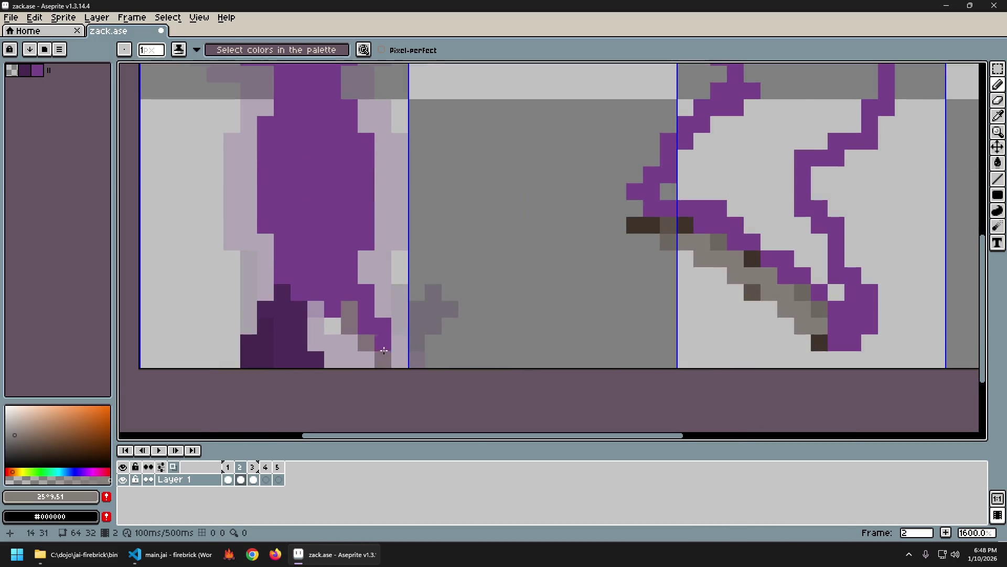
{"action": "left_click", "coordinate": [362, 338], "text": "alt"}
{"action": "left_click", "coordinate": [356, 372]}
{"action": "left_click", "coordinate": [336, 347], "text": "alt"}
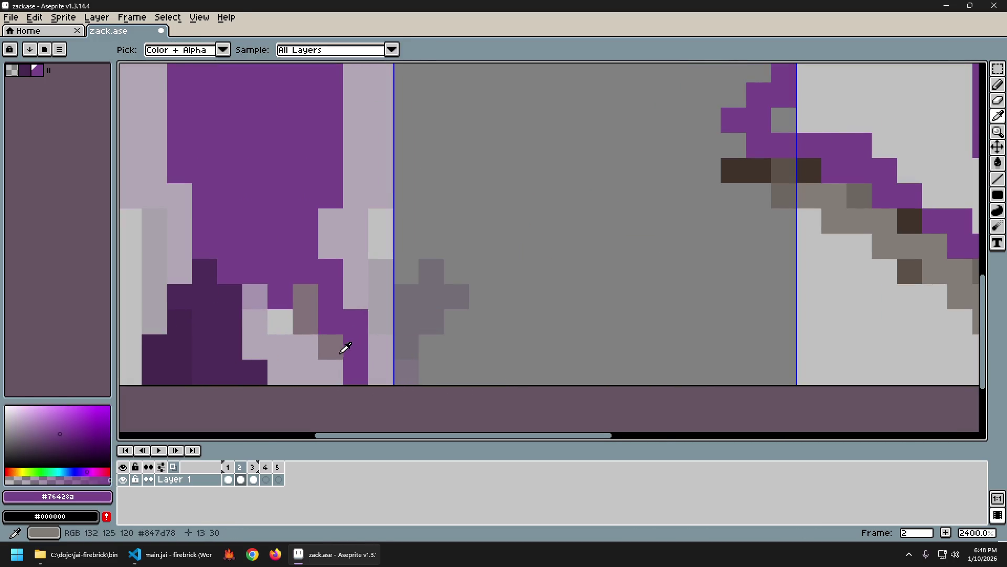
{"action": "left_click", "coordinate": [335, 368]}
{"action": "scroll", "coordinate": [335, 368], "scroll_direction": "down", "scroll_amount": 4}
{"action": "scroll", "coordinate": [654, 362], "scroll_direction": "right", "scroll_amount": 1}
{"action": "scroll", "coordinate": [654, 362], "scroll_direction": "right", "scroll_amount": 2}
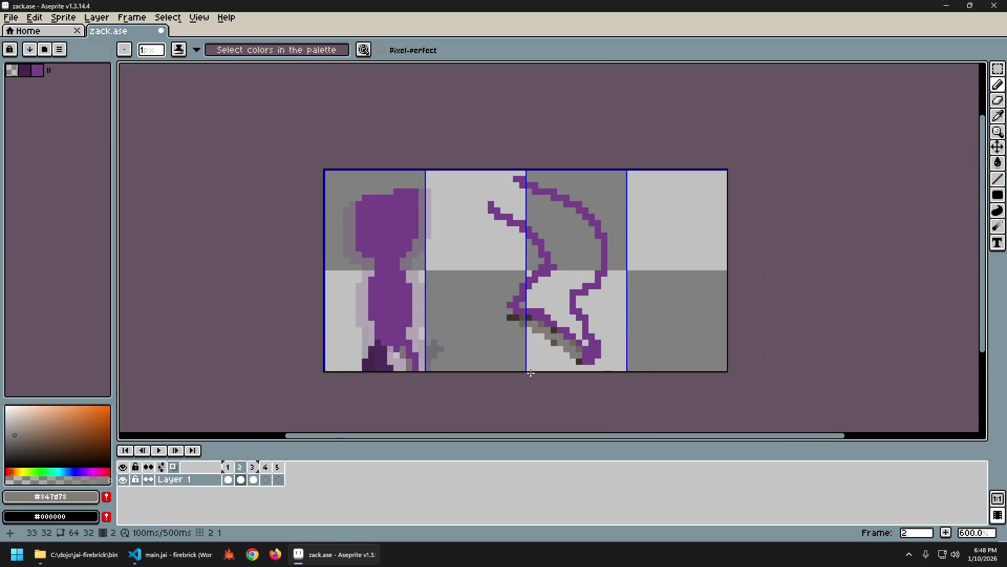
{"action": "scroll", "coordinate": [437, 346], "scroll_direction": "up", "scroll_amount": 2}
{"action": "scroll", "coordinate": [428, 338], "scroll_direction": "down", "scroll_amount": 1}
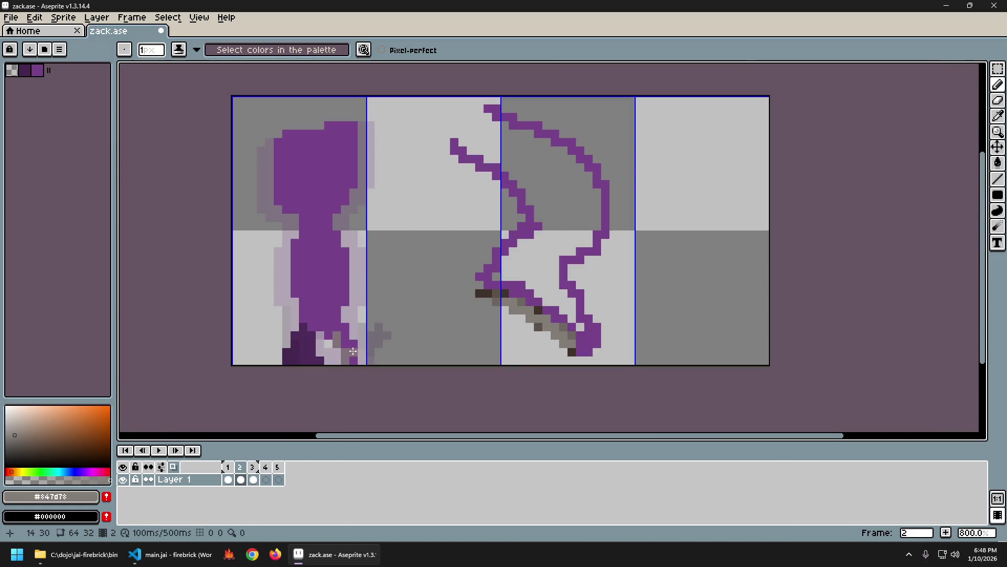
{"action": "scroll", "coordinate": [507, 300], "scroll_direction": "up", "scroll_amount": 2}
Step: Repaint the foot pixels in a saturated orange-brown at full opacity
{"action": "mouse_move", "coordinate": [45, 422]}
{"action": "left_mouse_down"}
{"action": "mouse_move", "coordinate": [63, 419]}
{"action": "mouse_move", "coordinate": [61, 430]}
{"action": "left_mouse_up"}
{"action": "left_click_drag", "start_coordinate": [315, 340], "coordinate": [331, 344]}
{"action": "left_click_drag", "start_coordinate": [79, 436], "coordinate": [97, 438]}
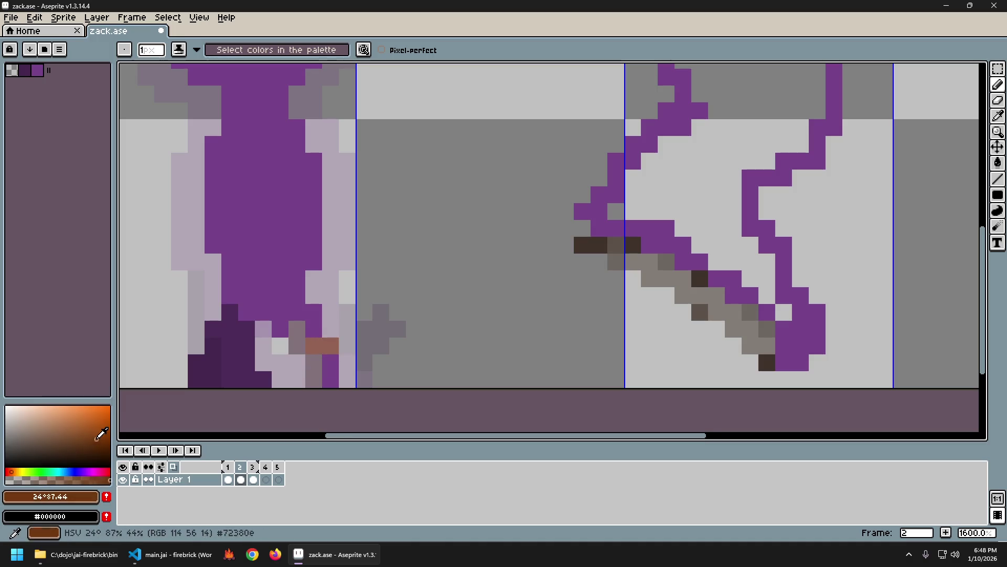
{"action": "left_click_drag", "start_coordinate": [314, 346], "coordinate": [330, 346]}
{"action": "left_click", "coordinate": [62, 435]}
{"action": "left_click", "coordinate": [68, 437]}
{"action": "left_click", "coordinate": [10, 471]}
{"action": "left_click", "coordinate": [11, 478]}
{"action": "left_click_drag", "start_coordinate": [14, 469], "coordinate": [15, 471]}
{"action": "left_click_drag", "start_coordinate": [100, 426], "coordinate": [112, 429]}
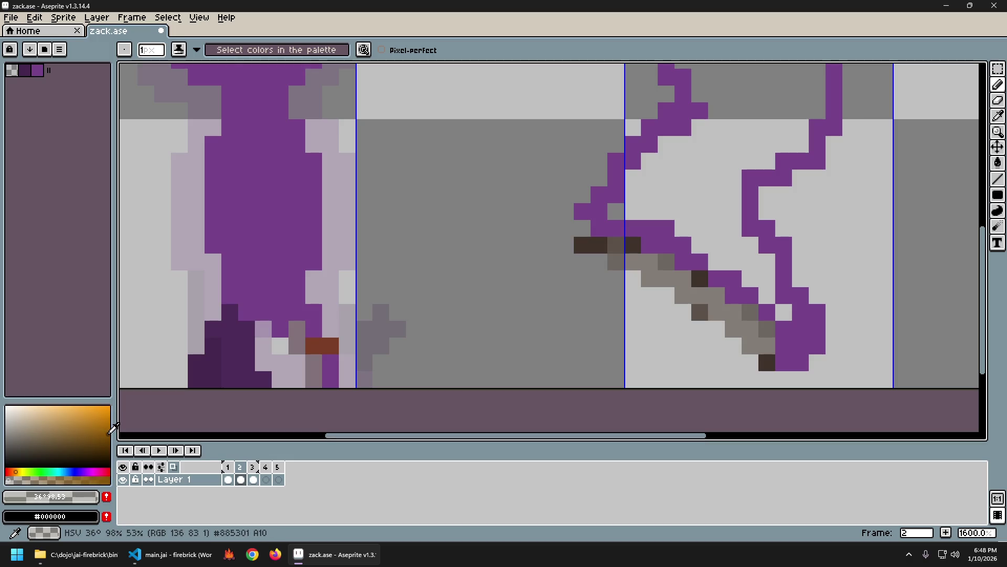
{"action": "left_click", "coordinate": [109, 479]}
{"action": "left_click", "coordinate": [326, 347]}
{"action": "left_click", "coordinate": [326, 347]}
{"action": "left_click", "coordinate": [327, 358]}
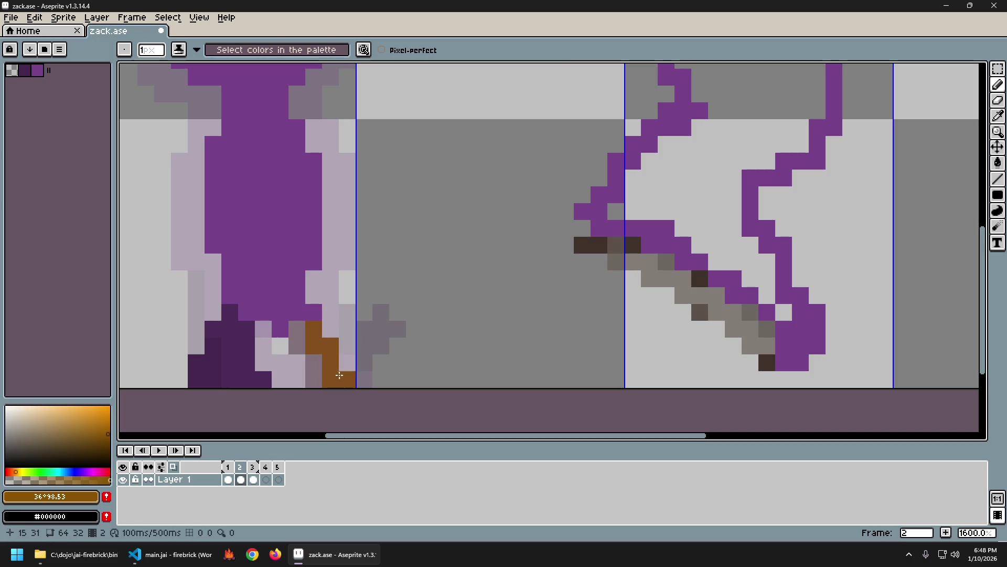
Step: Compare against frame 1, then add the sampled grey and foot brown to the palette
{"action": "scroll", "coordinate": [552, 361], "scroll_direction": "down", "scroll_amount": 2}
{"action": "scroll", "coordinate": [577, 354], "scroll_direction": "up", "scroll_amount": 5}
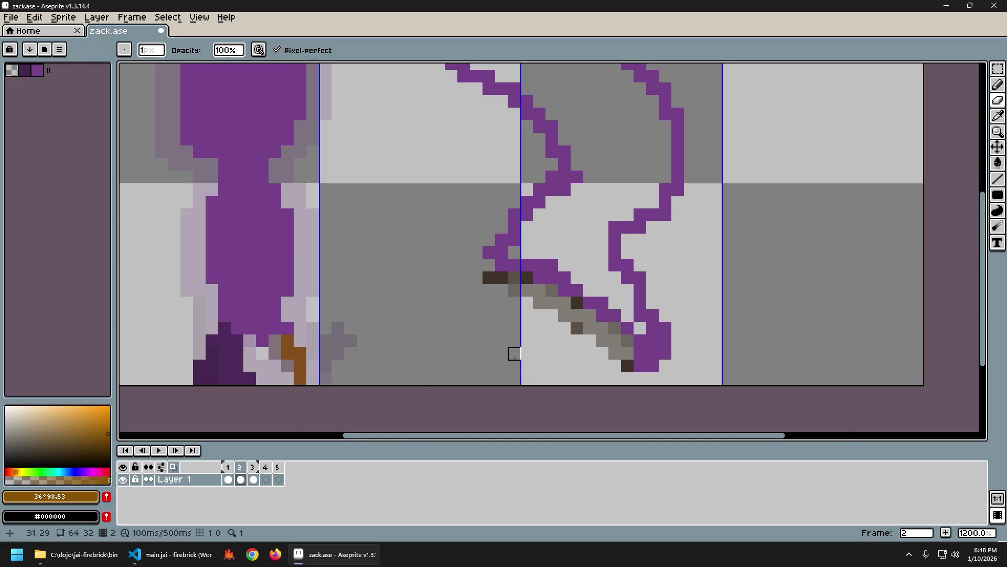
{"action": "scroll", "coordinate": [524, 367], "scroll_direction": "down", "scroll_amount": 4}
{"action": "scroll", "coordinate": [533, 378], "scroll_direction": "up", "scroll_amount": 4}
{"action": "scroll", "coordinate": [512, 364], "scroll_direction": "down", "scroll_amount": 5}
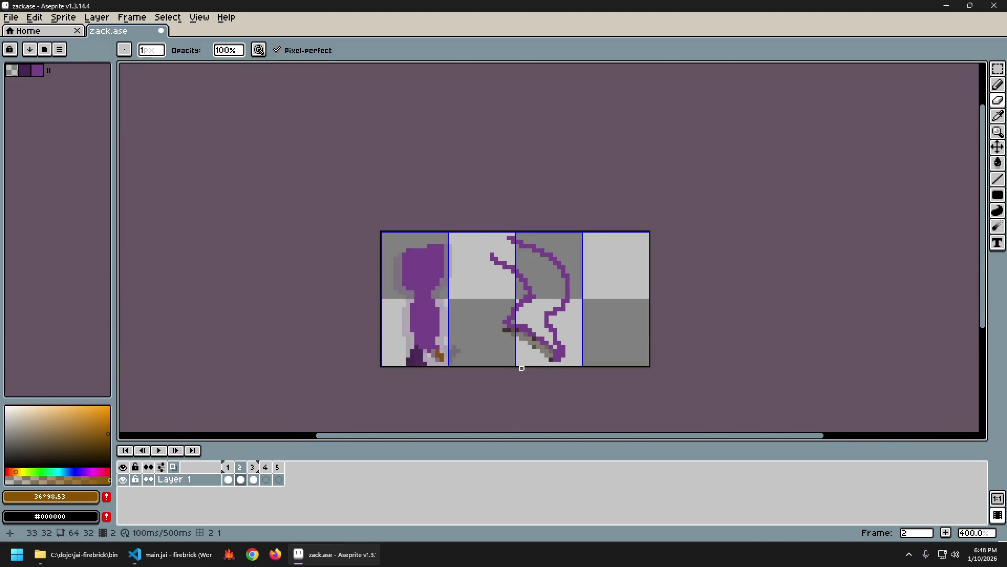
{"action": "scroll", "coordinate": [530, 372], "scroll_direction": "up", "scroll_amount": 2}
{"action": "scroll", "coordinate": [522, 366], "scroll_direction": "up", "scroll_amount": 3}
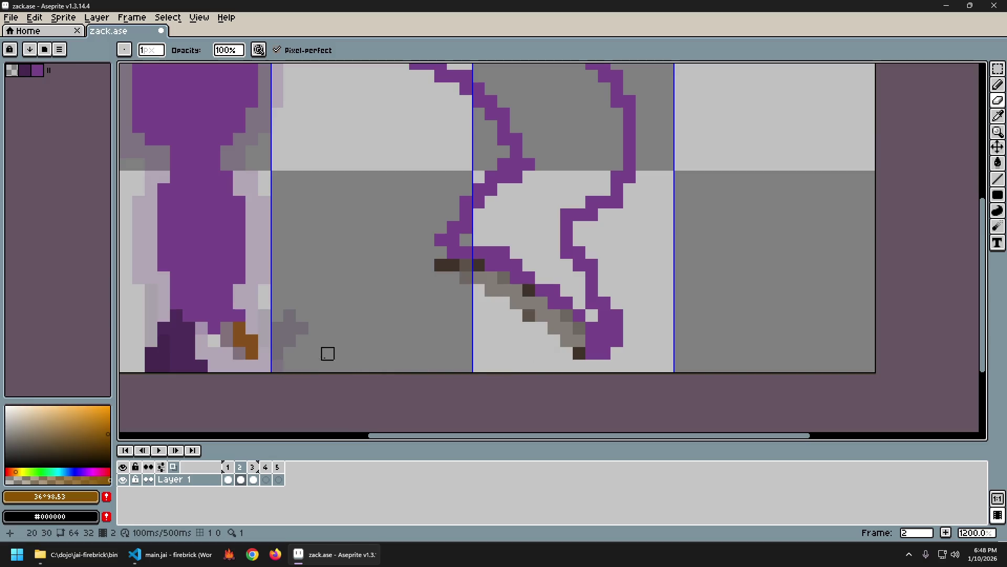
{"action": "scroll", "coordinate": [340, 341], "scroll_direction": "down", "scroll_amount": 4}
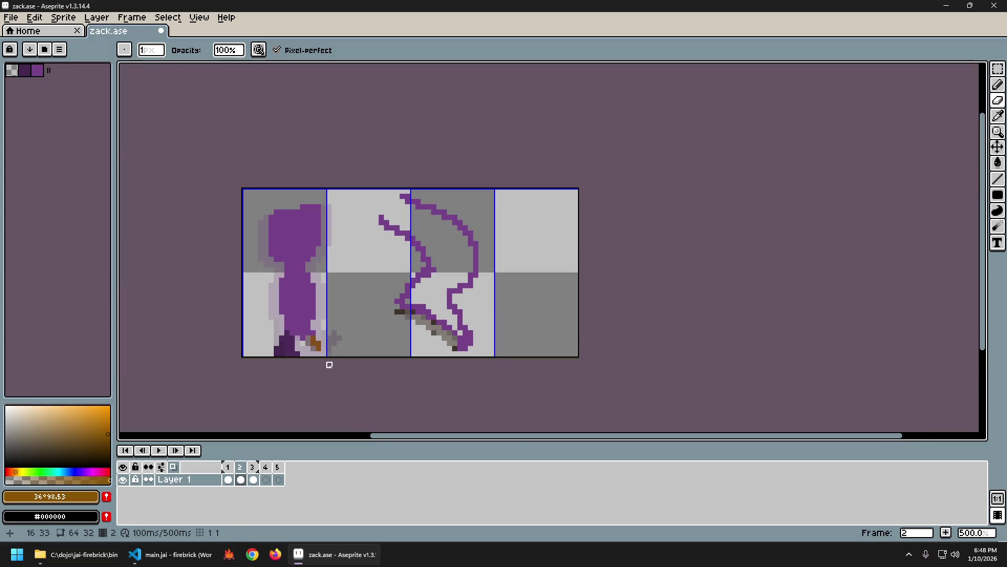
{"action": "scroll", "coordinate": [340, 364], "scroll_direction": "up", "scroll_amount": 1}
{"action": "scroll", "coordinate": [377, 360], "scroll_direction": "up", "scroll_amount": 3}
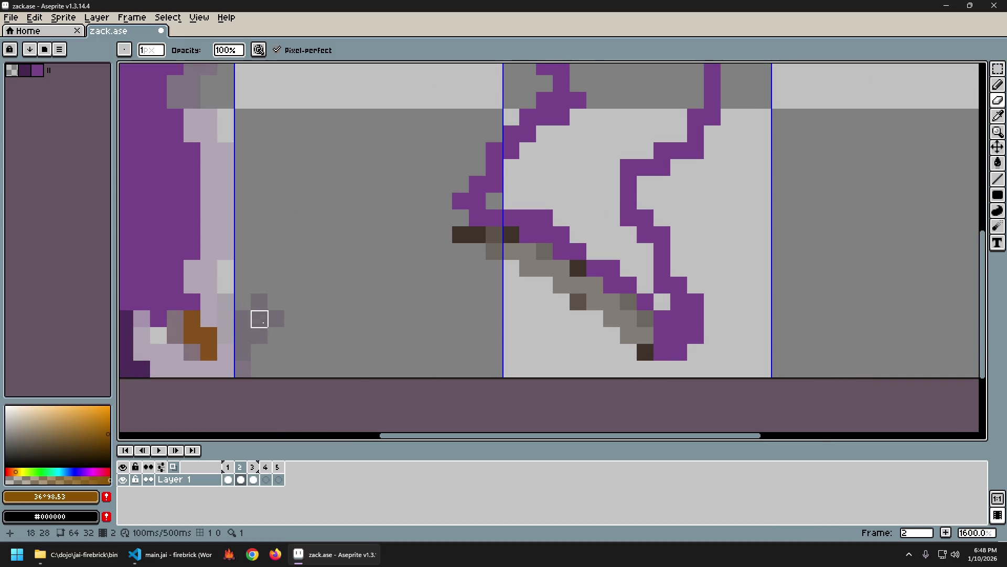
{"action": "scroll", "coordinate": [288, 304], "scroll_direction": "down", "scroll_amount": 1}
{"action": "scroll", "coordinate": [398, 296], "scroll_direction": "left", "scroll_amount": 2}
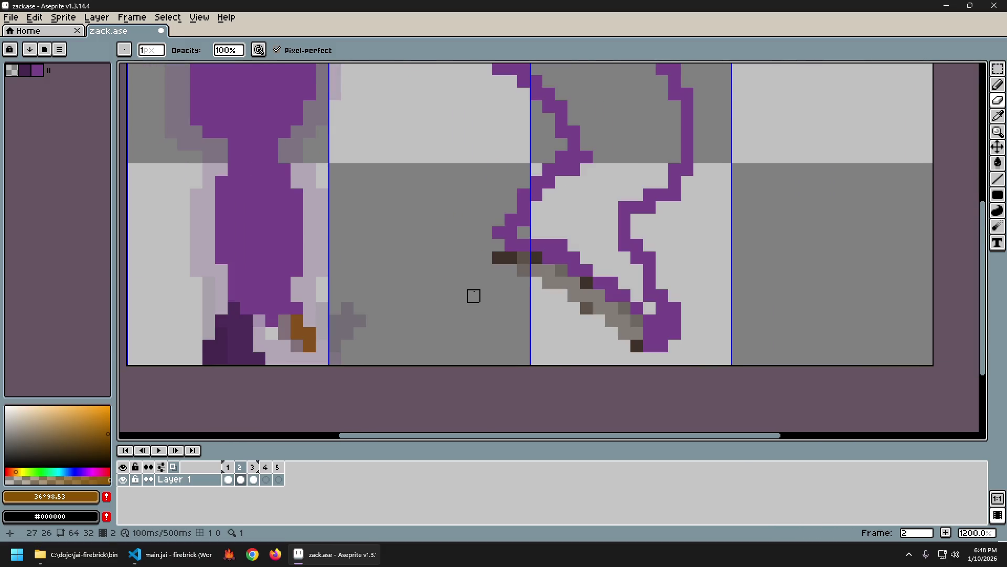
{"action": "scroll", "coordinate": [385, 283], "scroll_direction": "down", "scroll_amount": 2}
{"action": "scroll", "coordinate": [370, 306], "scroll_direction": "up", "scroll_amount": 2}
{"action": "key", "text": "Left"}
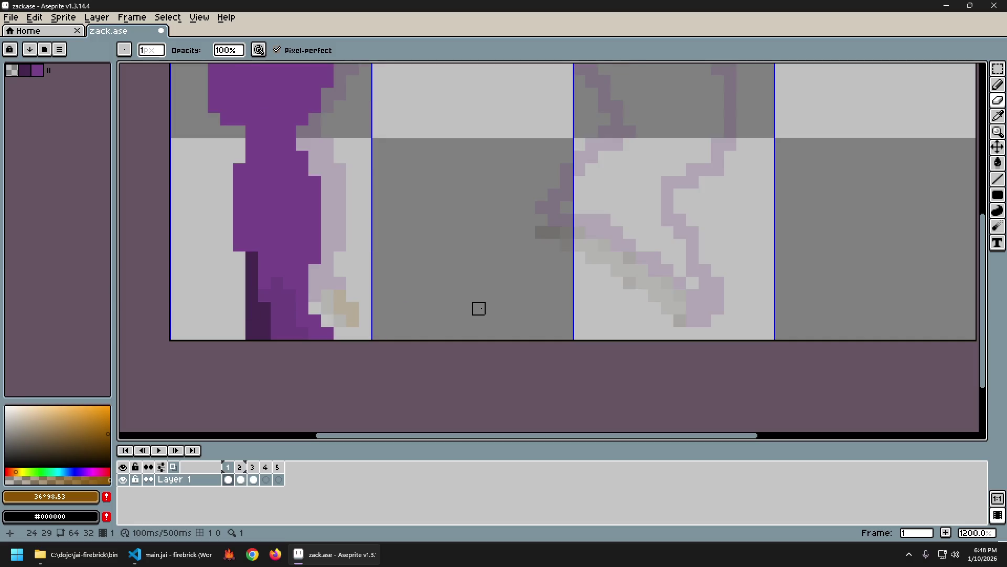
{"action": "scroll", "coordinate": [478, 308], "scroll_direction": "up", "scroll_amount": 1}
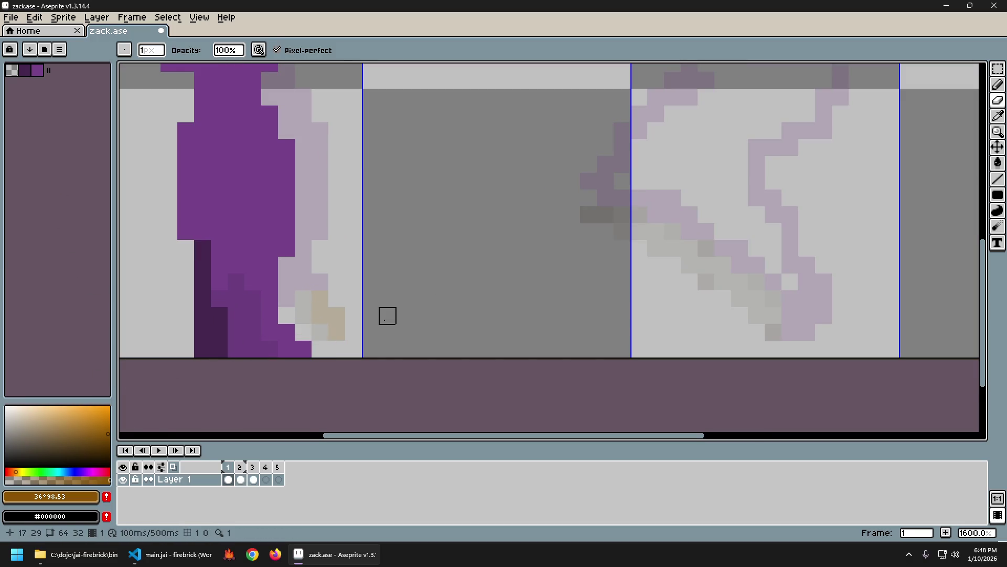
{"action": "key", "text": "Left"}
{"action": "key", "text": "Left"}
{"action": "key", "text": "Left"}
{"action": "key", "text": "Left"}
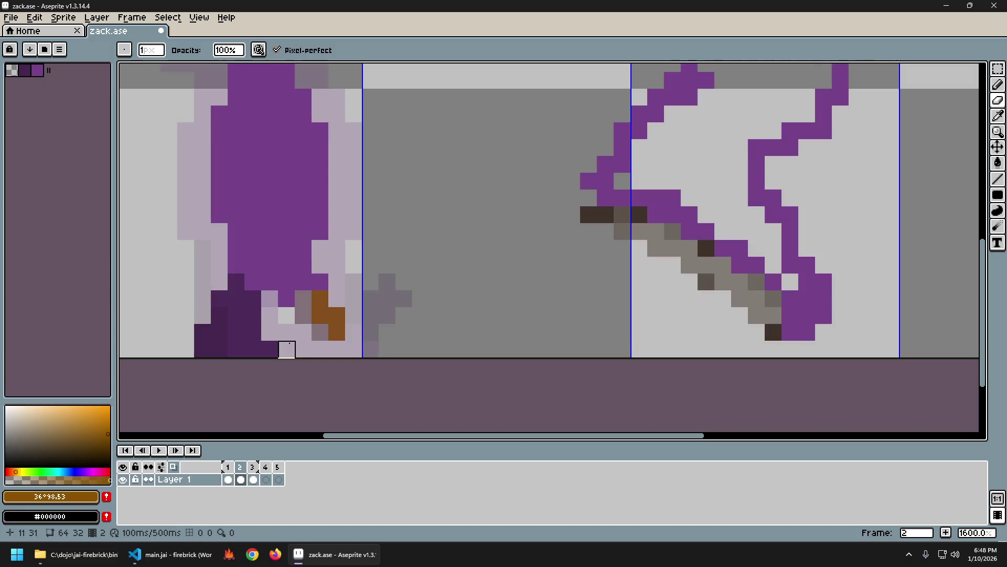
{"action": "left_click", "coordinate": [303, 307], "text": "alt"}
{"action": "left_click", "coordinate": [107, 496]}
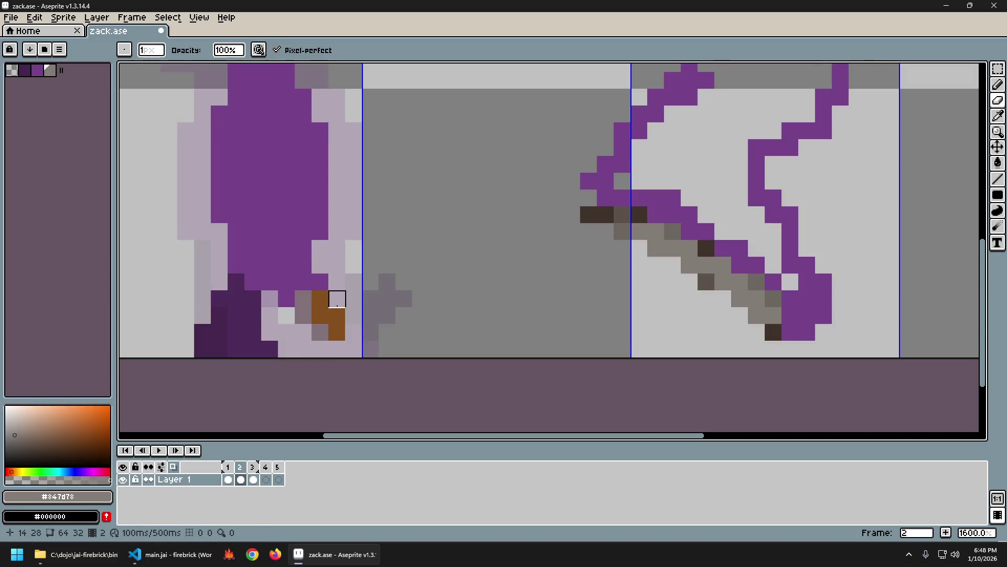
{"action": "left_click", "coordinate": [321, 315], "text": "alt"}
{"action": "left_click", "coordinate": [107, 496]}
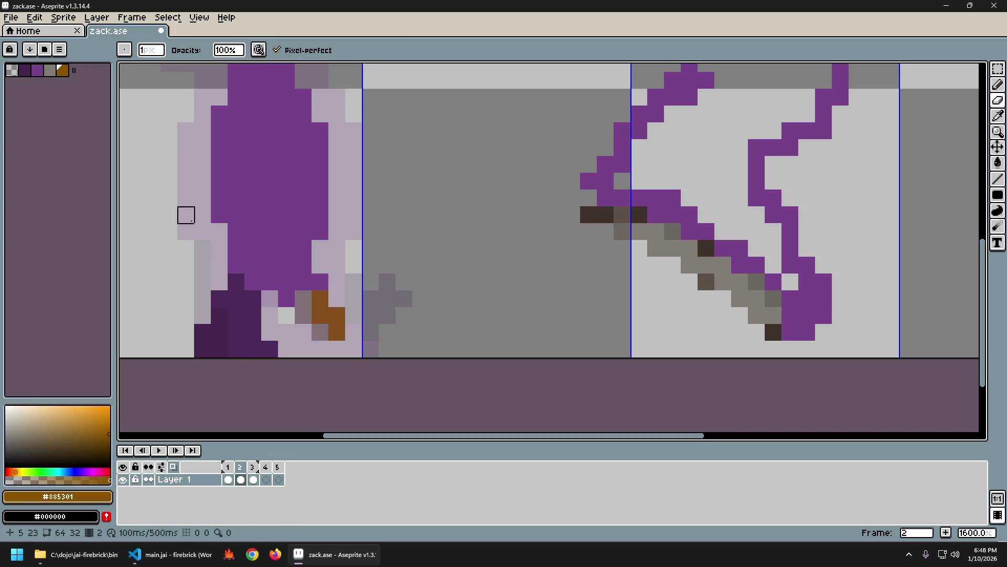
Step: On frame 1, paint a grey #847d78 strip under the character's feet
{"action": "left_click", "coordinate": [304, 315], "text": "alt"}
{"action": "key", "text": "Left"}
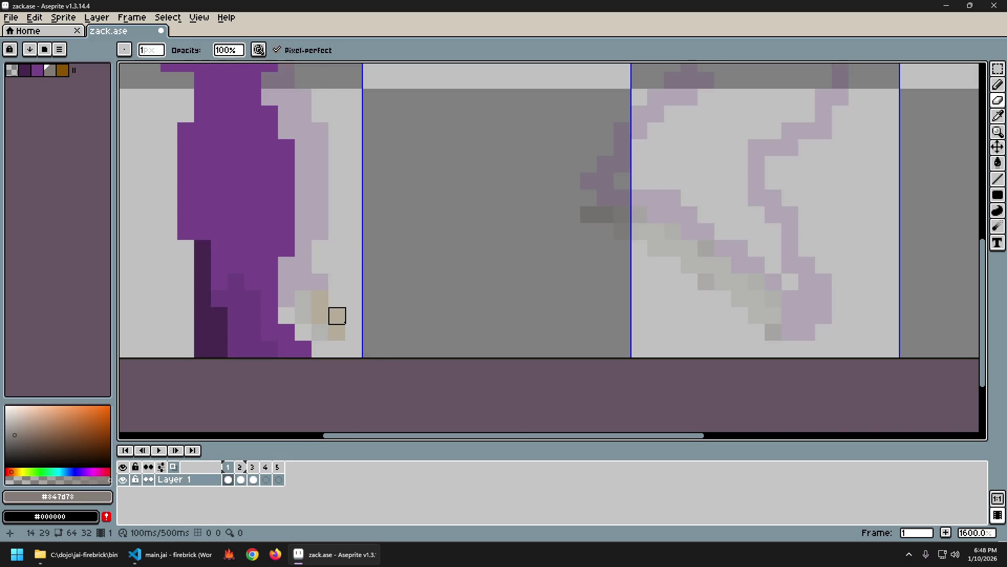
{"action": "left_click_drag", "start_coordinate": [253, 349], "coordinate": [303, 349]}
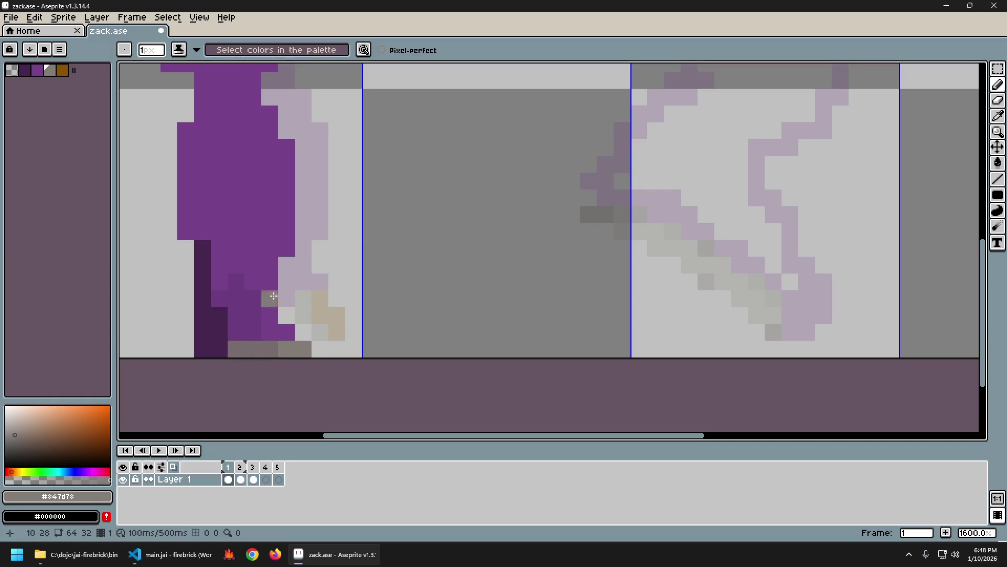
Step: Paint brown pixels on the boot with the palette brown, undoing the last stroke
{"action": "key", "text": "bracketright"}
{"action": "left_click", "coordinate": [245, 329]}
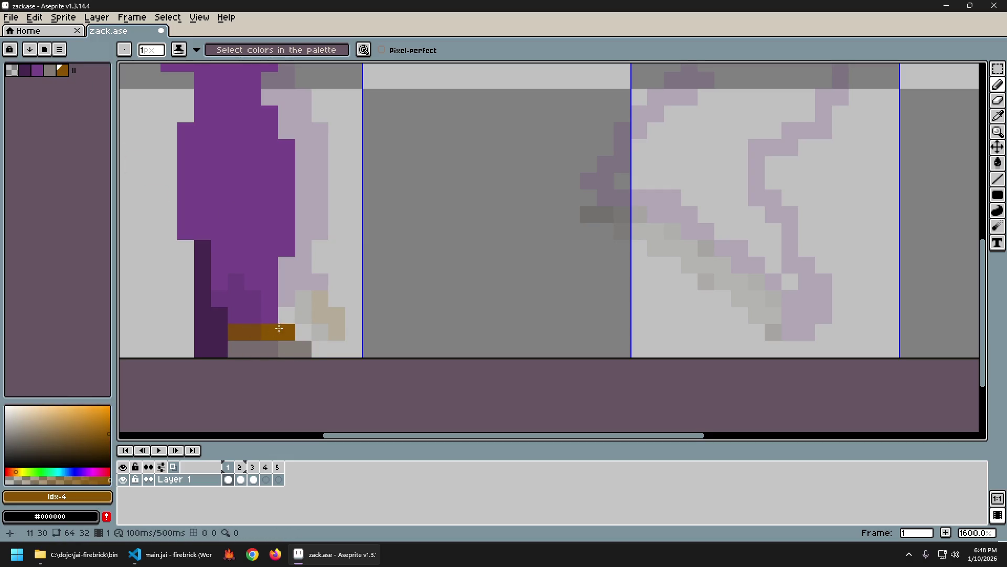
{"action": "left_click", "coordinate": [320, 332]}
{"action": "scroll", "coordinate": [540, 383], "scroll_direction": "down", "scroll_amount": 4}
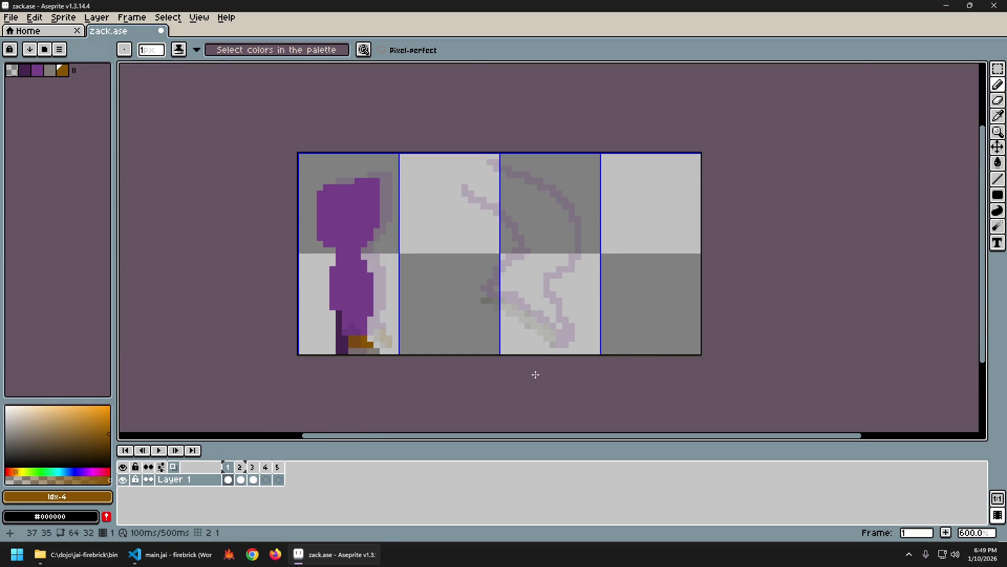
{"action": "scroll", "coordinate": [536, 374], "scroll_direction": "up", "scroll_amount": 3}
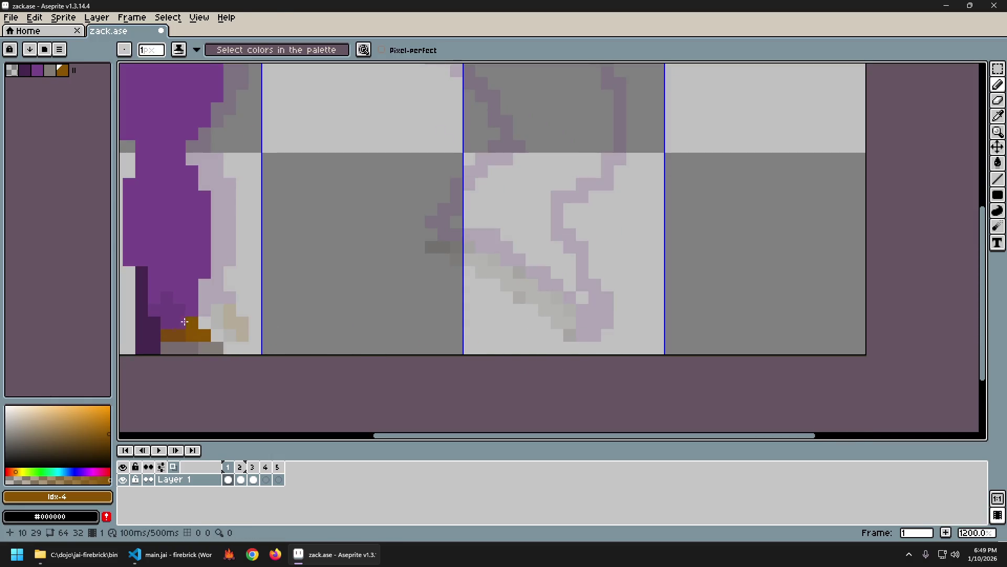
{"action": "scroll", "coordinate": [300, 340], "scroll_direction": "down", "scroll_amount": 5}
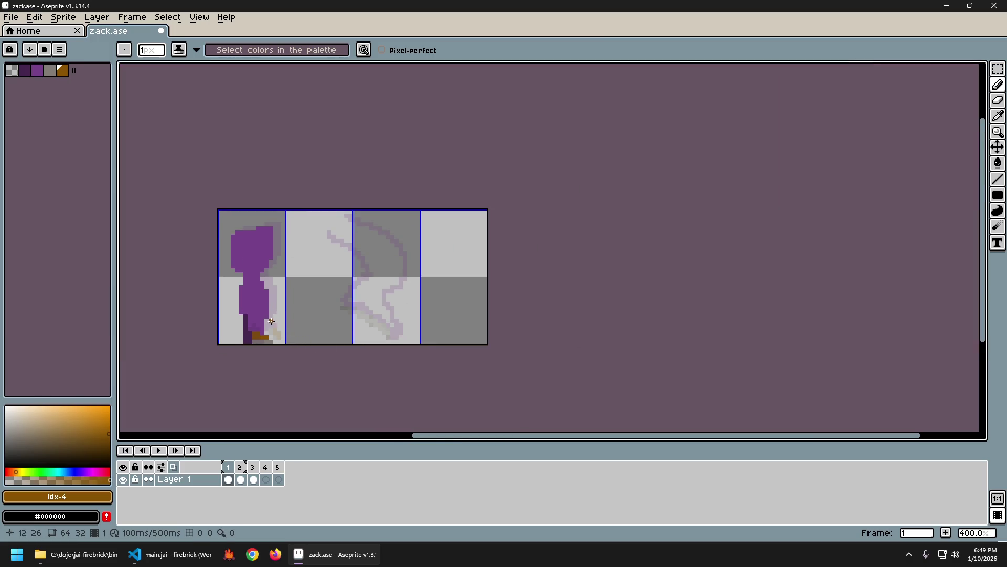
{"action": "scroll", "coordinate": [271, 321], "scroll_direction": "up", "scroll_amount": 3}
{"action": "scroll", "coordinate": [272, 321], "scroll_direction": "up", "scroll_amount": 2}
{"action": "scroll", "coordinate": [412, 378], "scroll_direction": "down", "scroll_amount": 5}
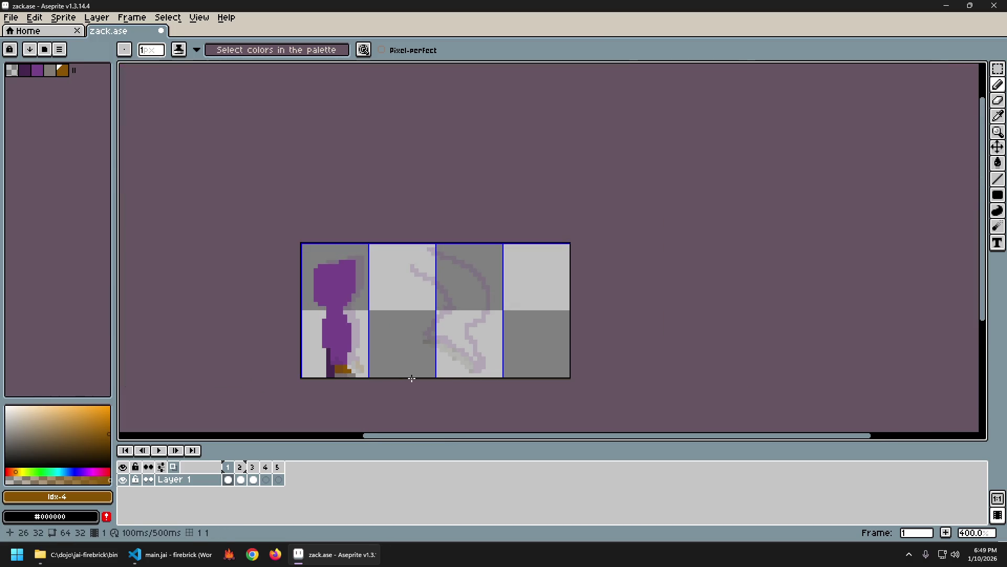
{"action": "scroll", "coordinate": [390, 382], "scroll_direction": "up", "scroll_amount": 5}
{"action": "key", "text": "ctrl+z"}
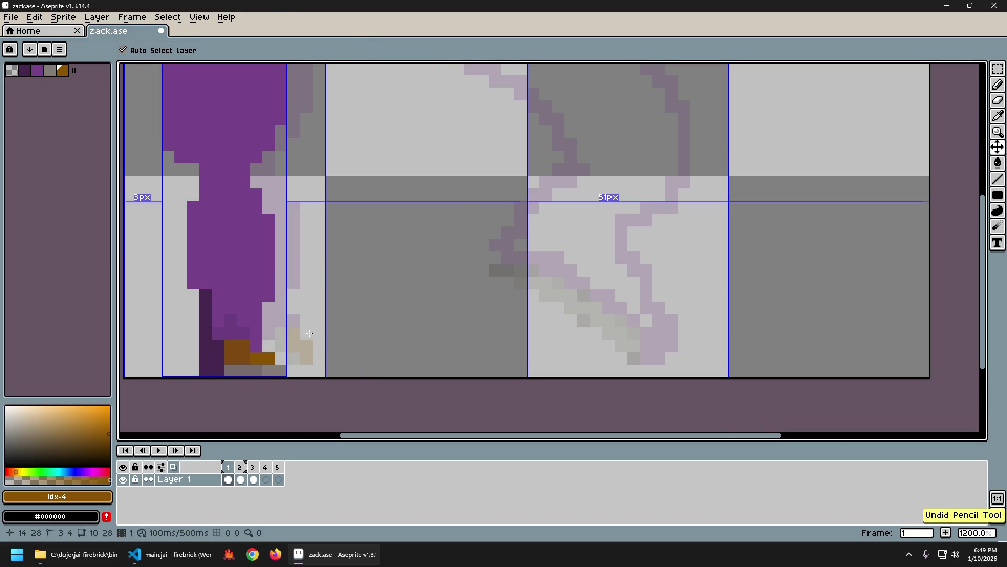
{"action": "scroll", "coordinate": [292, 334], "scroll_direction": "down", "scroll_amount": 2}
{"action": "scroll", "coordinate": [292, 334], "scroll_direction": "down", "scroll_amount": 1}
{"action": "scroll", "coordinate": [342, 332], "scroll_direction": "up", "scroll_amount": 3}
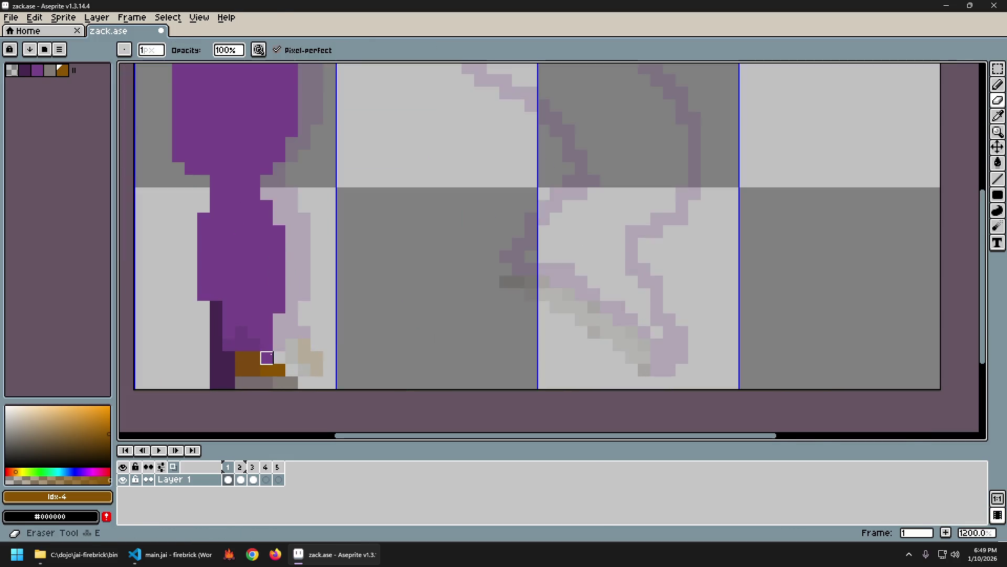
{"action": "scroll", "coordinate": [306, 357], "scroll_direction": "down", "scroll_amount": 4}
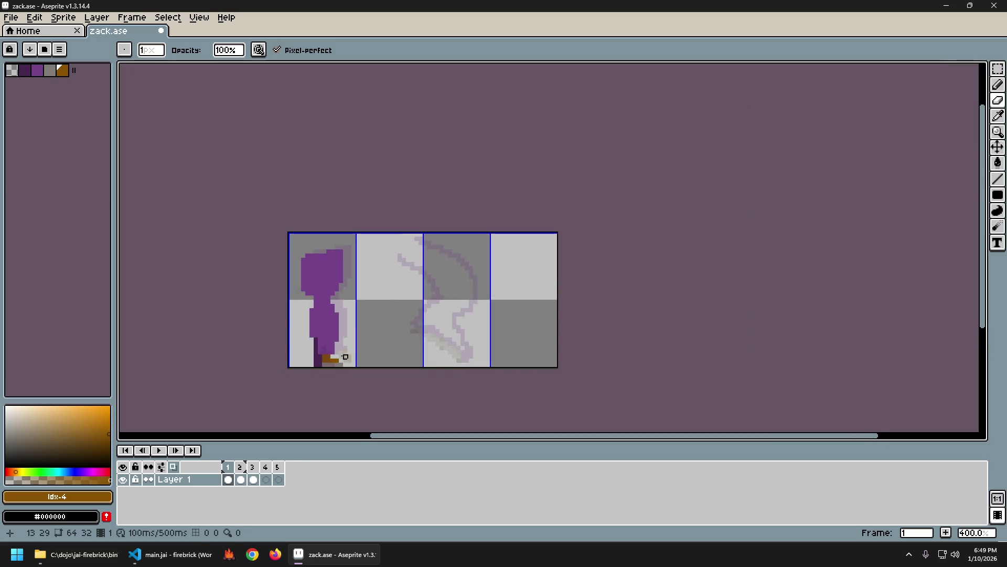
{"action": "scroll", "coordinate": [335, 348], "scroll_direction": "up", "scroll_amount": 3}
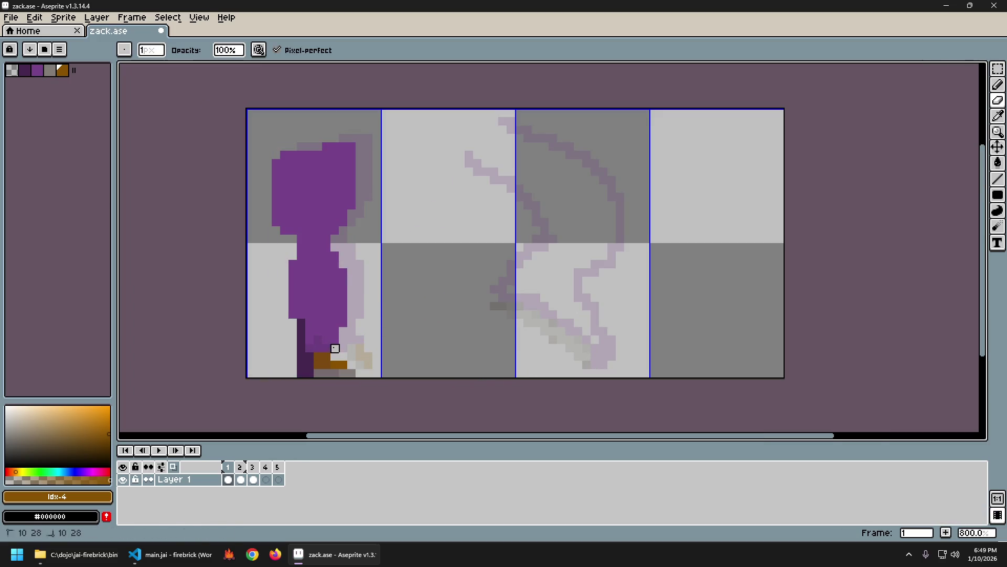
{"action": "scroll", "coordinate": [458, 371], "scroll_direction": "down", "scroll_amount": 2}
{"action": "scroll", "coordinate": [463, 376], "scroll_direction": "up", "scroll_amount": 2}
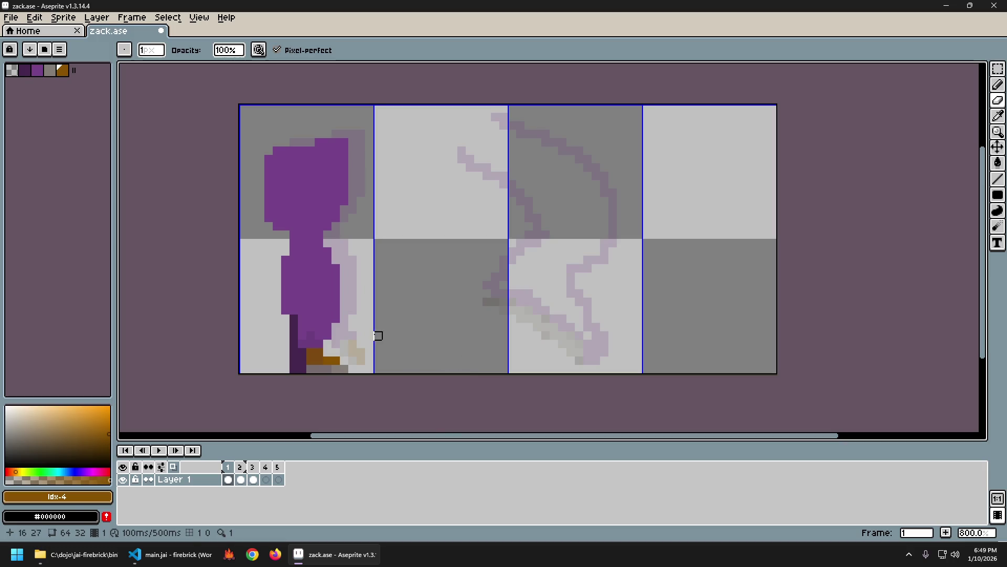
{"action": "scroll", "coordinate": [485, 371], "scroll_direction": "down", "scroll_amount": 2}
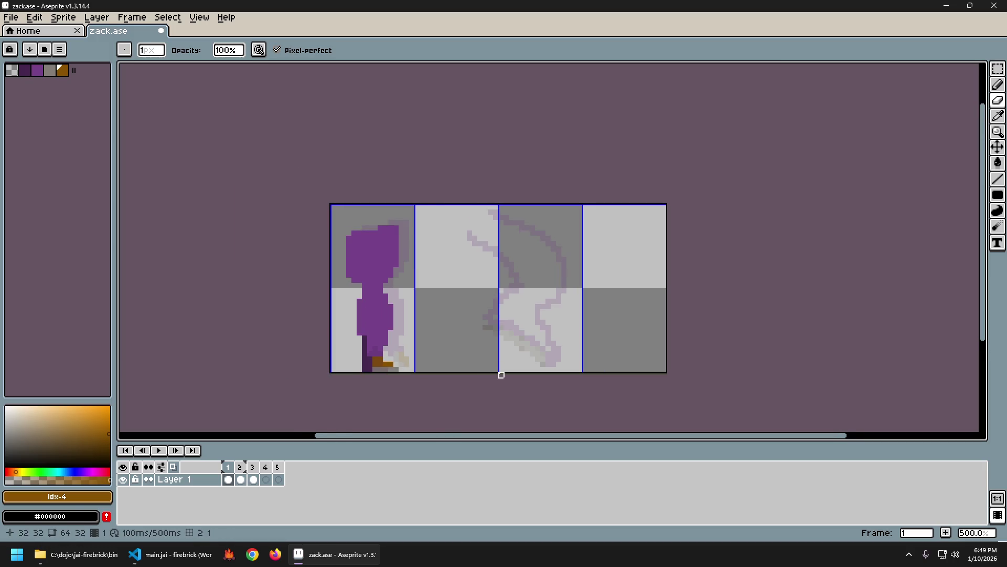
{"action": "scroll", "coordinate": [319, 356], "scroll_direction": "up", "scroll_amount": 2}
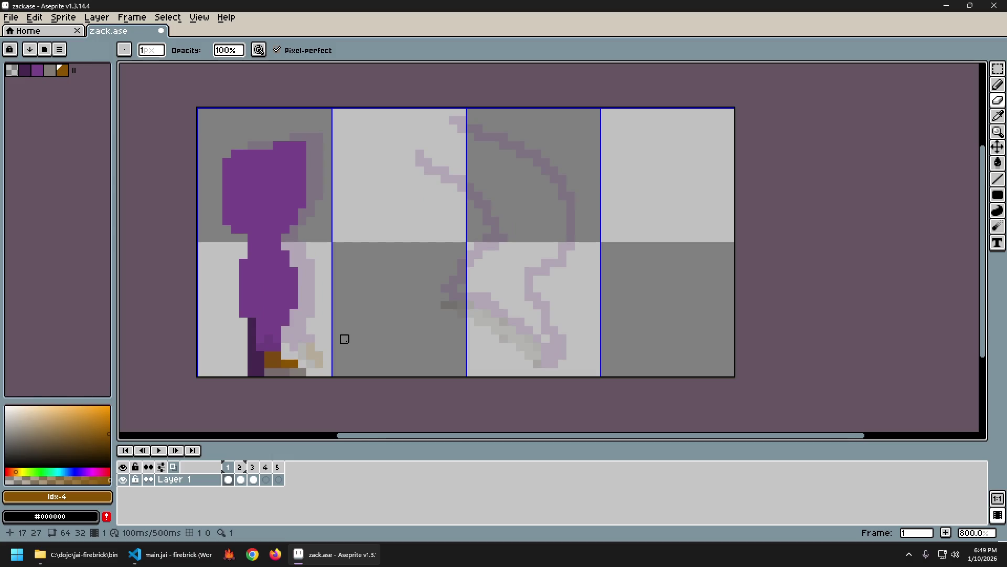
{"action": "scroll", "coordinate": [422, 361], "scroll_direction": "down", "scroll_amount": 2}
{"action": "scroll", "coordinate": [399, 372], "scroll_direction": "up", "scroll_amount": 2}
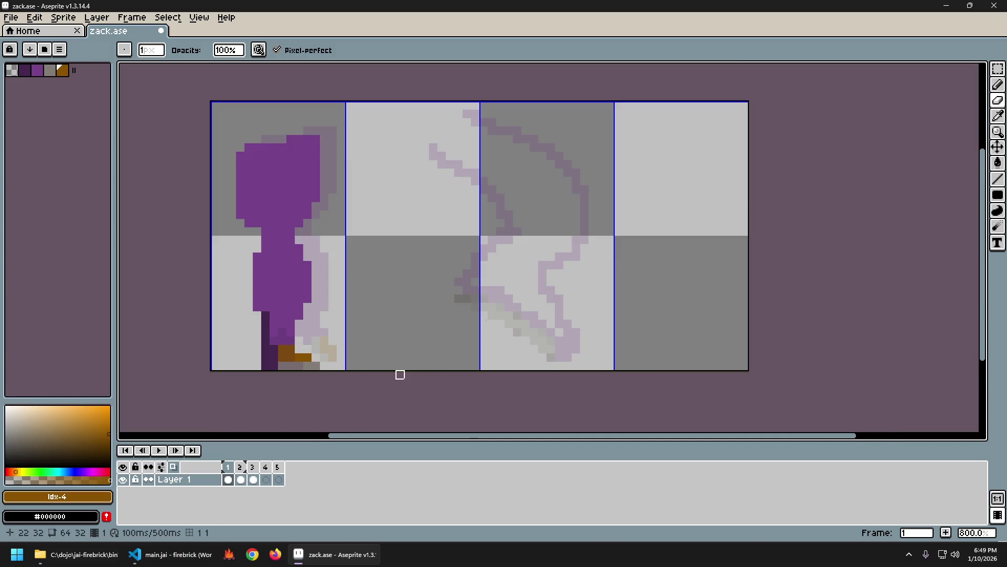
Step: Undo stray pixels near the feet and place a brown pixel at the boot's edge
{"action": "key", "text": "b"}
{"action": "left_click", "coordinate": [275, 352]}
{"action": "left_click", "coordinate": [276, 366], "text": "alt"}
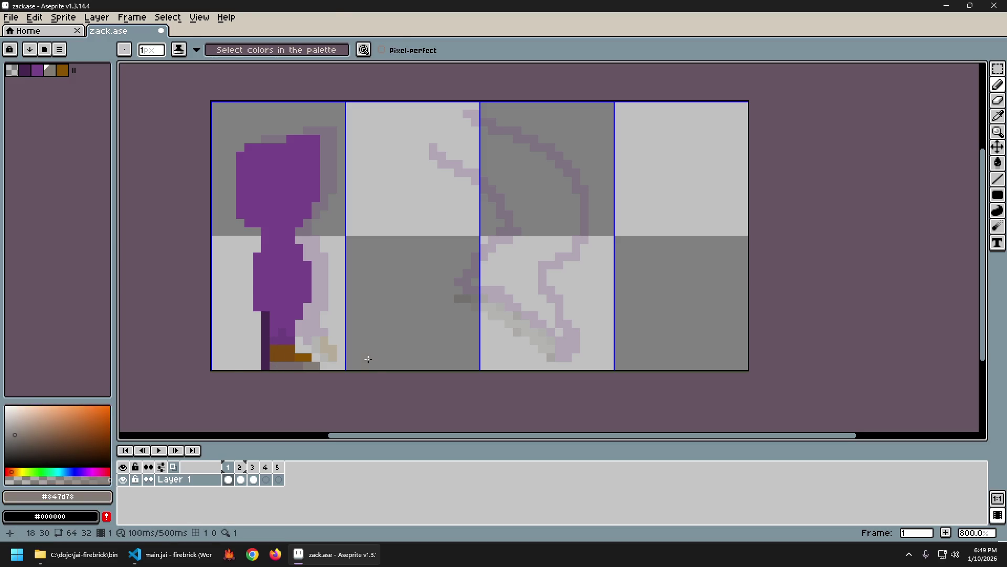
{"action": "key", "text": "ctrl+z"}
{"action": "key", "text": "ctrl+z"}
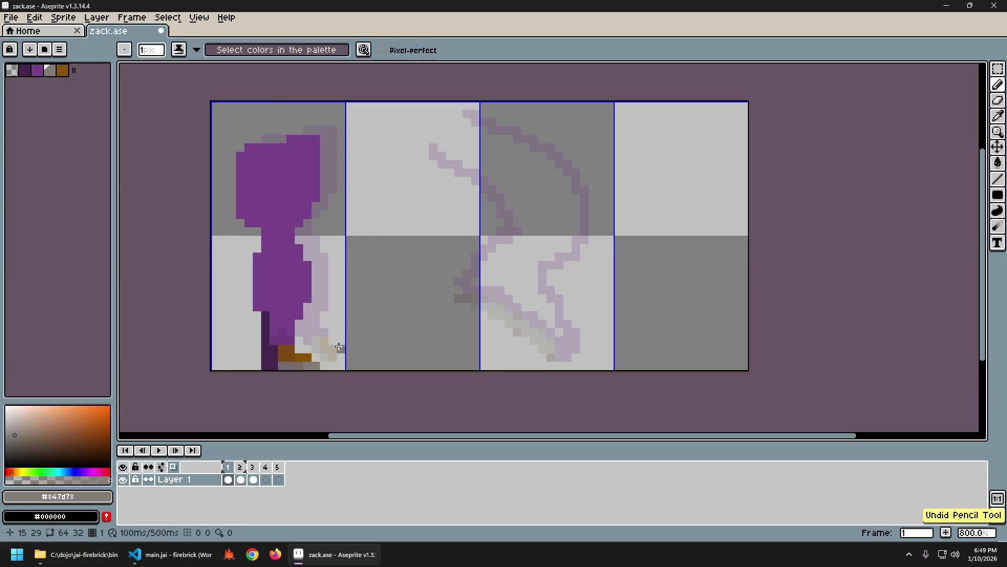
{"action": "left_click", "coordinate": [305, 357], "text": "alt"}
{"action": "scroll", "coordinate": [387, 351], "scroll_direction": "down", "scroll_amount": 2}
{"action": "scroll", "coordinate": [387, 351], "scroll_direction": "down", "scroll_amount": 1}
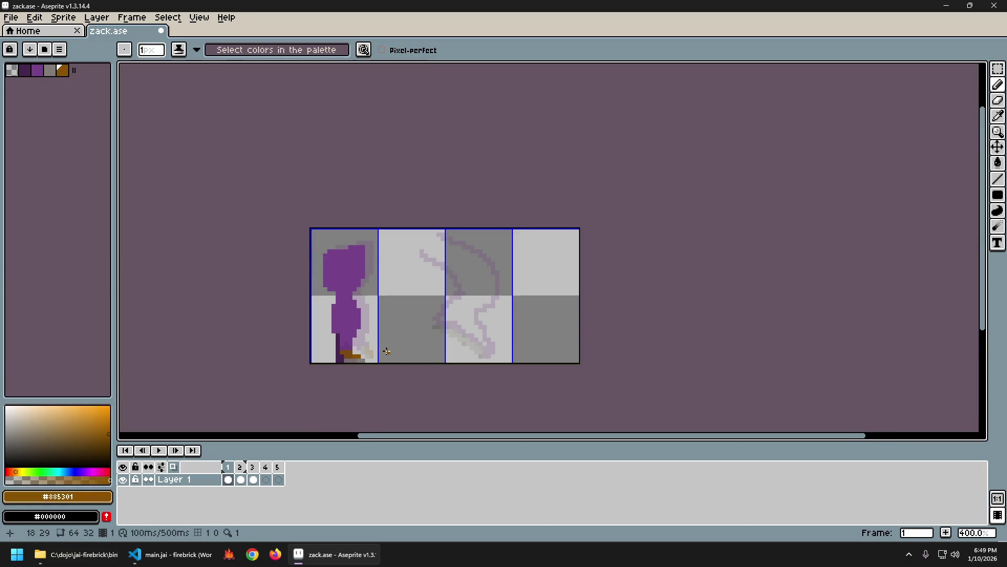
{"action": "scroll", "coordinate": [375, 344], "scroll_direction": "up", "scroll_amount": 2}
{"action": "scroll", "coordinate": [389, 347], "scroll_direction": "up", "scroll_amount": 1}
{"action": "left_click", "coordinate": [306, 368]}
{"action": "scroll", "coordinate": [423, 360], "scroll_direction": "down", "scroll_amount": 1}
{"action": "scroll", "coordinate": [434, 366], "scroll_direction": "down", "scroll_amount": 1}
{"action": "scroll", "coordinate": [400, 364], "scroll_direction": "up", "scroll_amount": 4}
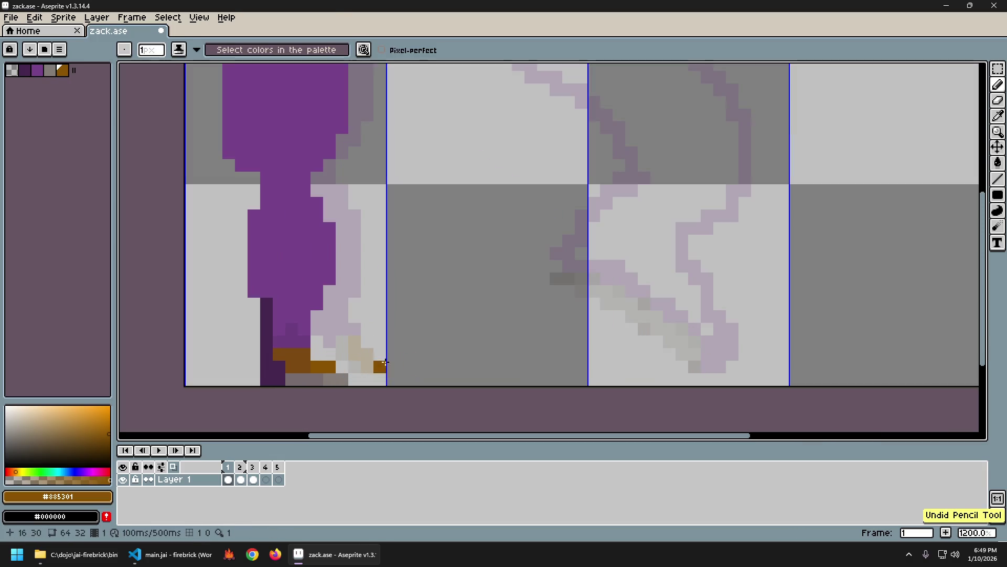
{"action": "scroll", "coordinate": [451, 367], "scroll_direction": "down", "scroll_amount": 3}
{"action": "scroll", "coordinate": [461, 378], "scroll_direction": "down", "scroll_amount": 1}
{"action": "key", "text": "ctrl+z"}
{"action": "left_click", "coordinate": [462, 378]}
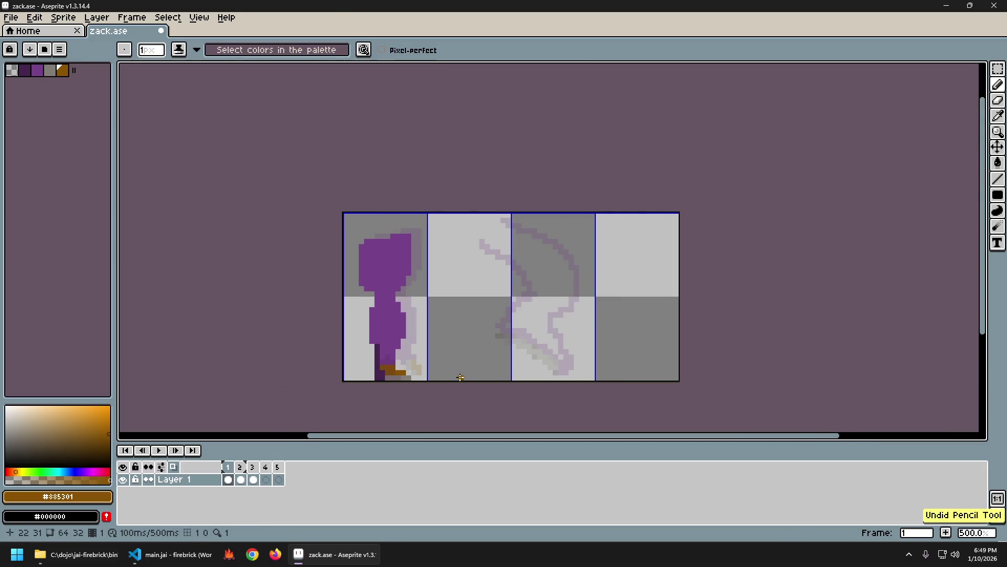
{"action": "scroll", "coordinate": [462, 378], "scroll_direction": "up", "scroll_amount": 4}
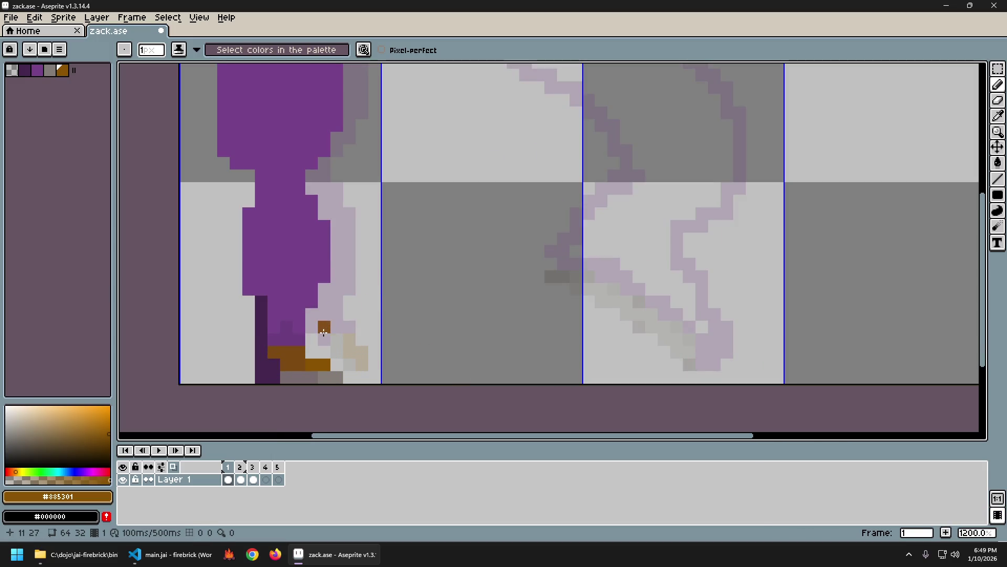
{"action": "scroll", "coordinate": [420, 362], "scroll_direction": "down", "scroll_amount": 2}
{"action": "scroll", "coordinate": [448, 364], "scroll_direction": "down", "scroll_amount": 1}
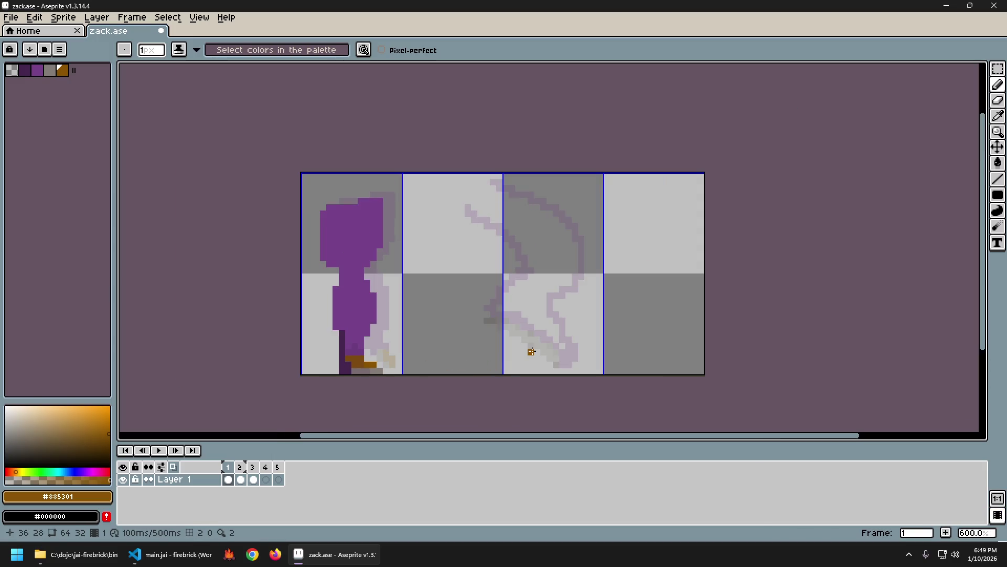
{"action": "scroll", "coordinate": [508, 340], "scroll_direction": "up", "scroll_amount": 3}
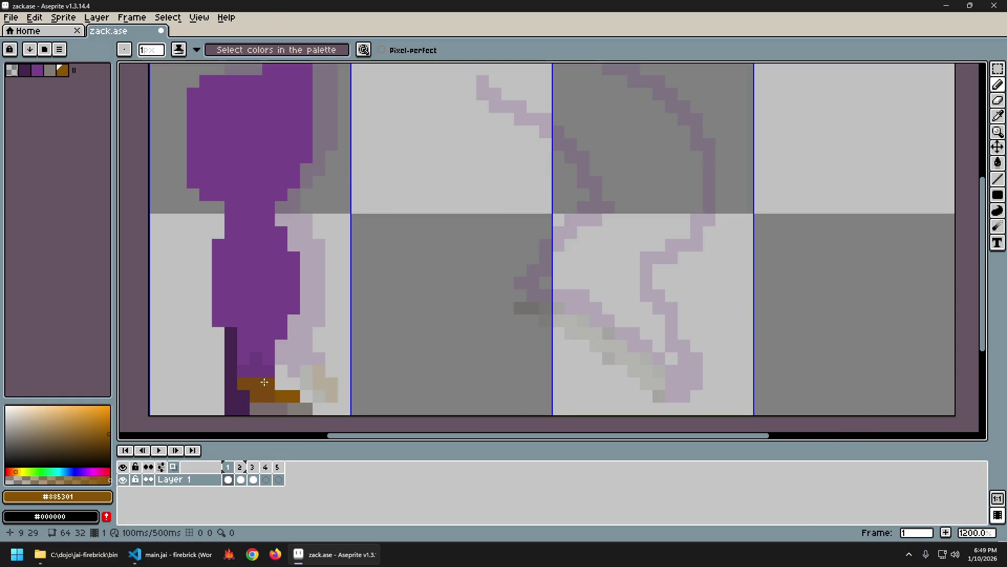
Step: Sample the leg's dark purple, undo its stray pixel, and pick the figure's mid purple
{"action": "key", "text": "i"}
{"action": "left_click", "coordinate": [241, 388]}
{"action": "key", "text": "b"}
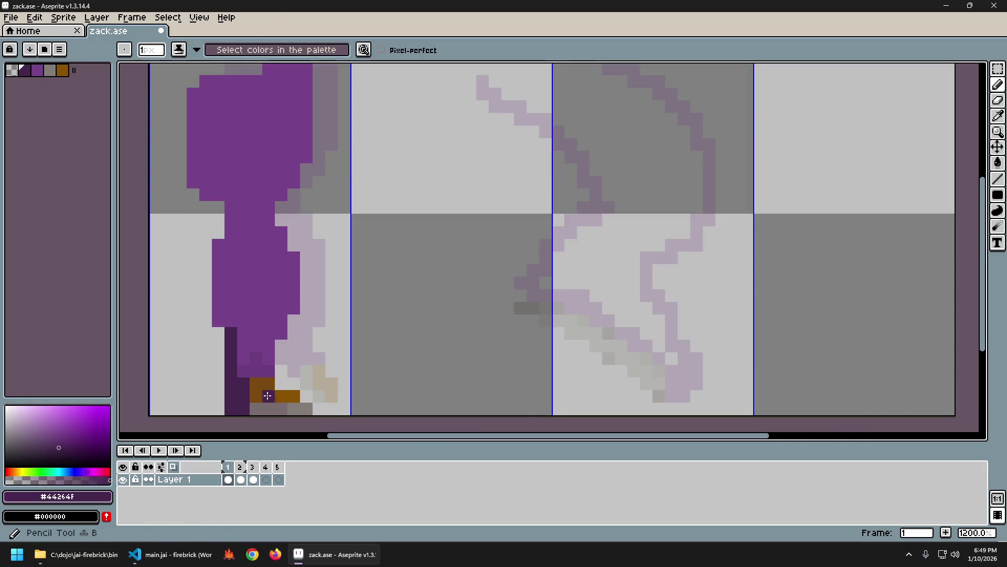
{"action": "scroll", "coordinate": [533, 408], "scroll_direction": "down", "scroll_amount": 3}
{"action": "scroll", "coordinate": [330, 359], "scroll_direction": "up", "scroll_amount": 1}
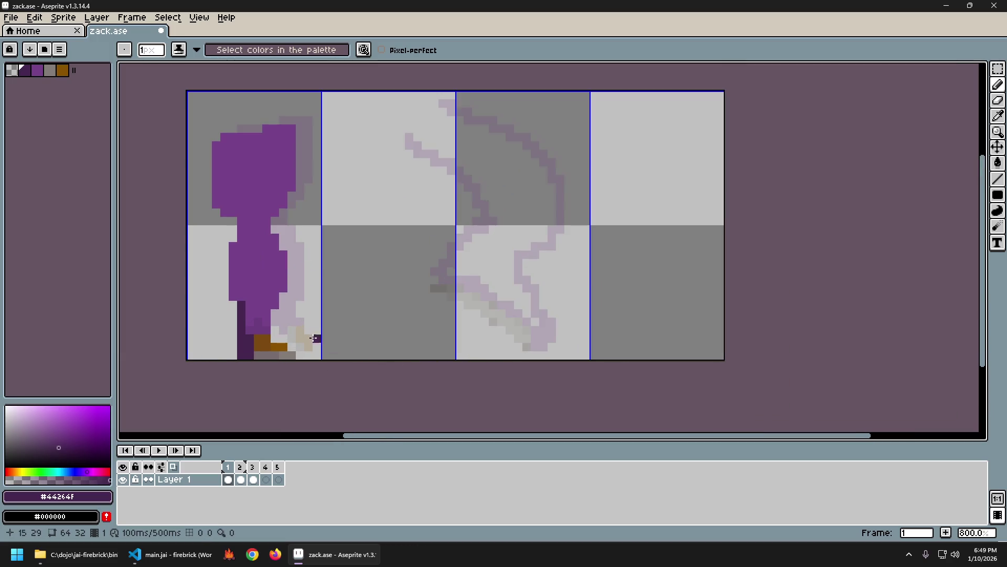
{"action": "key", "text": "ctrl+z"}
{"action": "scroll", "coordinate": [401, 346], "scroll_direction": "down", "scroll_amount": 2}
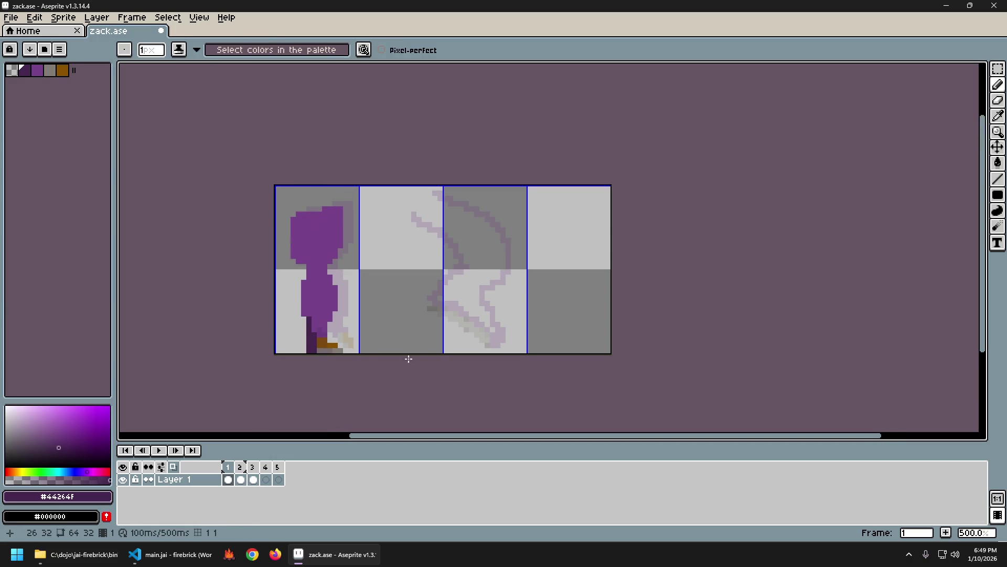
{"action": "scroll", "coordinate": [389, 346], "scroll_direction": "up", "scroll_amount": 1}
{"action": "scroll", "coordinate": [386, 343], "scroll_direction": "up", "scroll_amount": 1}
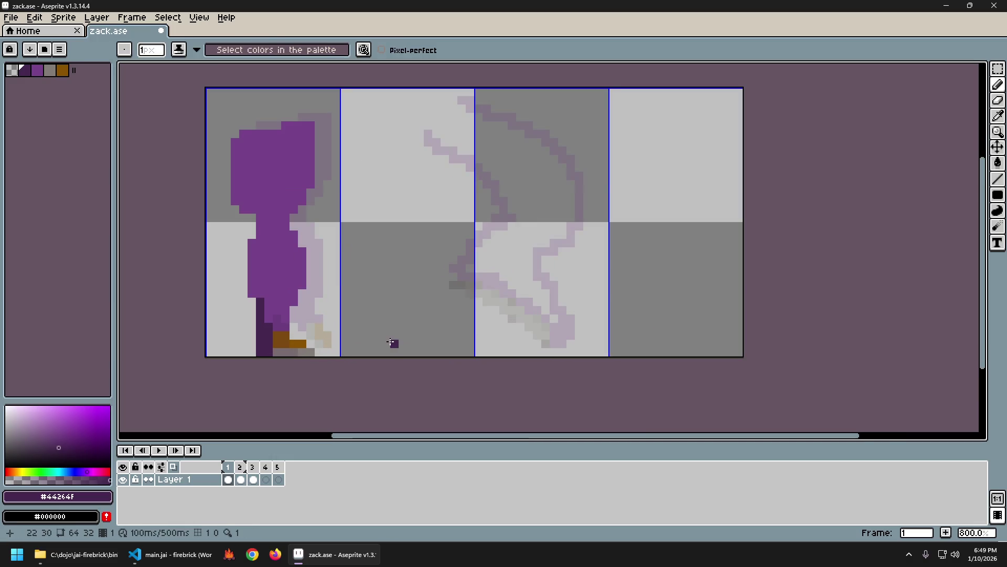
{"action": "scroll", "coordinate": [391, 341], "scroll_direction": "up", "scroll_amount": 2}
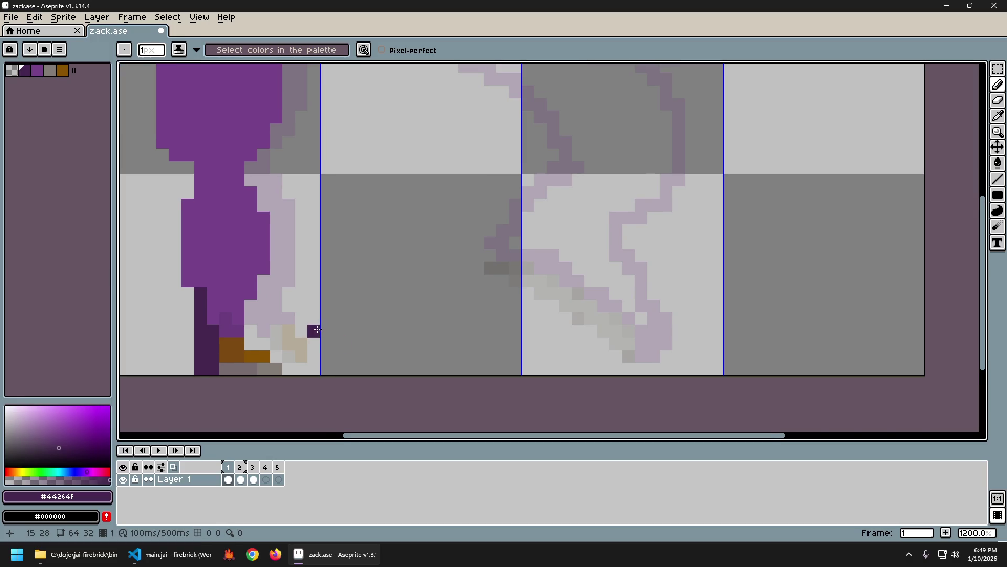
{"action": "scroll", "coordinate": [315, 328], "scroll_direction": "up", "scroll_amount": 1}
{"action": "scroll", "coordinate": [321, 305], "scroll_direction": "down", "scroll_amount": 4}
{"action": "scroll", "coordinate": [296, 295], "scroll_direction": "up", "scroll_amount": 1}
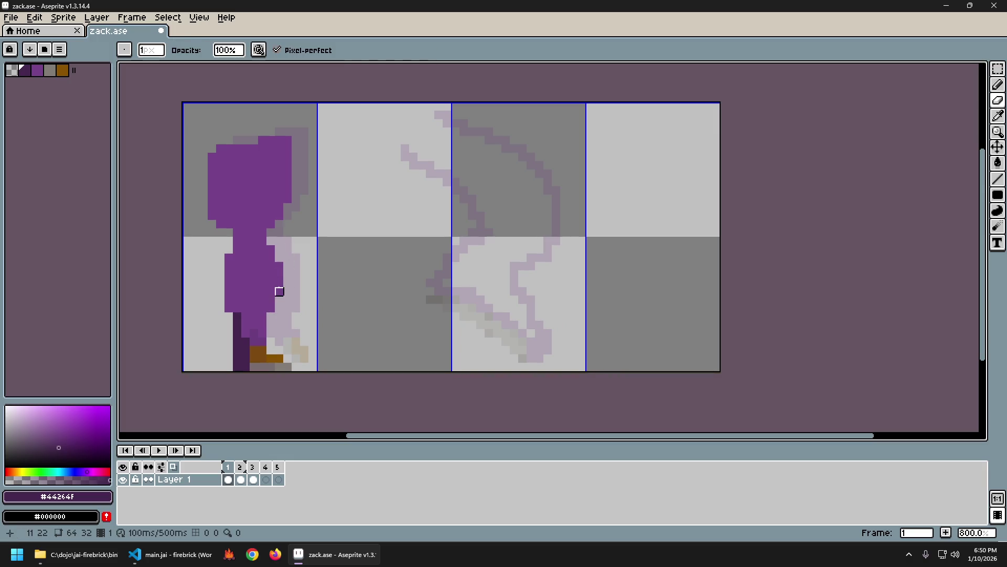
{"action": "left_click", "coordinate": [282, 298], "text": "alt"}
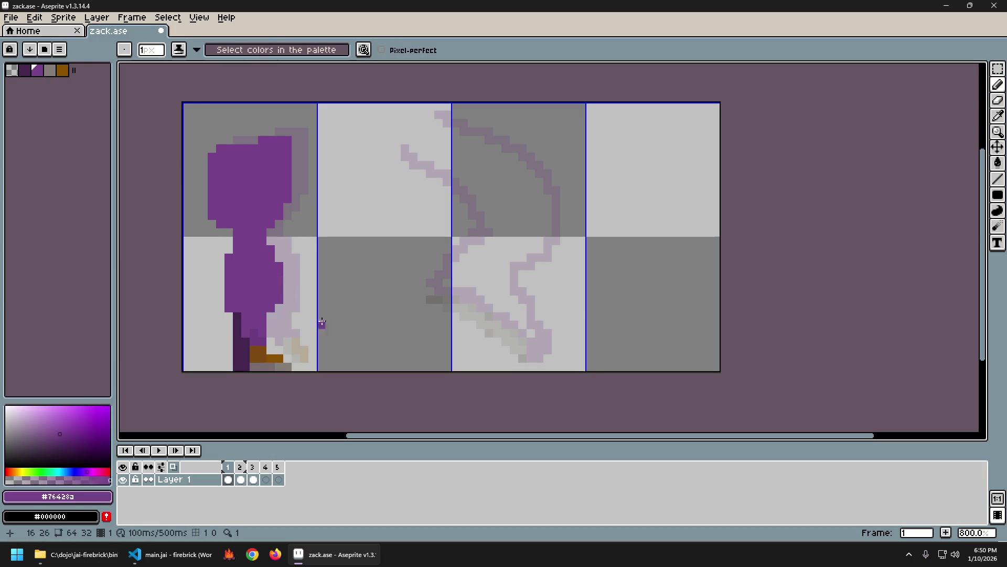
Step: Flip back and forth between frames 1 and 2 to compare poses, ending on frame 2
{"action": "scroll", "coordinate": [461, 364], "scroll_direction": "down", "scroll_amount": 2}
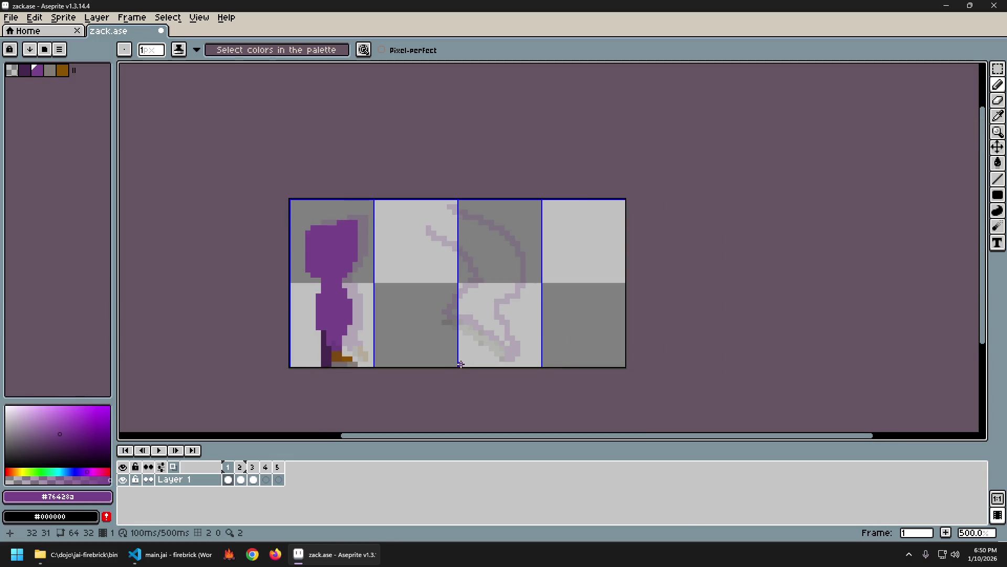
{"action": "scroll", "coordinate": [457, 370], "scroll_direction": "up", "scroll_amount": 2}
{"action": "key", "text": "Right"}
{"action": "key", "text": "Left"}
{"action": "key", "text": "Right"}
{"action": "key", "text": "Left"}
{"action": "key", "text": "Right"}
{"action": "key", "text": "Left"}
{"action": "key", "text": "Right"}
{"action": "key", "text": "Left"}
{"action": "key", "text": "Right"}
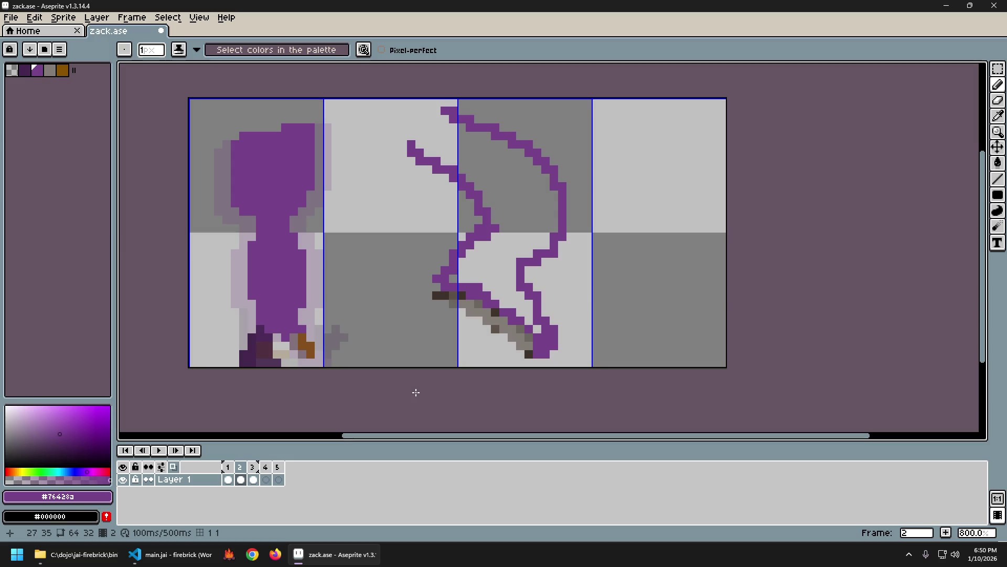
{"action": "key", "text": "Left"}
{"action": "key", "text": "Right"}
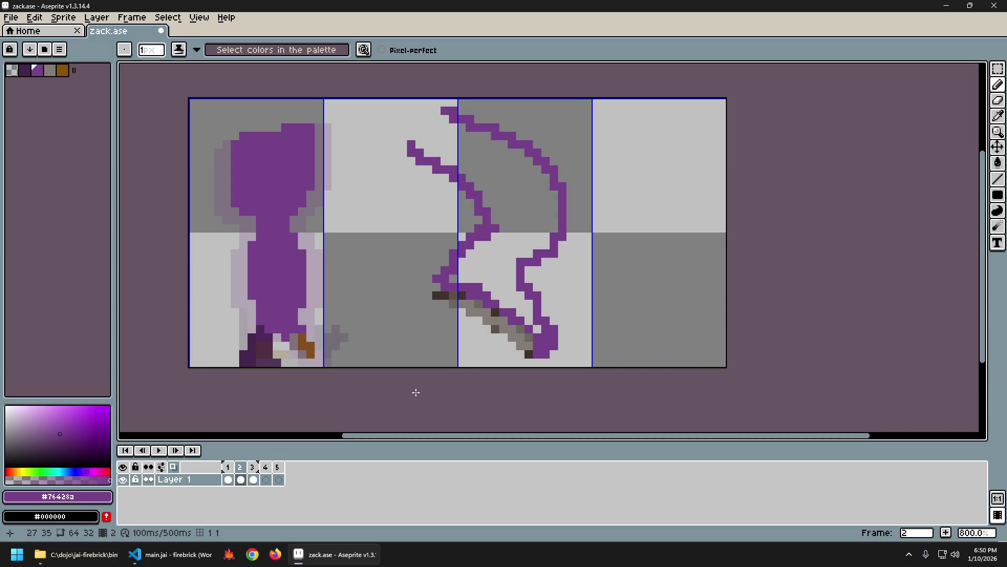
Step: Compare frames 1 and 2, then copy the brown pixels at the character's feet in frame 1
{"action": "key", "text": "Left"}
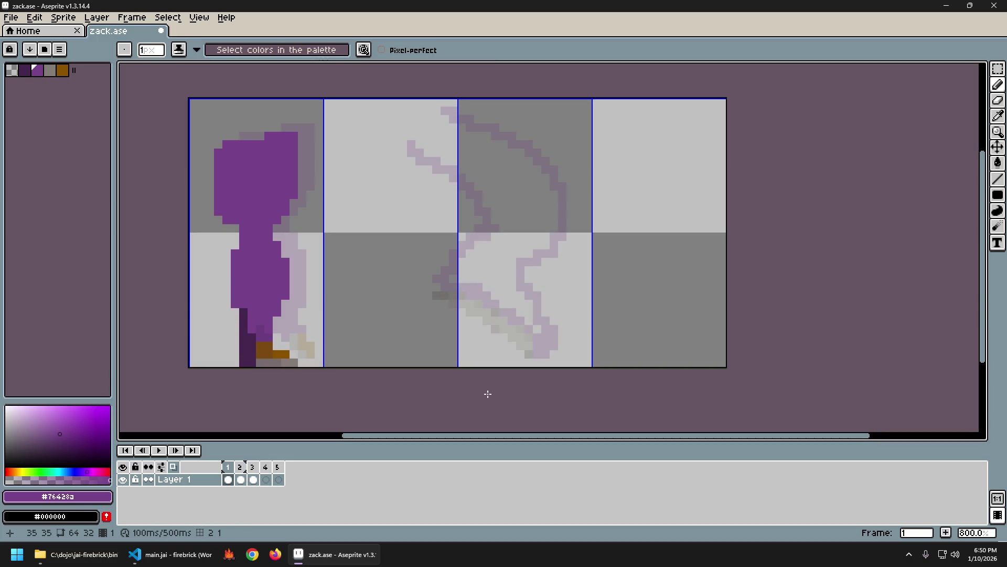
{"action": "key", "text": "Right"}
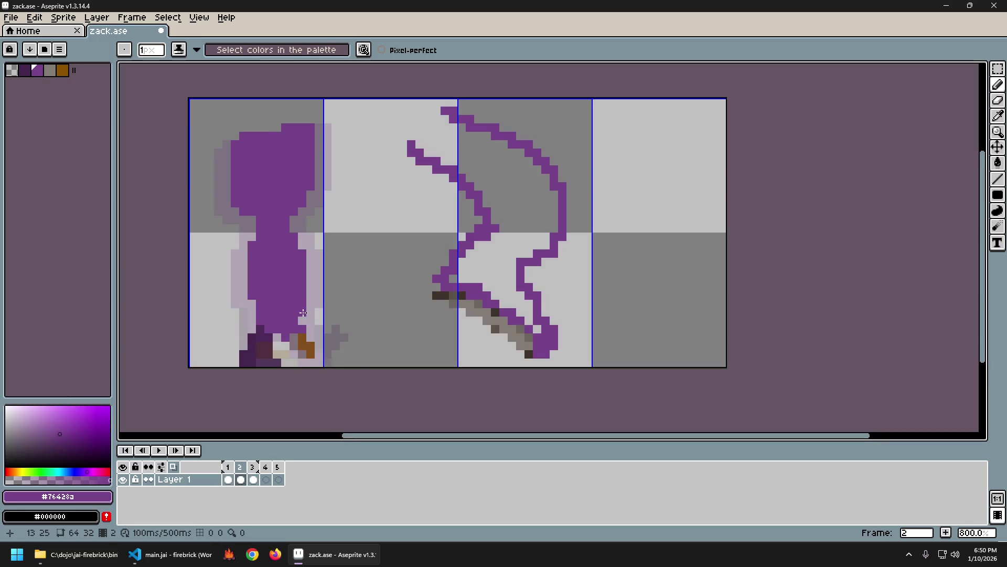
{"action": "key", "text": "Left"}
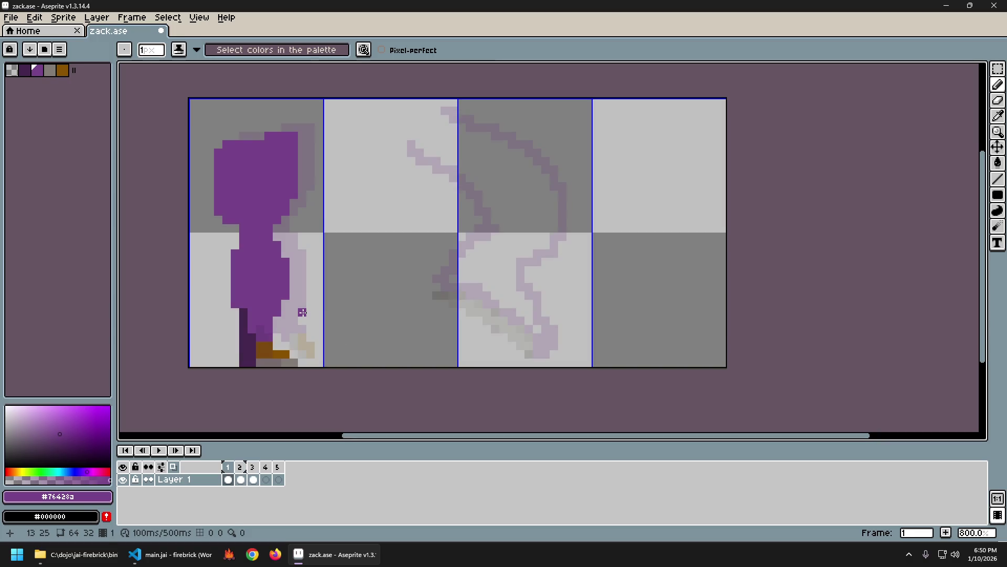
{"action": "key", "text": "s"}
{"action": "left_click_drag", "start_coordinate": [254, 339], "coordinate": [301, 369]}
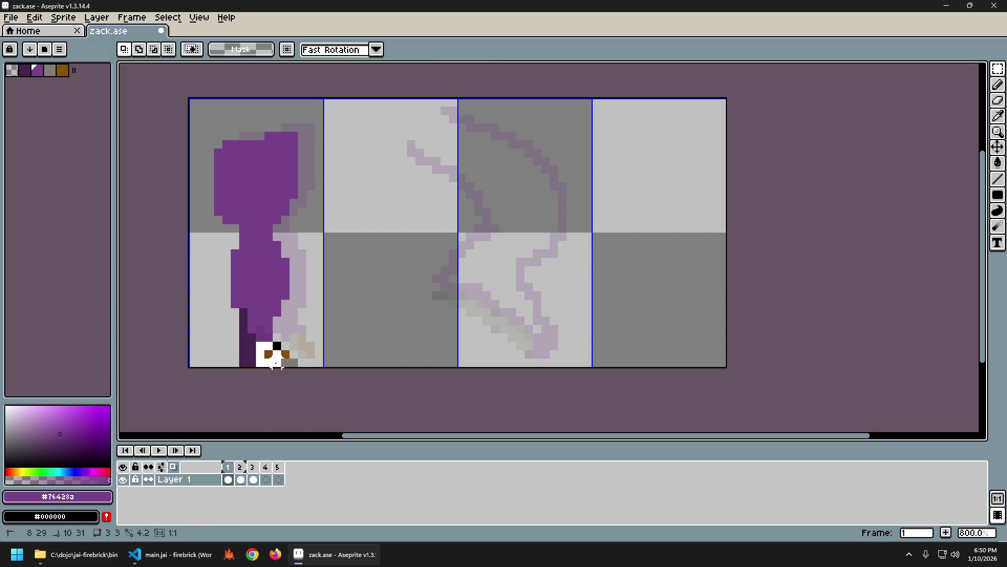
{"action": "key", "text": "ctrl+c"}
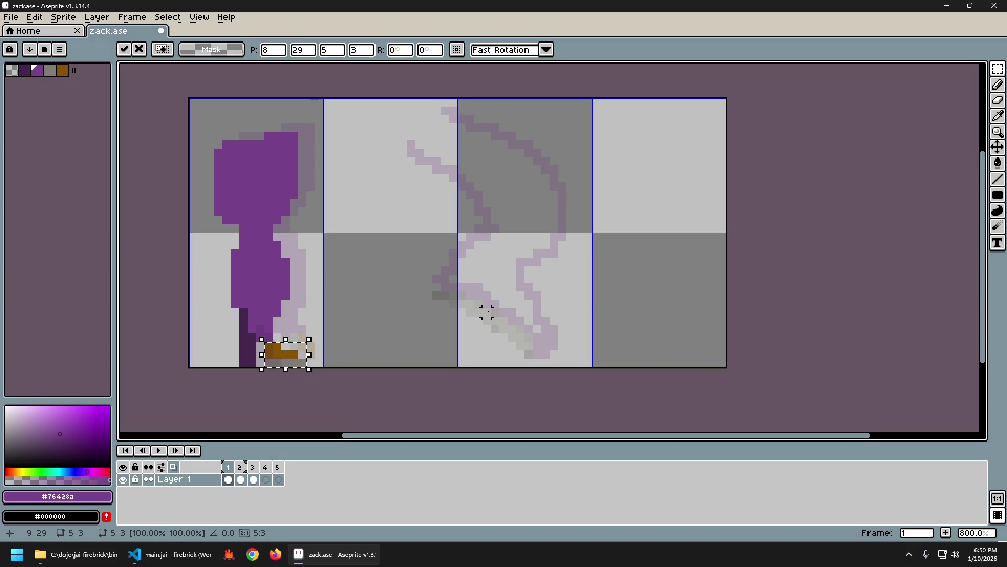
Step: Paste the brown piece into frame 2, rotate it -90°, and place it beside the arc's top
{"action": "key", "text": "Right"}
{"action": "key", "text": "ctrl+v"}
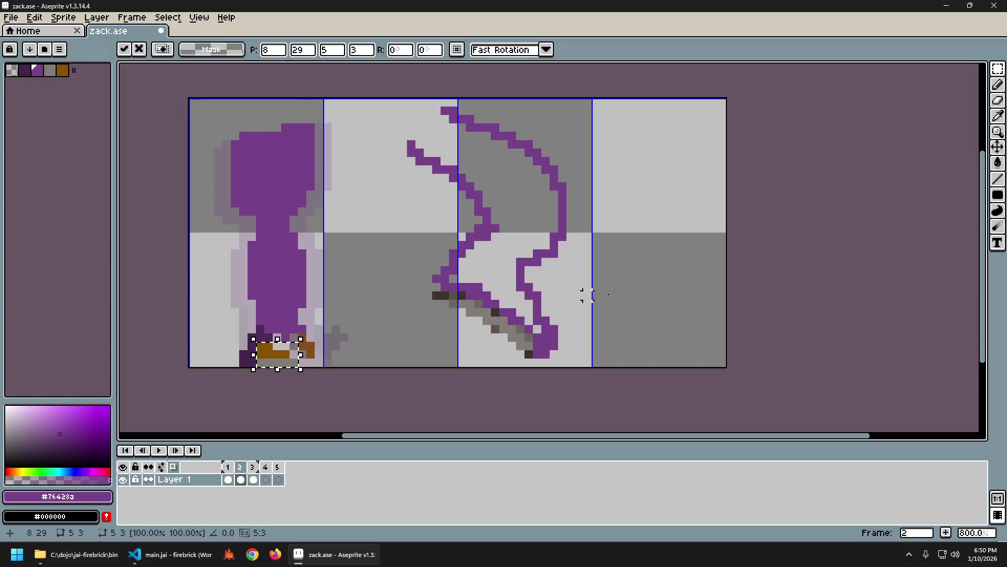
{"action": "mouse_move", "coordinate": [311, 336]}
{"action": "left_mouse_down"}
{"action": "mouse_move", "coordinate": [313, 374]}
{"action": "mouse_move", "coordinate": [379, 297]}
{"action": "left_mouse_up"}
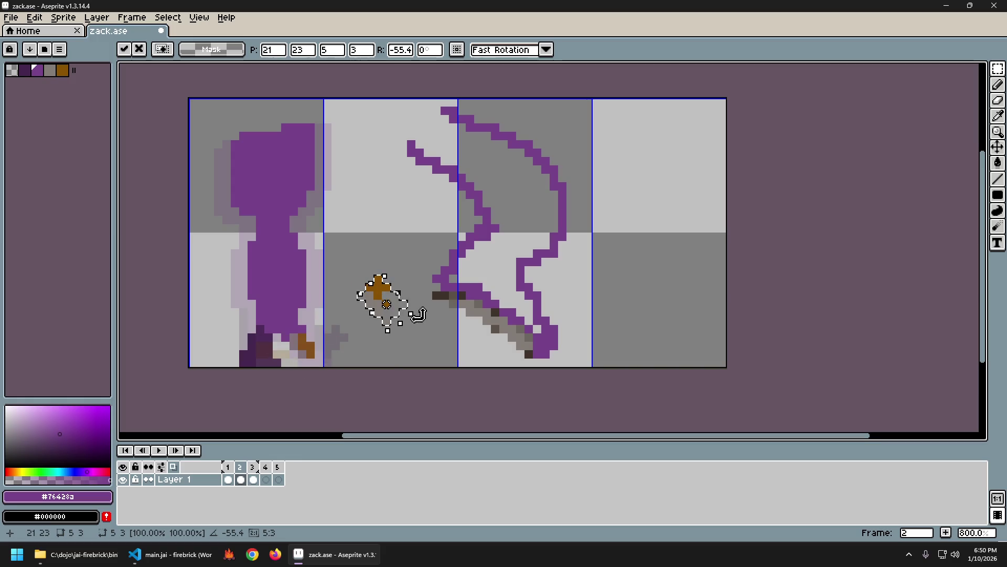
{"action": "mouse_move", "coordinate": [387, 304]}
{"action": "left_mouse_down"}
{"action": "mouse_move", "coordinate": [387, 186]}
{"action": "mouse_move", "coordinate": [438, 199]}
{"action": "mouse_move", "coordinate": [407, 229]}
{"action": "mouse_move", "coordinate": [462, 187]}
{"action": "mouse_move", "coordinate": [418, 225]}
{"action": "left_mouse_up"}
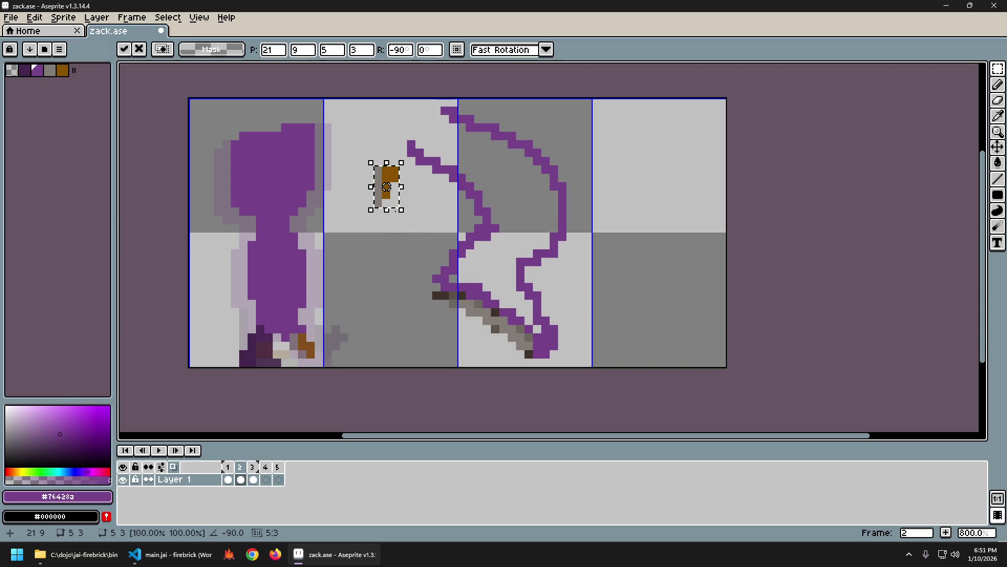
{"action": "mouse_move", "coordinate": [387, 188]}
{"action": "left_mouse_down"}
{"action": "mouse_move", "coordinate": [362, 204]}
{"action": "mouse_move", "coordinate": [292, 333]}
{"action": "mouse_move", "coordinate": [298, 348]}
{"action": "mouse_move", "coordinate": [349, 341]}
{"action": "mouse_move", "coordinate": [297, 341]}
{"action": "mouse_move", "coordinate": [386, 195]}
{"action": "left_mouse_up"}
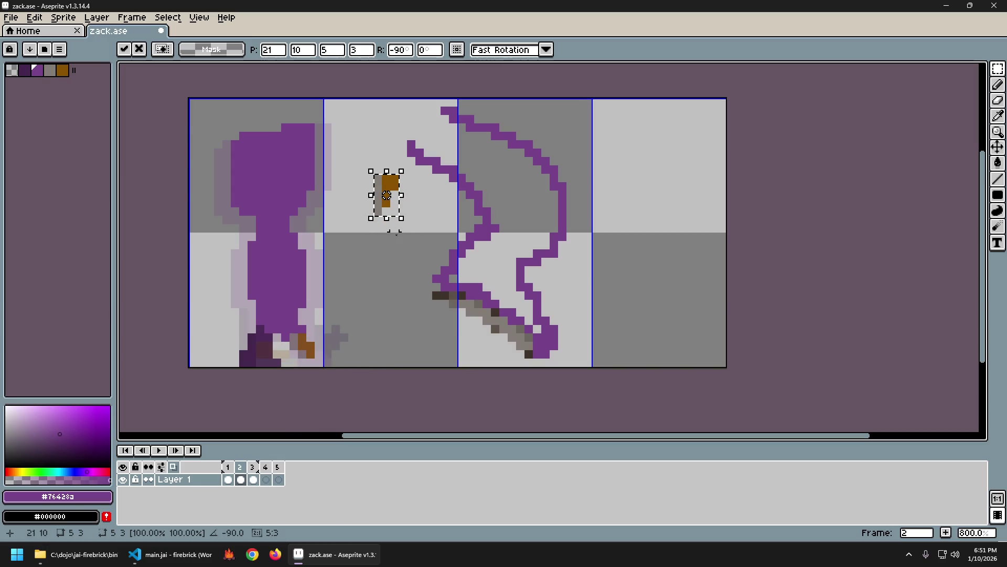
{"action": "left_click", "coordinate": [402, 253]}
{"action": "key", "text": "b"}
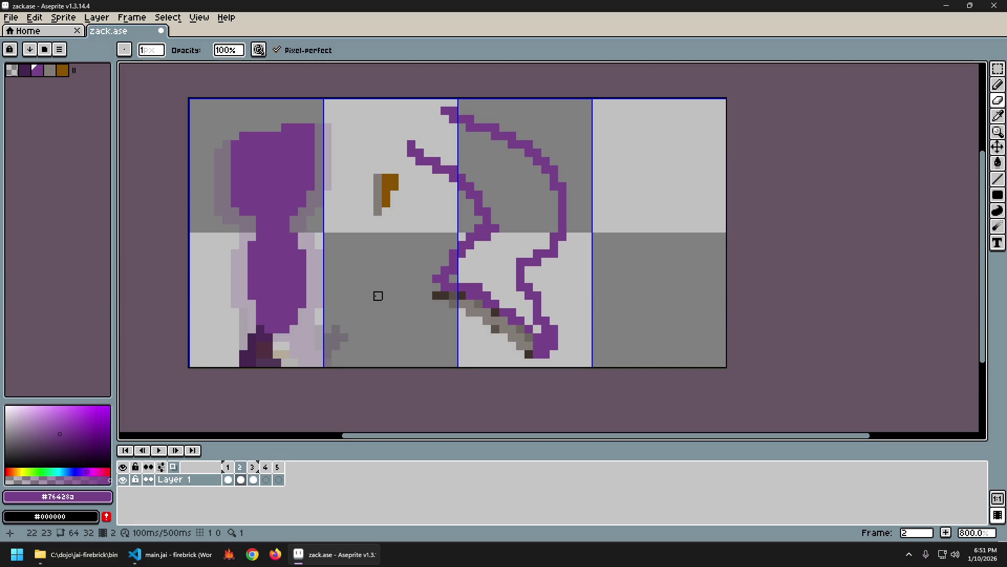
{"action": "key", "text": "m"}
{"action": "mouse_move", "coordinate": [378, 177]}
{"action": "left_mouse_down"}
{"action": "mouse_move", "coordinate": [377, 202]}
{"action": "mouse_move", "coordinate": [400, 217]}
{"action": "mouse_move", "coordinate": [301, 355]}
{"action": "left_mouse_up"}
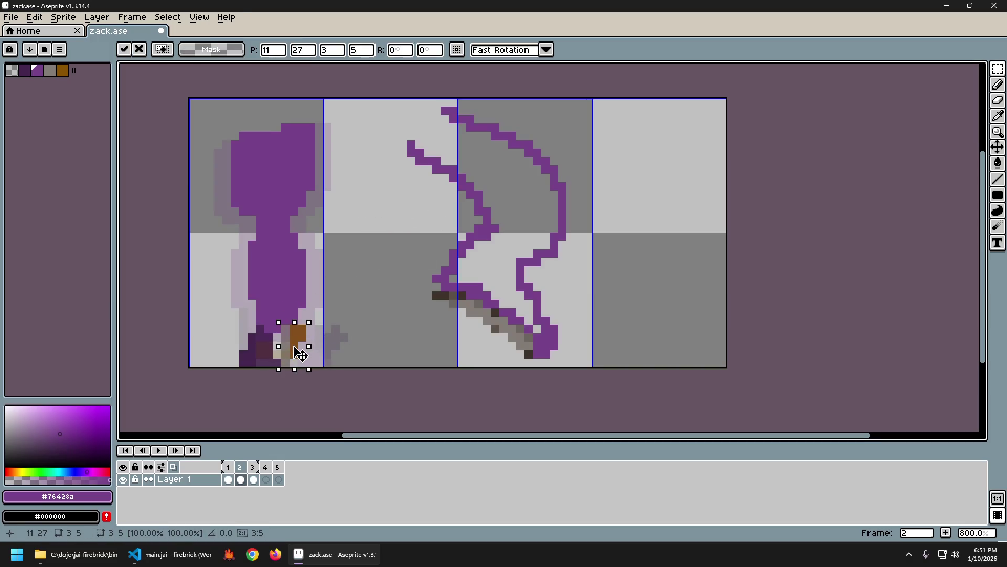
Step: Nudge the brown pixels at the feet up one pixel, then left and down one pixel
{"action": "key", "text": "ctrl+d"}
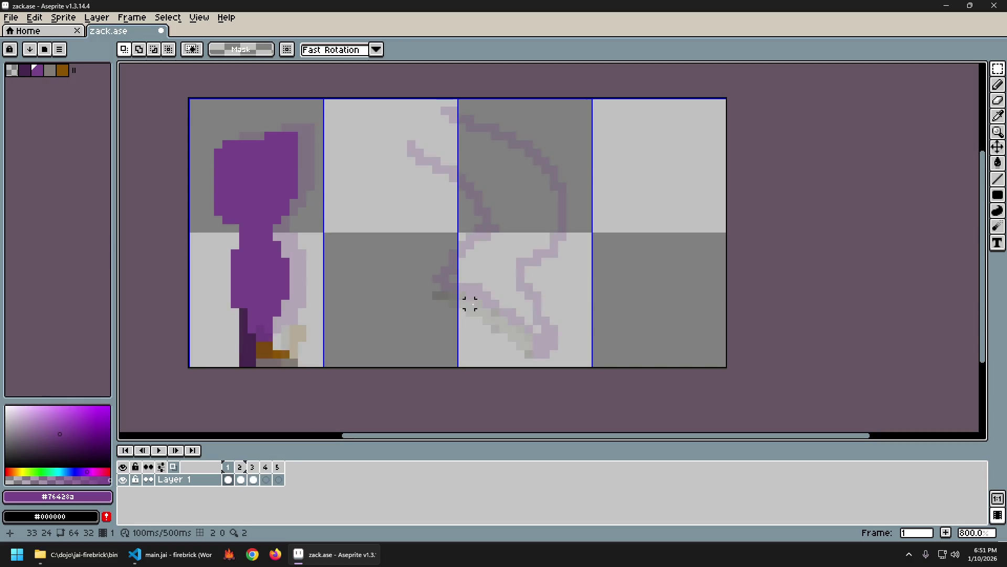
{"action": "left_click_drag", "start_coordinate": [282, 326], "coordinate": [309, 367]}
{"action": "key", "text": "Up"}
{"action": "key", "text": "Return"}
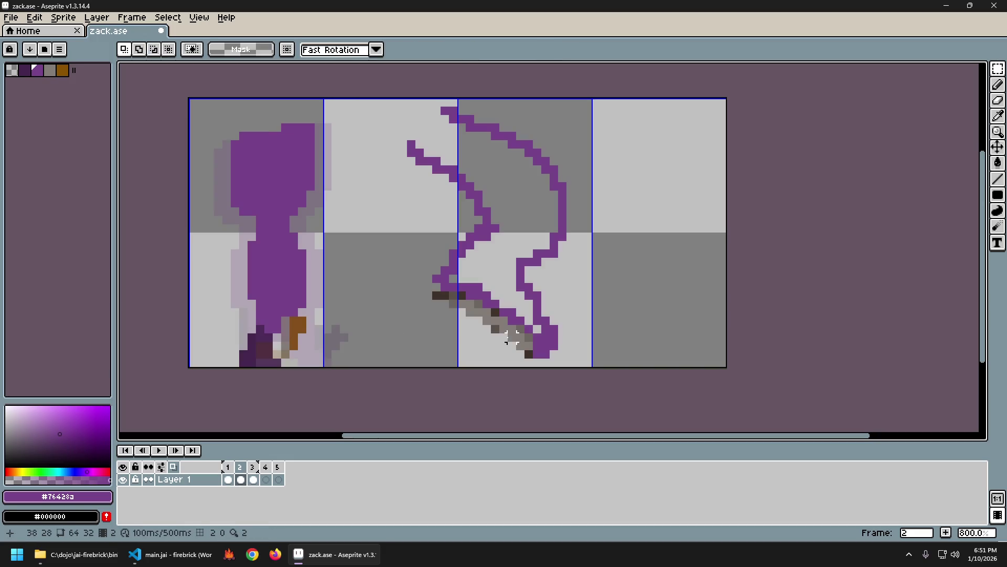
{"action": "left_click_drag", "start_coordinate": [283, 319], "coordinate": [300, 354]}
{"action": "key", "text": "Left"}
{"action": "key", "text": "Down"}
{"action": "key", "text": "Return"}
Step: Flip repeatedly between frames 1 and 2 to compare the brown pixels' position
{"action": "key", "text": "Left"}
{"action": "key", "text": "Right"}
{"action": "key", "text": "Left"}
{"action": "key", "text": "Right"}
{"action": "key", "text": "Left"}
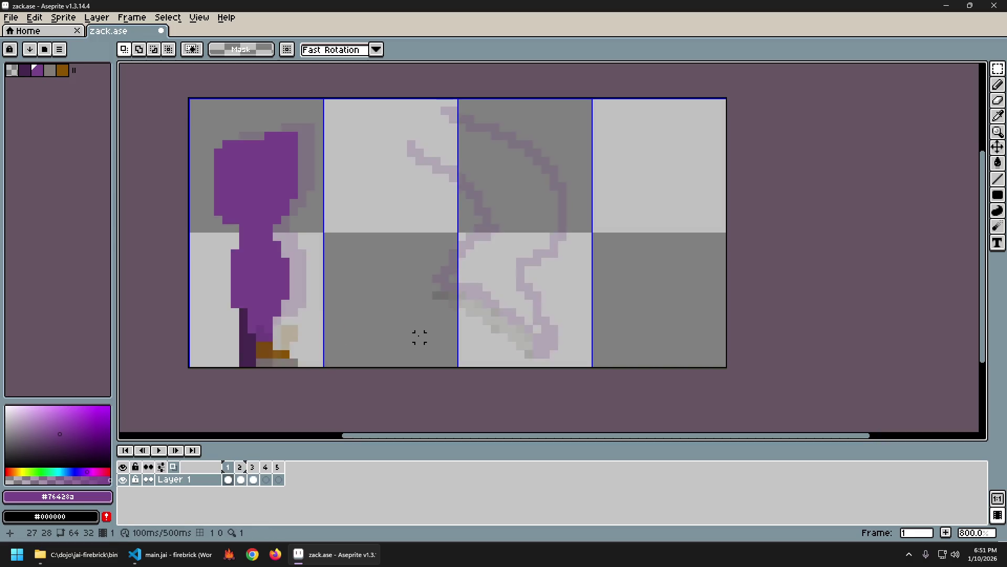
{"action": "key", "text": "Right"}
{"action": "left_click_drag", "start_coordinate": [275, 328], "coordinate": [298, 359]}
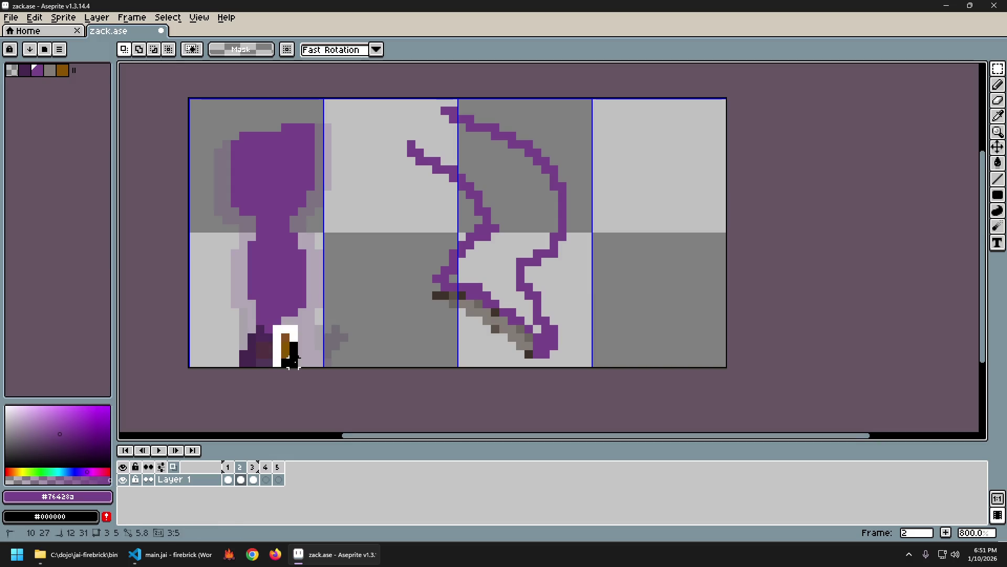
{"action": "key", "text": "Left"}
{"action": "key", "text": "Right"}
{"action": "key", "text": "Left"}
{"action": "key", "text": "Right"}
{"action": "key", "text": "Left"}
{"action": "key", "text": "Right"}
{"action": "key", "text": "Left"}
{"action": "key", "text": "Right"}
{"action": "key", "text": "Left"}
{"action": "key", "text": "Right"}
{"action": "key", "text": "Left"}
{"action": "key", "text": "Right"}
{"action": "key", "text": "i"}
{"action": "key", "text": "b"}
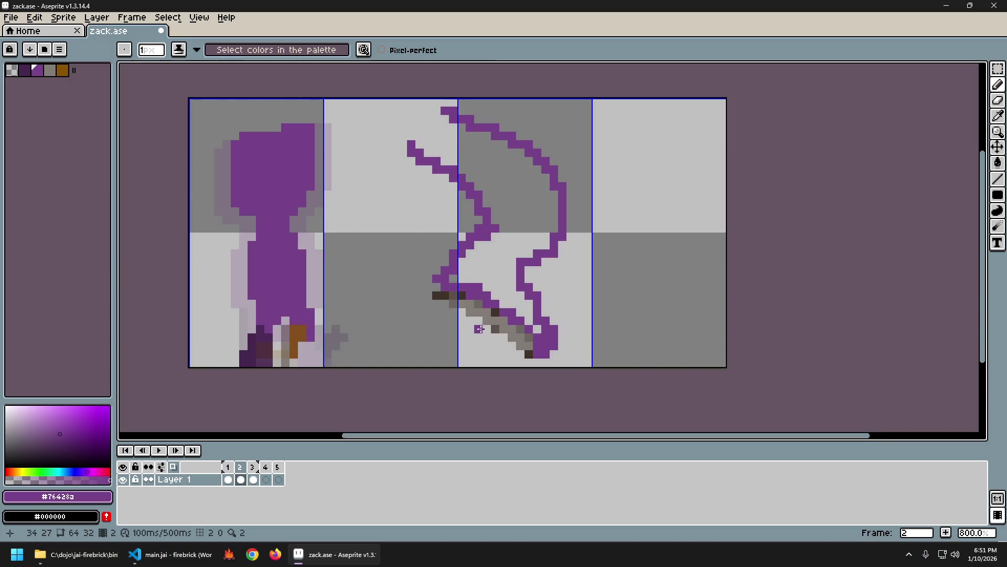
Step: Reselect the brown shoe in frame 2, then undo the stray purple pixel and recent edits
{"action": "key", "text": "s"}
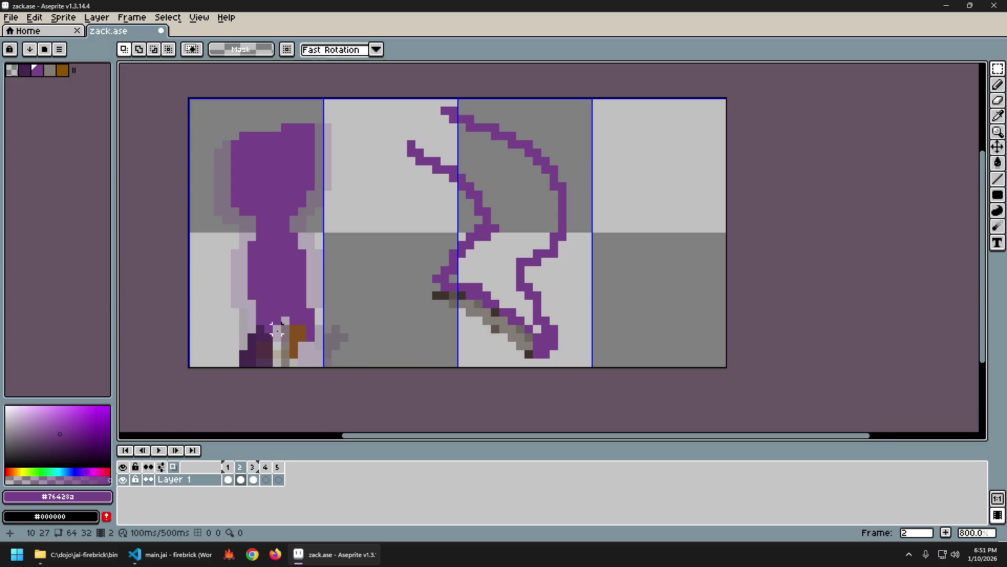
{"action": "mouse_move", "coordinate": [279, 322]}
{"action": "left_mouse_down"}
{"action": "mouse_move", "coordinate": [309, 367]}
{"action": "mouse_move", "coordinate": [292, 353]}
{"action": "mouse_move", "coordinate": [319, 318]}
{"action": "left_mouse_up"}
{"action": "key", "text": "ctrl+d"}
{"action": "key", "text": "i"}
{"action": "key", "text": "b"}
{"action": "left_click", "coordinate": [345, 354]}
{"action": "key", "text": "ctrl+z"}
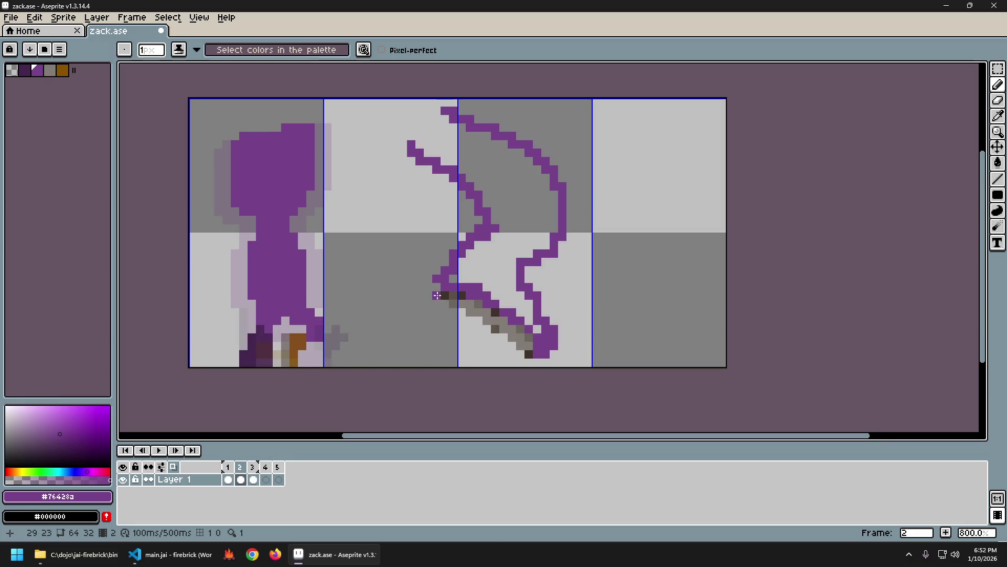
{"action": "key", "text": "v"}
{"action": "key", "text": "ctrl+z"}
{"action": "key", "text": "ctrl+z"}
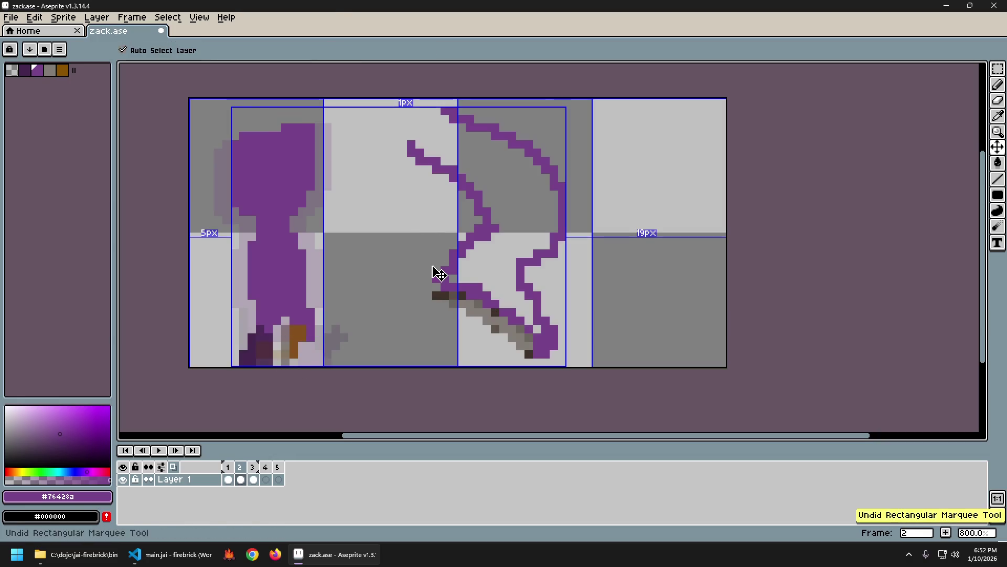
{"action": "key", "text": "ctrl+z"}
{"action": "key", "text": "ctrl+z"}
{"action": "key", "text": "ctrl+z"}
{"action": "key", "text": "ctrl+z"}
Step: Lift the brown piece beside the top of the purple arc, tilt it 45°, and commit it
{"action": "mouse_move", "coordinate": [286, 348]}
{"action": "left_mouse_down"}
{"action": "mouse_move", "coordinate": [401, 240]}
{"action": "mouse_move", "coordinate": [382, 231]}
{"action": "left_mouse_up"}
{"action": "left_click_drag", "start_coordinate": [400, 267], "coordinate": [436, 254]}
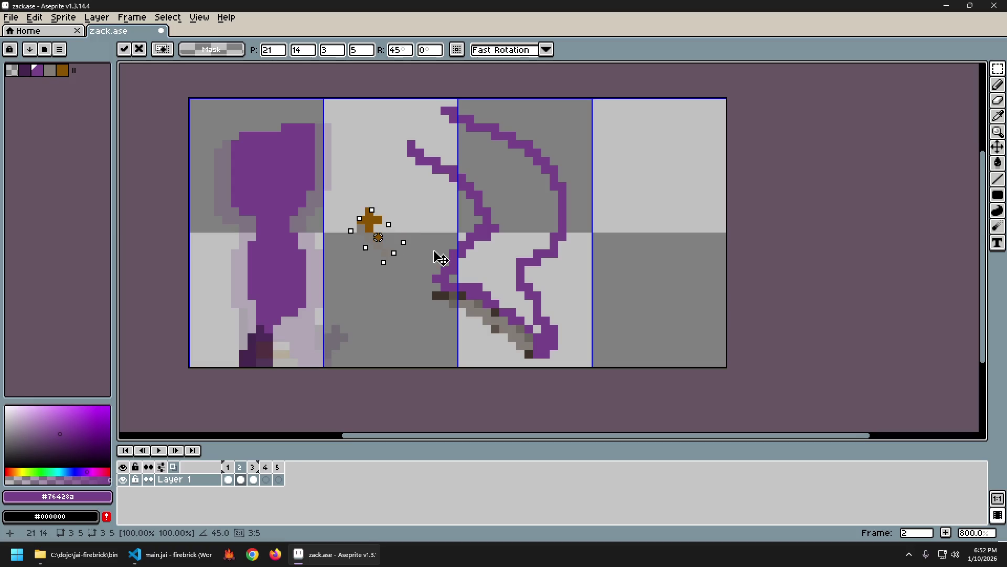
{"action": "left_click_drag", "start_coordinate": [374, 235], "coordinate": [390, 201]}
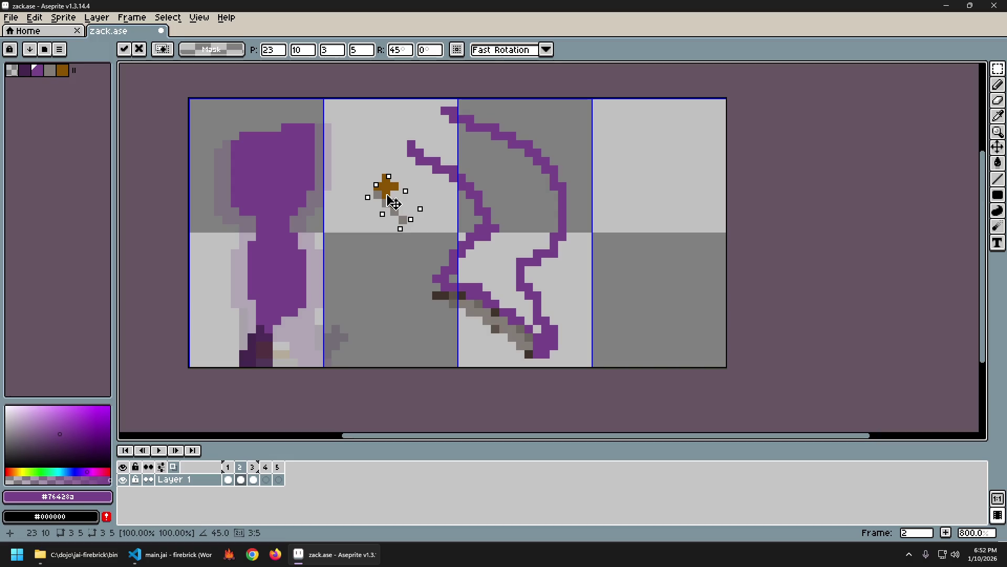
{"action": "left_click", "coordinate": [368, 268]}
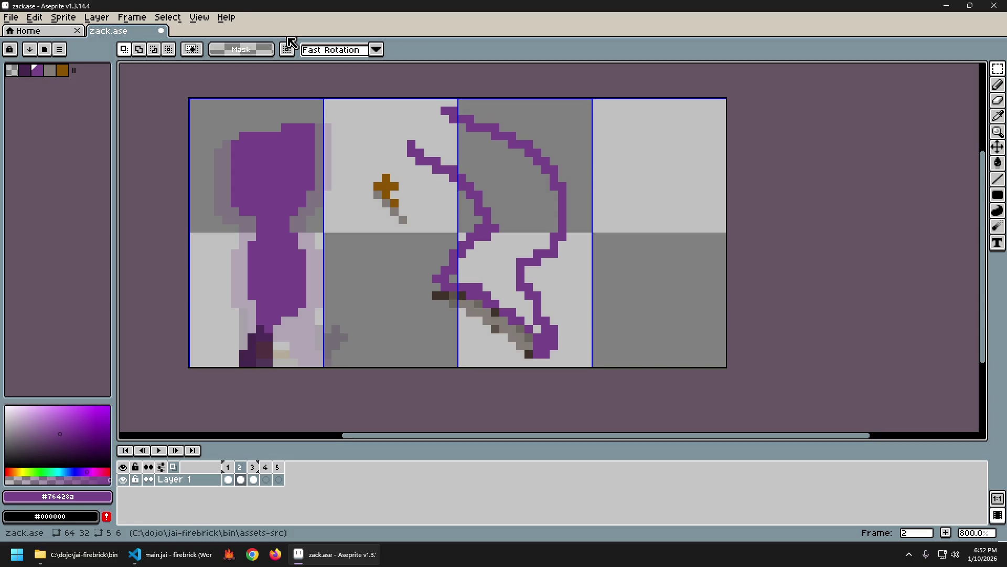
Step: Inspect the 16×32 grid settings without changes, then open the Edit menu
{"action": "left_click", "coordinate": [183, 20]}
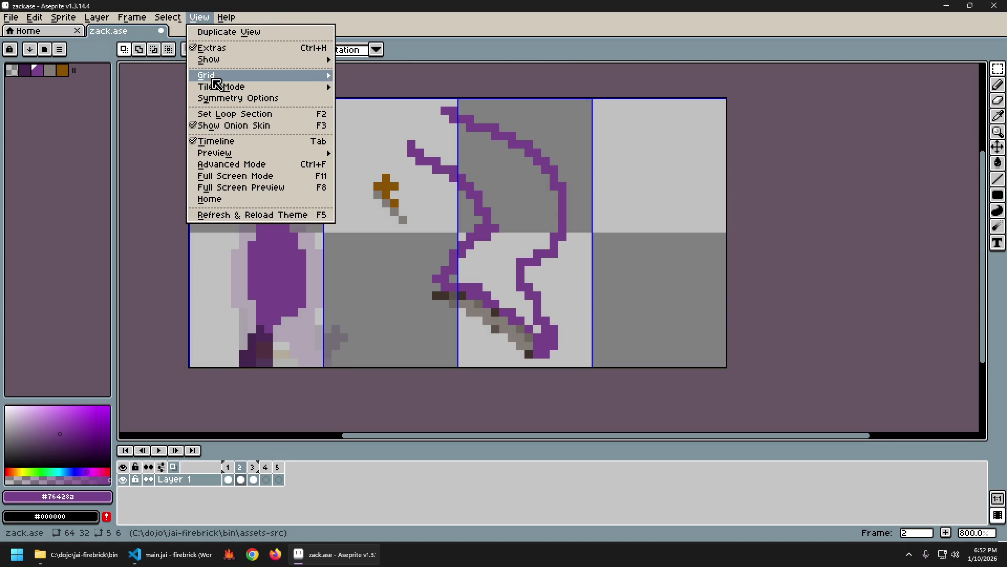
{"action": "mouse_move", "coordinate": [207, 74]}
{"action": "left_click", "coordinate": [373, 75]}
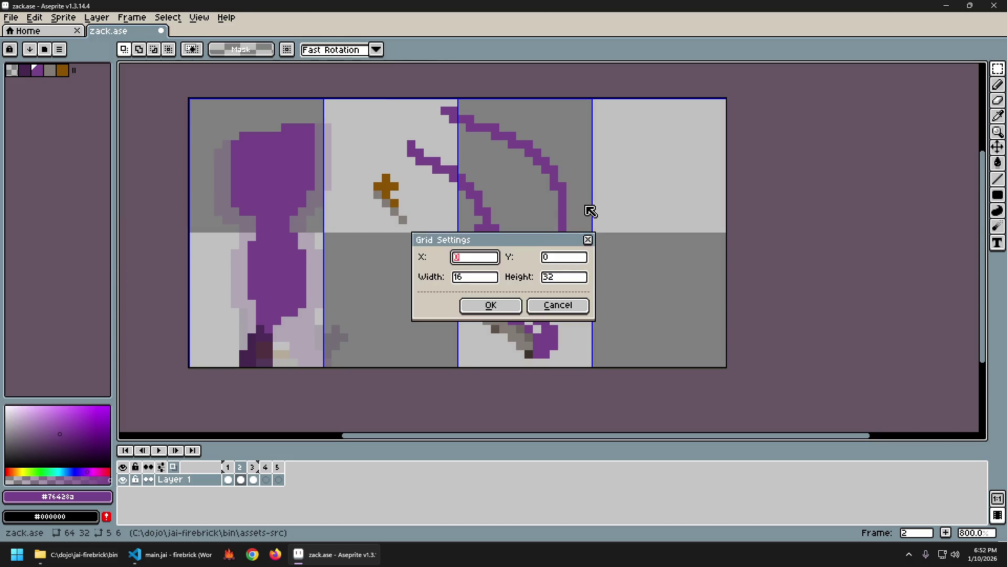
{"action": "left_click", "coordinate": [558, 305]}
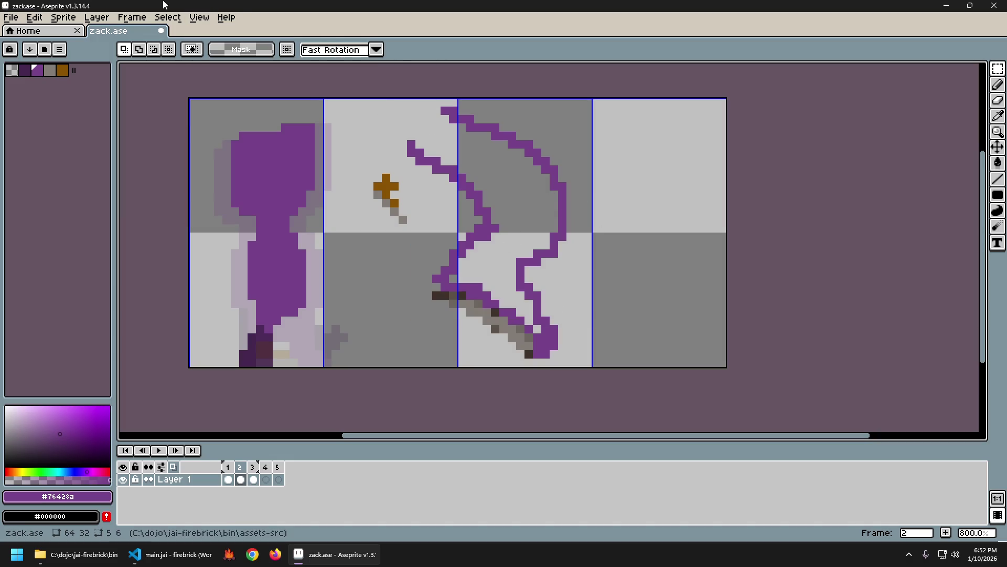
{"action": "left_click", "coordinate": [206, 19]}
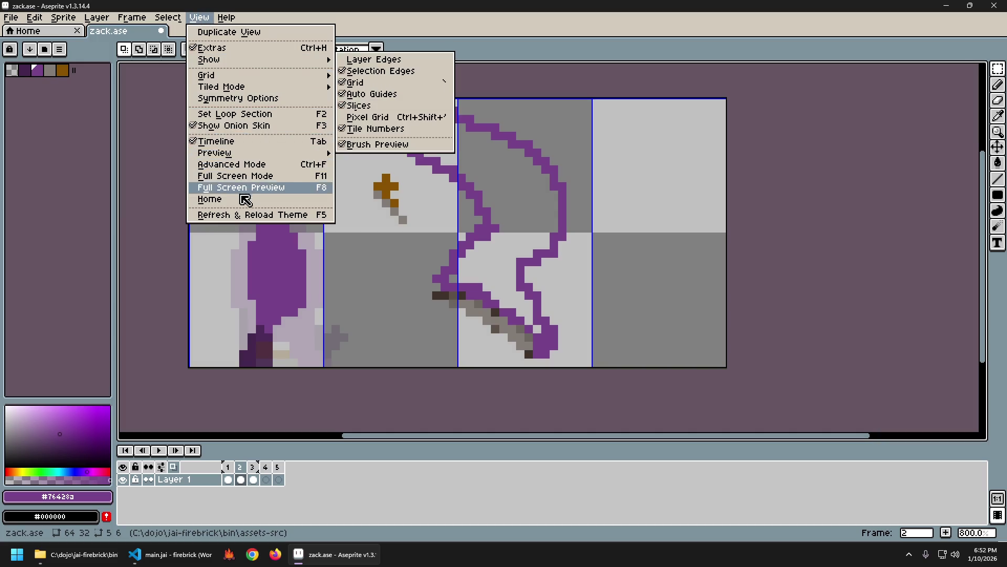
{"action": "mouse_move", "coordinate": [34, 18]}
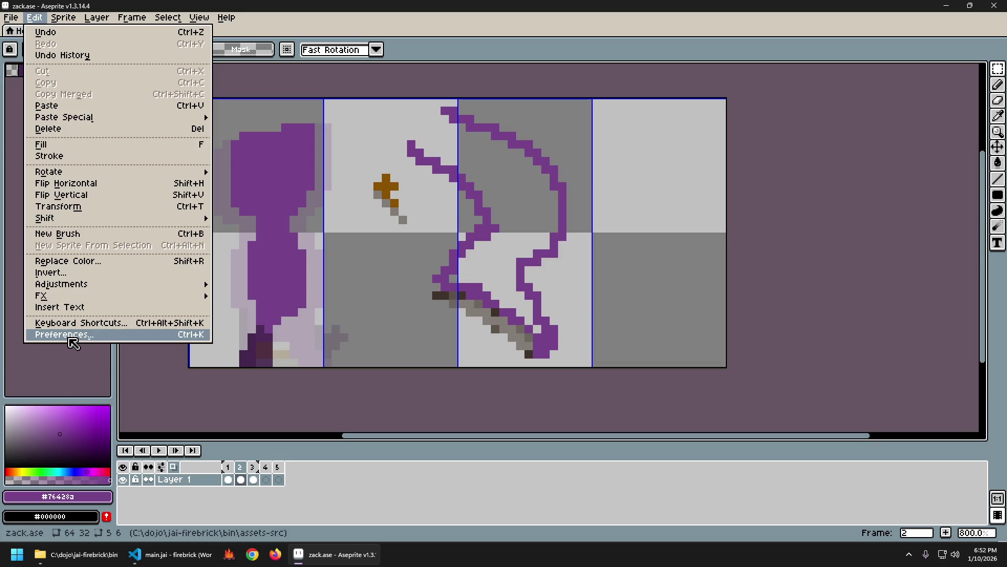
Step: In Preferences' Grid section, set the pixel grid colour's red value to 67
{"action": "left_click", "coordinate": [71, 335]}
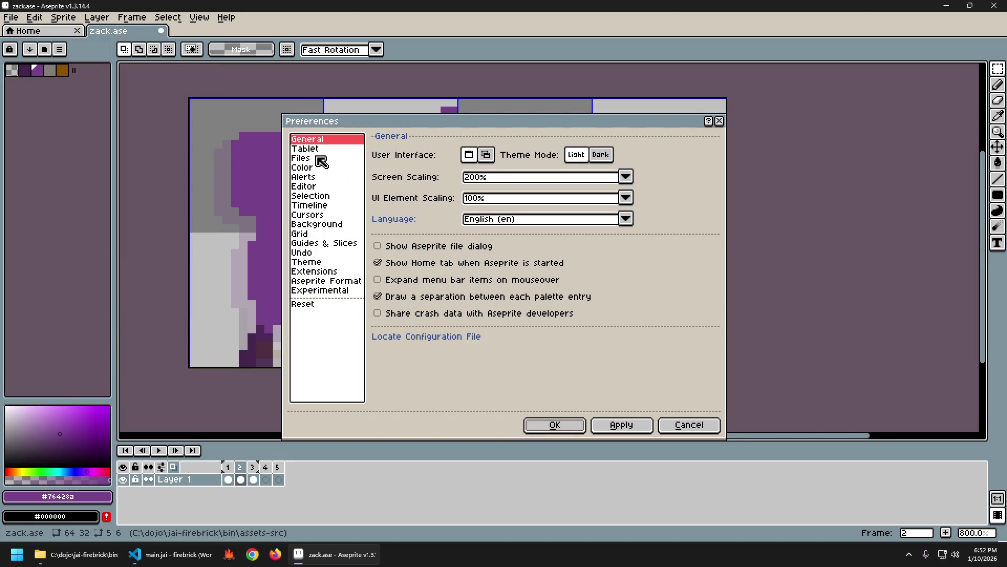
{"action": "left_click", "coordinate": [308, 235]}
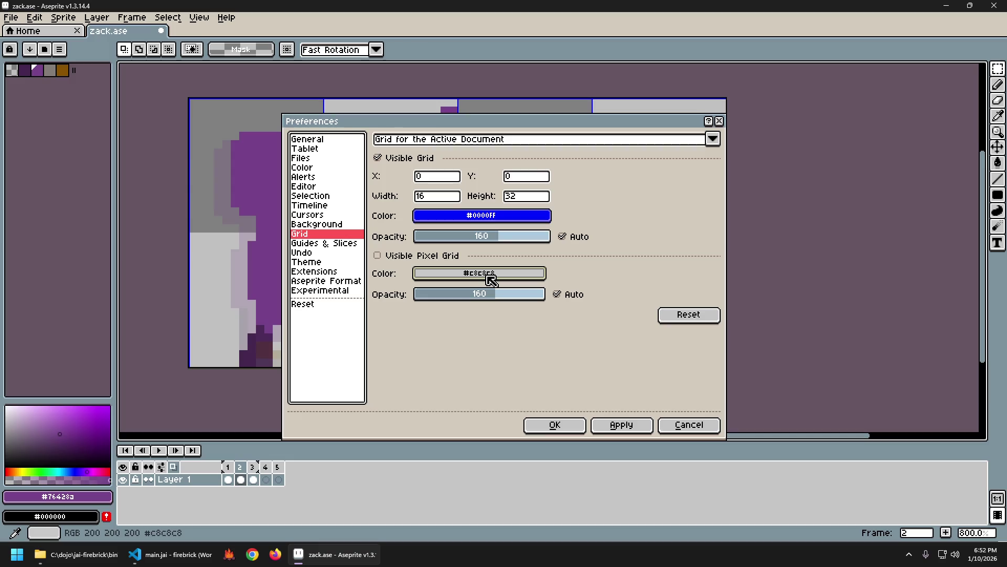
{"action": "left_click", "coordinate": [491, 274]}
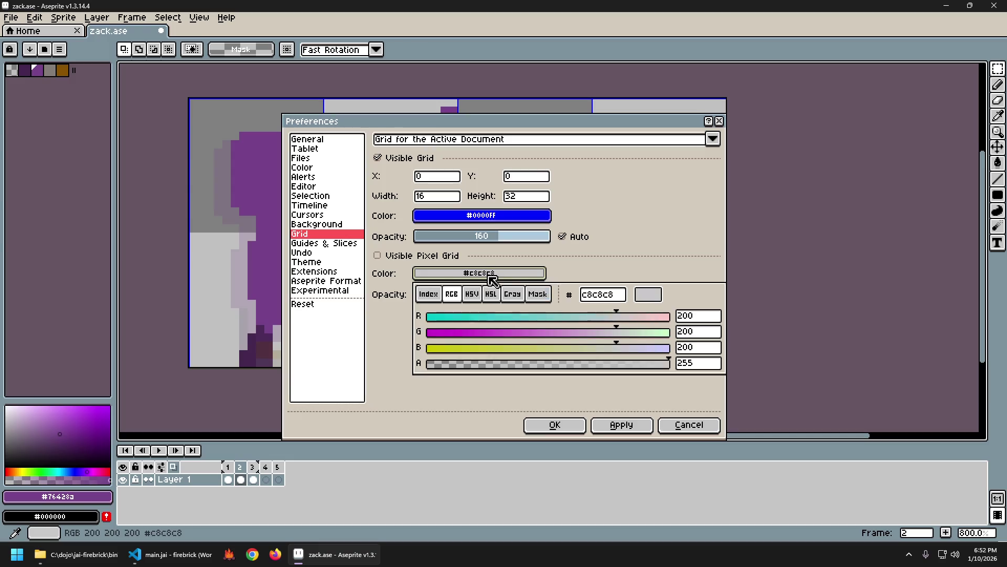
{"action": "left_click", "coordinate": [467, 318]}
{"action": "left_click_drag", "start_coordinate": [471, 322], "coordinate": [496, 322]}
{"action": "left_click", "coordinate": [624, 425]}
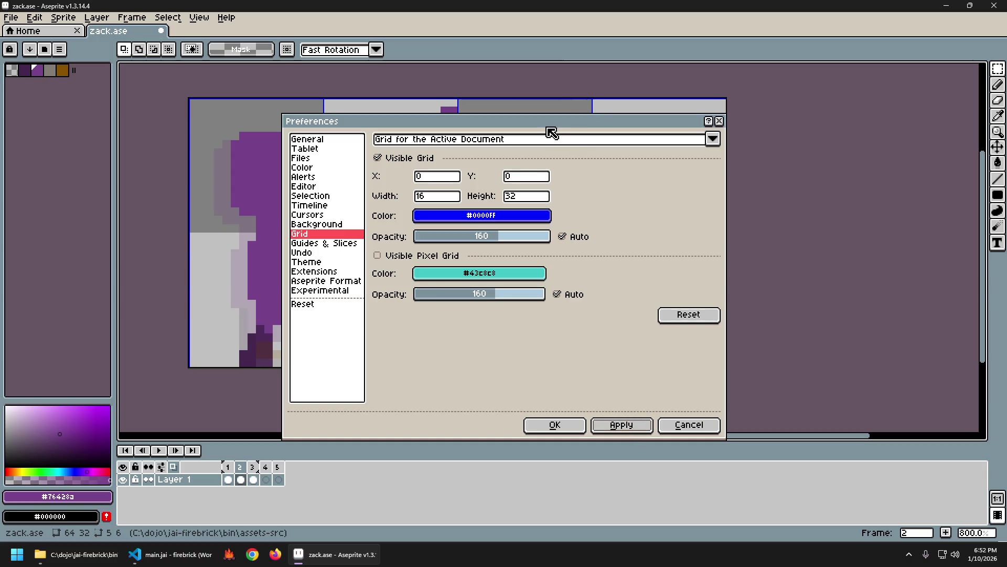
Step: Hide the pixel grid, reset the grid, set its height to 32, make it visible, and apply
{"action": "left_click_drag", "start_coordinate": [551, 133], "coordinate": [773, 146]}
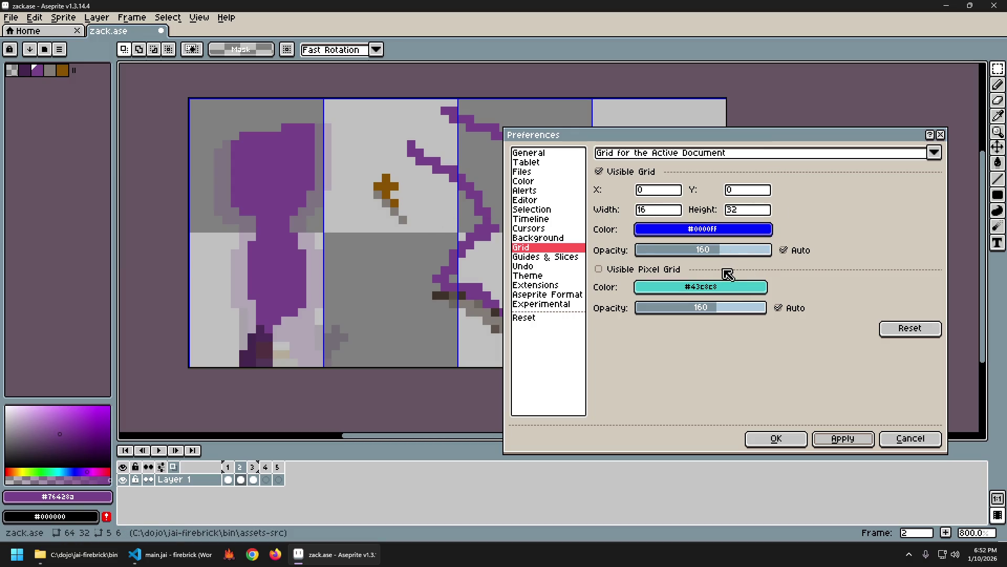
{"action": "left_click", "coordinate": [656, 272]}
{"action": "left_click", "coordinate": [655, 276]}
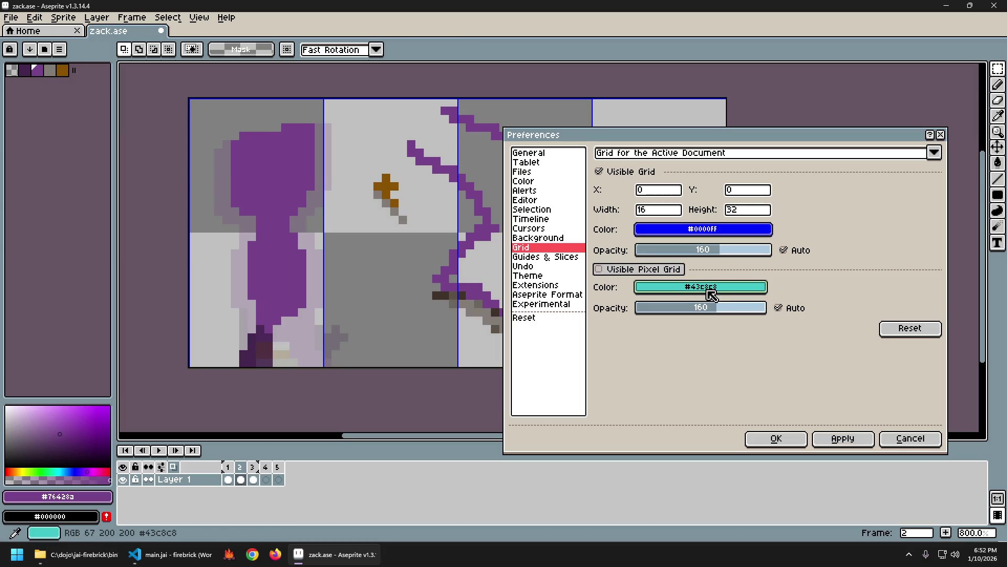
{"action": "left_click", "coordinate": [711, 293]}
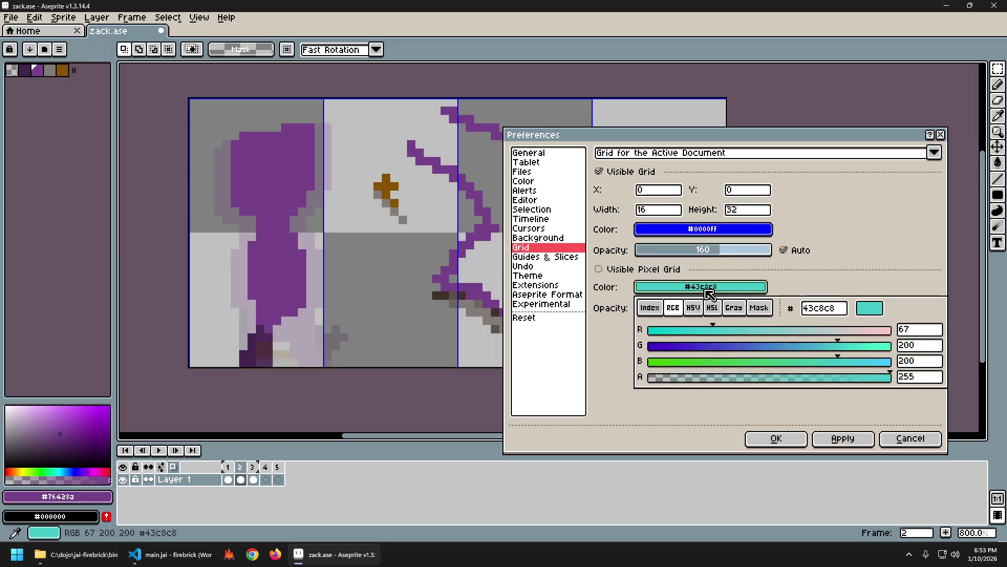
{"action": "left_click", "coordinate": [862, 270]}
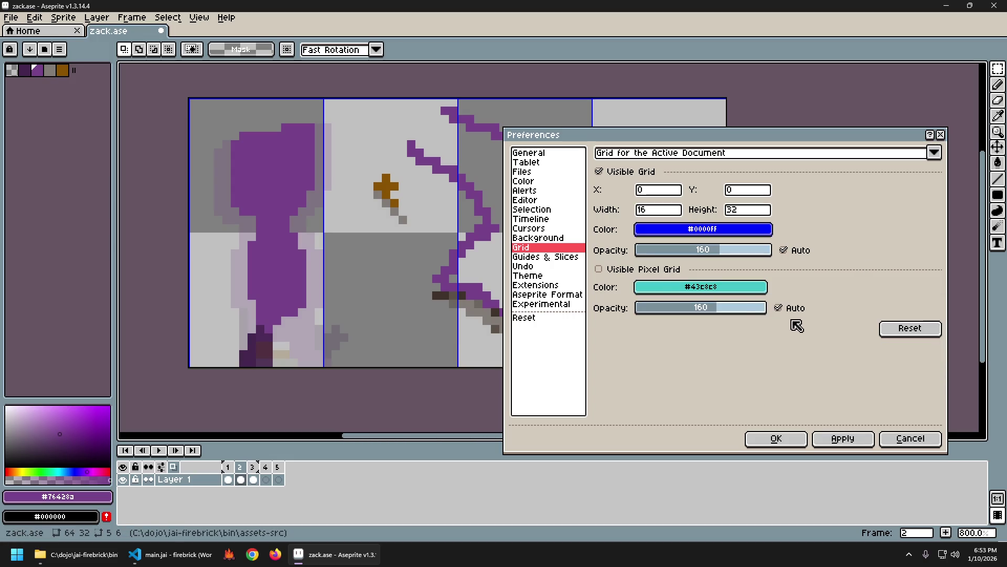
{"action": "left_click", "coordinate": [919, 332]}
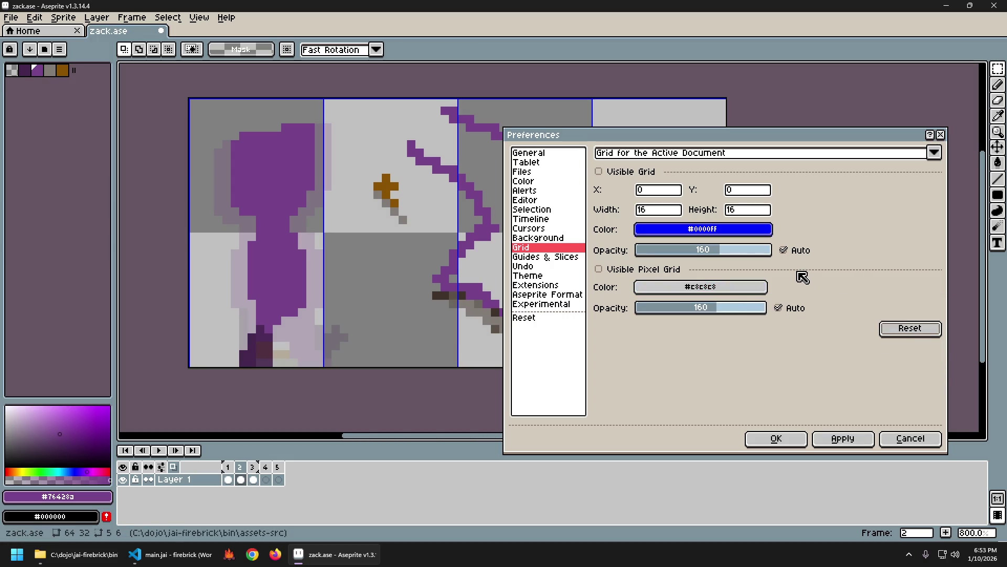
{"action": "double_click", "coordinate": [762, 210]}
{"action": "type", "text": "32"}
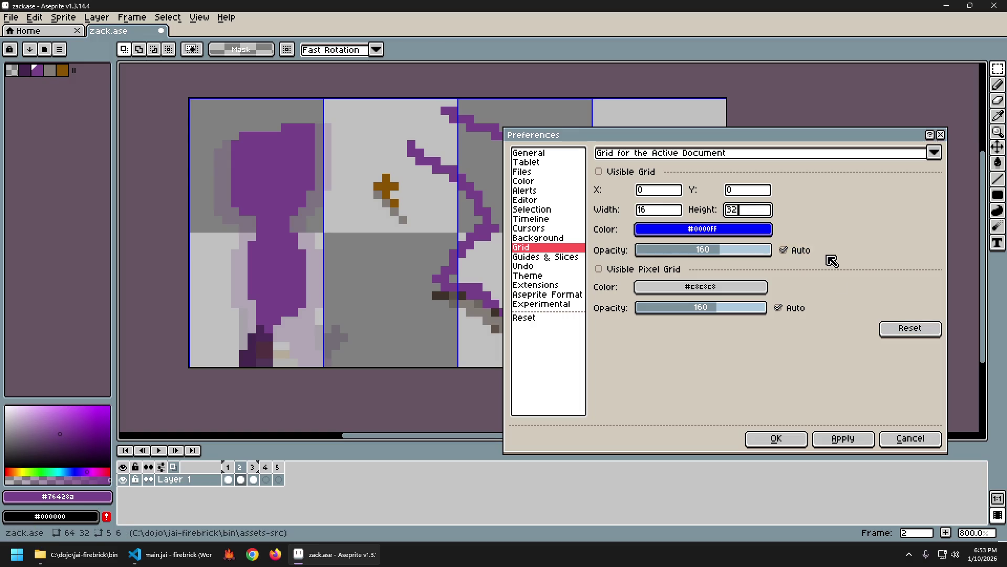
{"action": "left_click", "coordinate": [635, 173]}
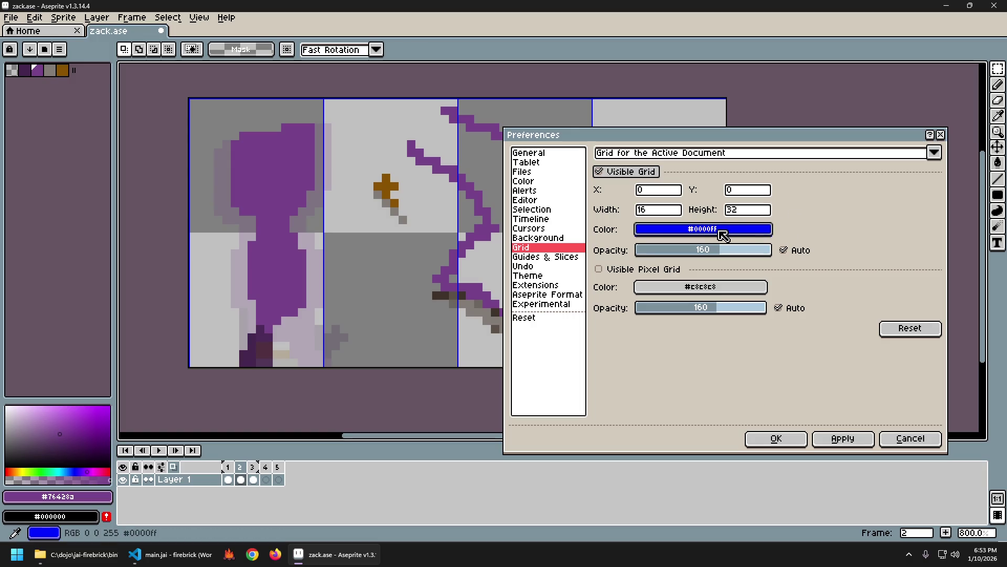
{"action": "left_click", "coordinate": [855, 441]}
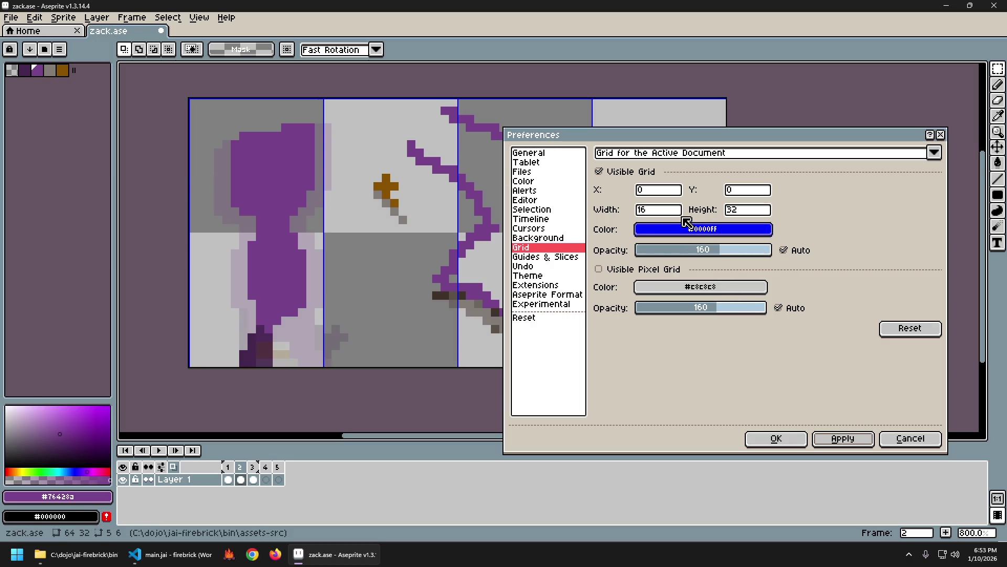
Step: Tune the first checker background colour to a beige tone with HSV sliders
{"action": "left_click", "coordinate": [558, 238]}
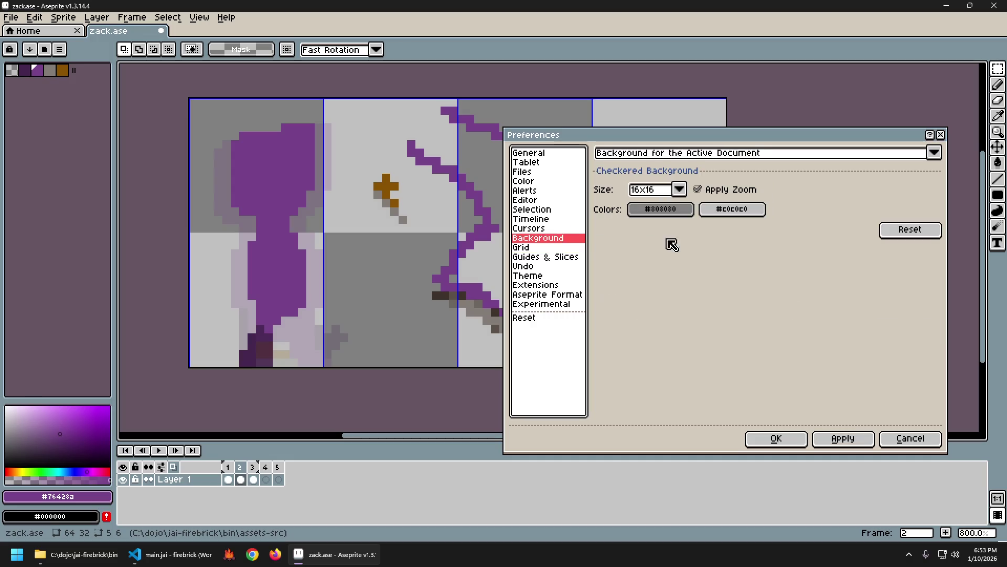
{"action": "left_click", "coordinate": [691, 212]}
{"action": "left_click", "coordinate": [694, 233]}
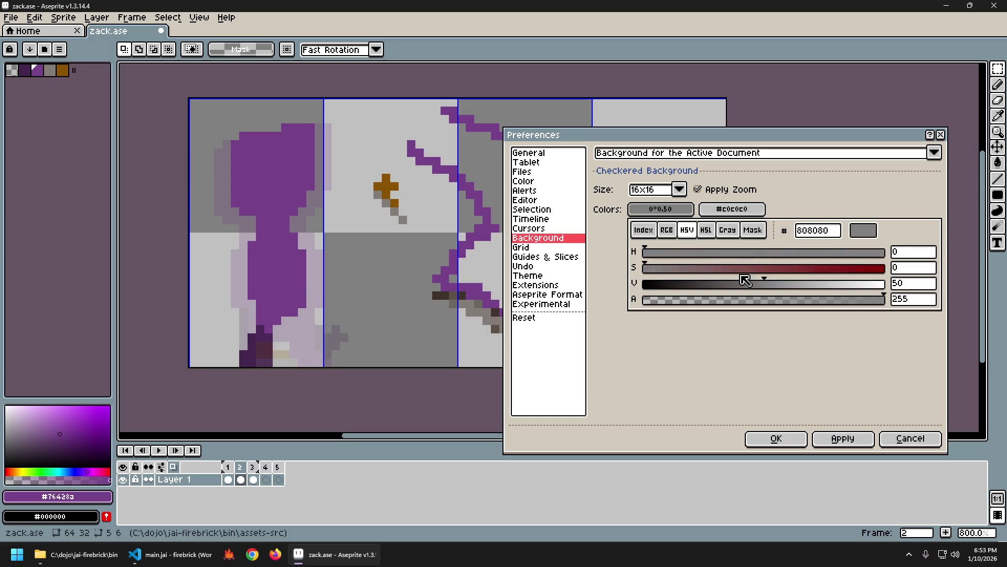
{"action": "left_click_drag", "start_coordinate": [731, 273], "coordinate": [712, 273]}
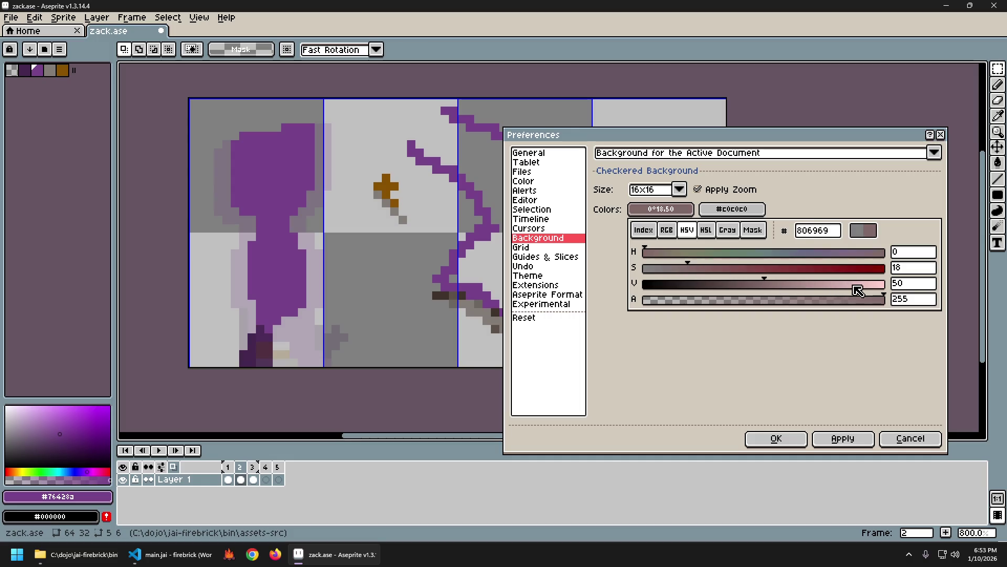
{"action": "left_click_drag", "start_coordinate": [859, 285], "coordinate": [870, 291]}
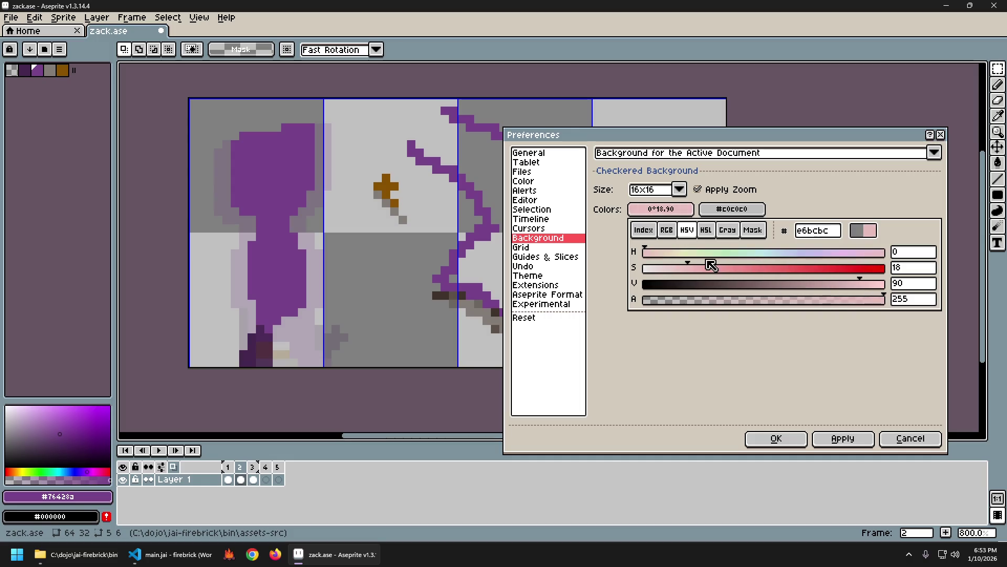
{"action": "mouse_move", "coordinate": [674, 254]}
{"action": "left_mouse_down"}
{"action": "mouse_move", "coordinate": [672, 270]}
{"action": "mouse_move", "coordinate": [669, 256]}
{"action": "left_mouse_up"}
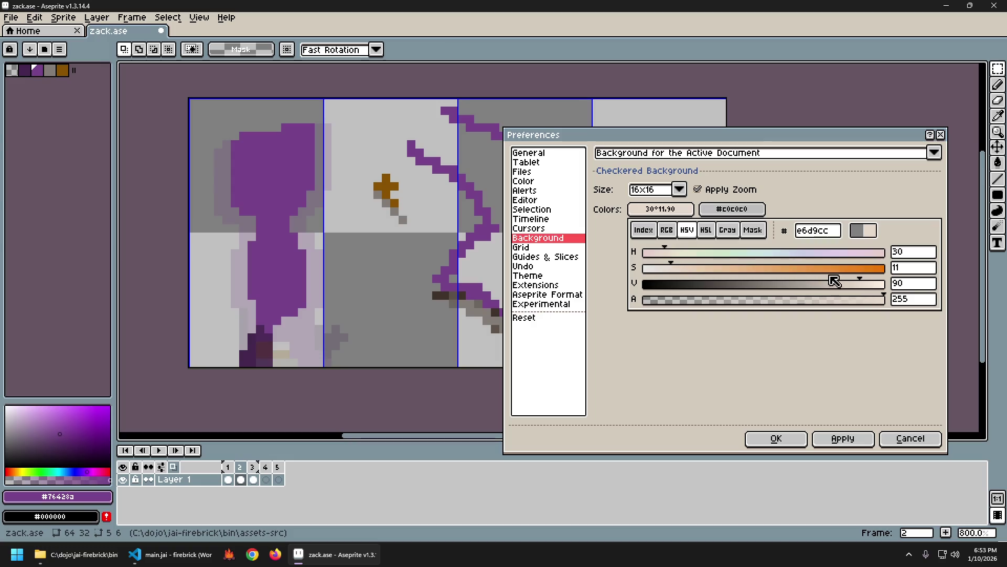
{"action": "left_click", "coordinate": [691, 269]}
{"action": "left_click_drag", "start_coordinate": [693, 273], "coordinate": [689, 274]}
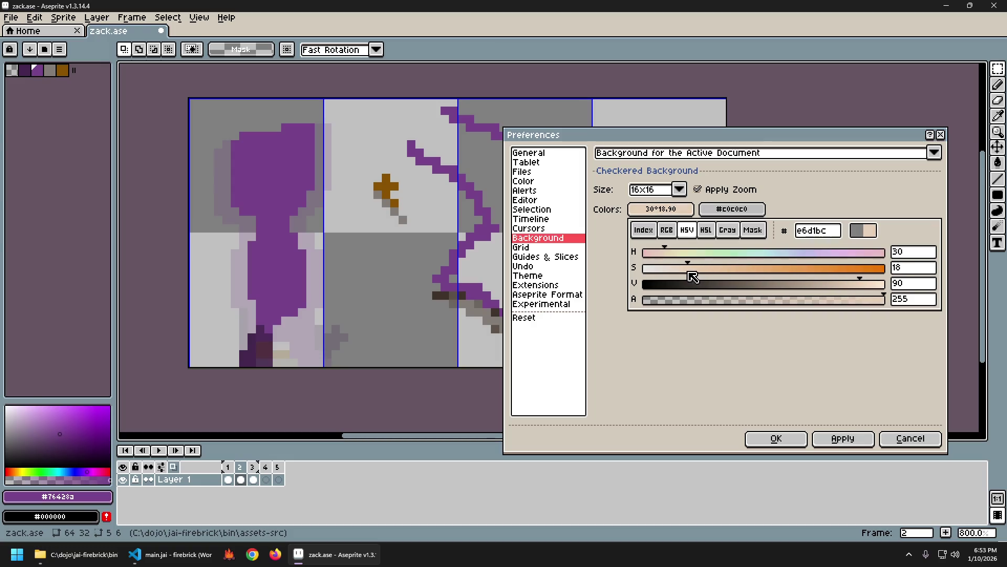
Step: Copy the first colour's beige hex into the second checker colour, lower its saturation to 7, and apply
{"action": "left_click", "coordinate": [732, 209]}
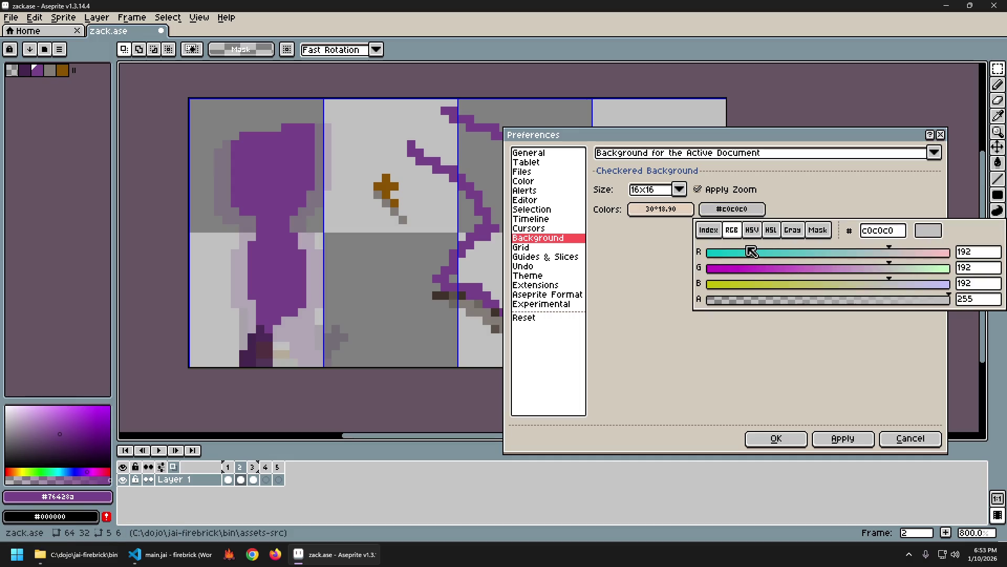
{"action": "left_click", "coordinate": [669, 211]}
{"action": "left_click", "coordinate": [839, 235]}
{"action": "key", "text": "ctrl+c"}
{"action": "left_click", "coordinate": [732, 209]}
{"action": "left_click", "coordinate": [892, 231]}
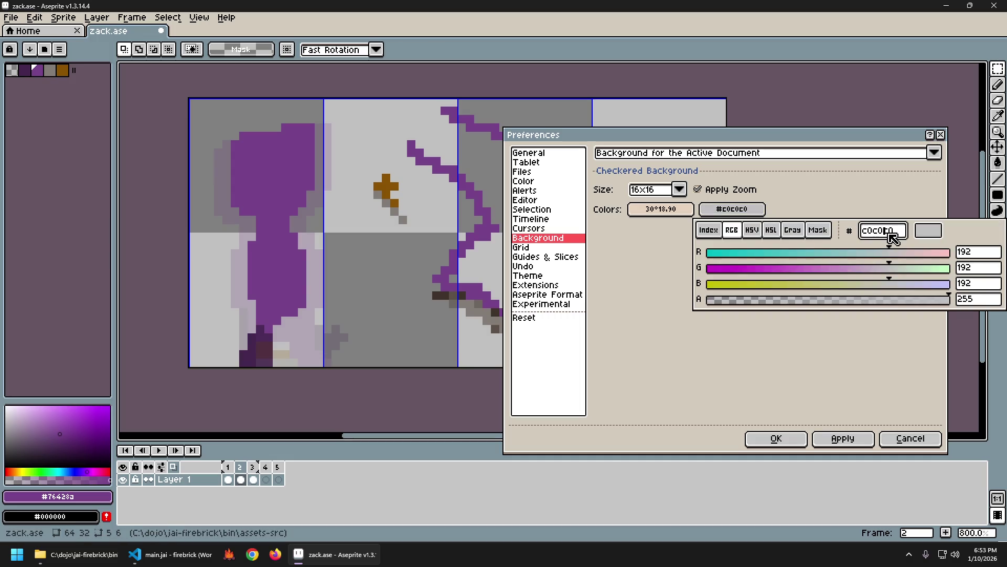
{"action": "key", "text": "ctrl+v"}
{"action": "left_click", "coordinate": [755, 231]}
{"action": "left_click", "coordinate": [750, 272]}
{"action": "left_click_drag", "start_coordinate": [750, 272], "coordinate": [735, 271]}
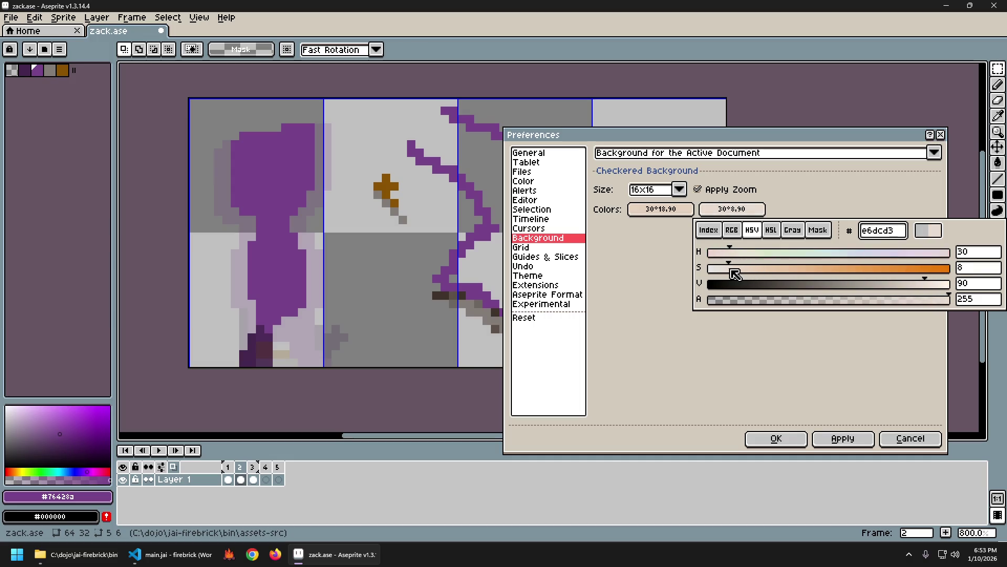
{"action": "left_click", "coordinate": [877, 399]}
{"action": "left_click", "coordinate": [857, 439]}
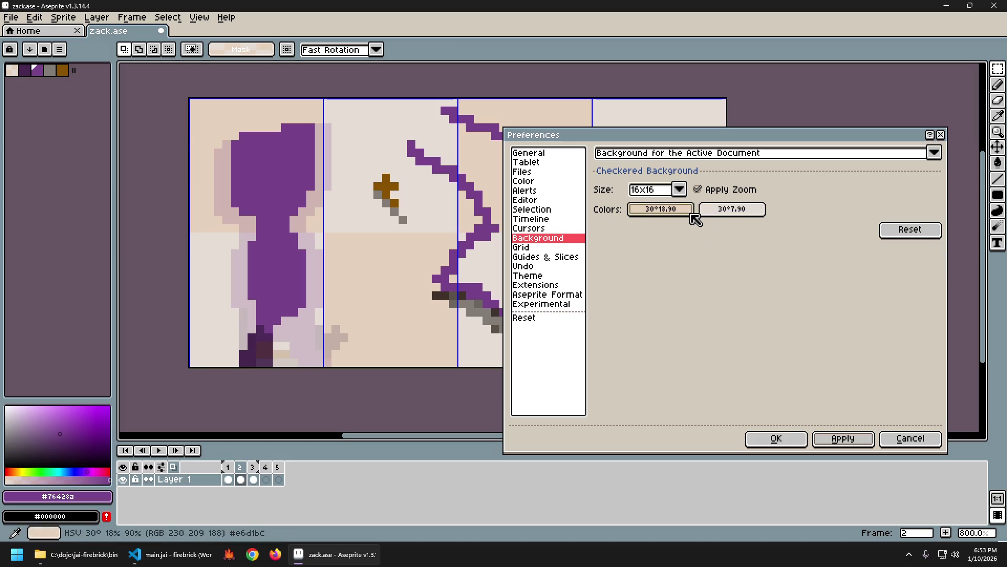
Step: Finalize the checker colours as HSV 30/26/75 and 30/20/90, then confirm Preferences
{"action": "left_click", "coordinate": [675, 211]}
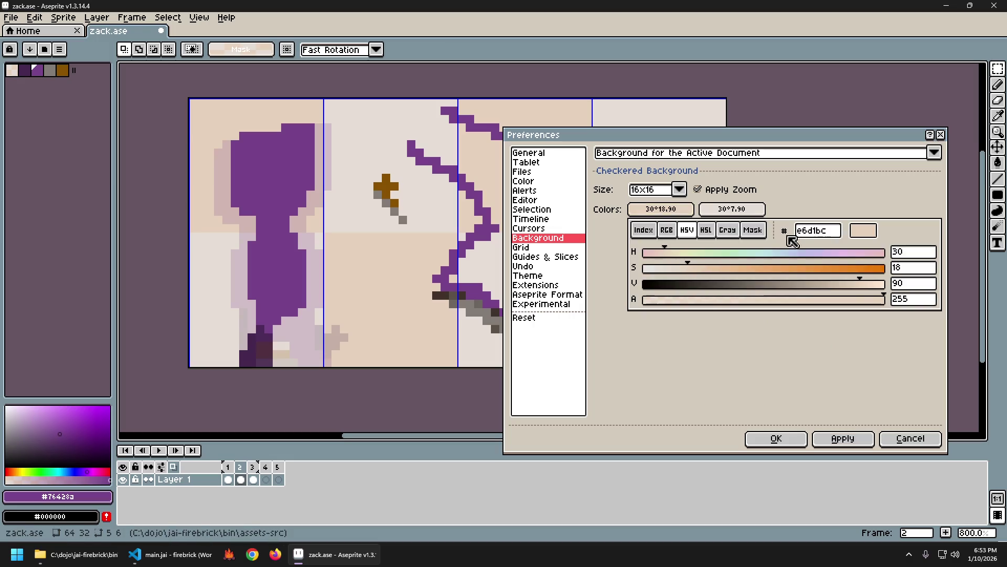
{"action": "left_click", "coordinate": [706, 268]}
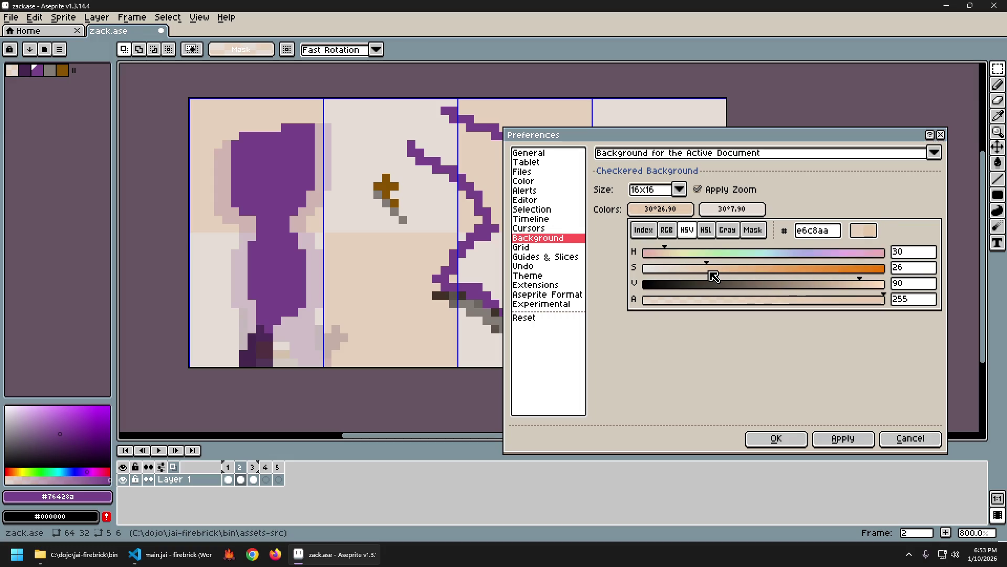
{"action": "left_click", "coordinate": [846, 441]}
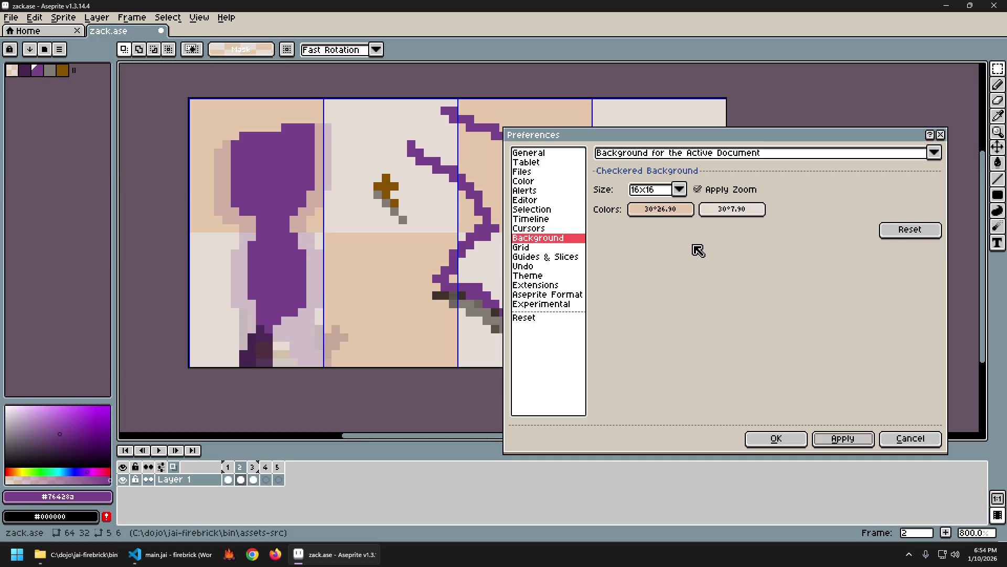
{"action": "left_click", "coordinate": [679, 211]}
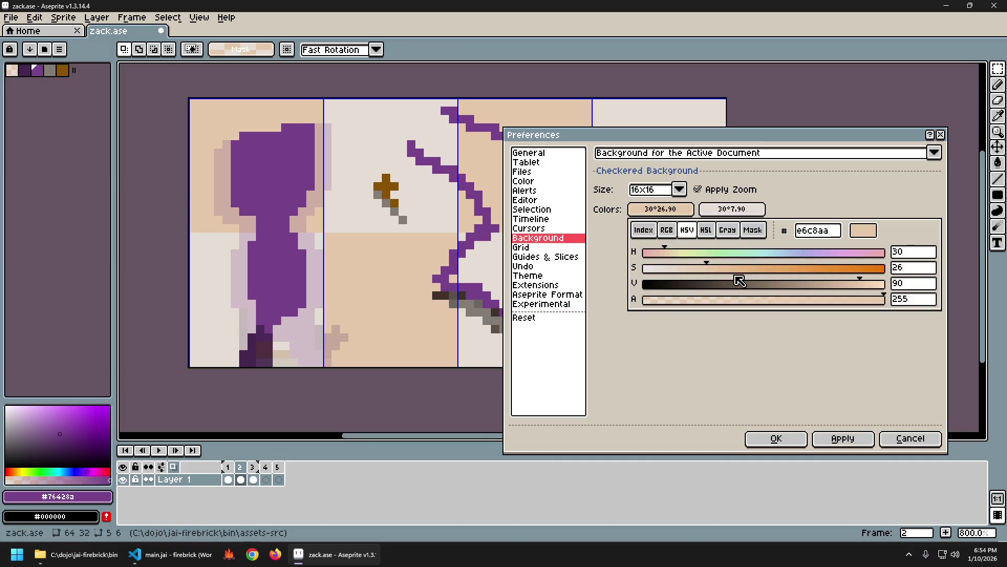
{"action": "left_click_drag", "start_coordinate": [871, 284], "coordinate": [824, 284]}
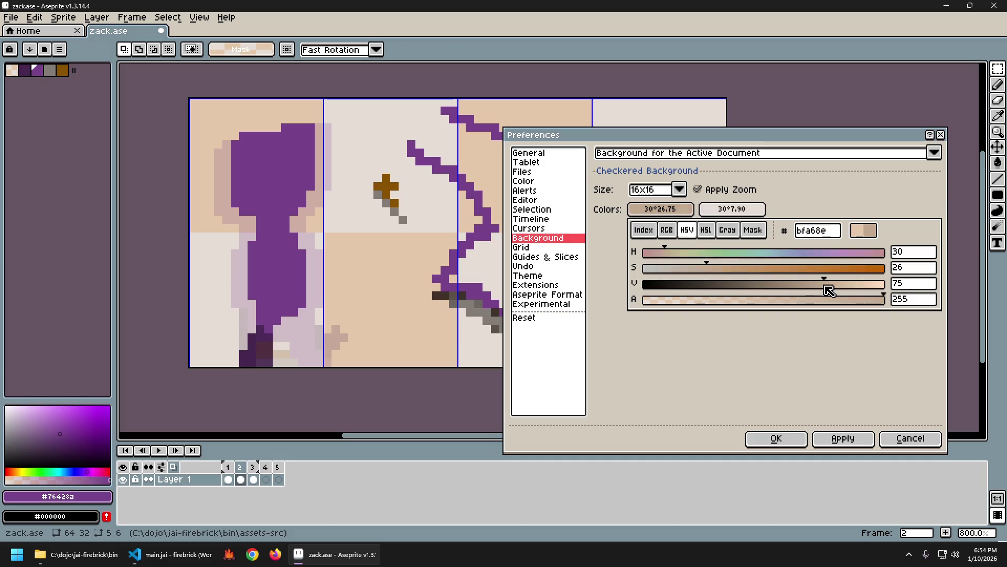
{"action": "left_click", "coordinate": [842, 437]}
{"action": "left_click", "coordinate": [732, 209]}
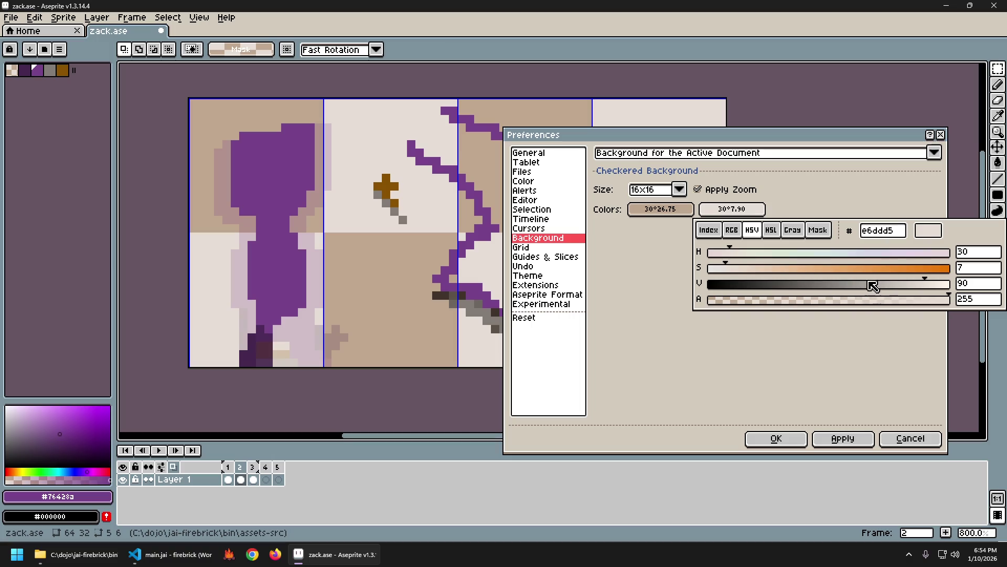
{"action": "left_click", "coordinate": [762, 276]}
{"action": "left_click", "coordinate": [843, 438]}
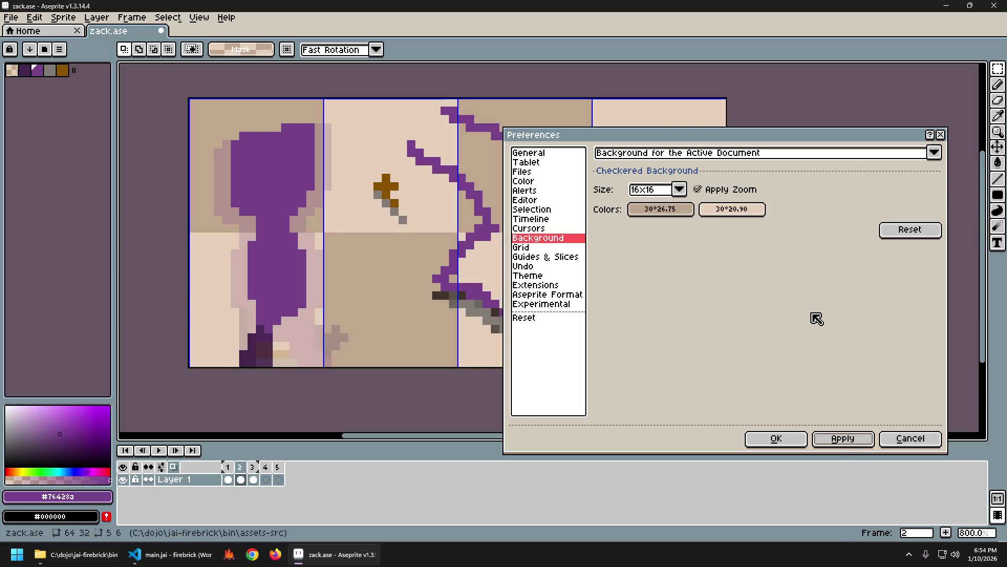
{"action": "left_click", "coordinate": [776, 439]}
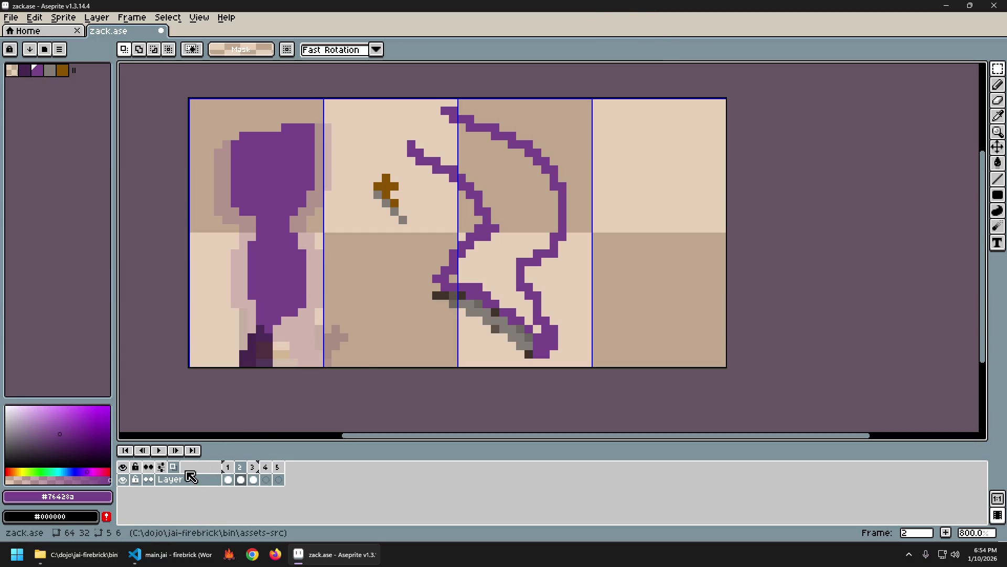
Step: Enable onion skinning with adjusted opacity and flip between frames 1 and 2, ending on frame 1
{"action": "left_click", "coordinate": [163, 471]}
{"action": "left_click", "coordinate": [166, 351]}
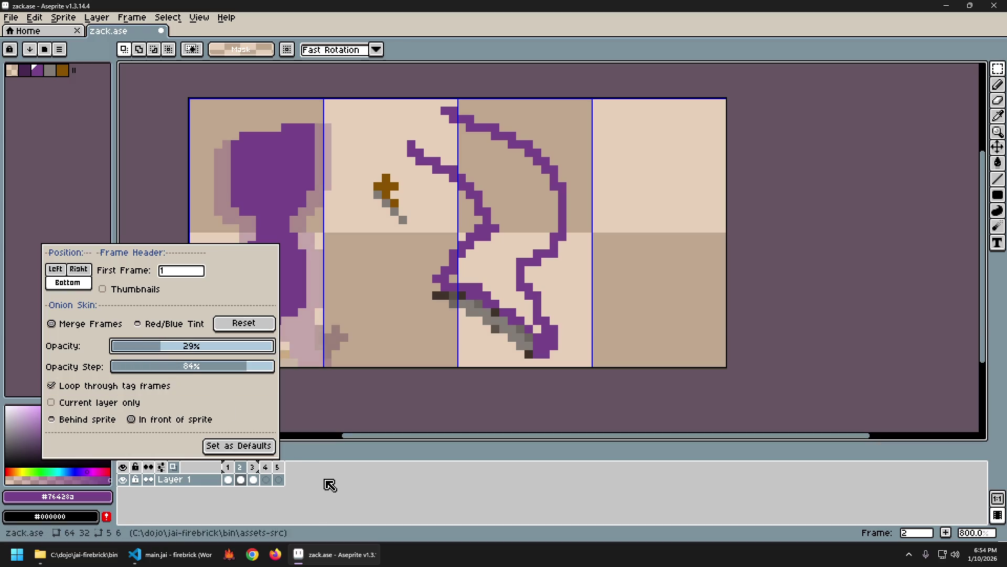
{"action": "key", "text": "Left"}
{"action": "key", "text": "Right"}
{"action": "key", "text": "Left"}
{"action": "key", "text": "Right"}
{"action": "key", "text": "Left"}
{"action": "key", "text": "Right"}
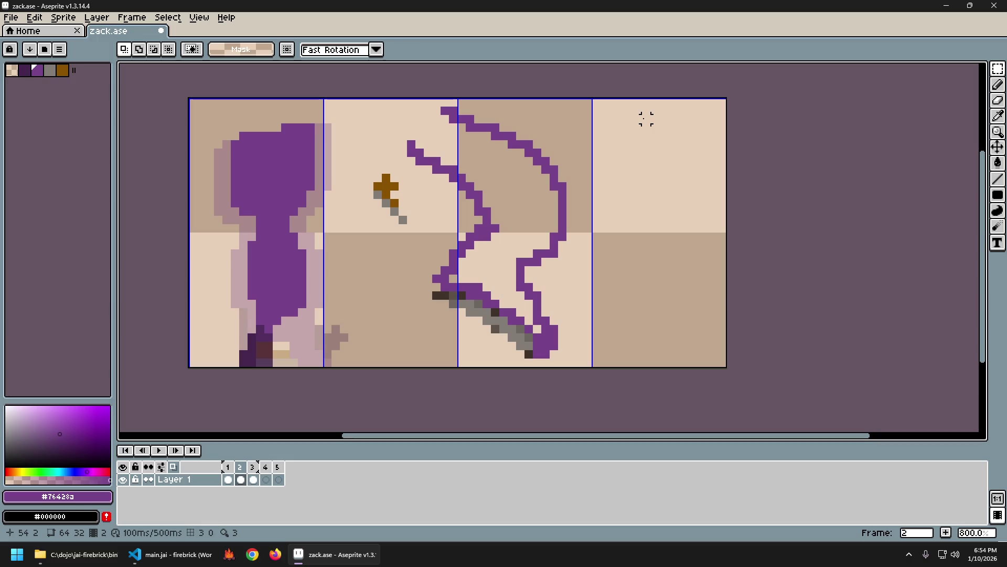
{"action": "key", "text": "Left"}
{"action": "key", "text": "Right"}
{"action": "key", "text": "Left"}
{"action": "key", "text": "Right"}
{"action": "key", "text": "Left"}
{"action": "key", "text": "Right"}
{"action": "key", "text": "Left"}
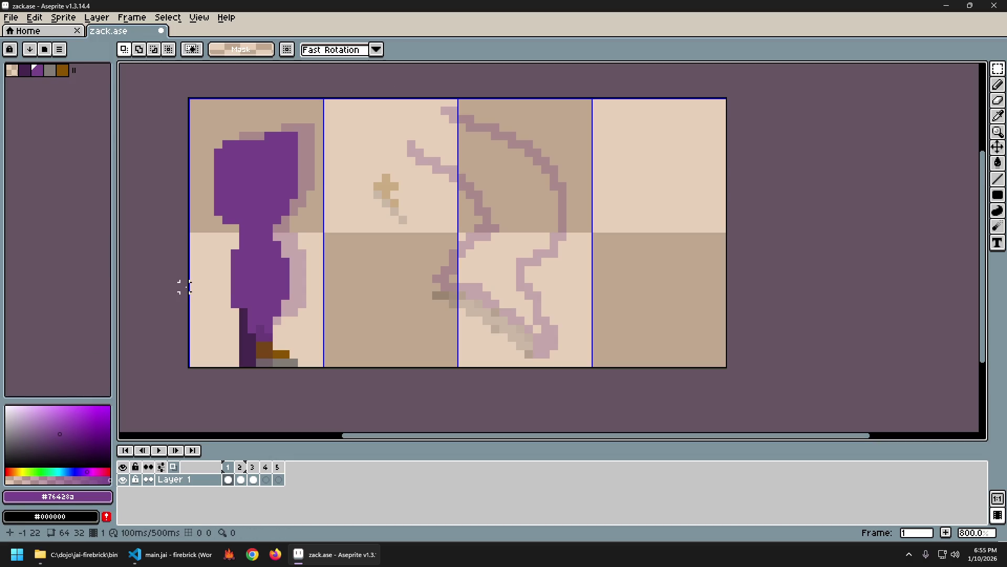
Step: Open the Edit menu to head back to Preferences
{"action": "left_click", "coordinate": [31, 19]}
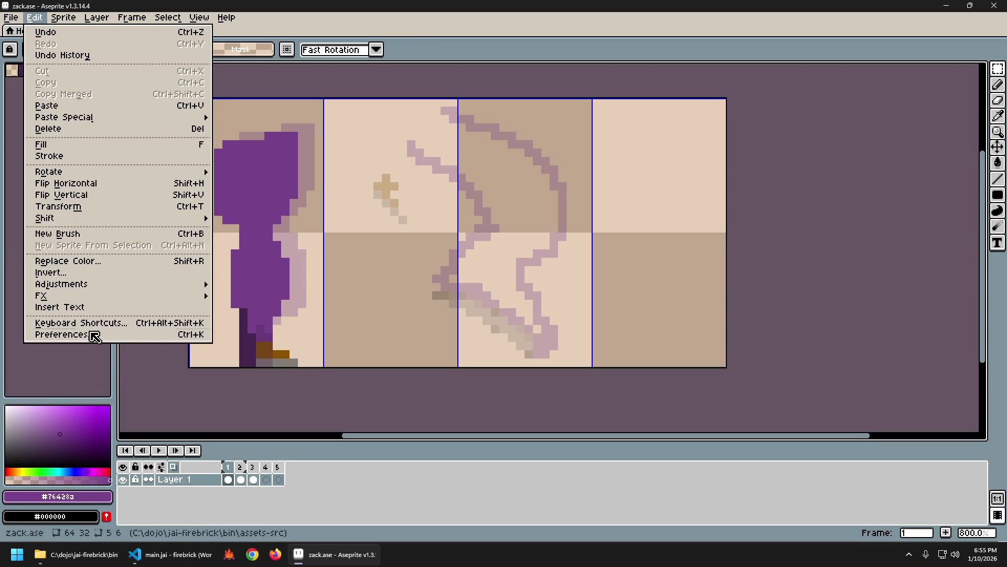
Step: Open the Background preferences and brighten the first checker colour
{"action": "left_click", "coordinate": [73, 334]}
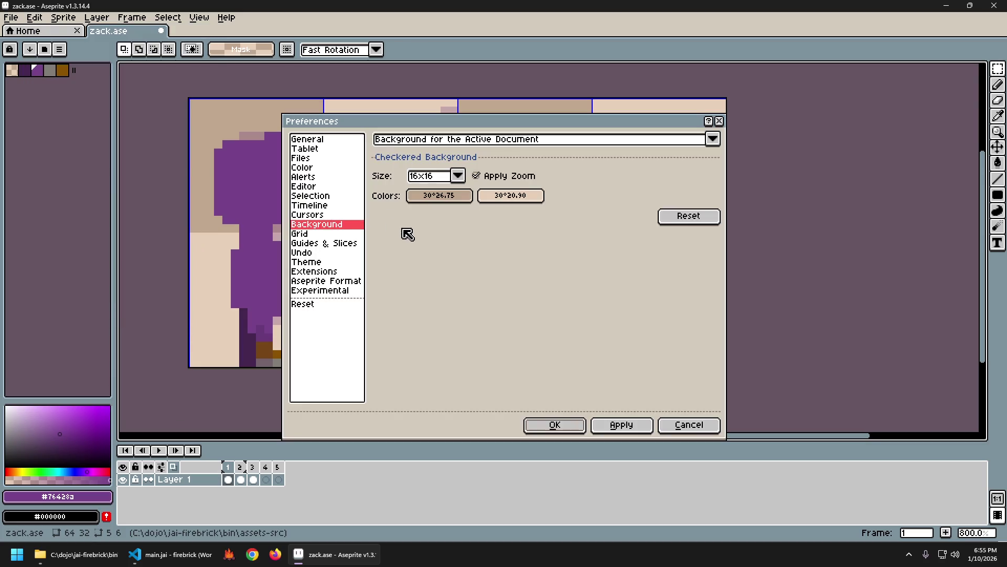
{"action": "left_click", "coordinate": [448, 197]}
{"action": "left_click", "coordinate": [612, 271]}
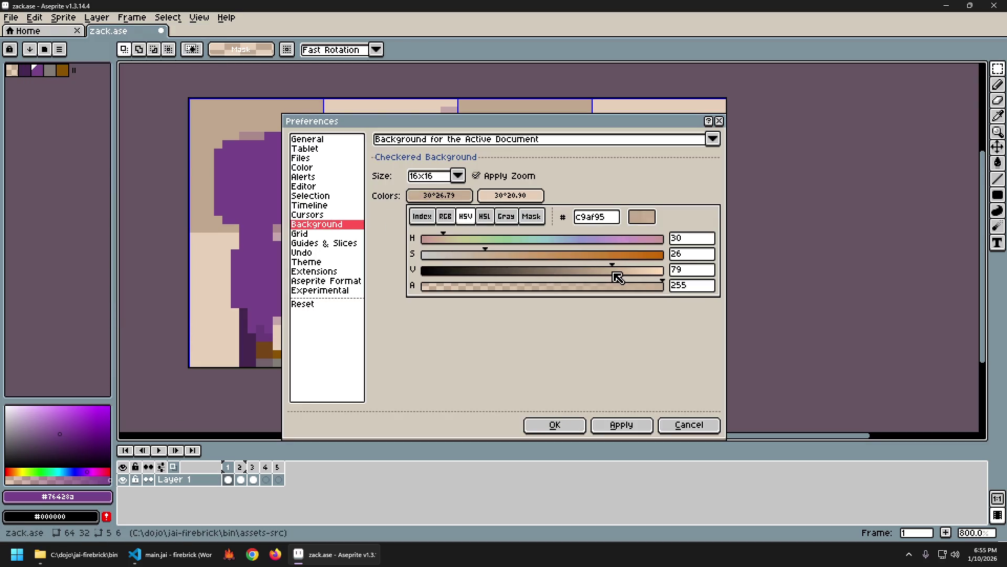
{"action": "left_click", "coordinate": [642, 424]}
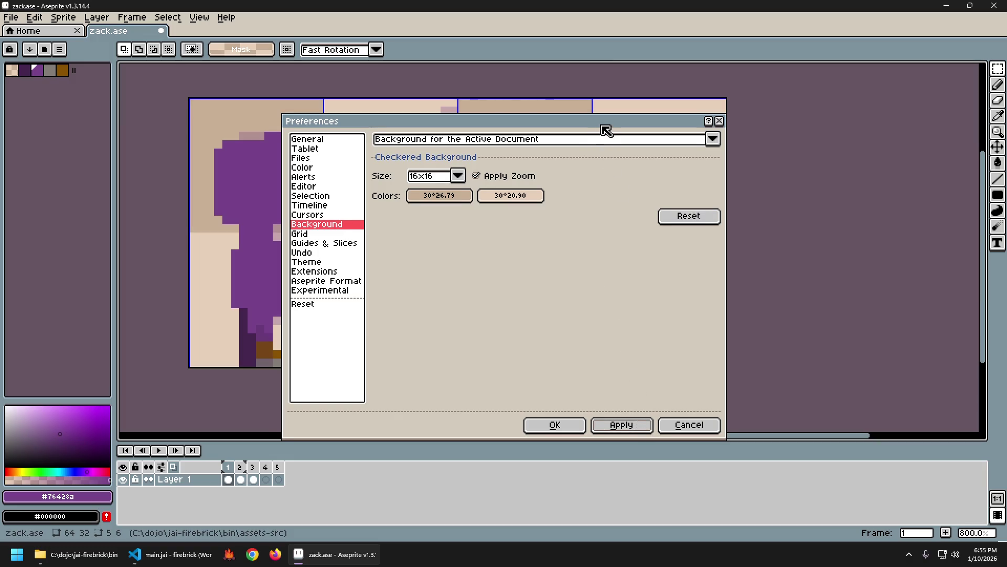
{"action": "left_click_drag", "start_coordinate": [603, 122], "coordinate": [788, 139]}
{"action": "left_click", "coordinate": [629, 219]}
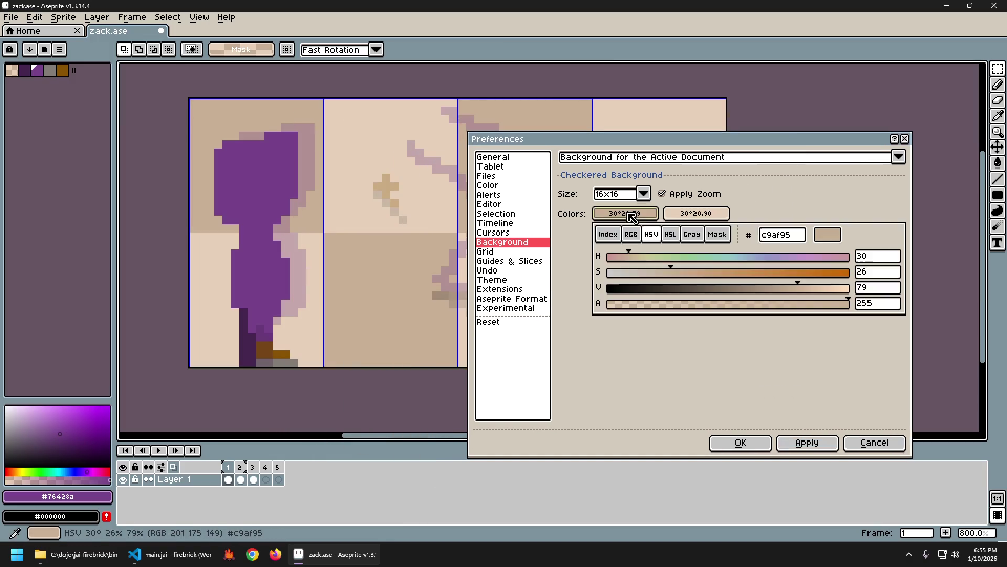
{"action": "left_click_drag", "start_coordinate": [798, 292], "coordinate": [799, 296]}
{"action": "left_click", "coordinate": [819, 440]}
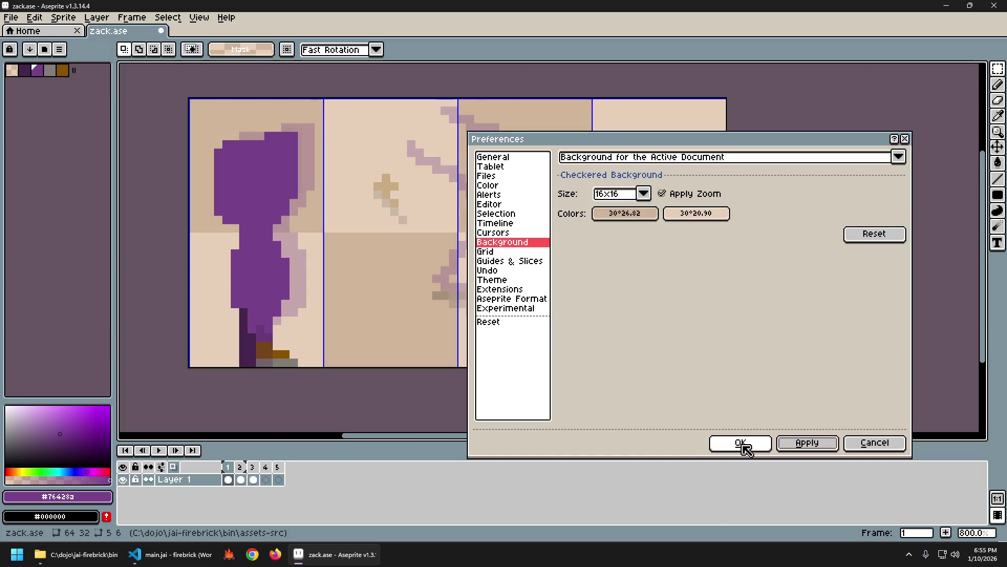
Step: Pale the second checker colour by lowering its saturation to 10 (HSV 30/10/90)
{"action": "left_click", "coordinate": [694, 214]}
{"action": "left_click_drag", "start_coordinate": [728, 272], "coordinate": [718, 273]}
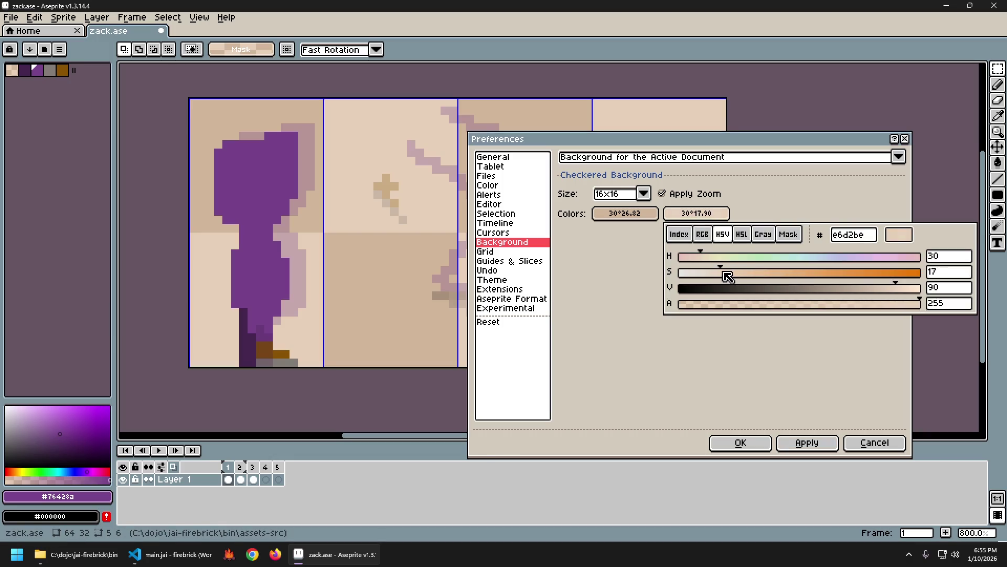
{"action": "left_click", "coordinate": [806, 443]}
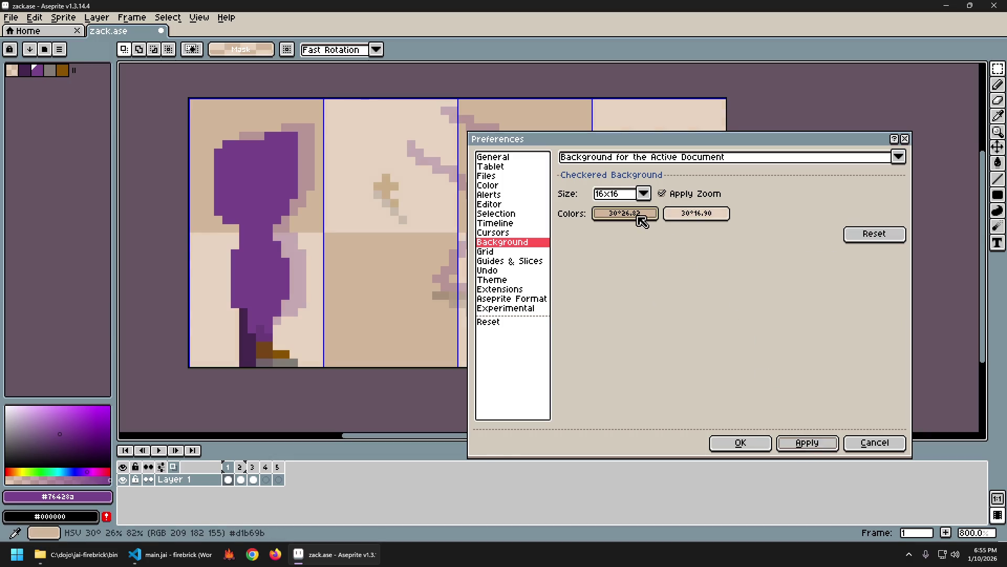
{"action": "left_click", "coordinate": [696, 213]}
{"action": "left_click_drag", "start_coordinate": [724, 273], "coordinate": [709, 272]}
{"action": "left_click", "coordinate": [805, 442]}
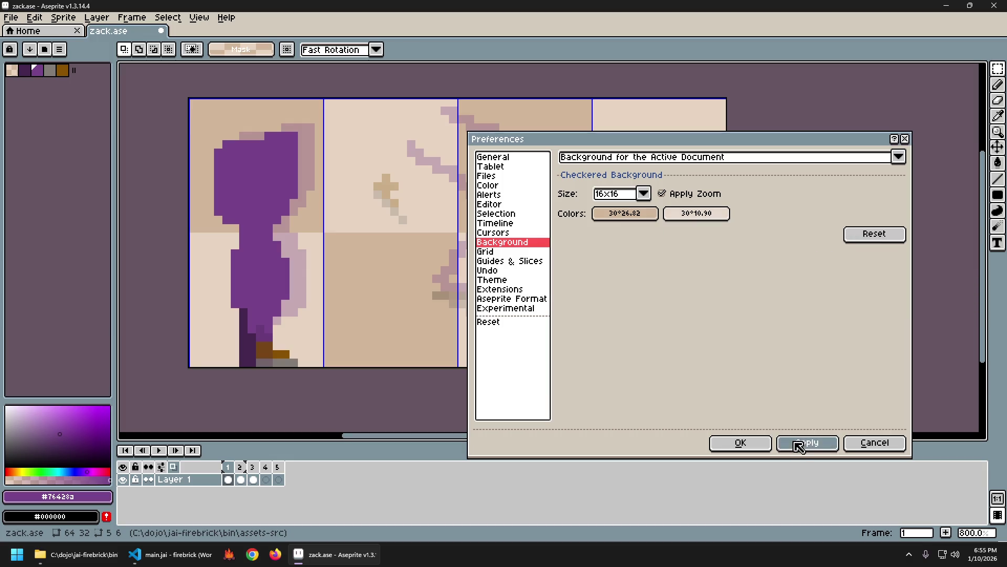
Step: Reduce the first checker colour's saturation, trying 21, 16 and then 18
{"action": "left_click", "coordinate": [626, 213]}
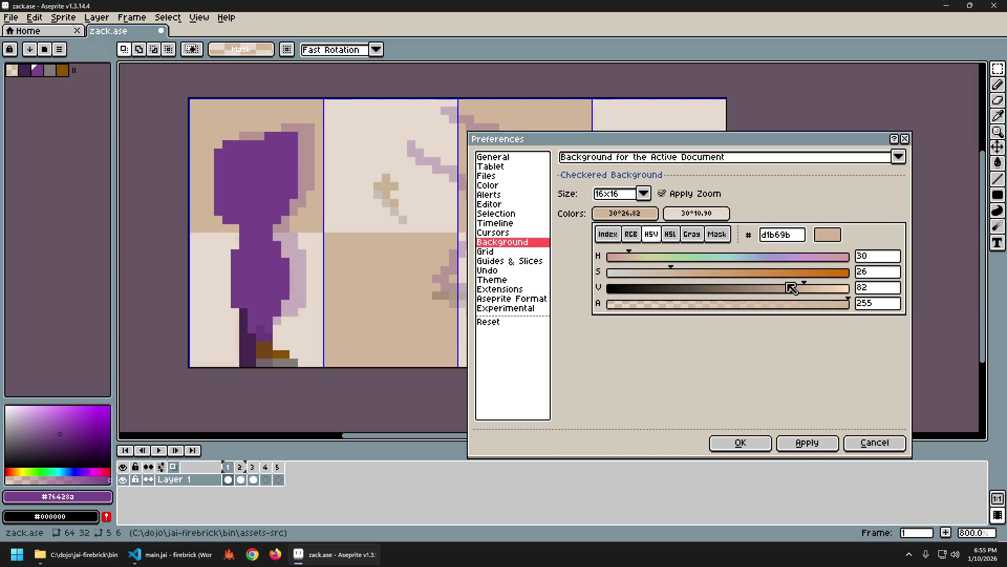
{"action": "left_click_drag", "start_coordinate": [671, 272], "coordinate": [658, 273]}
{"action": "left_click", "coordinate": [808, 442]}
{"action": "left_click", "coordinate": [625, 214]}
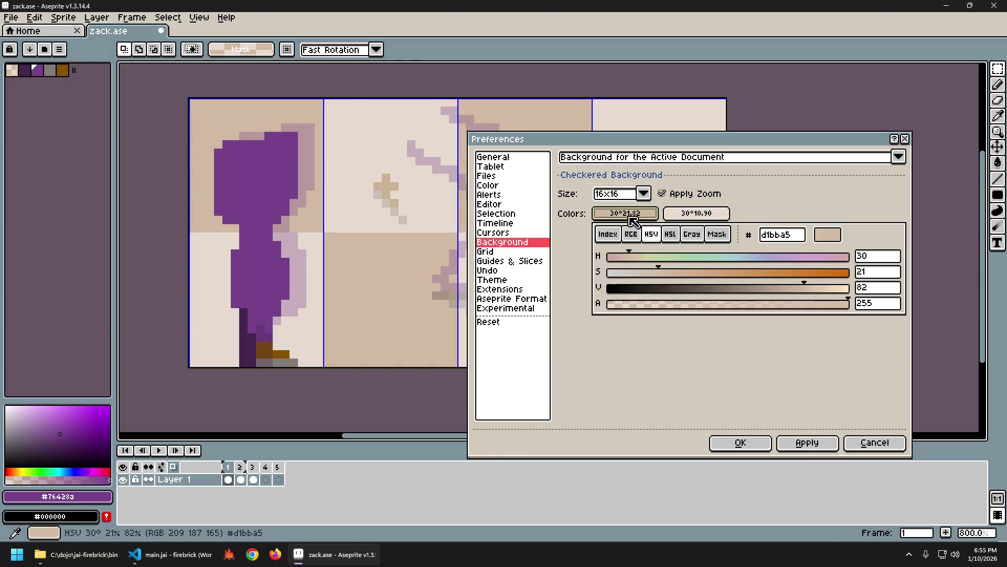
{"action": "left_click_drag", "start_coordinate": [666, 272], "coordinate": [649, 273]}
{"action": "left_click", "coordinate": [807, 442]}
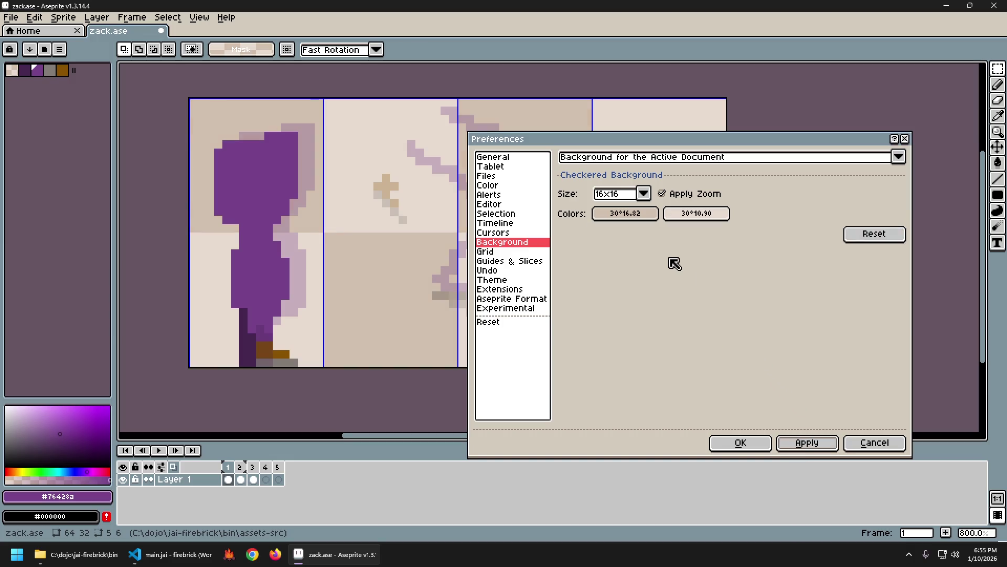
{"action": "left_click", "coordinate": [649, 215]}
{"action": "left_click_drag", "start_coordinate": [649, 272], "coordinate": [654, 272]}
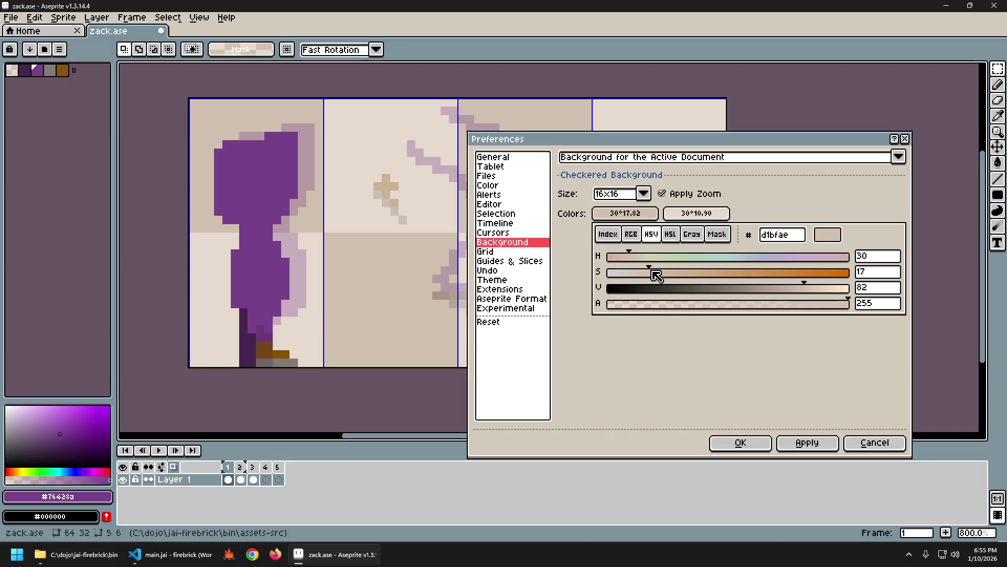
{"action": "left_click", "coordinate": [808, 443]}
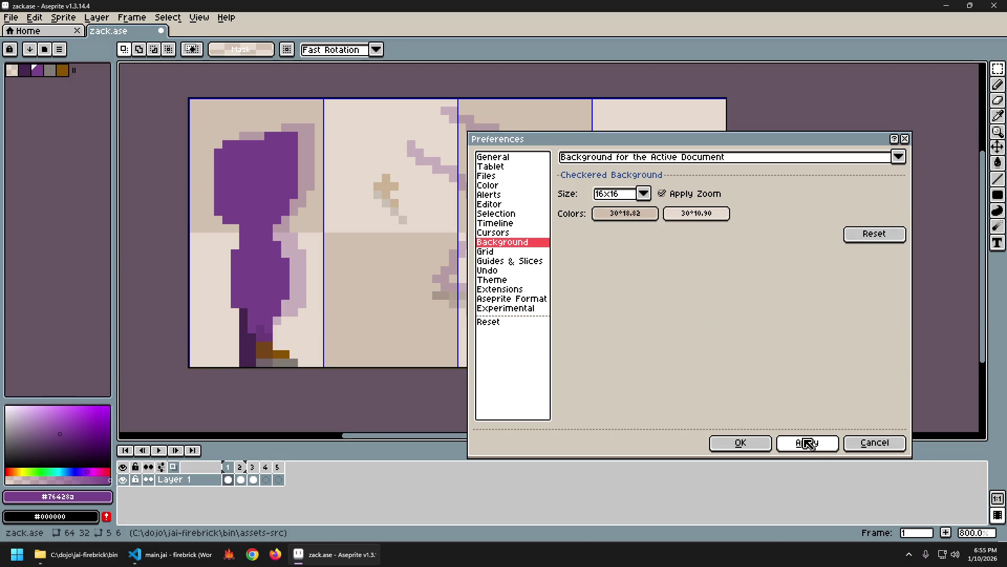
Step: Settle the first checker colour at saturation 18 (HSV 30/18/82) and close Preferences
{"action": "left_click", "coordinate": [649, 214]}
{"action": "left_click", "coordinate": [659, 272]}
{"action": "left_click", "coordinate": [818, 447]}
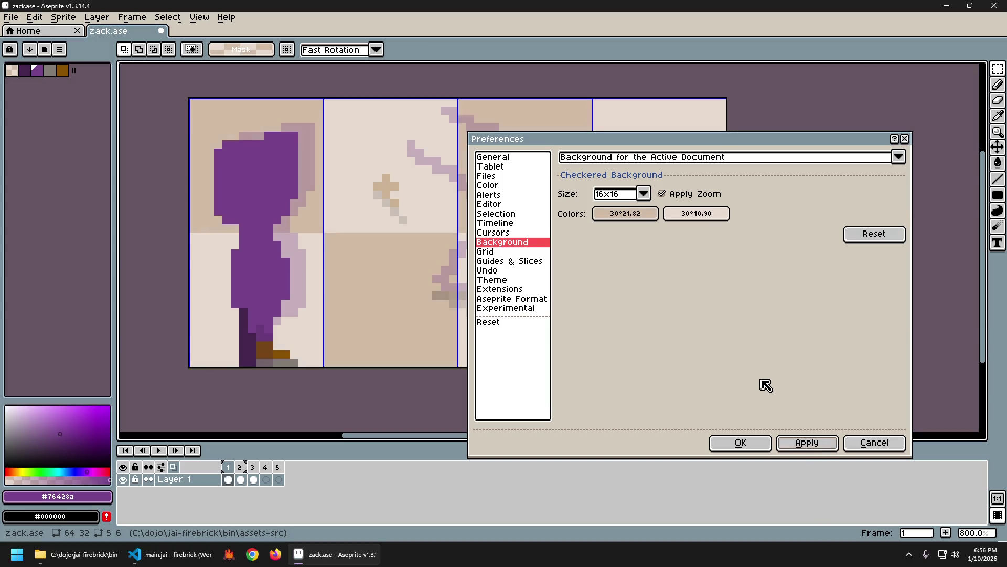
{"action": "left_click", "coordinate": [645, 214]}
{"action": "left_click_drag", "start_coordinate": [668, 275], "coordinate": [656, 276]}
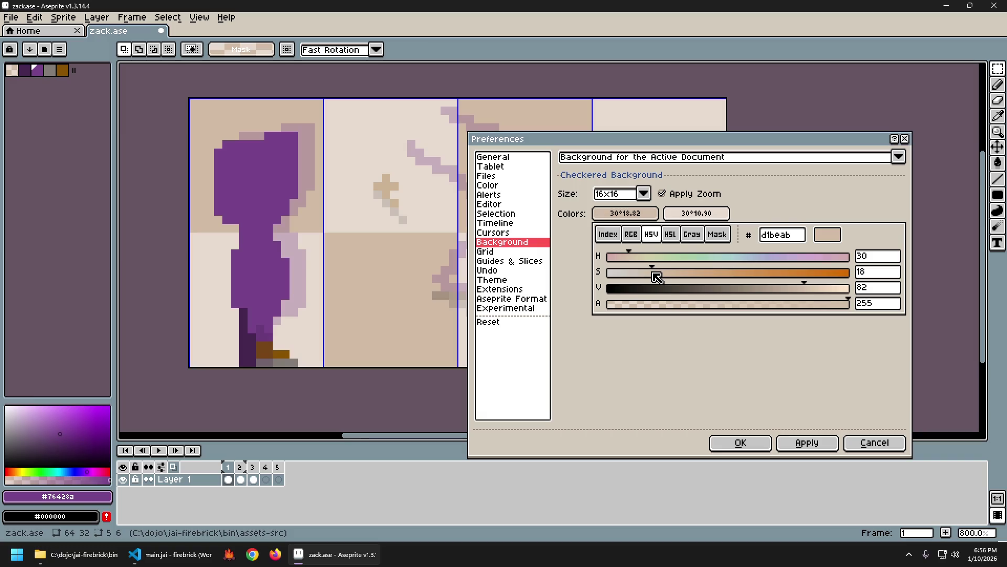
{"action": "left_click", "coordinate": [800, 444]}
{"action": "left_click", "coordinate": [745, 445]}
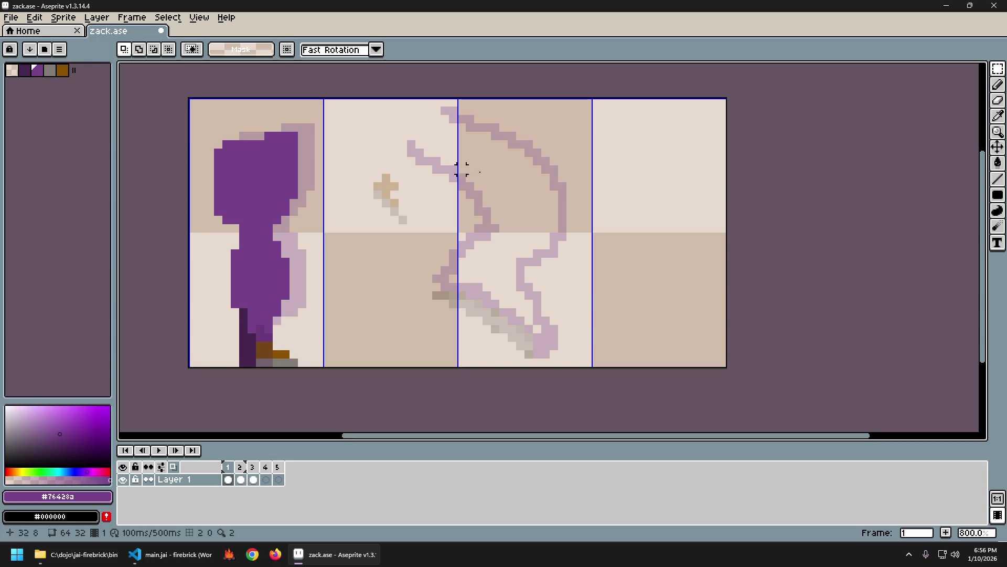
Step: Flip back and forth between frames 1 and 2 to compare poses, ending on frame 2
{"action": "key", "text": "Right"}
{"action": "key", "text": "Left"}
{"action": "key", "text": "Right"}
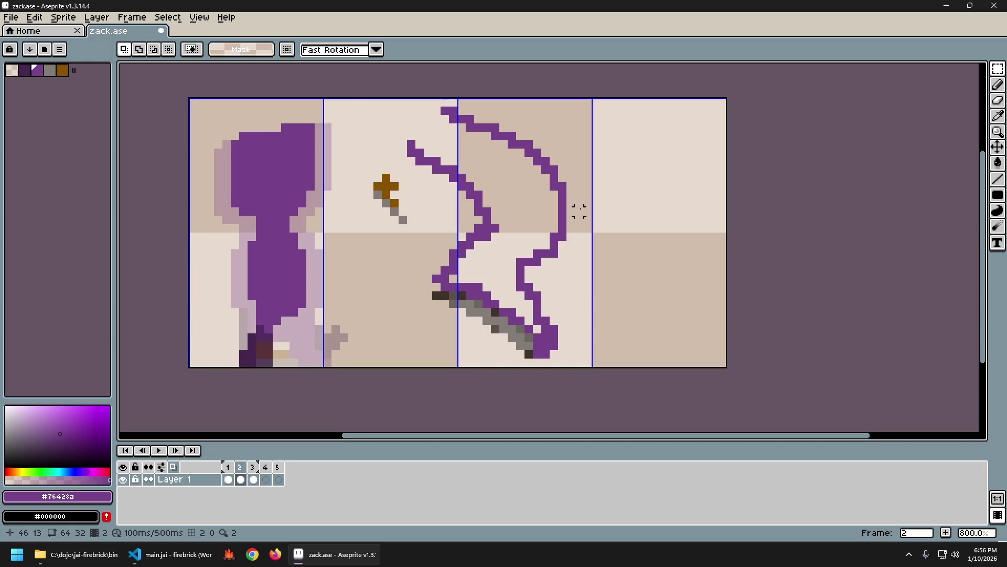
{"action": "key", "text": "Left"}
{"action": "key", "text": "Right"}
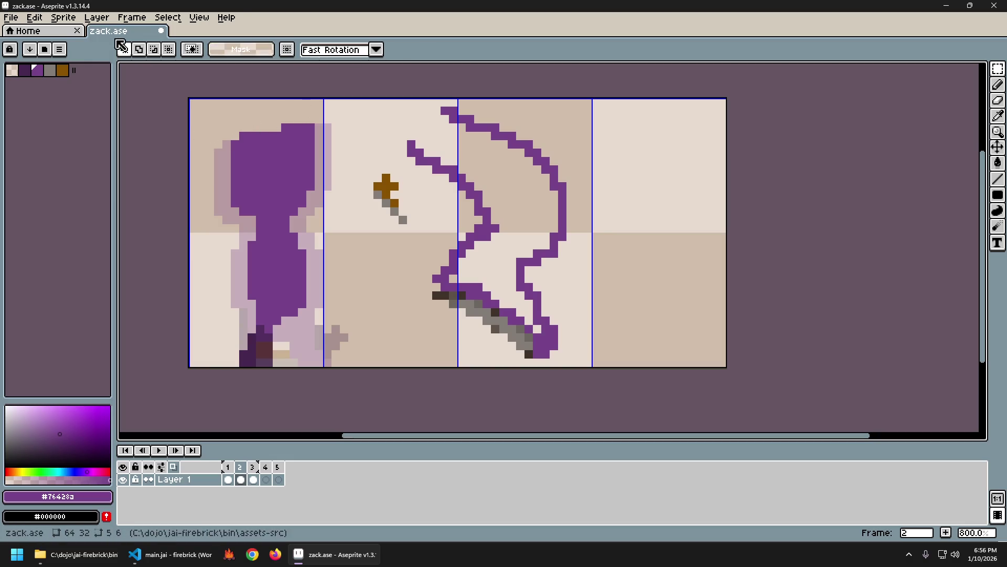
{"action": "left_click", "coordinate": [34, 17]}
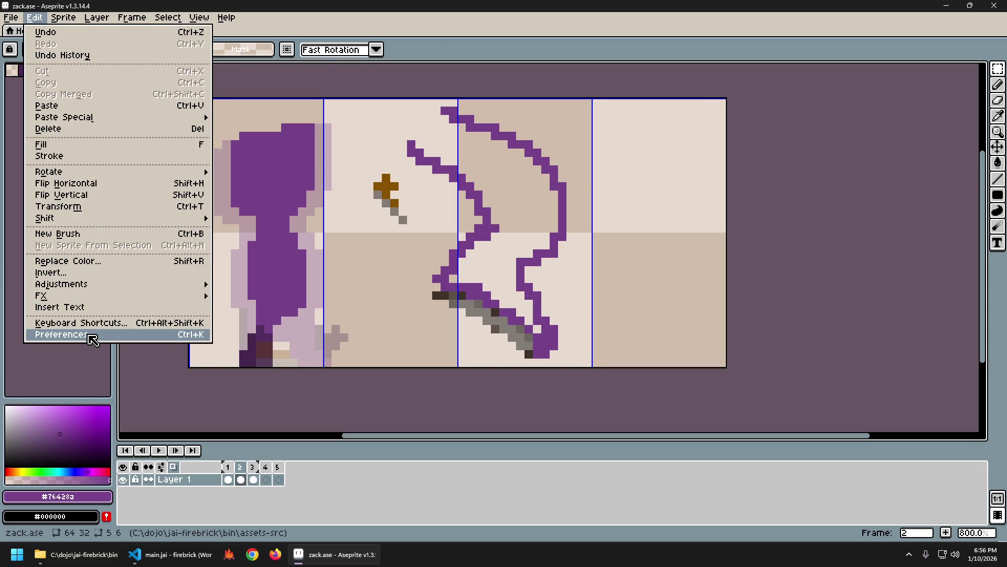
Step: Open the Background preferences and preview a 1x1 checkerboard size
{"action": "left_click", "coordinate": [93, 340]}
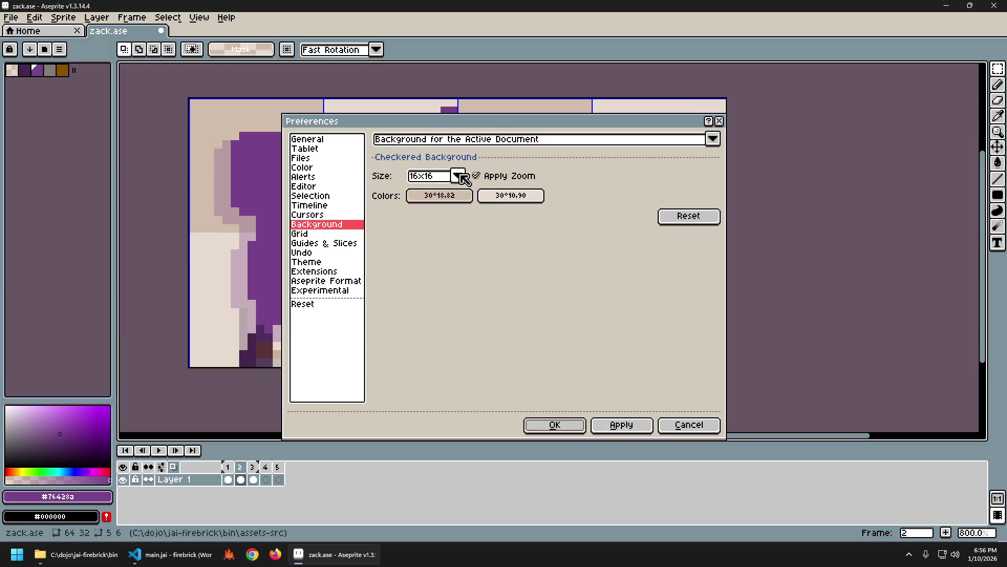
{"action": "left_click", "coordinate": [458, 176]}
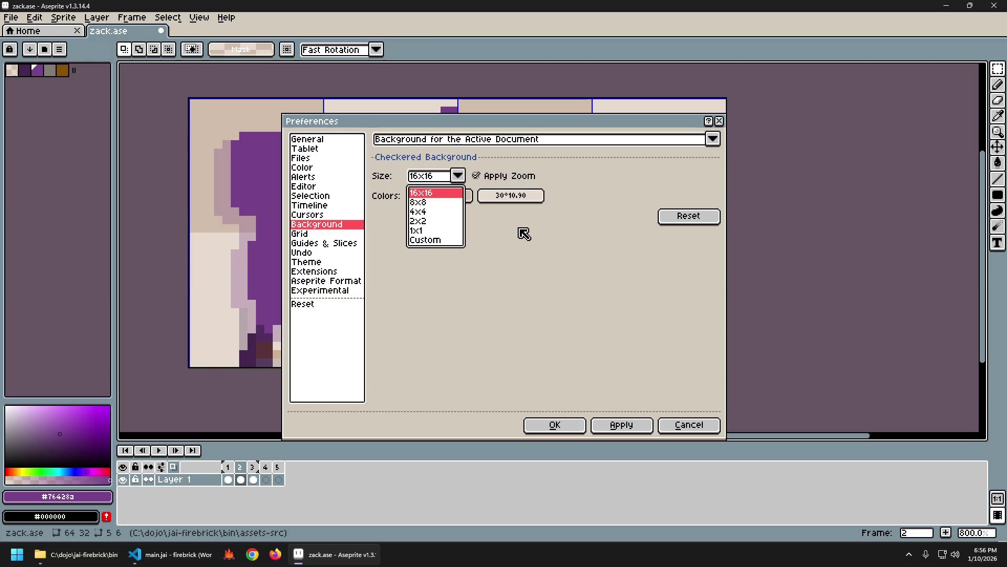
{"action": "left_click", "coordinate": [527, 147]}
{"action": "left_click_drag", "start_coordinate": [522, 118], "coordinate": [715, 112]}
{"action": "left_click", "coordinate": [649, 170]}
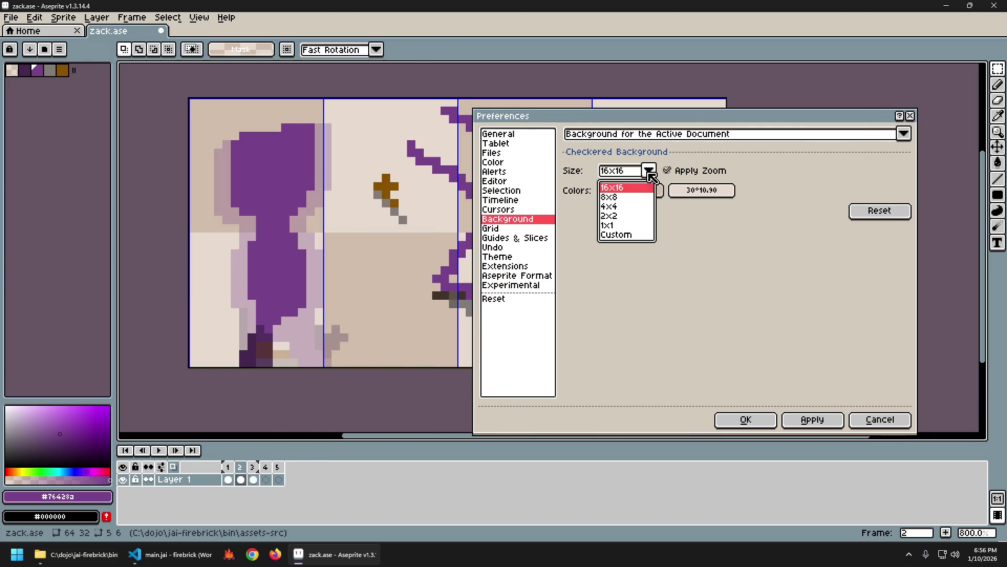
{"action": "left_click", "coordinate": [622, 234]}
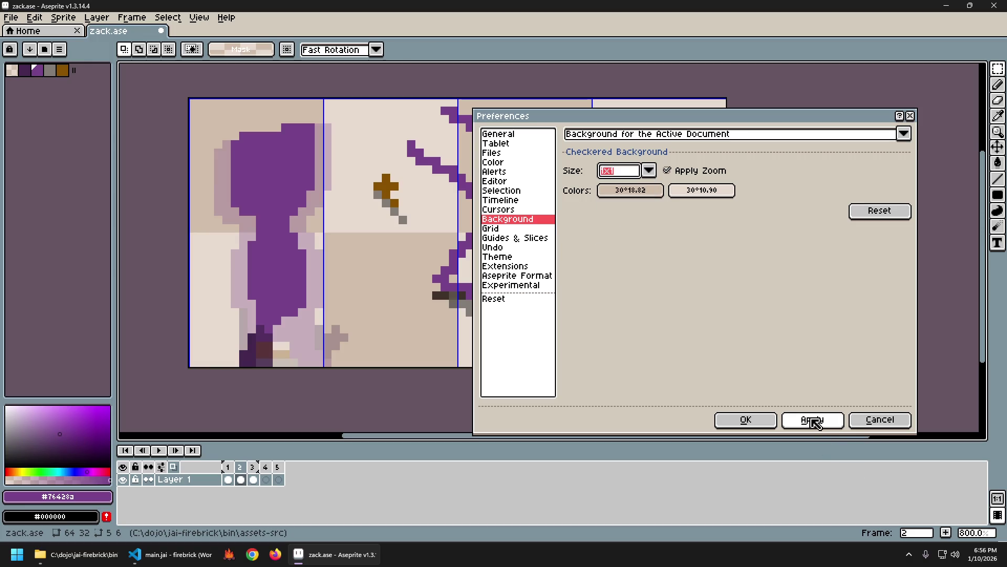
{"action": "left_click", "coordinate": [813, 419]}
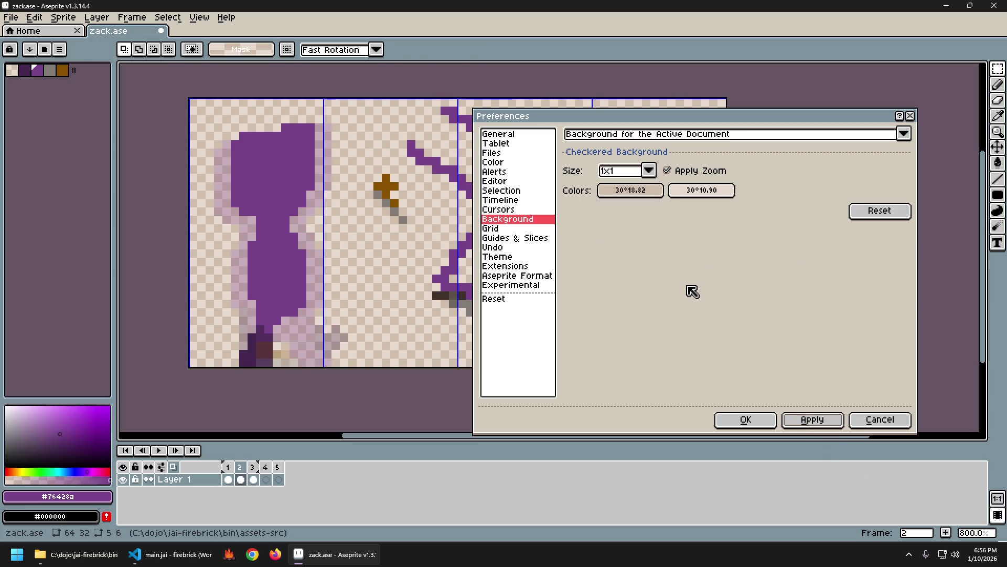
Step: Preview 8x8 and 2x2 checkerboards, then apply 4x4 and close Preferences
{"action": "mouse_move", "coordinate": [704, 118]}
{"action": "left_mouse_down"}
{"action": "mouse_move", "coordinate": [773, 261]}
{"action": "mouse_move", "coordinate": [704, 95]}
{"action": "left_mouse_up"}
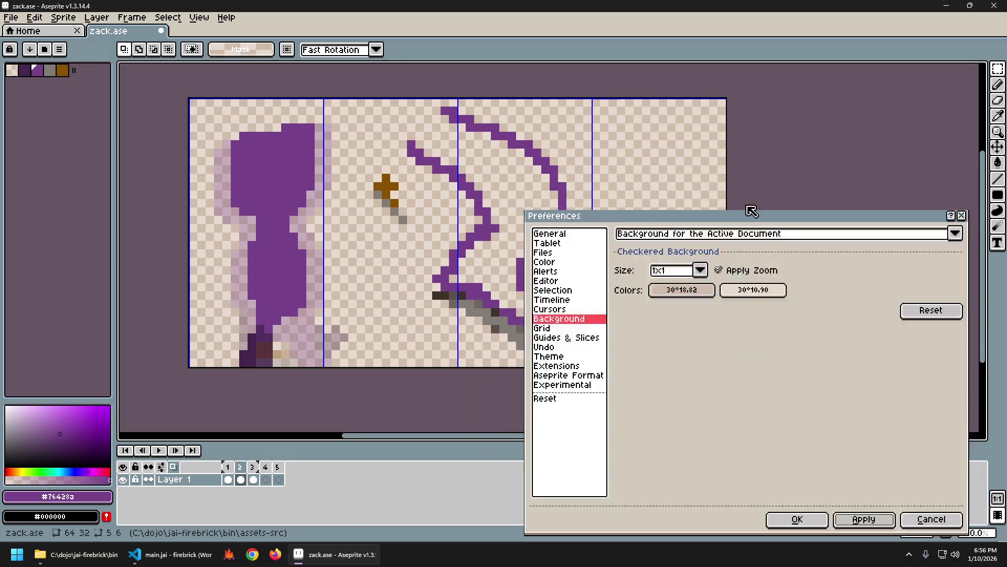
{"action": "left_click", "coordinate": [651, 149]}
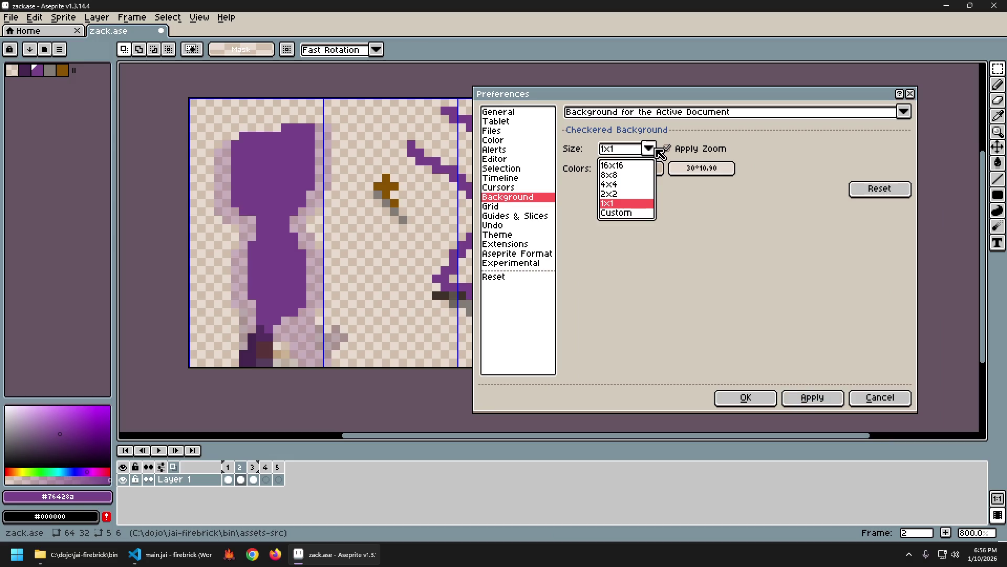
{"action": "left_click", "coordinate": [636, 176]}
{"action": "left_click", "coordinate": [814, 399]}
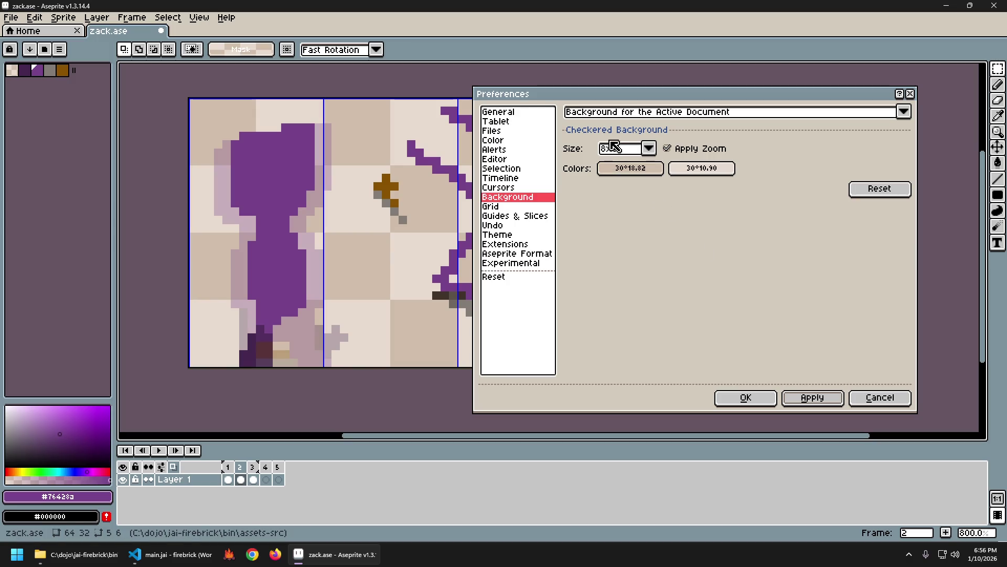
{"action": "left_click", "coordinate": [650, 149]}
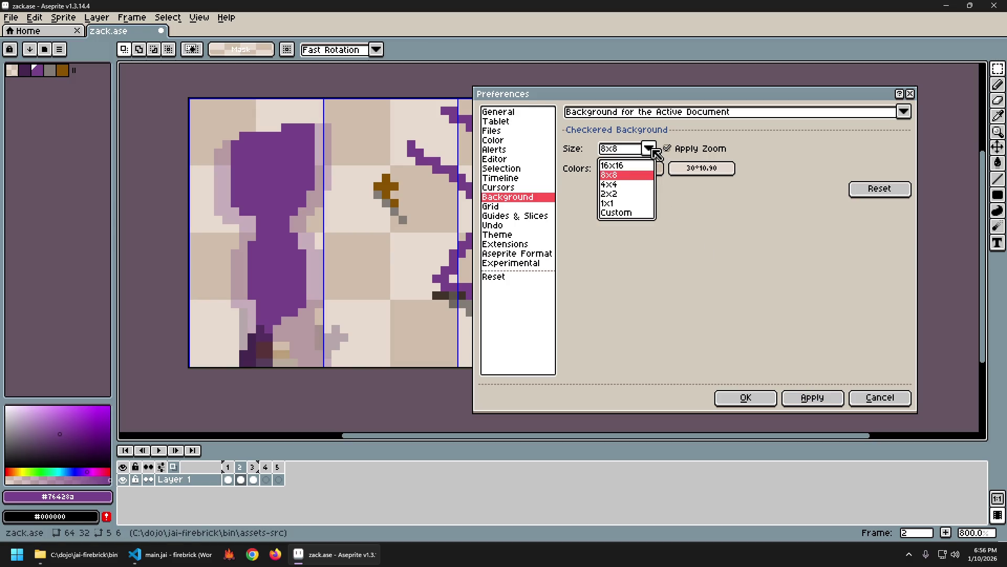
{"action": "left_click", "coordinate": [629, 194]}
{"action": "left_click", "coordinate": [812, 397]}
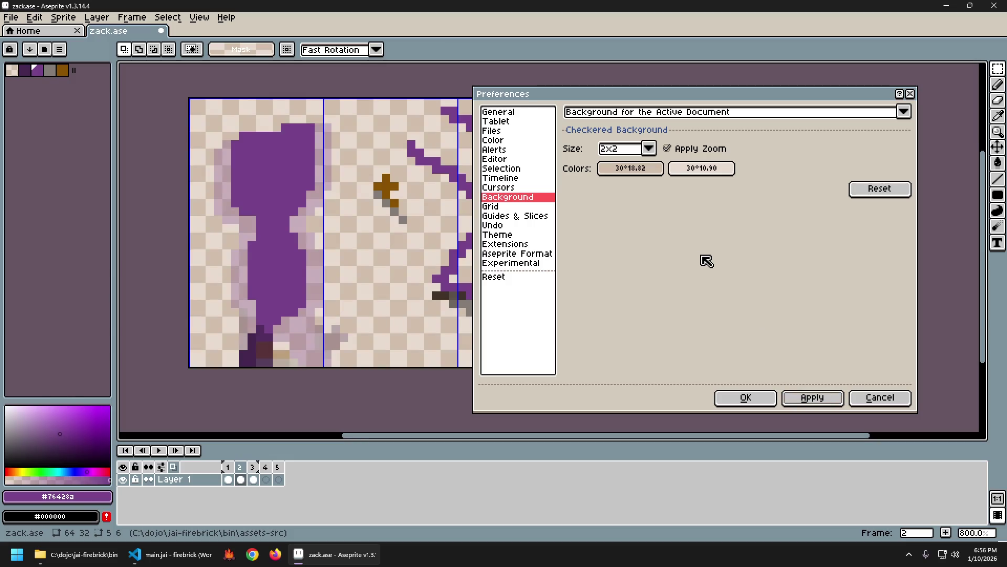
{"action": "left_click", "coordinate": [649, 148]}
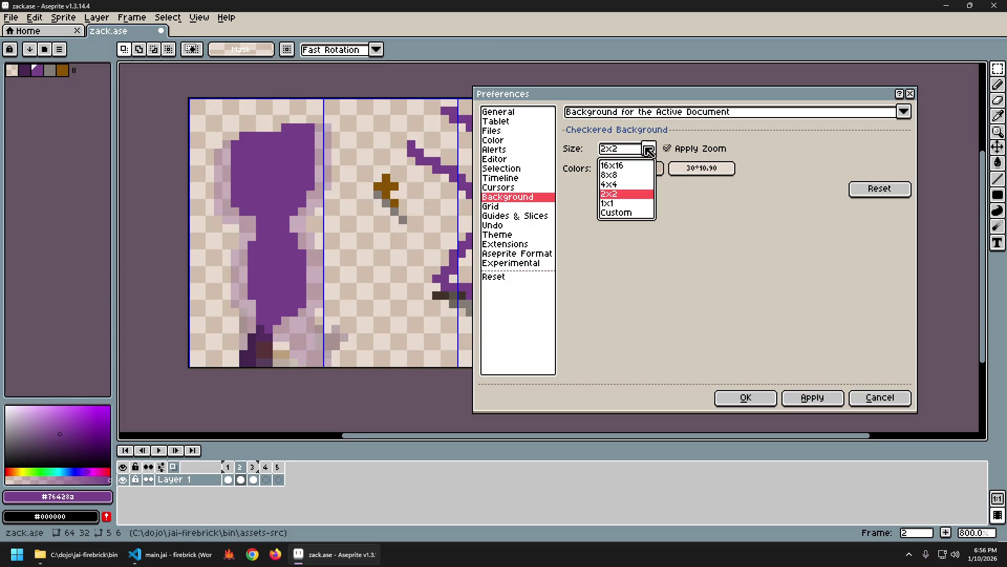
{"action": "left_click", "coordinate": [622, 185]}
{"action": "left_click", "coordinate": [811, 398]}
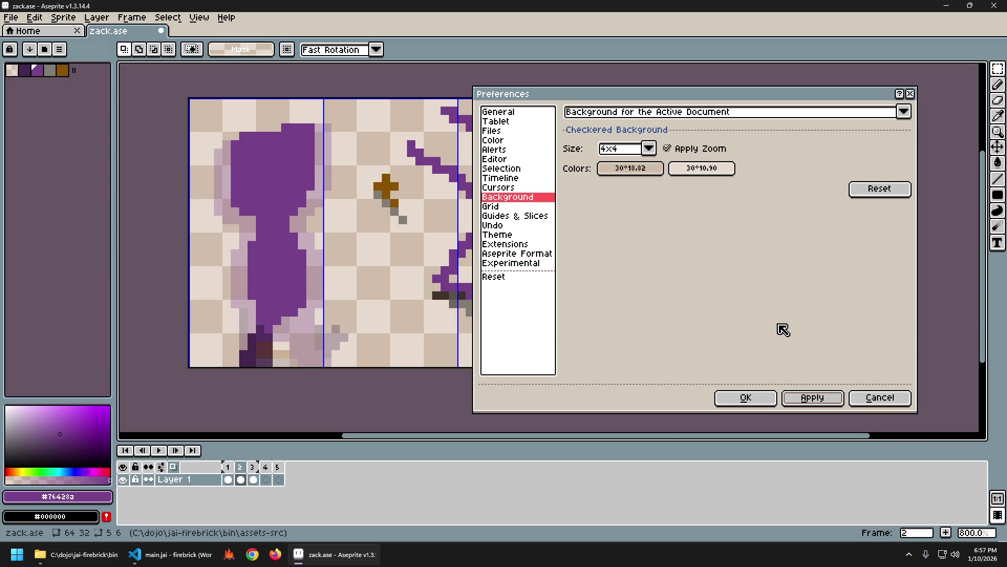
{"action": "left_click", "coordinate": [763, 401]}
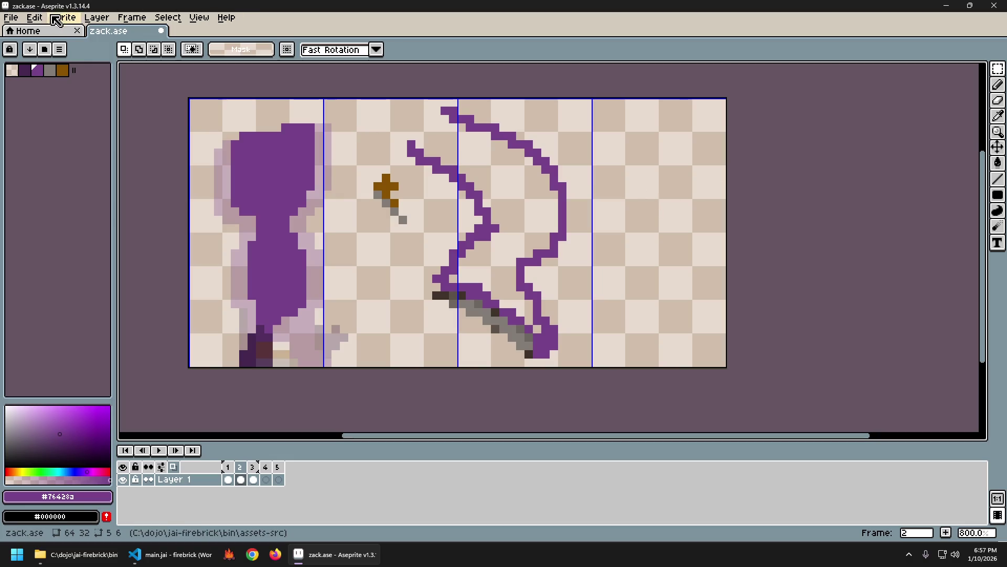
Step: Reopen the Background preferences and apply a 1x1 checkerboard size
{"action": "left_click", "coordinate": [34, 18]}
{"action": "left_click", "coordinate": [74, 334]}
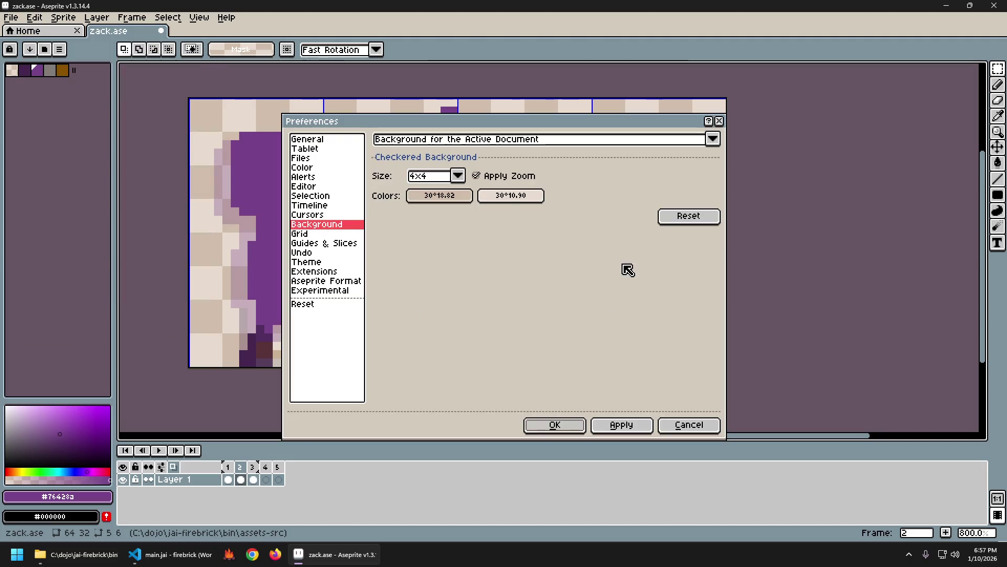
{"action": "left_click", "coordinate": [458, 176]}
{"action": "left_click", "coordinate": [426, 240]}
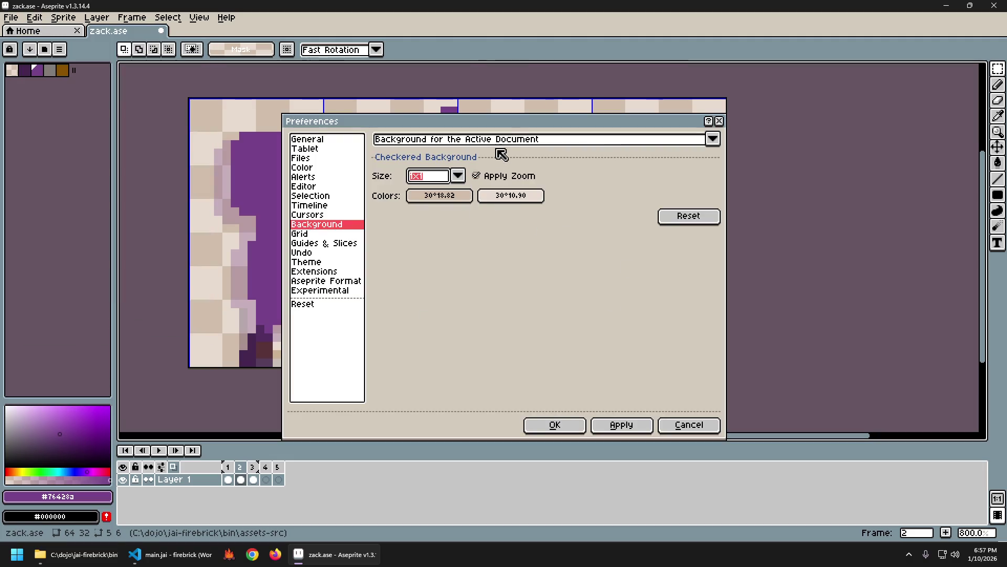
{"action": "left_click_drag", "start_coordinate": [527, 155], "coordinate": [777, 128]}
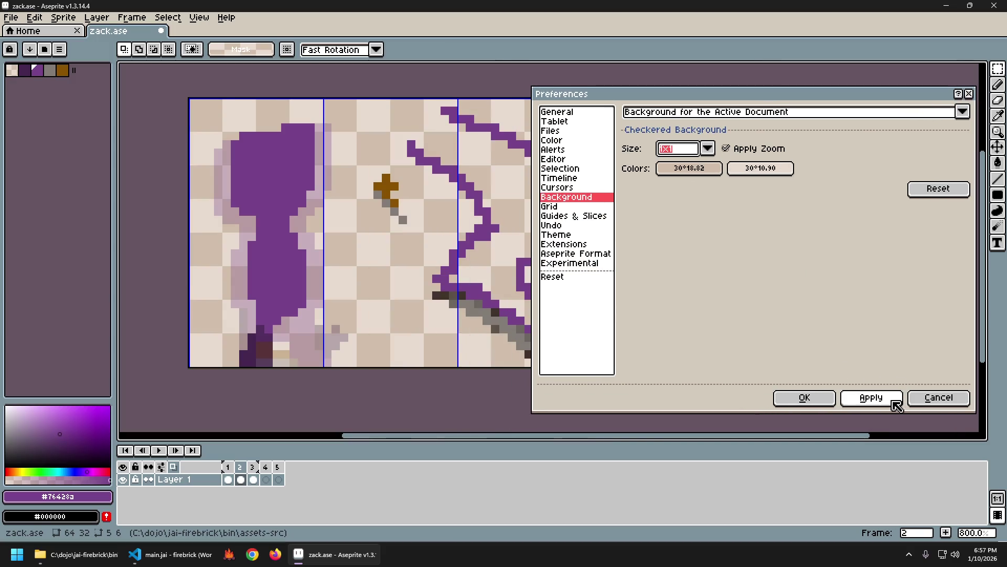
{"action": "left_click", "coordinate": [892, 398]}
Step: Toggle the checkerboard's Apply Zoom off and back on, then confirm Preferences
{"action": "left_click", "coordinate": [761, 151]}
{"action": "left_click", "coordinate": [872, 397]}
{"action": "left_click", "coordinate": [784, 156]}
{"action": "left_click", "coordinate": [873, 398]}
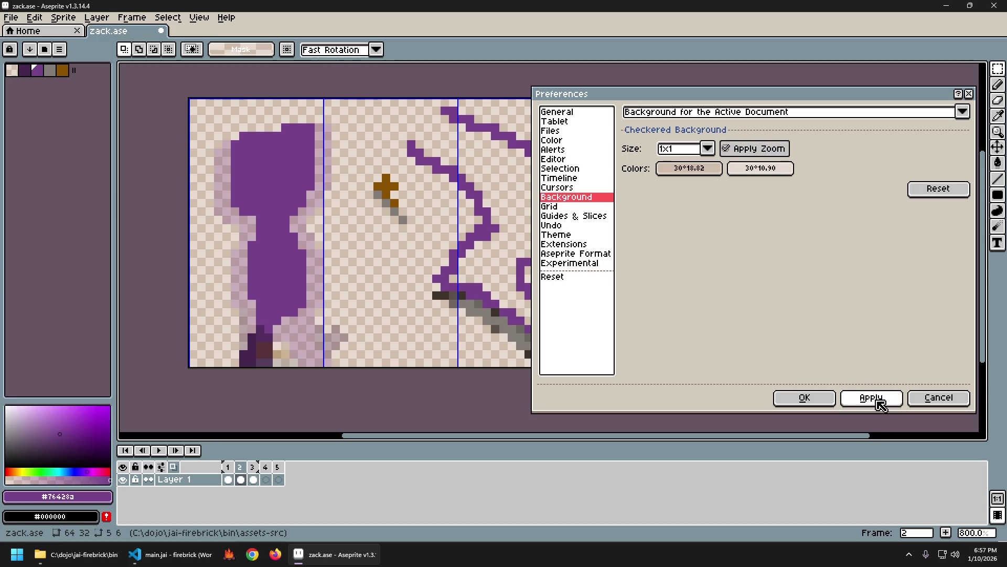
{"action": "left_click", "coordinate": [814, 398]}
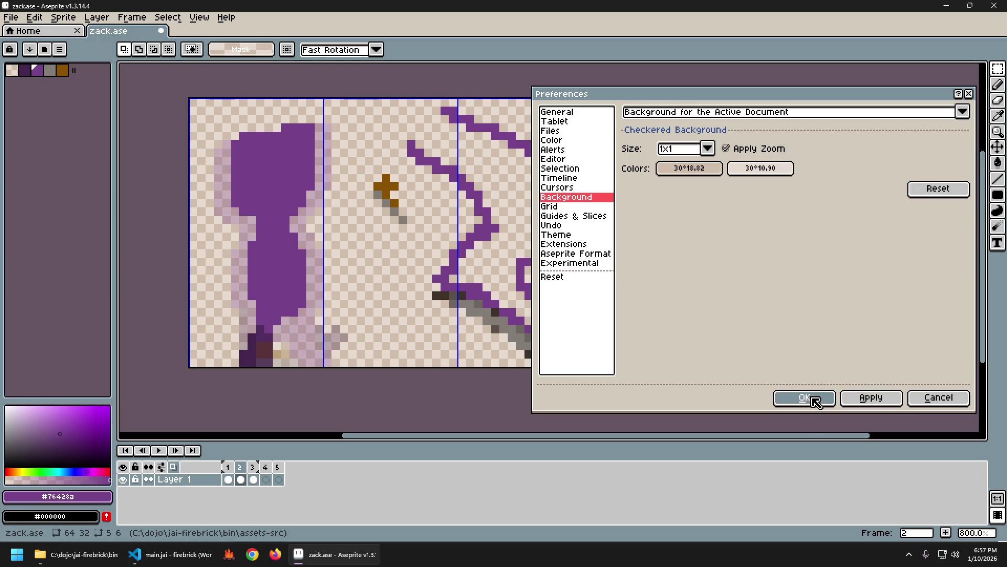
{"action": "scroll", "coordinate": [416, 232], "scroll_direction": "up", "scroll_amount": 3}
{"action": "scroll", "coordinate": [418, 235], "scroll_direction": "up", "scroll_amount": 4}
{"action": "scroll", "coordinate": [418, 235], "scroll_direction": "down", "scroll_amount": 3}
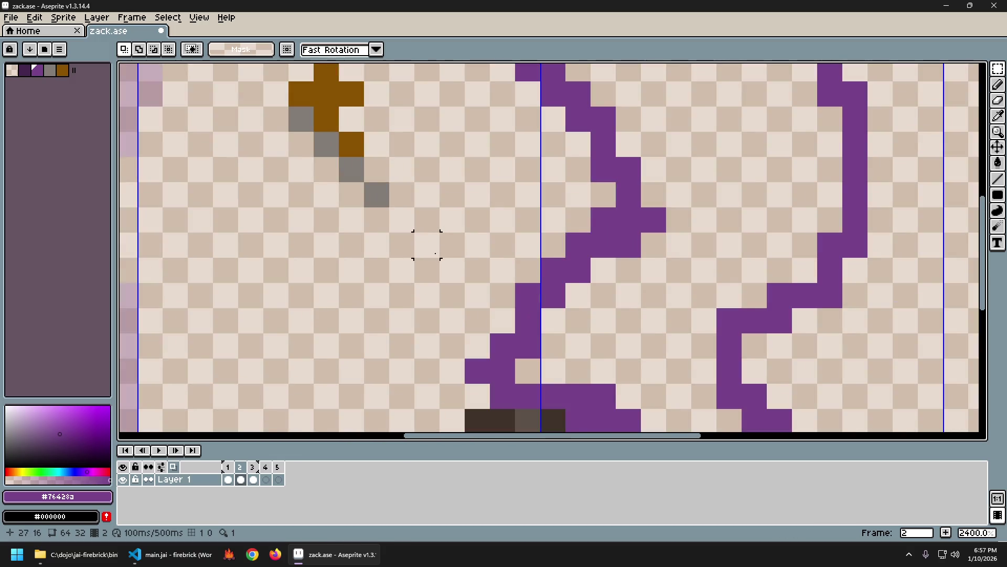
{"action": "scroll", "coordinate": [415, 263], "scroll_direction": "down", "scroll_amount": 5}
{"action": "scroll", "coordinate": [400, 286], "scroll_direction": "up", "scroll_amount": 2}
{"action": "scroll", "coordinate": [400, 286], "scroll_direction": "down", "scroll_amount": 2}
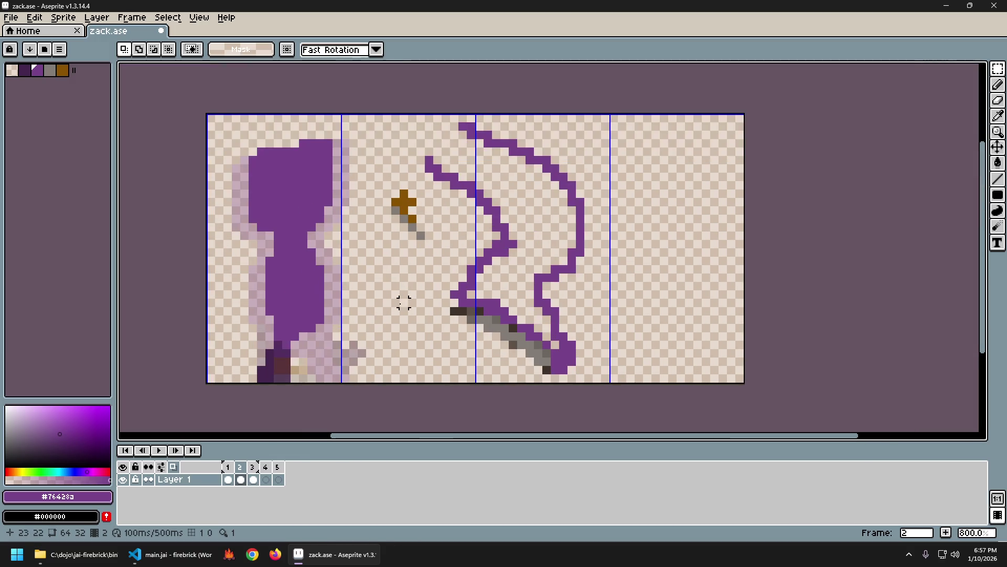
Step: Turn off Apply Zoom so the checkerboard stays fixed while zooming
{"action": "left_click", "coordinate": [34, 17]}
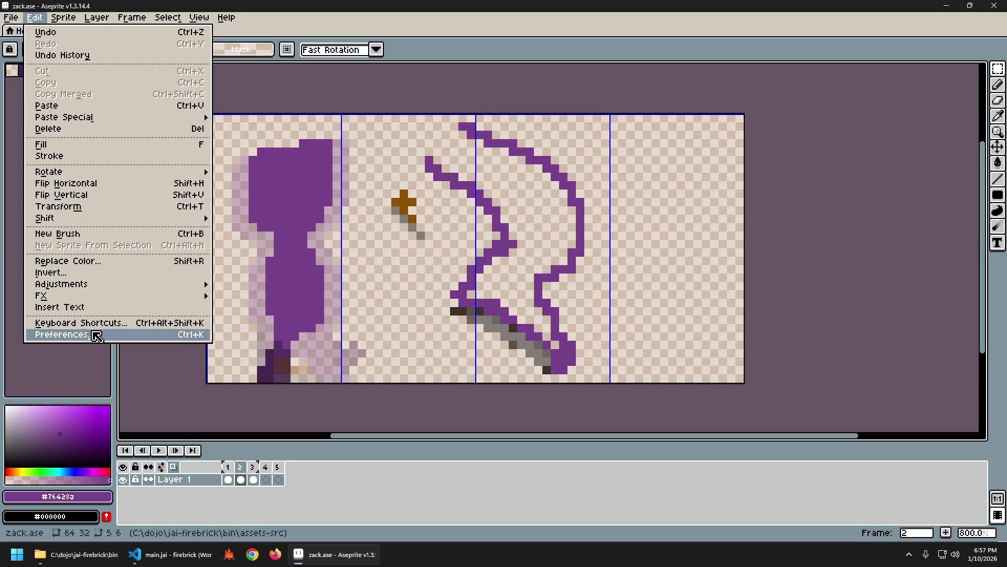
{"action": "left_click", "coordinate": [97, 336]}
{"action": "left_click", "coordinate": [503, 176]}
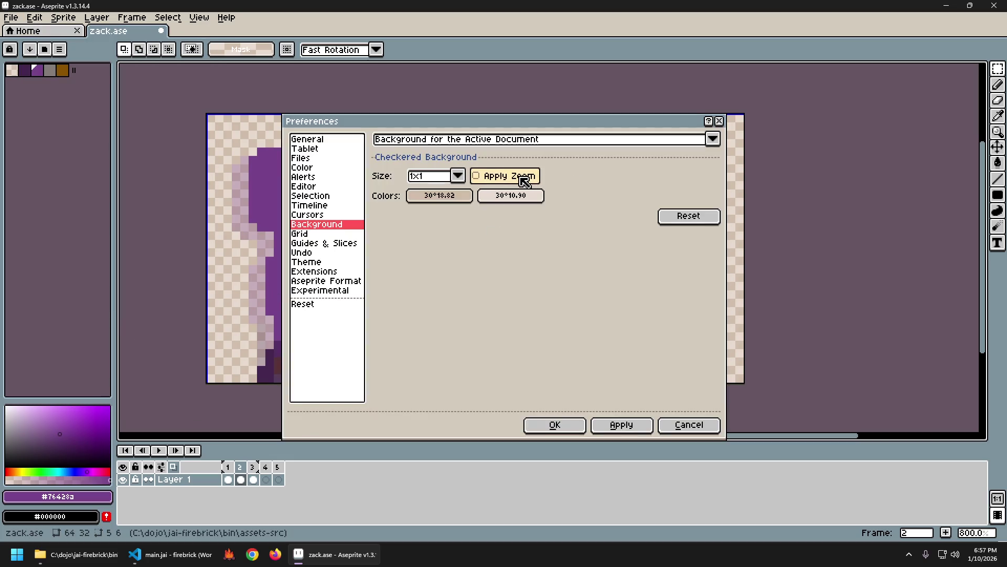
{"action": "left_click", "coordinate": [554, 424]}
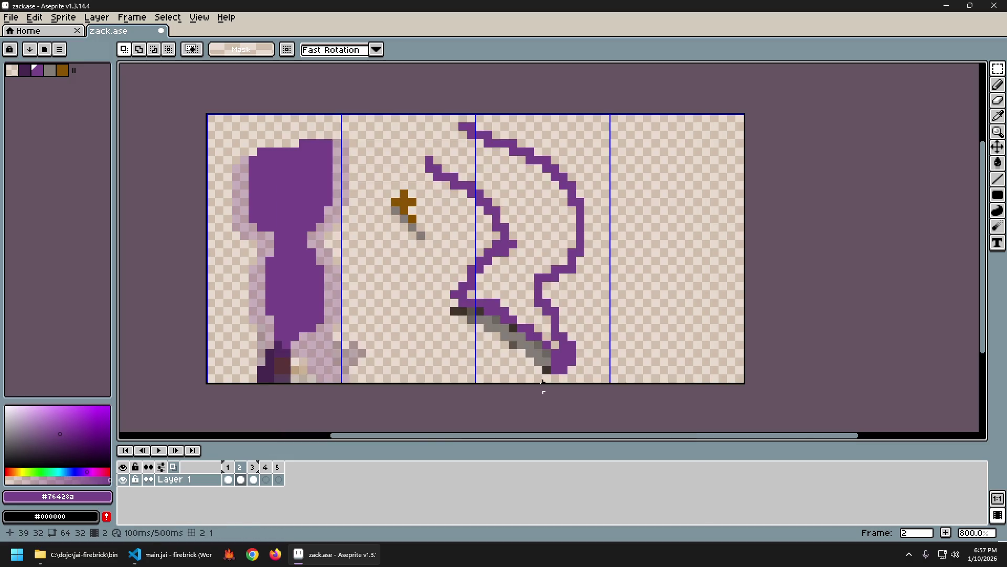
{"action": "scroll", "coordinate": [428, 307], "scroll_direction": "up", "scroll_amount": 5}
{"action": "scroll", "coordinate": [428, 307], "scroll_direction": "up", "scroll_amount": 5}
{"action": "scroll", "coordinate": [348, 293], "scroll_direction": "down", "scroll_amount": 6}
{"action": "scroll", "coordinate": [348, 294], "scroll_direction": "up", "scroll_amount": 2}
{"action": "scroll", "coordinate": [348, 295], "scroll_direction": "down", "scroll_amount": 3}
Step: Re-enable Apply Zoom so the checkerboard scales with the canvas zoom level
{"action": "left_click", "coordinate": [34, 17]}
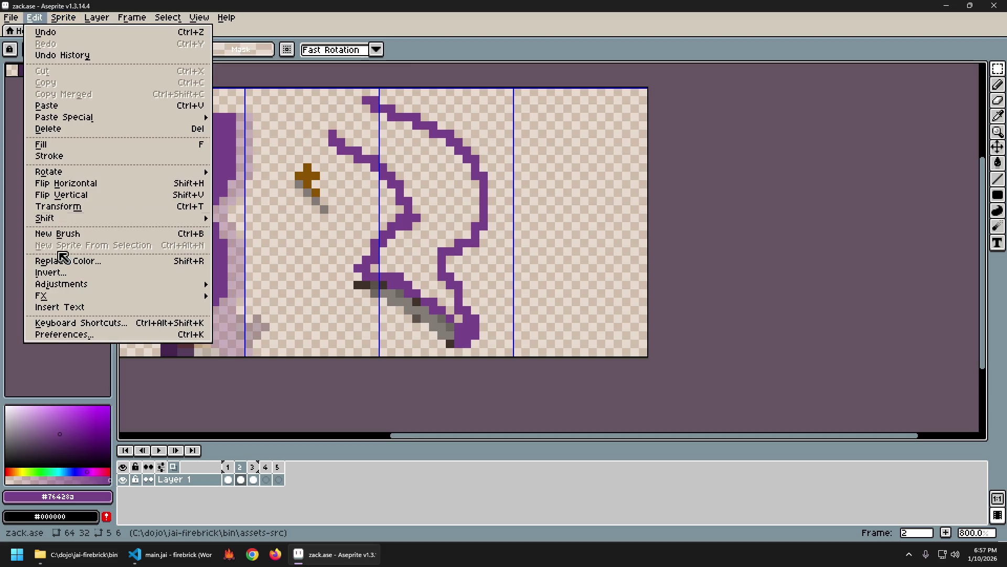
{"action": "left_click", "coordinate": [81, 335]}
{"action": "left_click", "coordinate": [499, 174]}
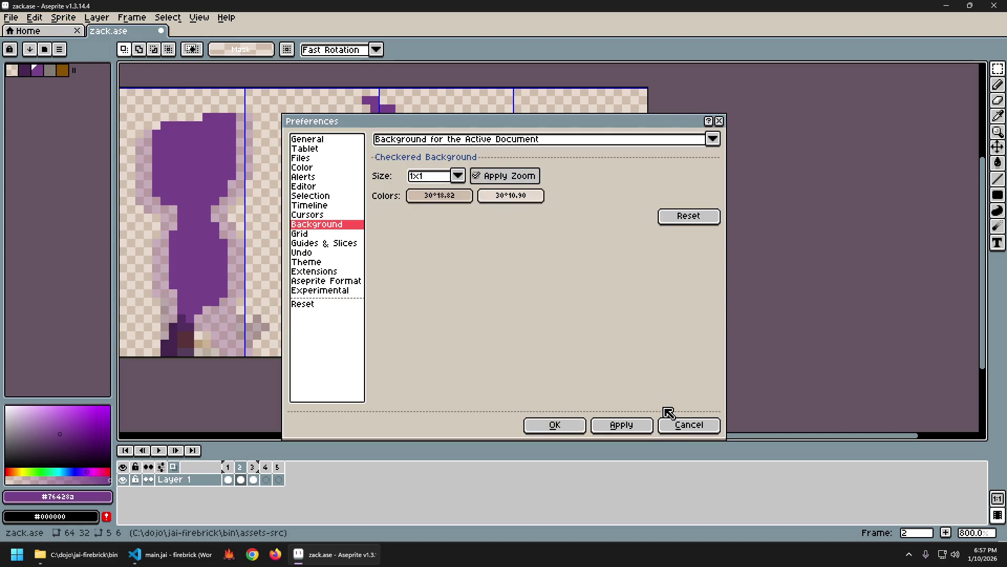
{"action": "left_click", "coordinate": [622, 424]}
{"action": "left_click", "coordinate": [555, 424]}
{"action": "scroll", "coordinate": [312, 265], "scroll_direction": "up", "scroll_amount": 3}
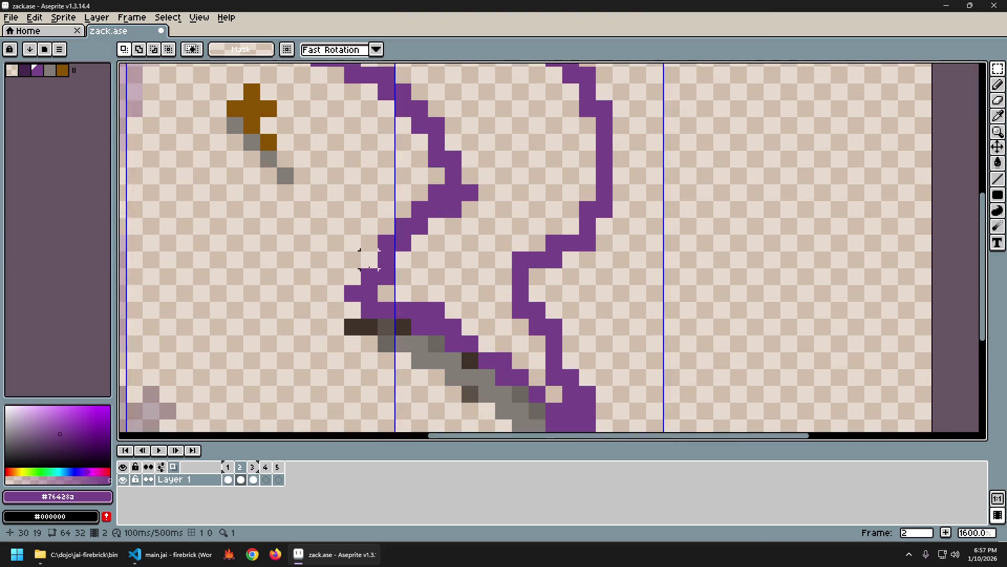
{"action": "scroll", "coordinate": [312, 265], "scroll_direction": "down", "scroll_amount": 4}
{"action": "scroll", "coordinate": [367, 262], "scroll_direction": "up", "scroll_amount": 3}
{"action": "scroll", "coordinate": [472, 261], "scroll_direction": "down", "scroll_amount": 3}
{"action": "scroll", "coordinate": [498, 260], "scroll_direction": "up", "scroll_amount": 4}
{"action": "scroll", "coordinate": [490, 267], "scroll_direction": "down", "scroll_amount": 4}
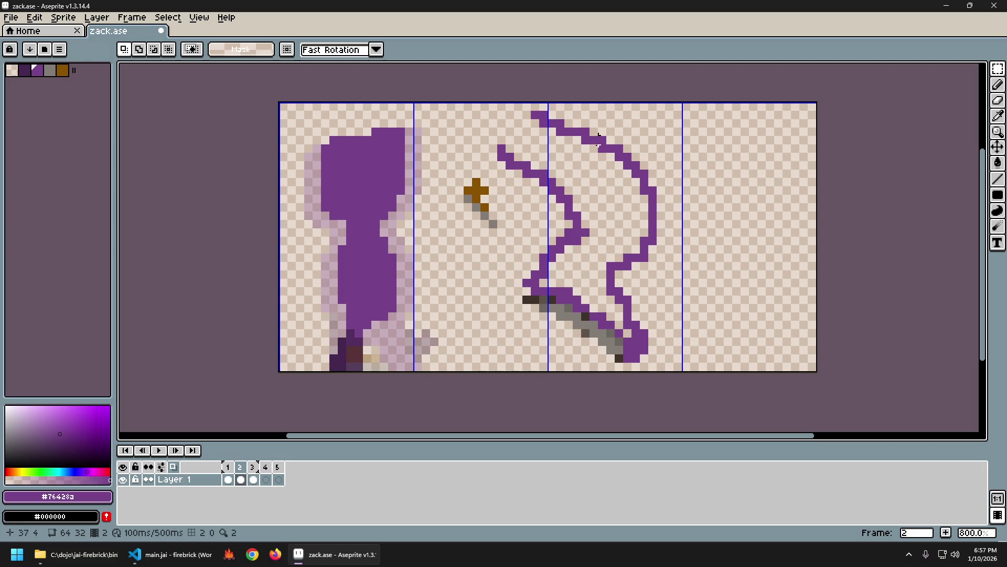
{"action": "left_click_drag", "start_coordinate": [494, 257], "coordinate": [464, 240]}
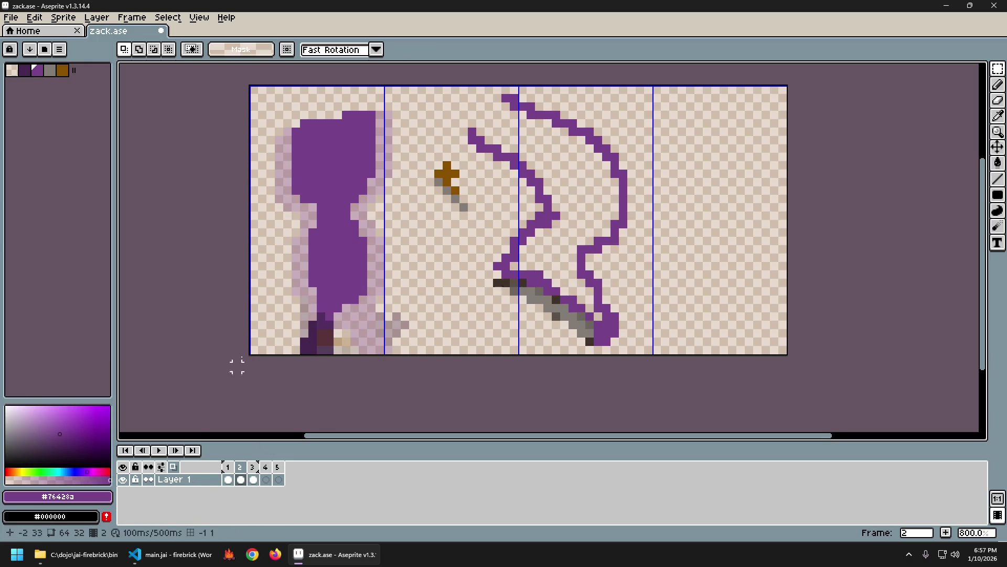
{"action": "right_click", "coordinate": [174, 473]}
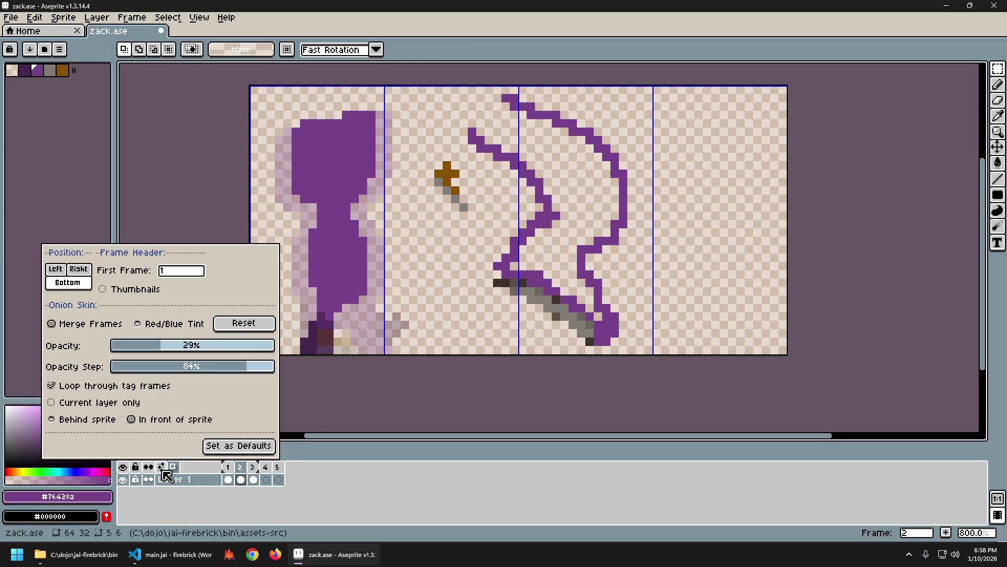
Step: Set the onion-skin opacity step to 0% and the opacity to about 31%
{"action": "mouse_move", "coordinate": [168, 348]}
{"action": "left_mouse_down"}
{"action": "mouse_move", "coordinate": [194, 350]}
{"action": "mouse_move", "coordinate": [100, 367]}
{"action": "mouse_move", "coordinate": [270, 371]}
{"action": "mouse_move", "coordinate": [63, 371]}
{"action": "left_mouse_up"}
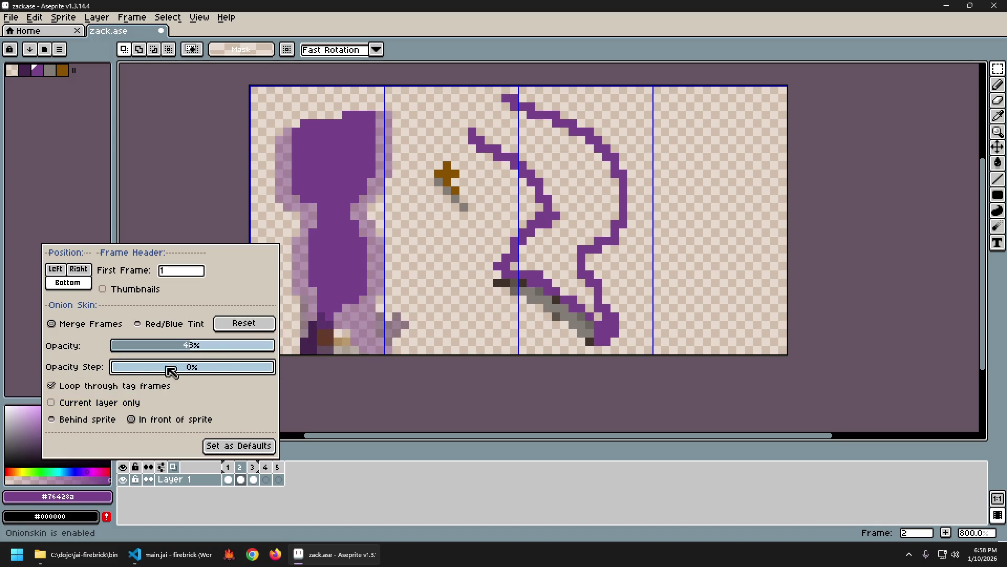
{"action": "mouse_move", "coordinate": [196, 353]}
{"action": "left_mouse_down"}
{"action": "mouse_move", "coordinate": [224, 355]}
{"action": "mouse_move", "coordinate": [179, 357]}
{"action": "left_mouse_up"}
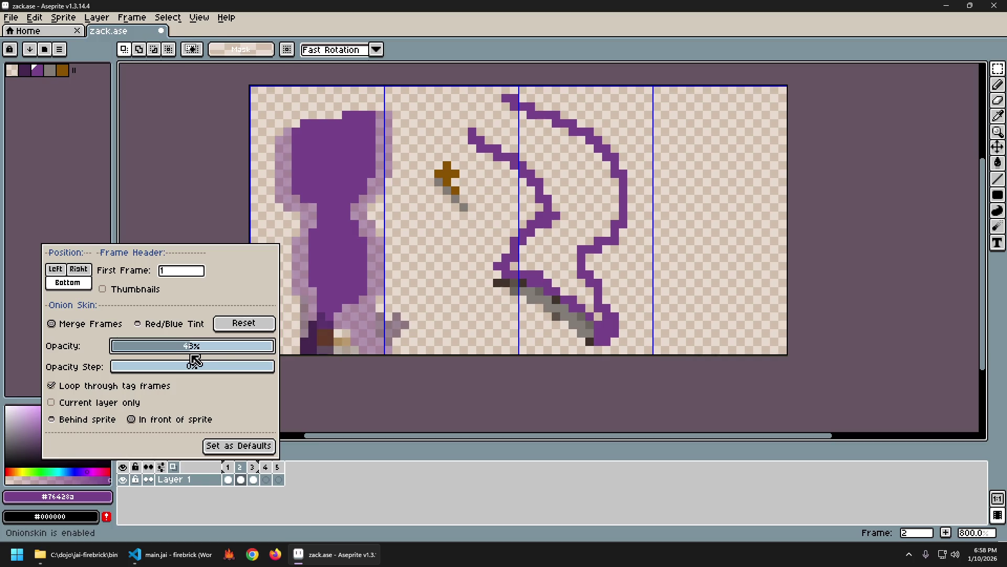
{"action": "left_click_drag", "start_coordinate": [197, 360], "coordinate": [178, 352]}
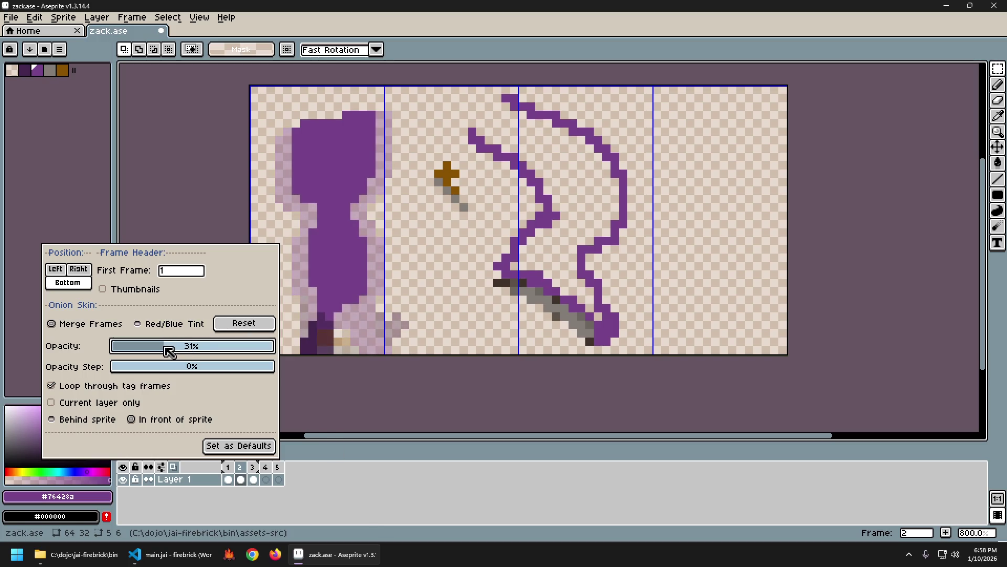
{"action": "left_click_drag", "start_coordinate": [167, 351], "coordinate": [176, 352]}
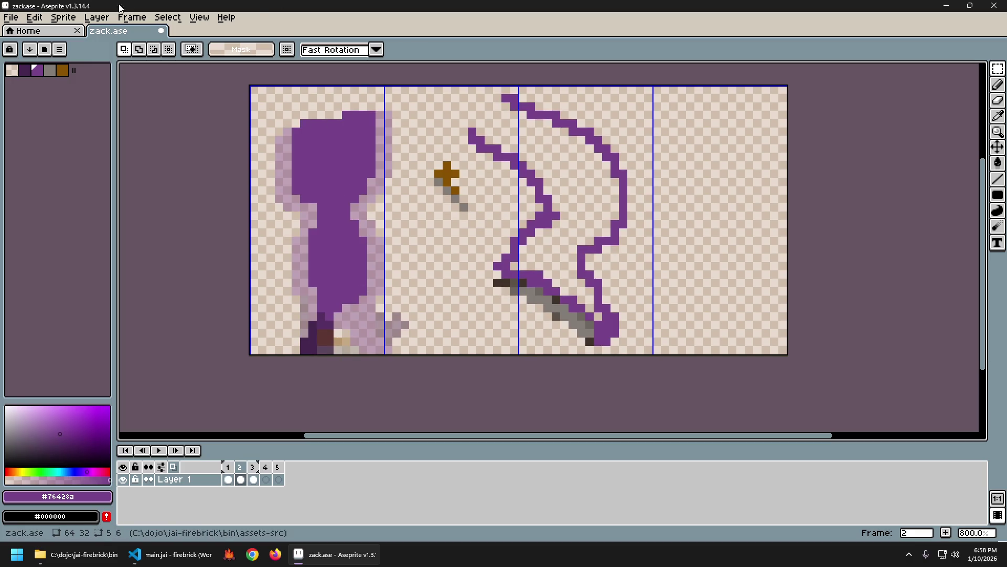
{"action": "left_click", "coordinate": [34, 17]}
Step: Open the Background preferences and preview a 2x2 checkerboard
{"action": "left_click", "coordinate": [59, 334]}
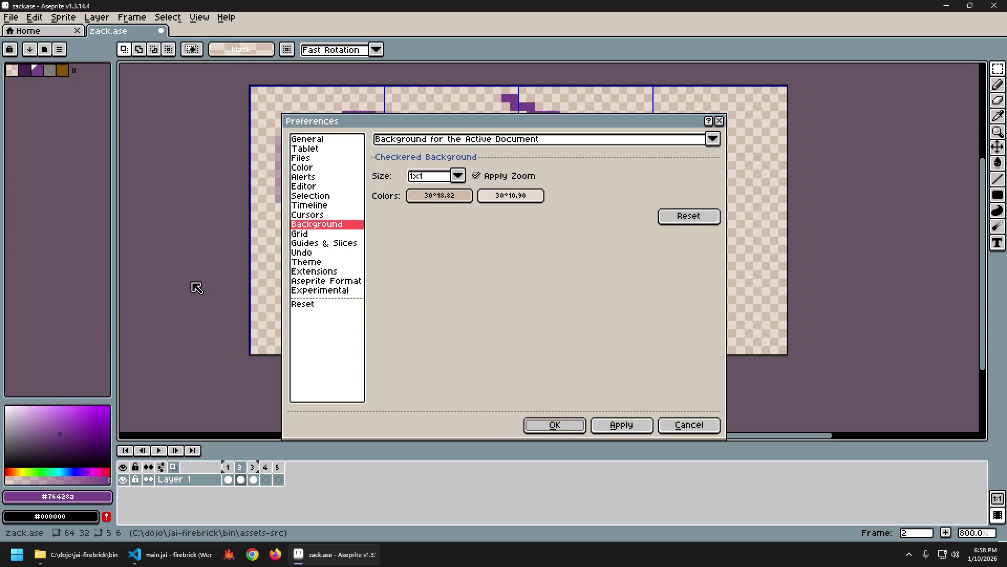
{"action": "left_click", "coordinate": [428, 181]}
{"action": "left_click", "coordinate": [432, 229]}
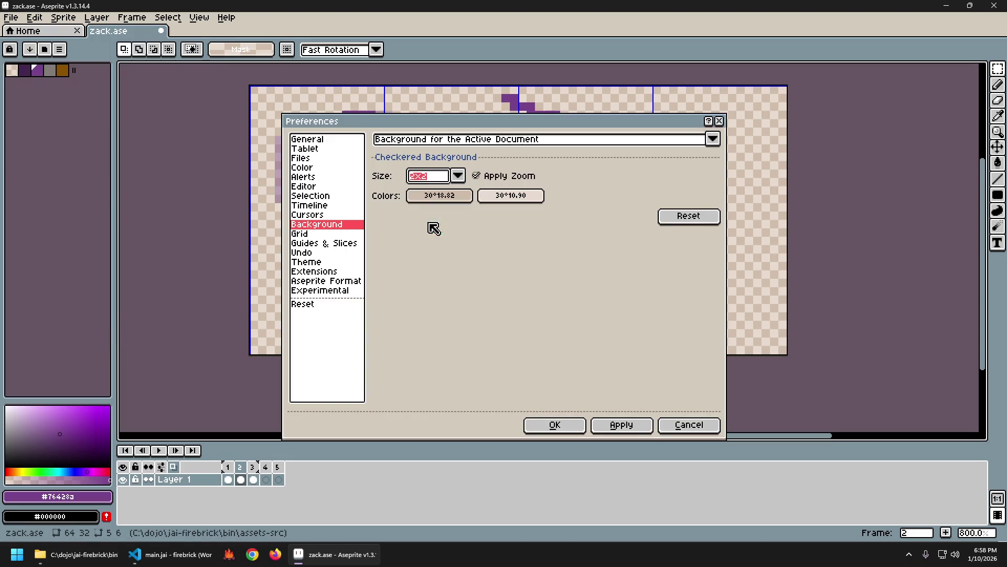
{"action": "left_click", "coordinate": [638, 426]}
{"action": "mouse_move", "coordinate": [516, 124]}
{"action": "left_mouse_down"}
{"action": "mouse_move", "coordinate": [733, 169]}
{"action": "mouse_move", "coordinate": [767, 151]}
{"action": "left_mouse_up"}
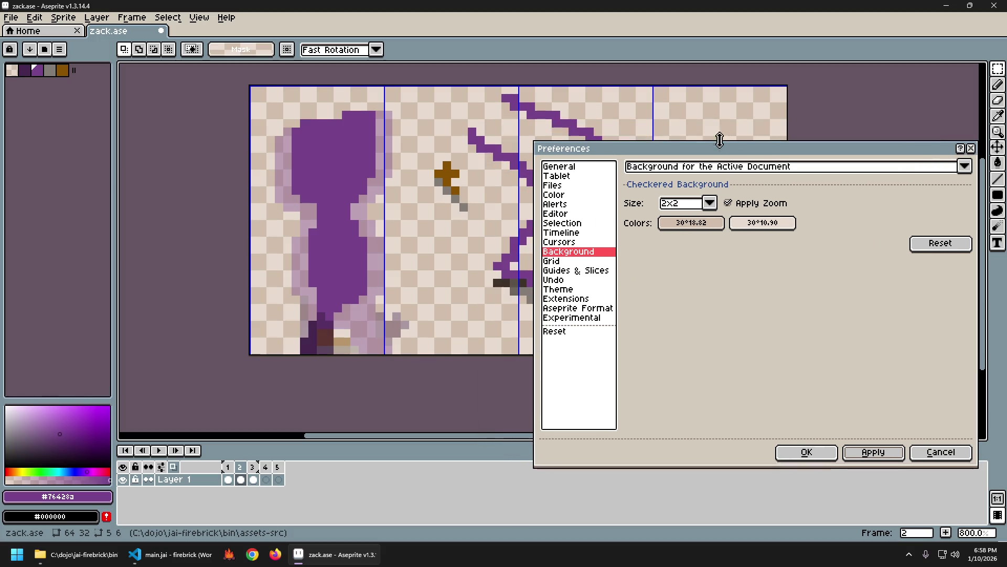
Step: Preview an 8x8 checkerboard, then apply 4x4 and close Preferences
{"action": "left_click", "coordinate": [682, 202]}
{"action": "left_click", "coordinate": [676, 235]}
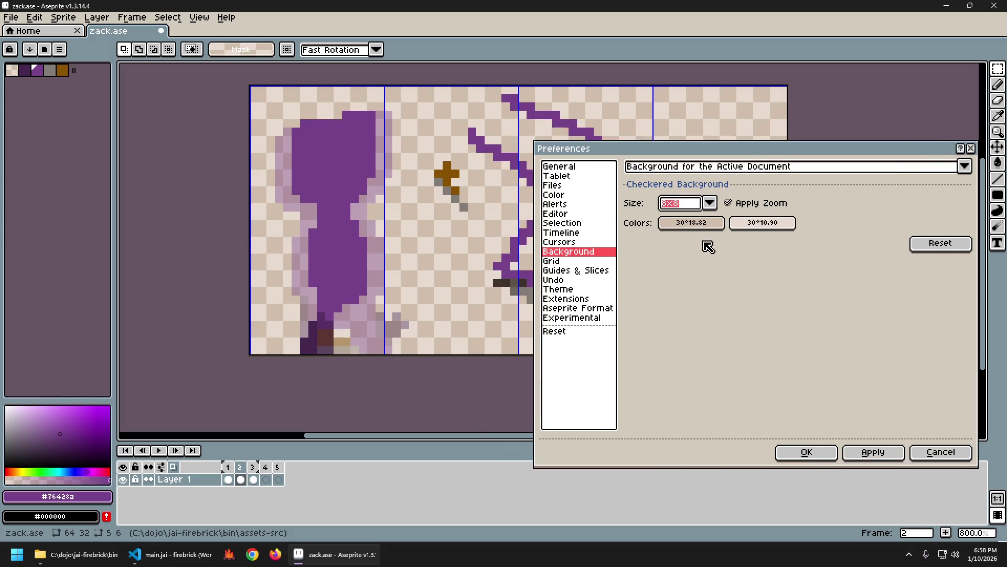
{"action": "left_click", "coordinate": [873, 452]}
{"action": "left_click", "coordinate": [678, 204]}
{"action": "left_click", "coordinate": [685, 245]}
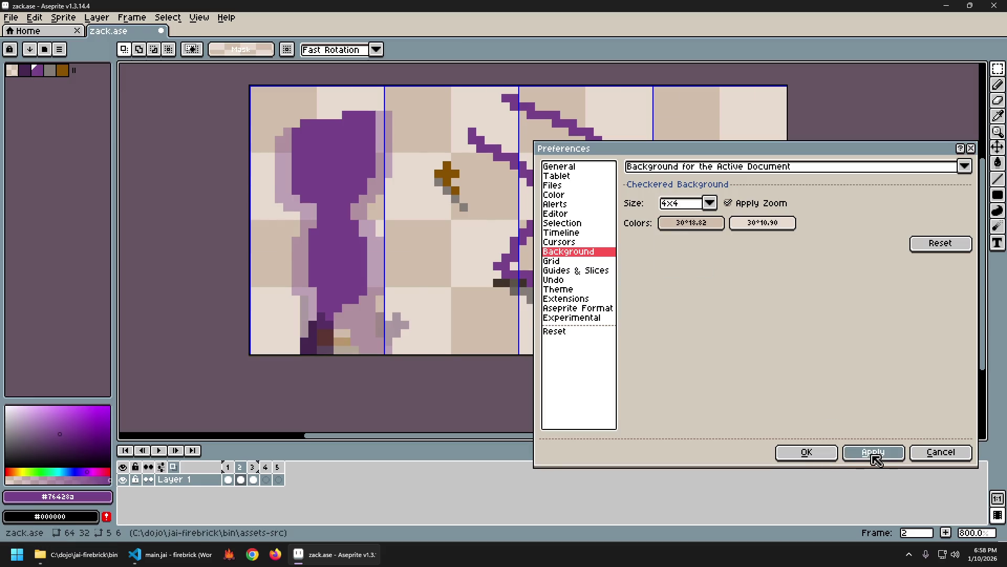
{"action": "left_click", "coordinate": [873, 455]}
{"action": "left_click", "coordinate": [820, 459]}
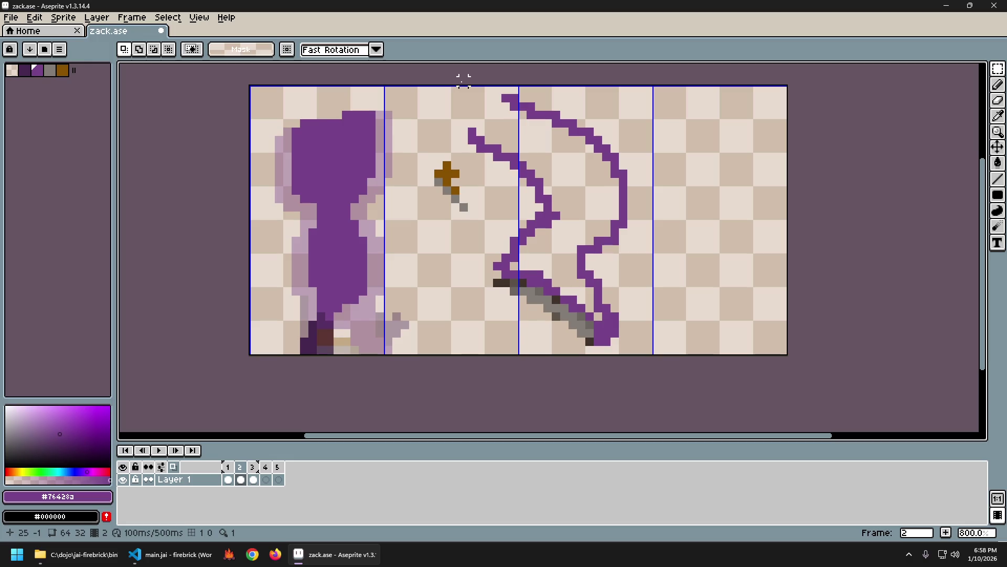
{"action": "left_click_drag", "start_coordinate": [425, 288], "coordinate": [374, 265]}
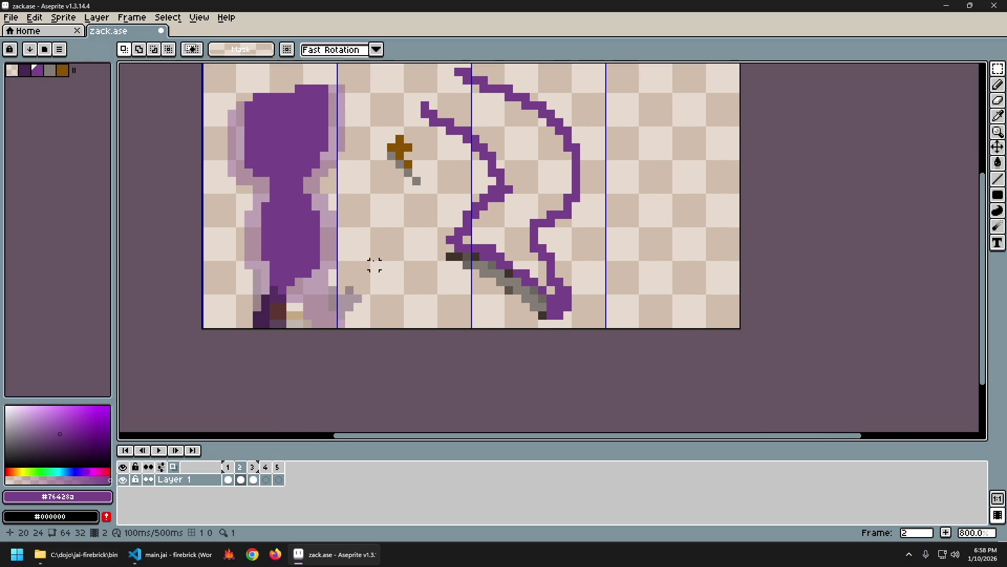
Step: Select the brown sword hilt and move it down beside the character's legs
{"action": "key", "text": "m"}
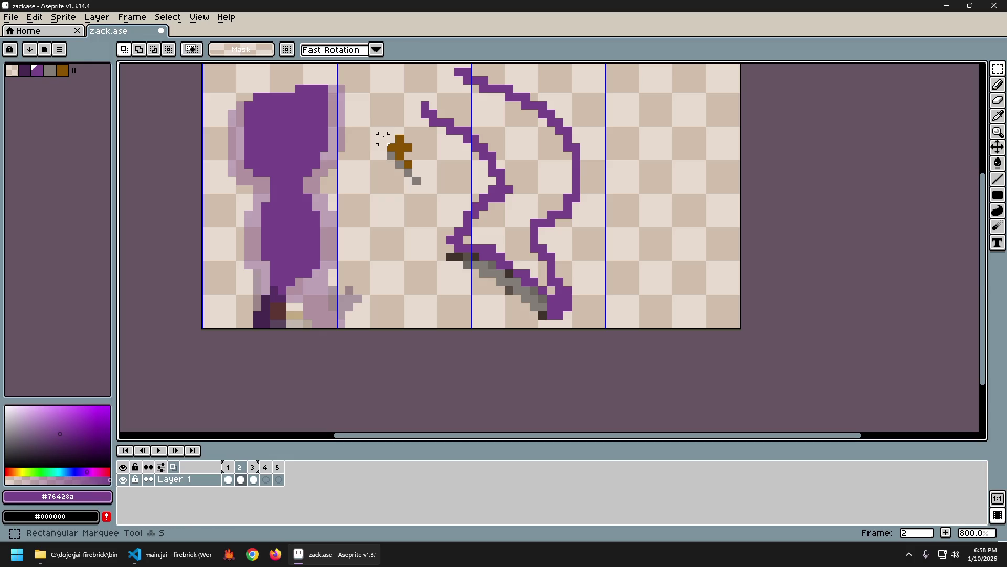
{"action": "left_click_drag", "start_coordinate": [381, 138], "coordinate": [428, 201]}
{"action": "left_click_drag", "start_coordinate": [418, 161], "coordinate": [324, 305]}
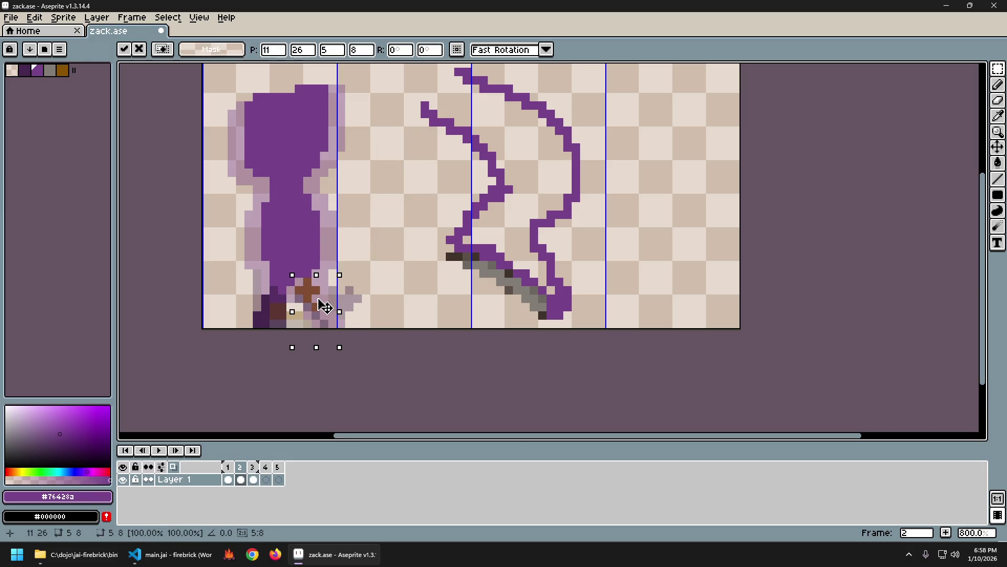
{"action": "left_click", "coordinate": [370, 266]}
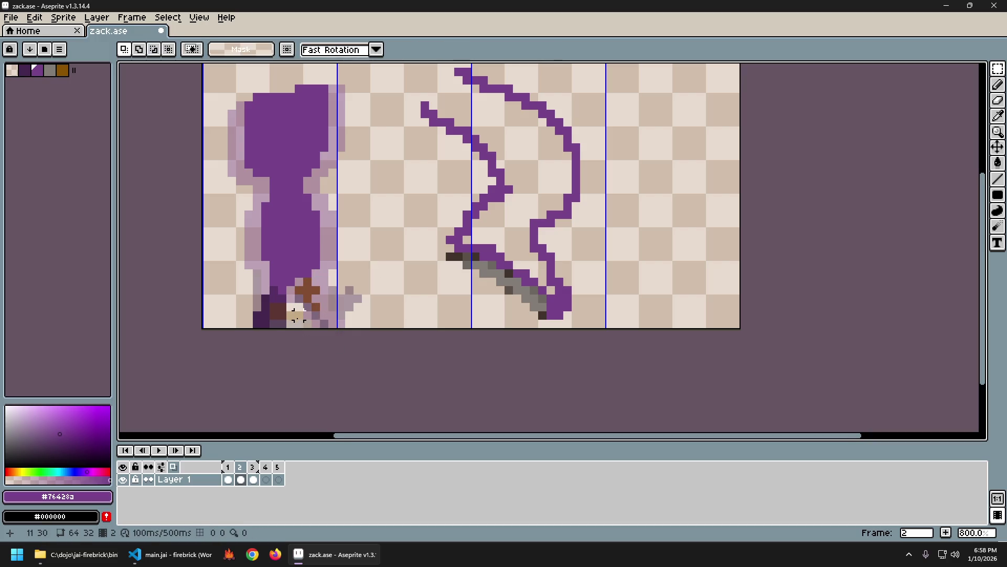
{"action": "key", "text": "b"}
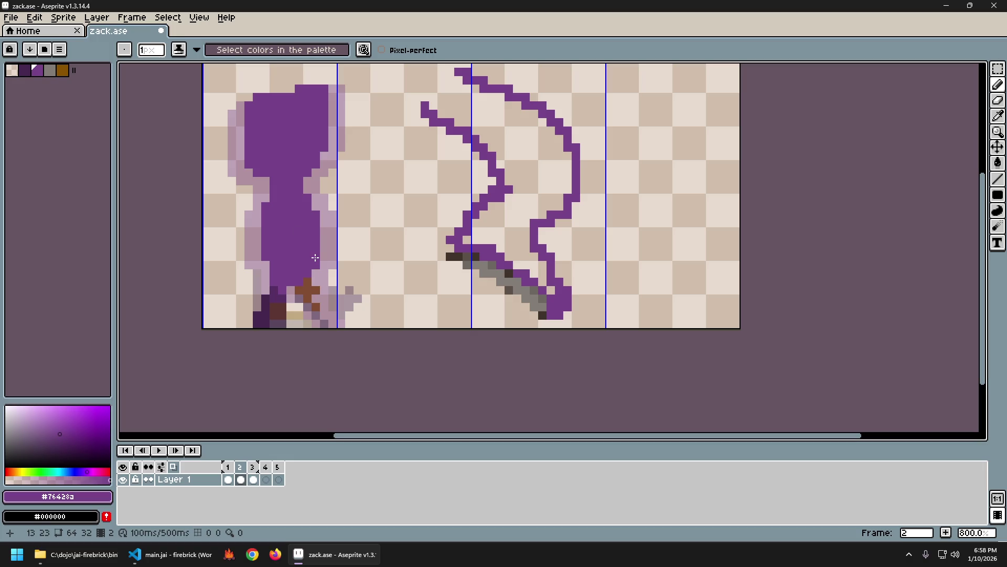
Step: Pick dark purple #44264f from the character and paint pixels on its lower body
{"action": "key", "text": "i"}
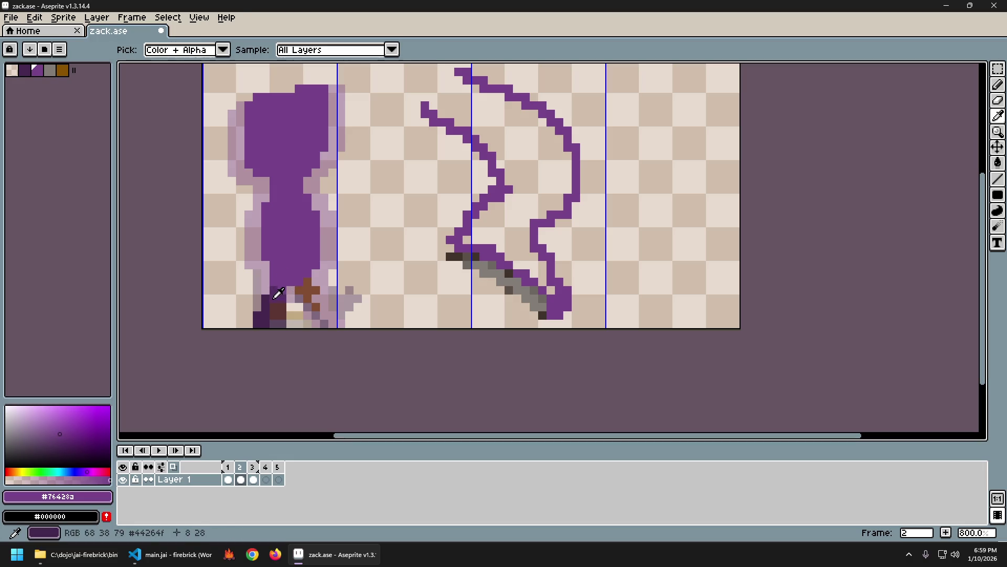
{"action": "left_click", "coordinate": [278, 293]}
{"action": "key", "text": "b"}
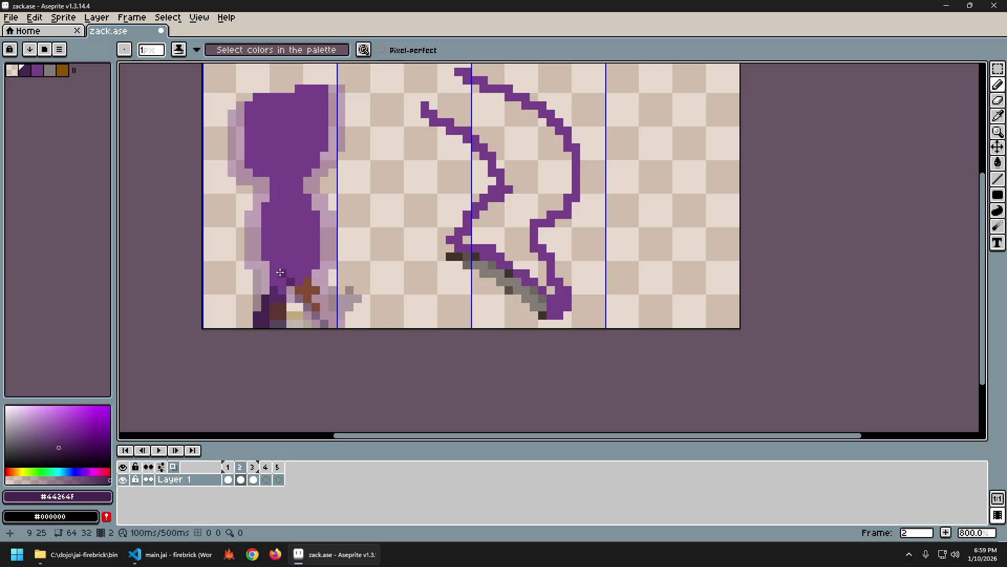
{"action": "left_click_drag", "start_coordinate": [275, 274], "coordinate": [278, 279]}
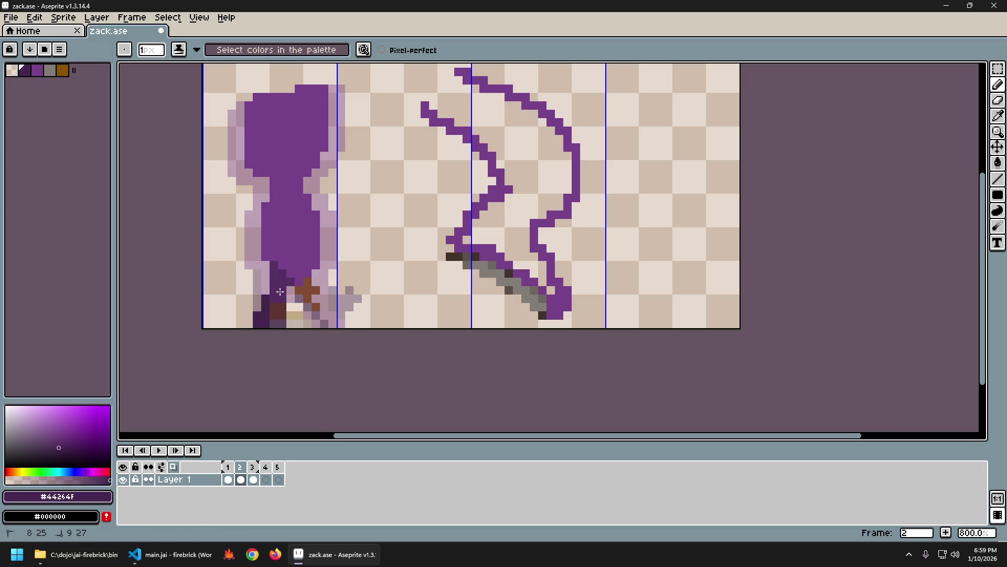
{"action": "left_click", "coordinate": [483, 308]}
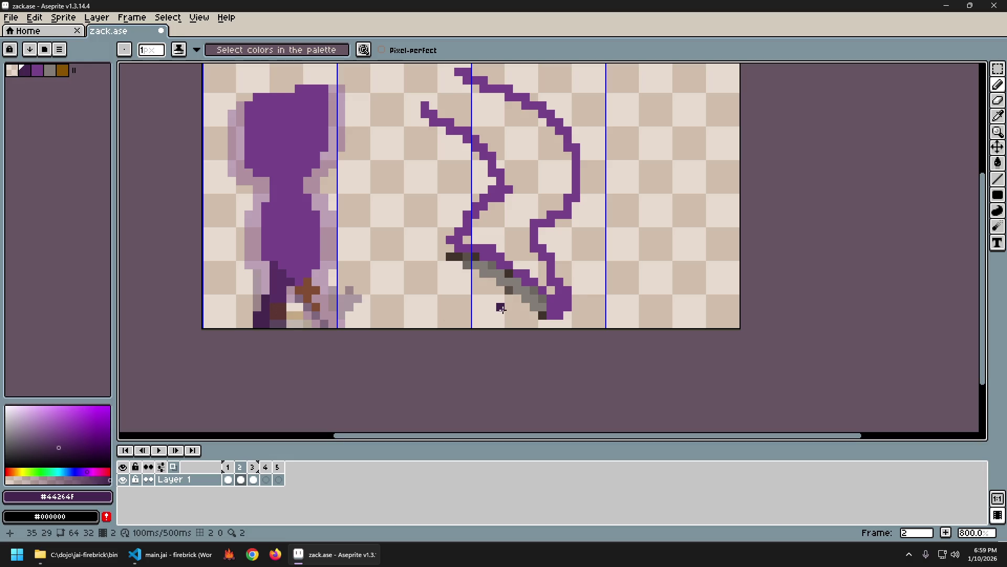
Step: Turn off onion skinning and flip between frames 1 and 2 to compare
{"action": "left_click", "coordinate": [173, 467]}
{"action": "key", "text": "Left"}
{"action": "key", "text": "Right"}
{"action": "key", "text": "Left"}
{"action": "key", "text": "Right"}
{"action": "key", "text": "Left"}
{"action": "key", "text": "Right"}
{"action": "key", "text": "Left"}
{"action": "key", "text": "Right"}
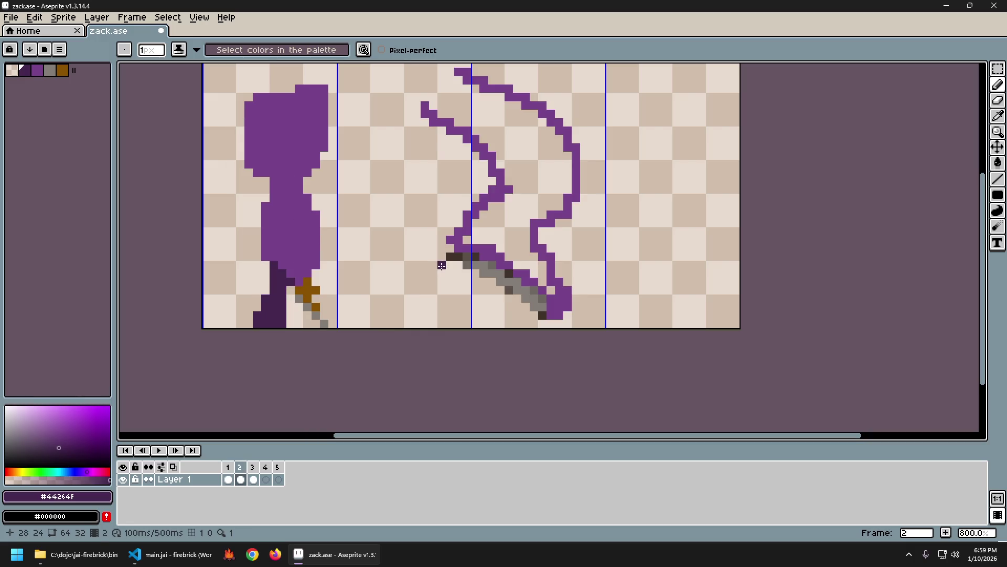
Step: Turn onion skinning back on, return to frame 2, and open the onion skin settings
{"action": "left_click", "coordinate": [173, 467]}
{"action": "left_click", "coordinate": [174, 467]}
{"action": "left_click", "coordinate": [174, 467]}
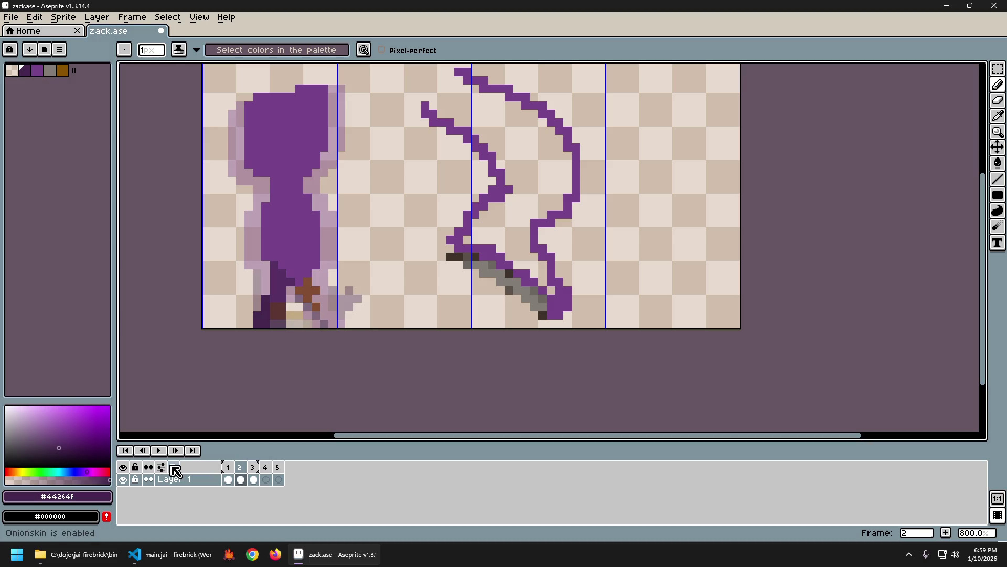
{"action": "left_click", "coordinate": [174, 467]}
{"action": "left_click", "coordinate": [173, 467]}
{"action": "left_click", "coordinate": [173, 468]}
{"action": "left_click", "coordinate": [174, 468]}
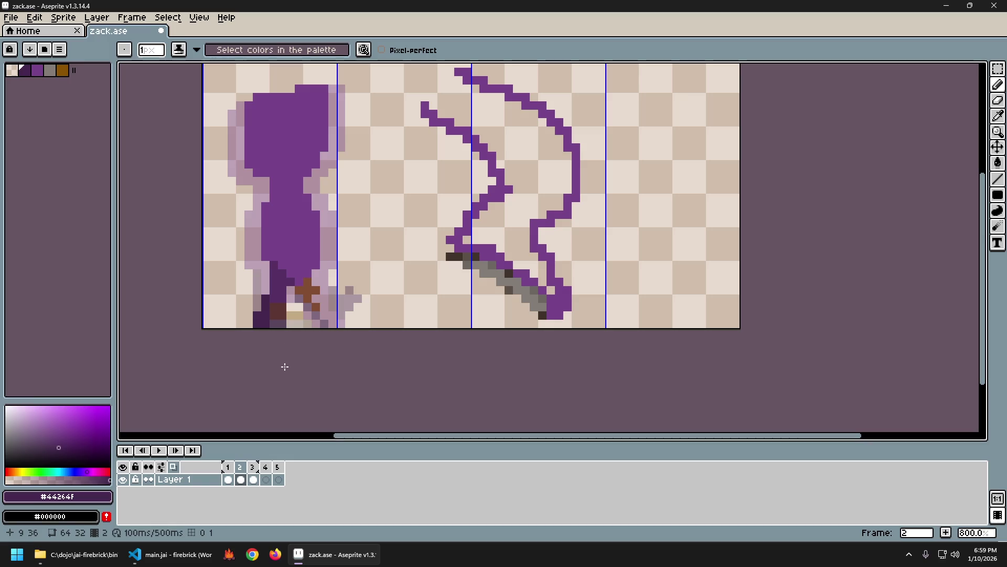
{"action": "key", "text": "Left"}
{"action": "key", "text": "Right"}
{"action": "key", "text": "Right"}
{"action": "key", "text": "Left"}
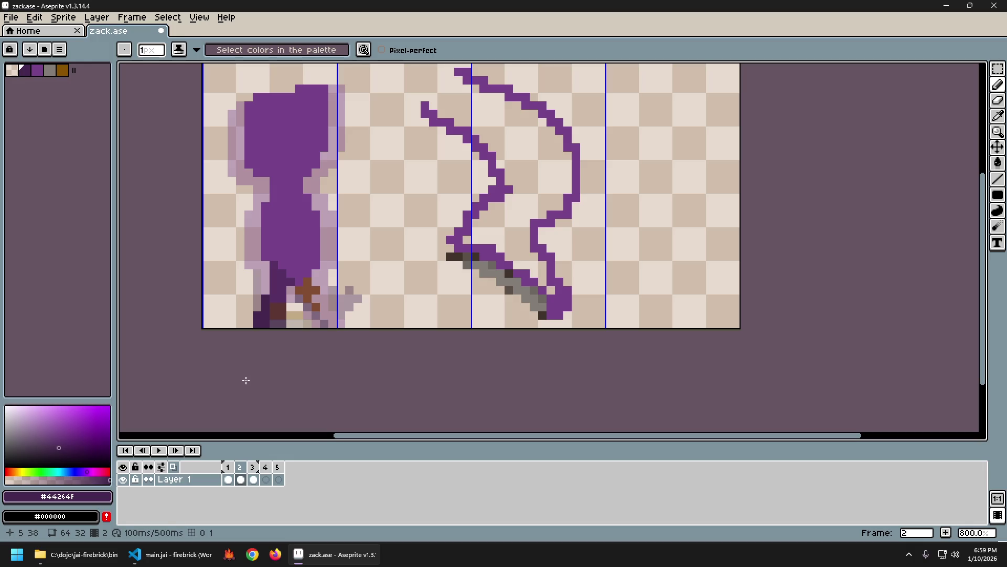
{"action": "left_click", "coordinate": [161, 467]}
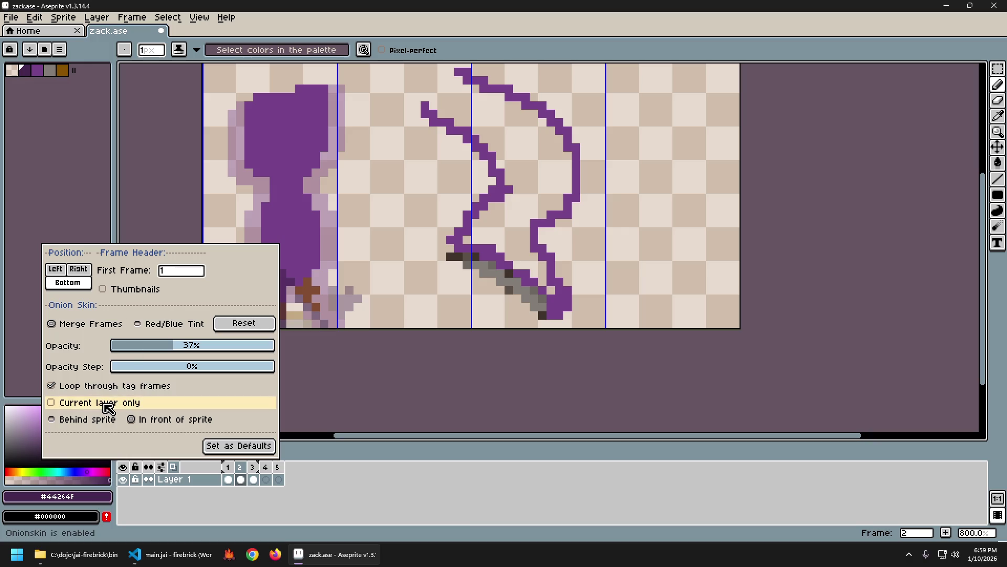
Step: Switch onion skin to 'Behind sprite' and close the onion skin settings
{"action": "left_click", "coordinate": [100, 420]}
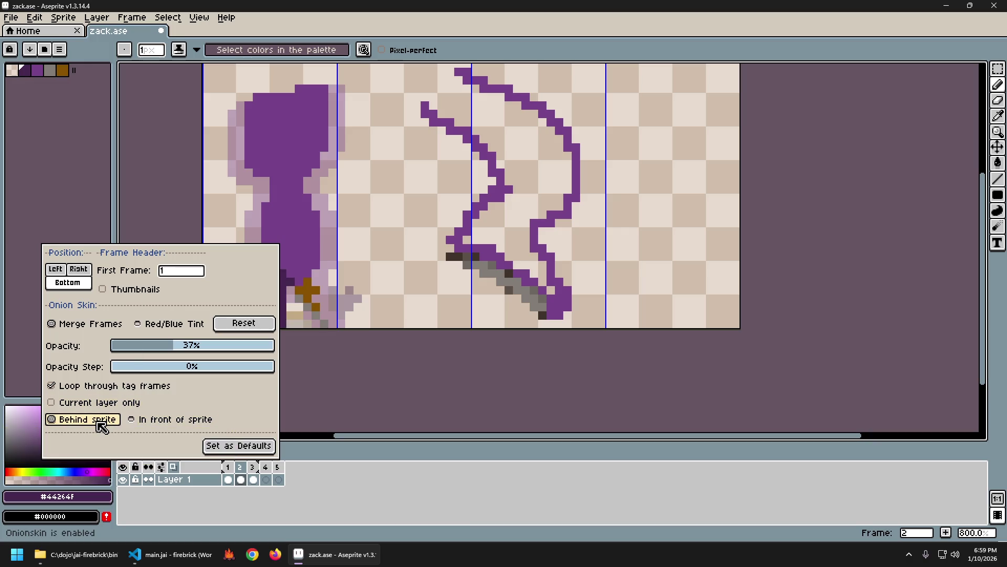
{"action": "left_click", "coordinate": [395, 516]}
{"action": "key", "text": "Left"}
{"action": "key", "text": "Right"}
Step: Flip back and forth between frames 1 and 2 to compare, ending on frame 2
{"action": "key", "text": "Left"}
{"action": "key", "text": "Right"}
{"action": "key", "text": "Left"}
{"action": "key", "text": "Right"}
{"action": "key", "text": "Left"}
{"action": "key", "text": "Right"}
{"action": "key", "text": "Left"}
{"action": "key", "text": "Right"}
{"action": "key", "text": "Left"}
{"action": "key", "text": "Right"}
{"action": "key", "text": "Left"}
{"action": "key", "text": "Right"}
{"action": "key", "text": "Left"}
{"action": "key", "text": "Right"}
{"action": "key", "text": "Left"}
{"action": "key", "text": "Right"}
{"action": "key", "text": "Left"}
{"action": "key", "text": "Right"}
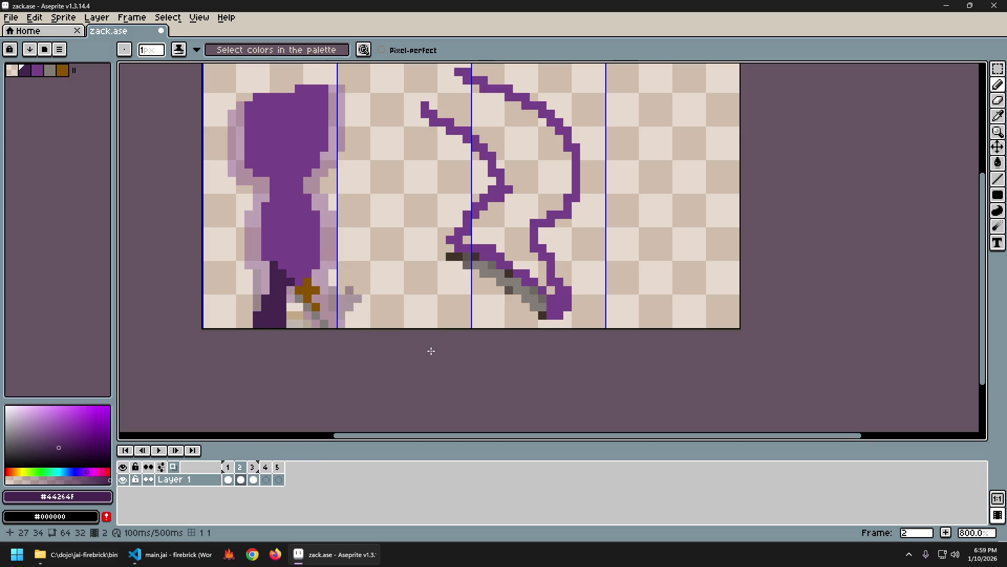
{"action": "key", "text": "Left"}
{"action": "key", "text": "Right"}
{"action": "key", "text": "Left"}
{"action": "key", "text": "Right"}
{"action": "key", "text": "Left"}
{"action": "key", "text": "Right"}
{"action": "key", "text": "Left"}
{"action": "key", "text": "Right"}
Step: Switch to the Eraser and compare frames 1 and 2, ending on frame 2
{"action": "key", "text": "e"}
{"action": "key", "text": "Left"}
{"action": "key", "text": "Right"}
{"action": "key", "text": "Left"}
{"action": "key", "text": "Right"}
{"action": "key", "text": "Left"}
{"action": "key", "text": "Right"}
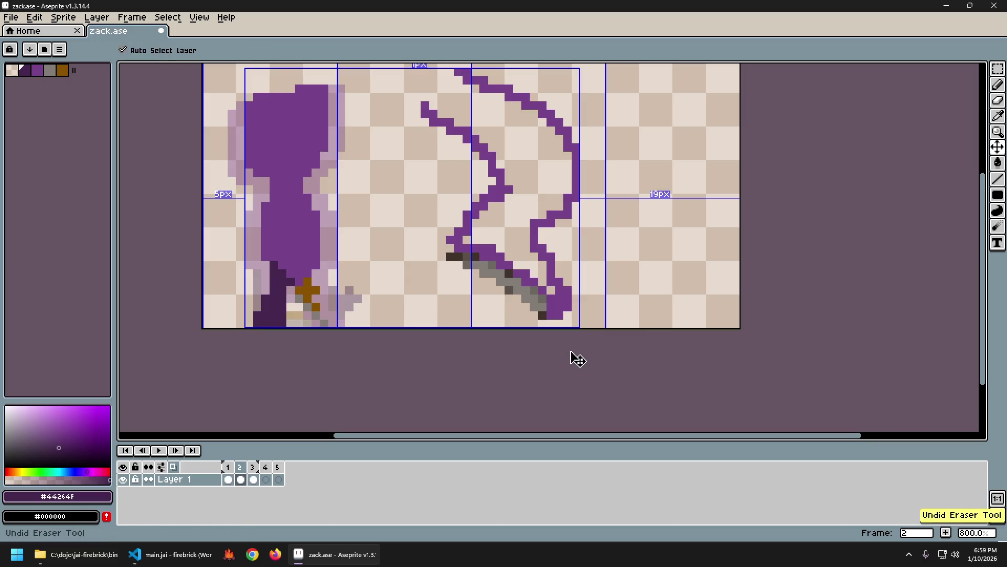
{"action": "key", "text": "Left"}
{"action": "key", "text": "Right"}
{"action": "key", "text": "Left"}
{"action": "key", "text": "Right"}
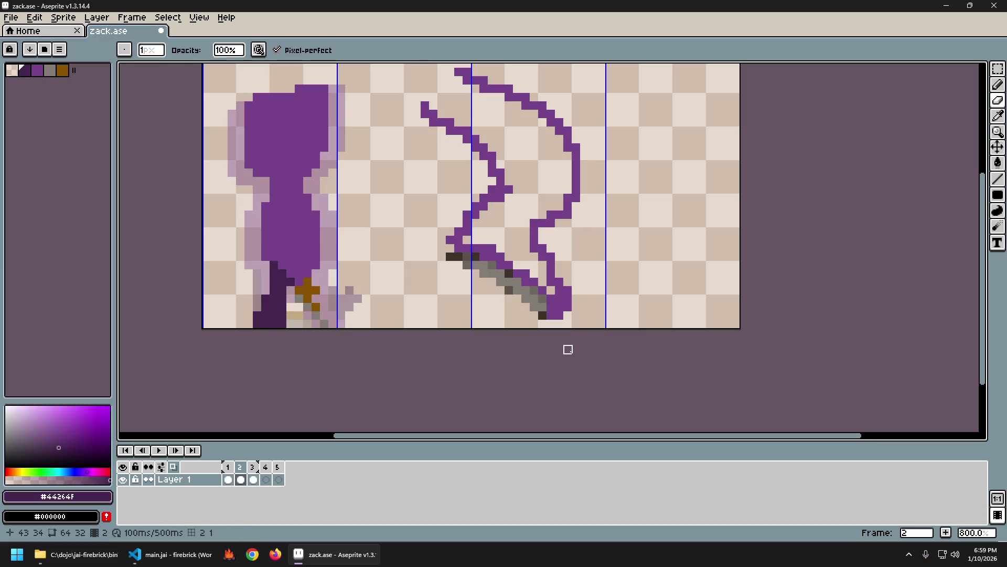
Step: Sample brown #885301 from the character's feet and drag over the brown foot pixels
{"action": "left_click", "coordinate": [321, 303], "text": "alt"}
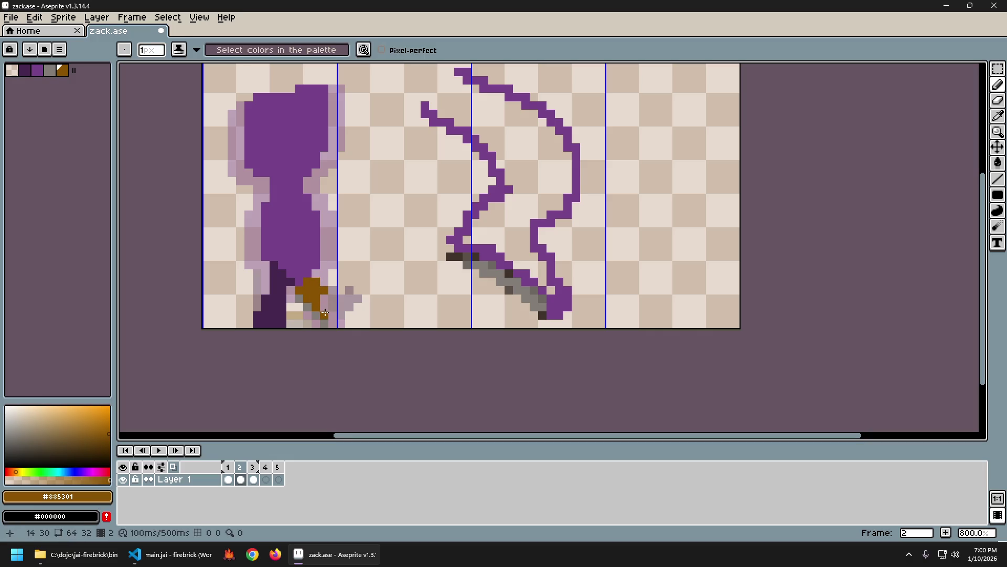
{"action": "scroll", "coordinate": [452, 325], "scroll_direction": "down", "scroll_amount": 1}
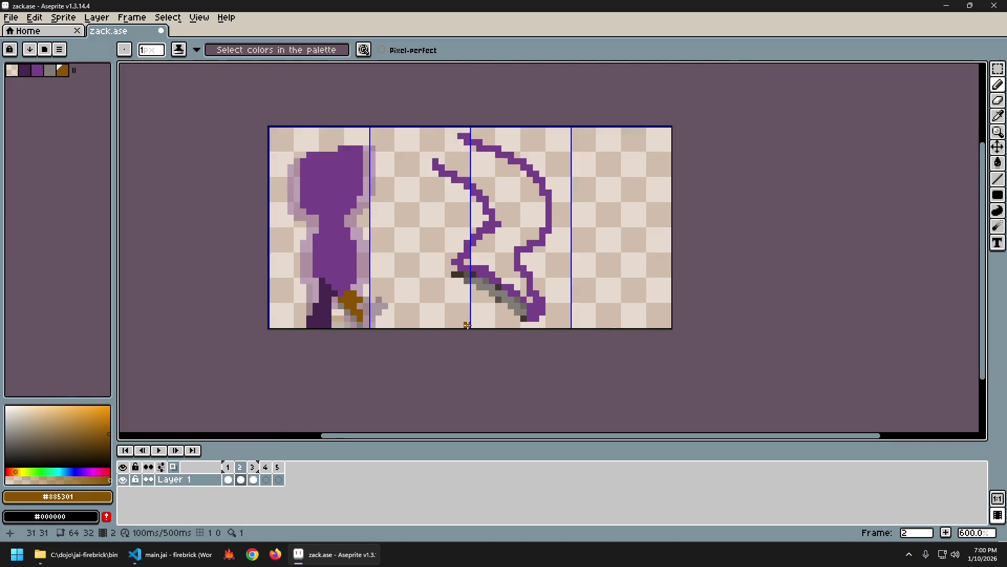
{"action": "scroll", "coordinate": [467, 324], "scroll_direction": "up", "scroll_amount": 1}
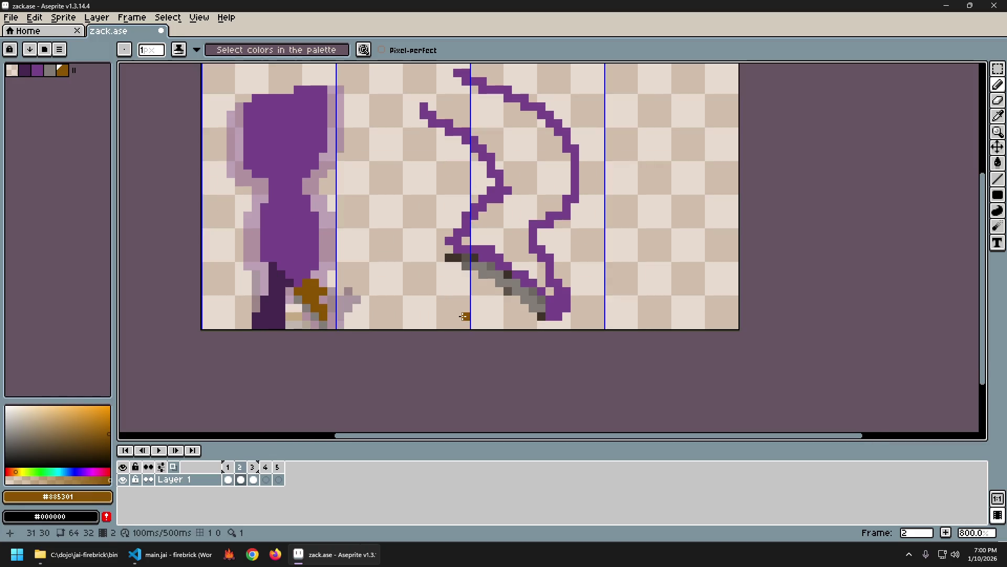
{"action": "scroll", "coordinate": [464, 316], "scroll_direction": "down", "scroll_amount": 5}
{"action": "scroll", "coordinate": [467, 321], "scroll_direction": "down", "scroll_amount": 2}
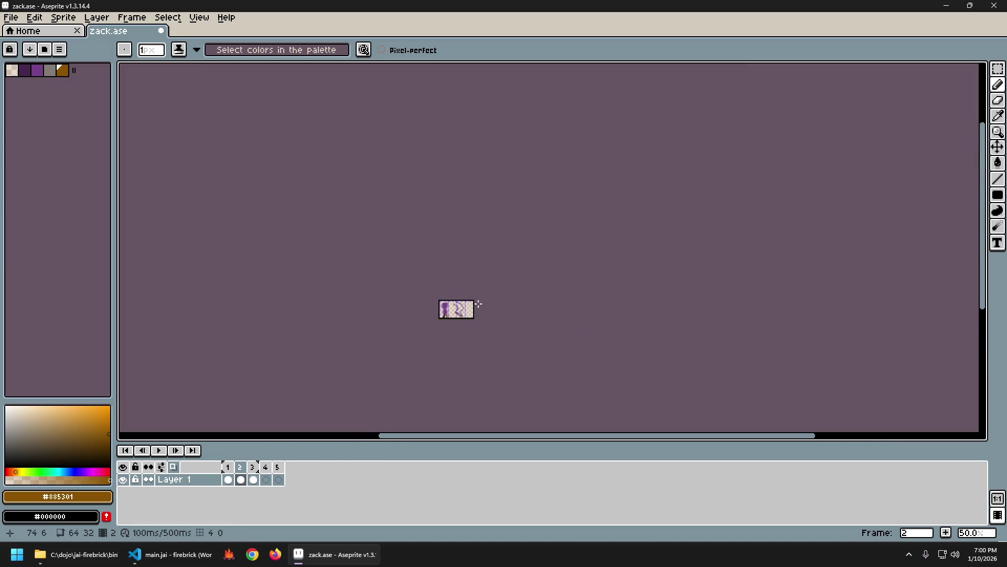
{"action": "scroll", "coordinate": [471, 342], "scroll_direction": "up", "scroll_amount": 3}
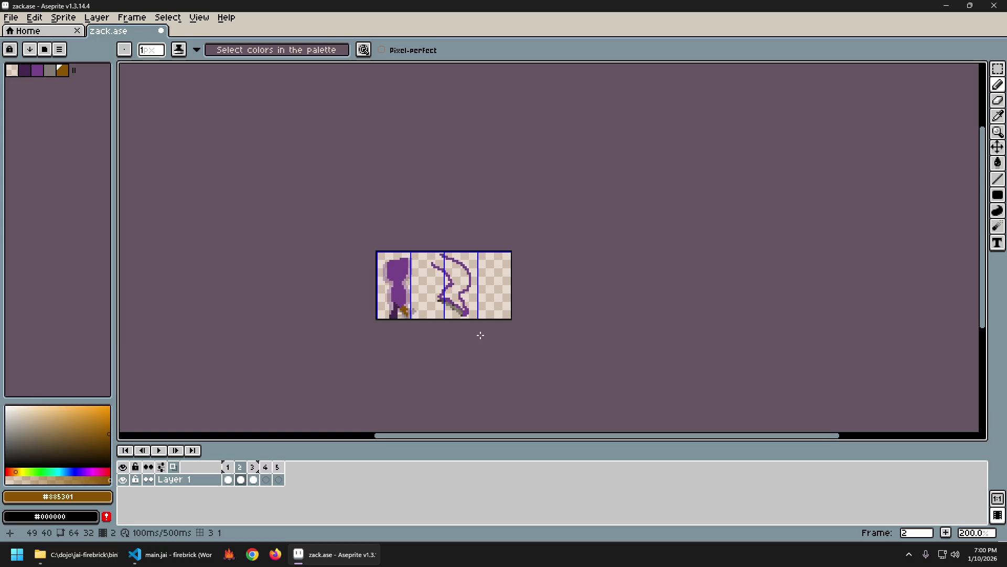
{"action": "scroll", "coordinate": [467, 330], "scroll_direction": "up", "scroll_amount": 2}
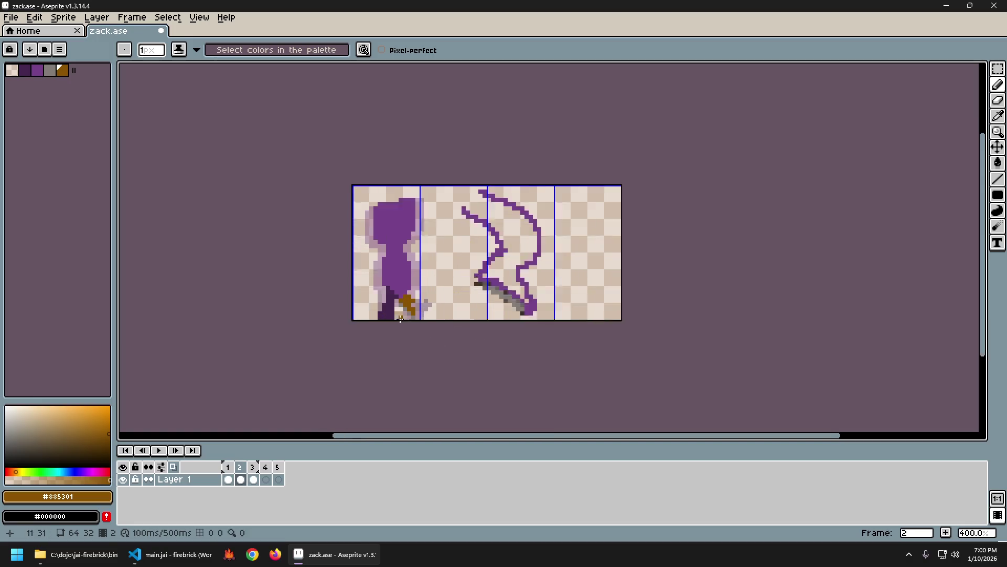
{"action": "scroll", "coordinate": [463, 292], "scroll_direction": "up", "scroll_amount": 3}
{"action": "left_click_drag", "start_coordinate": [464, 292], "coordinate": [402, 274]}
Step: Marquee-select the brown foot pixels, nudge them one pixel left, and deselect
{"action": "key", "text": "m"}
{"action": "left_click_drag", "start_coordinate": [310, 268], "coordinate": [338, 318]}
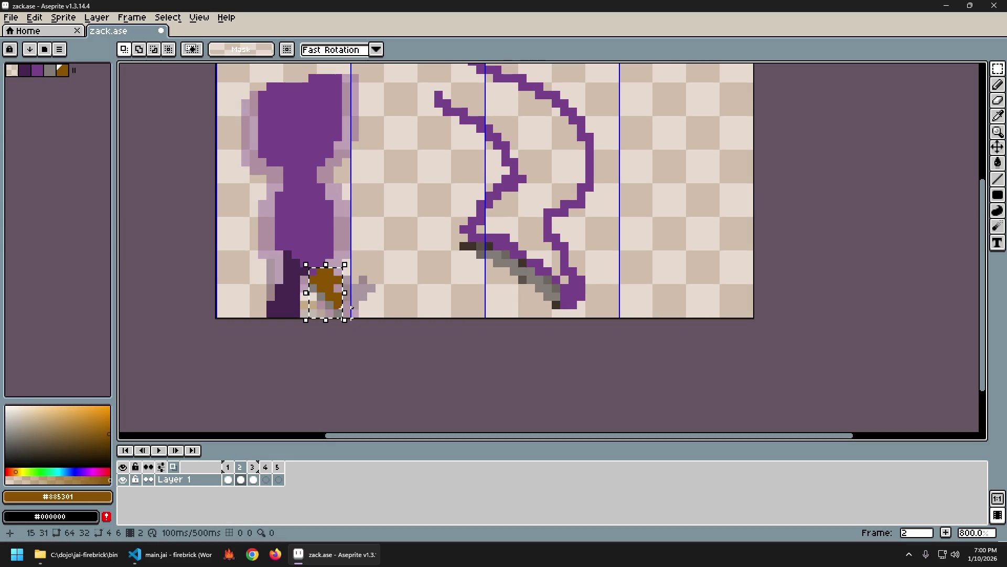
{"action": "key", "text": "Left"}
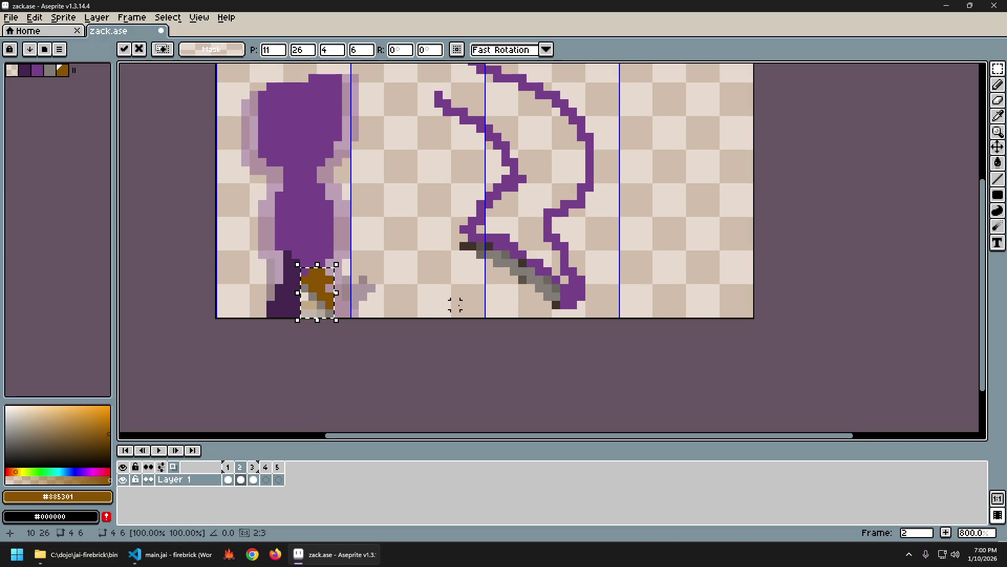
{"action": "left_click", "coordinate": [371, 243]}
Step: Pick purple #76428a as the drawing colour and return to the Pencil
{"action": "key", "text": "i"}
{"action": "left_click", "coordinate": [329, 253]}
{"action": "key", "text": "b"}
{"action": "scroll", "coordinate": [481, 332], "scroll_direction": "down", "scroll_amount": 3}
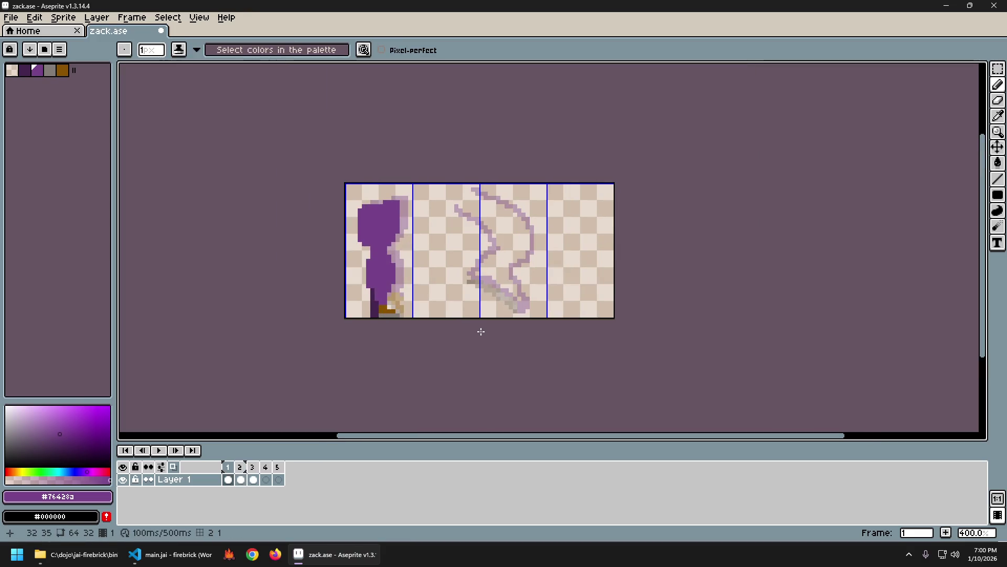
{"action": "scroll", "coordinate": [402, 295], "scroll_direction": "up", "scroll_amount": 5}
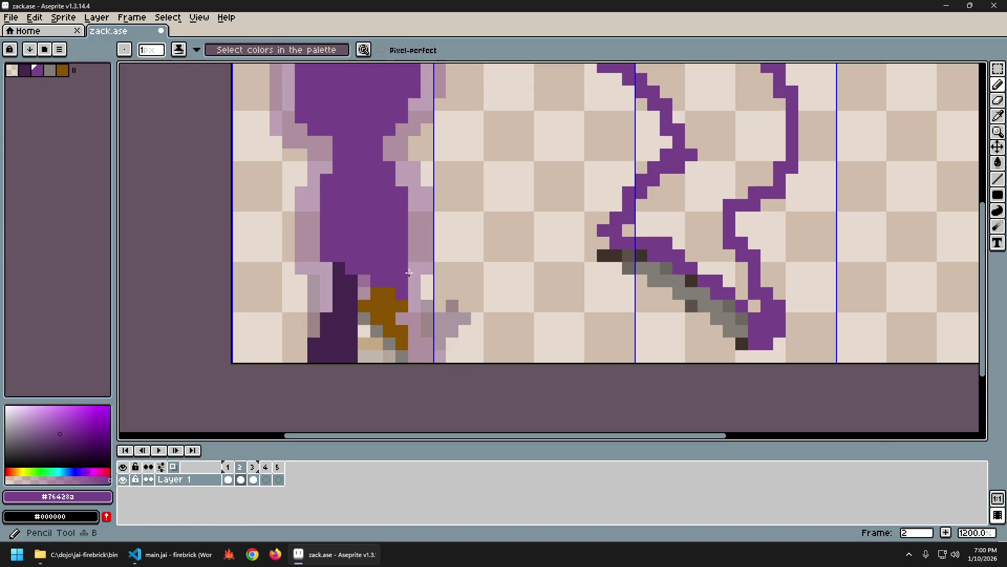
{"action": "scroll", "coordinate": [573, 333], "scroll_direction": "down", "scroll_amount": 4}
{"action": "scroll", "coordinate": [573, 333], "scroll_direction": "down", "scroll_amount": 1}
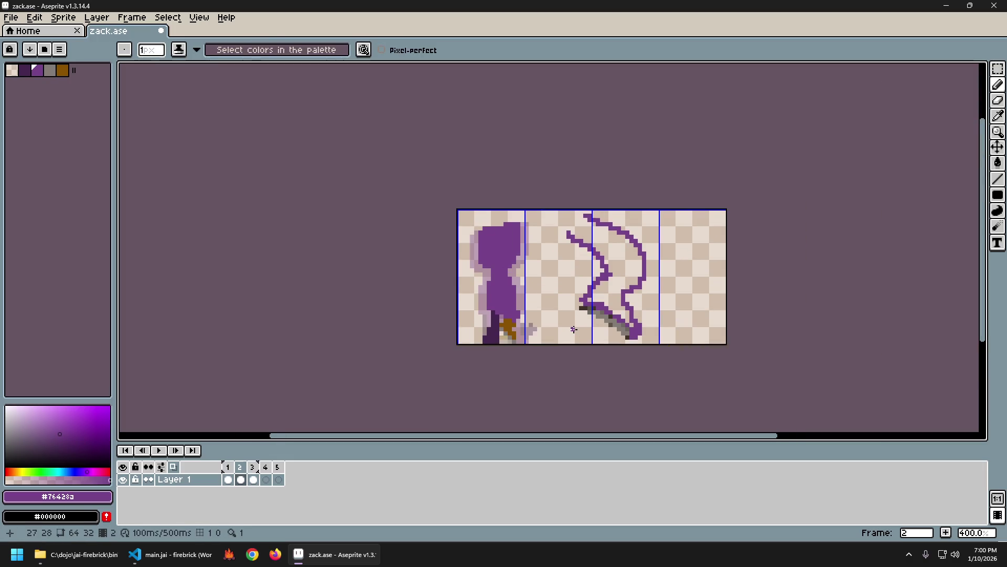
{"action": "left_click_drag", "start_coordinate": [574, 329], "coordinate": [428, 314]}
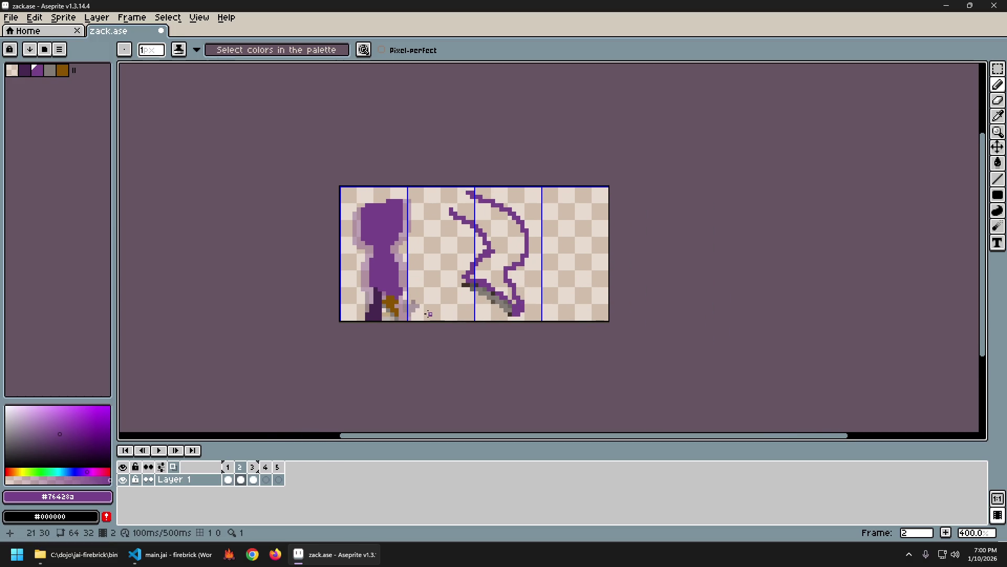
{"action": "scroll", "coordinate": [428, 314], "scroll_direction": "up", "scroll_amount": 1}
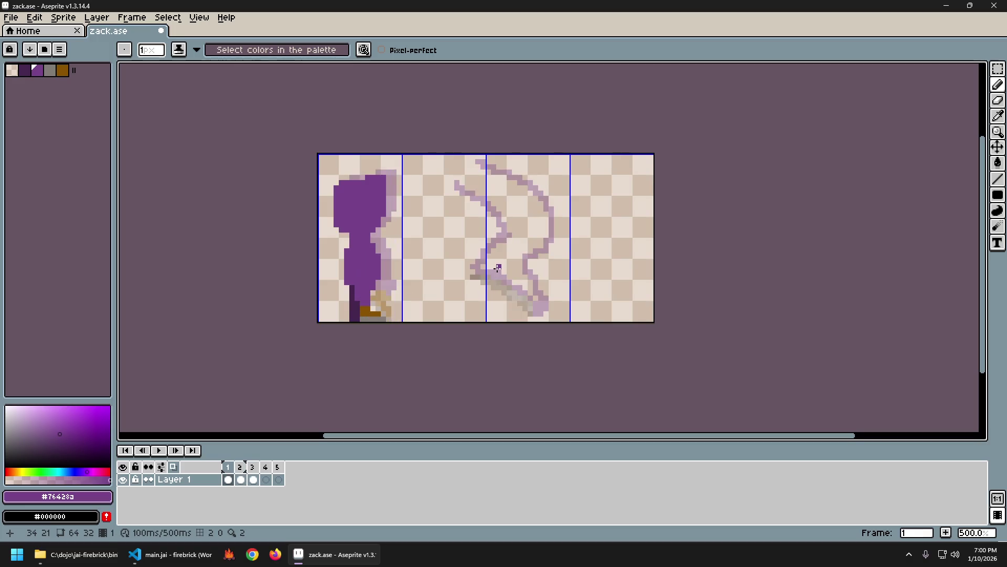
Step: Select the brown foot area down to the canvas bottom and move it down one pixel
{"action": "scroll", "coordinate": [380, 301], "scroll_direction": "up", "scroll_amount": 4}
{"action": "key", "text": "s"}
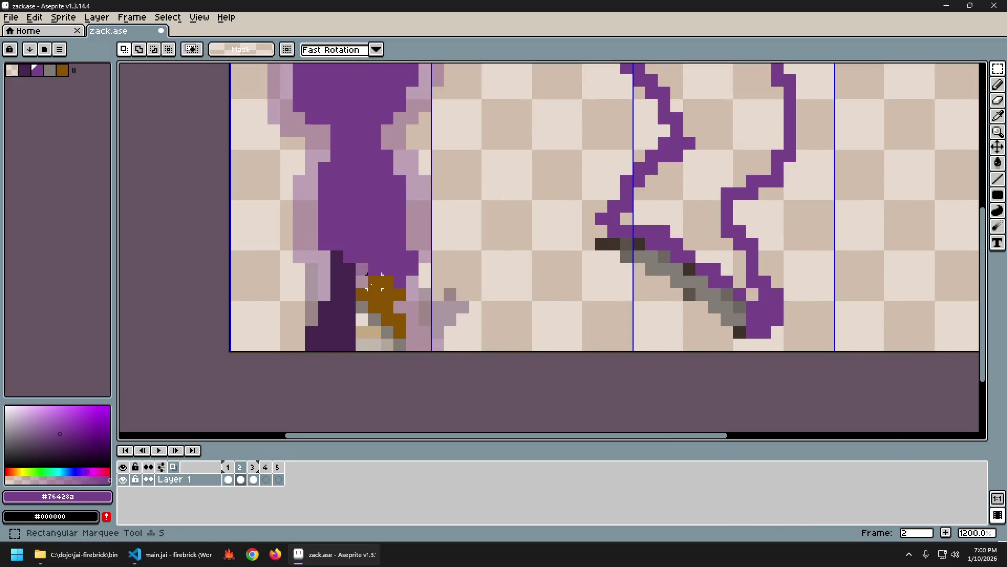
{"action": "left_click_drag", "start_coordinate": [362, 282], "coordinate": [424, 340]}
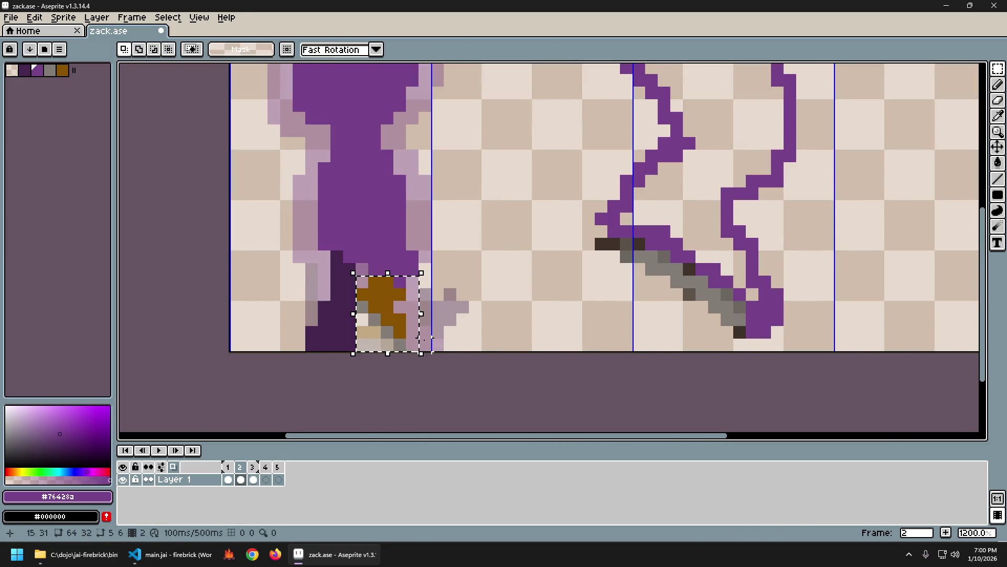
{"action": "key", "text": "Down"}
{"action": "key", "text": "ctrl+d"}
{"action": "key", "text": "b"}
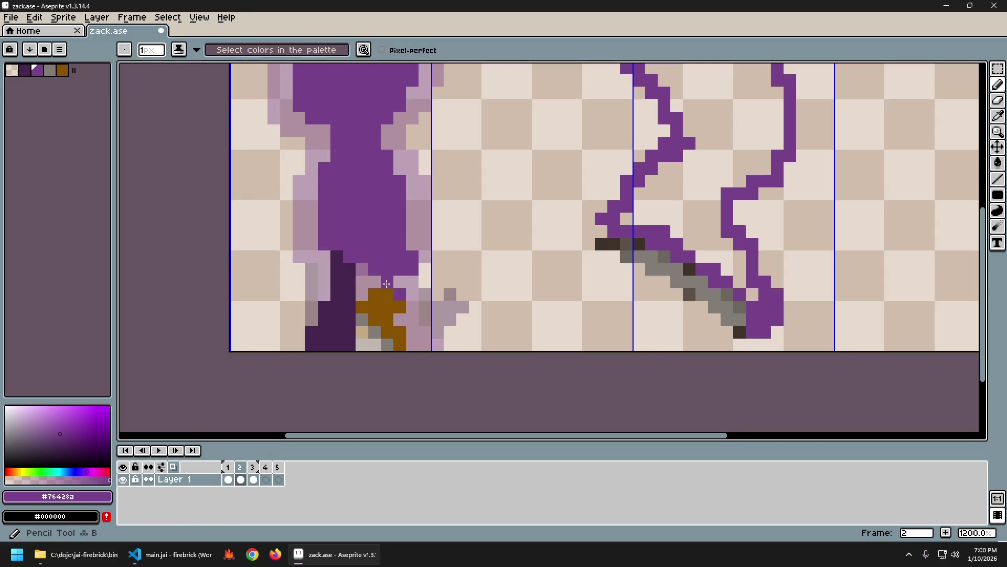
{"action": "scroll", "coordinate": [470, 288], "scroll_direction": "down", "scroll_amount": 4}
{"action": "scroll", "coordinate": [470, 288], "scroll_direction": "up", "scroll_amount": 3}
{"action": "key", "text": "e"}
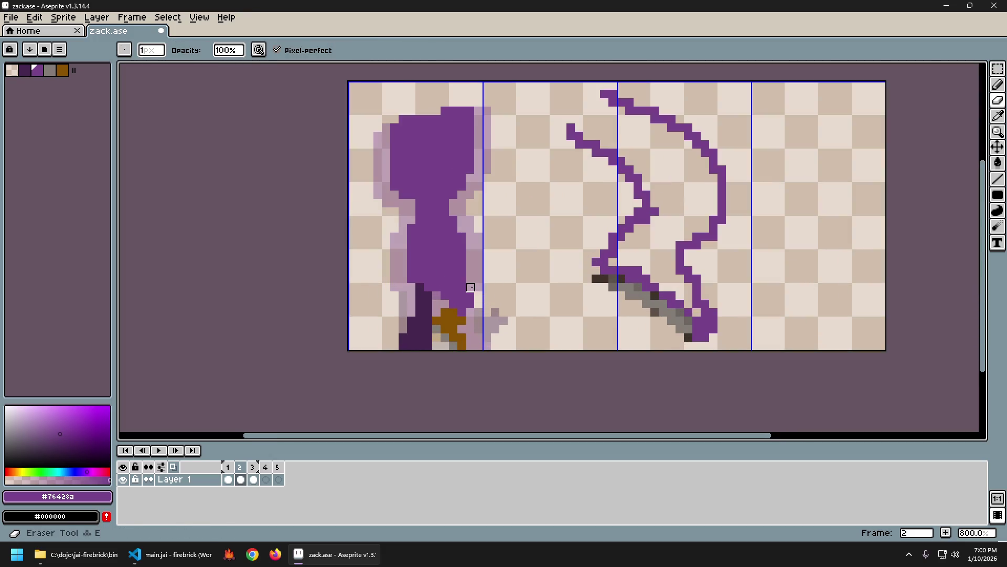
{"action": "scroll", "coordinate": [471, 288], "scroll_direction": "down", "scroll_amount": 2}
Step: Go back to frame 1 and play the animation to preview the movement
{"action": "key", "text": "comma"}
{"action": "key", "text": "Return"}
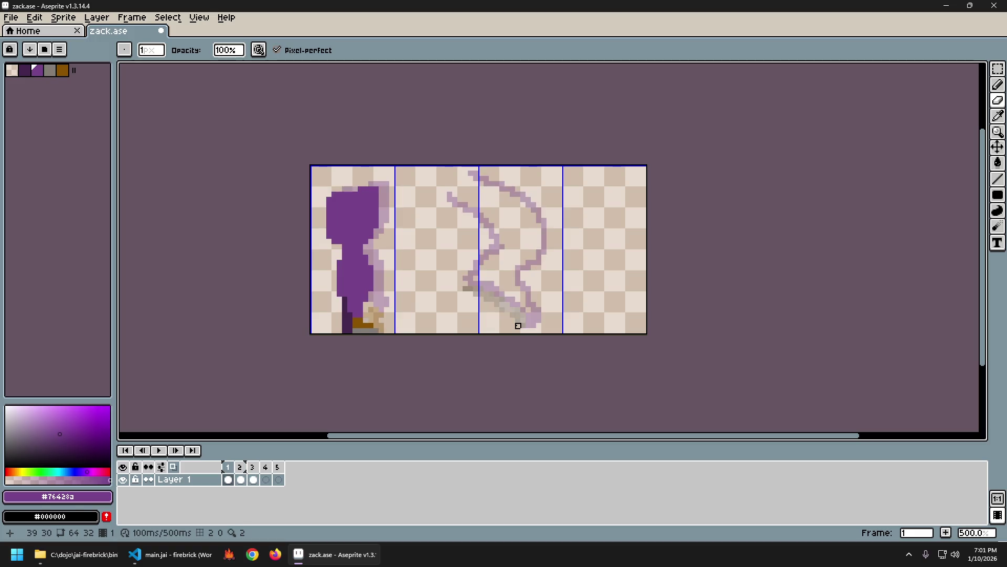
{"action": "key", "text": "Return"}
{"action": "scroll", "coordinate": [347, 284], "scroll_direction": "up", "scroll_amount": 2}
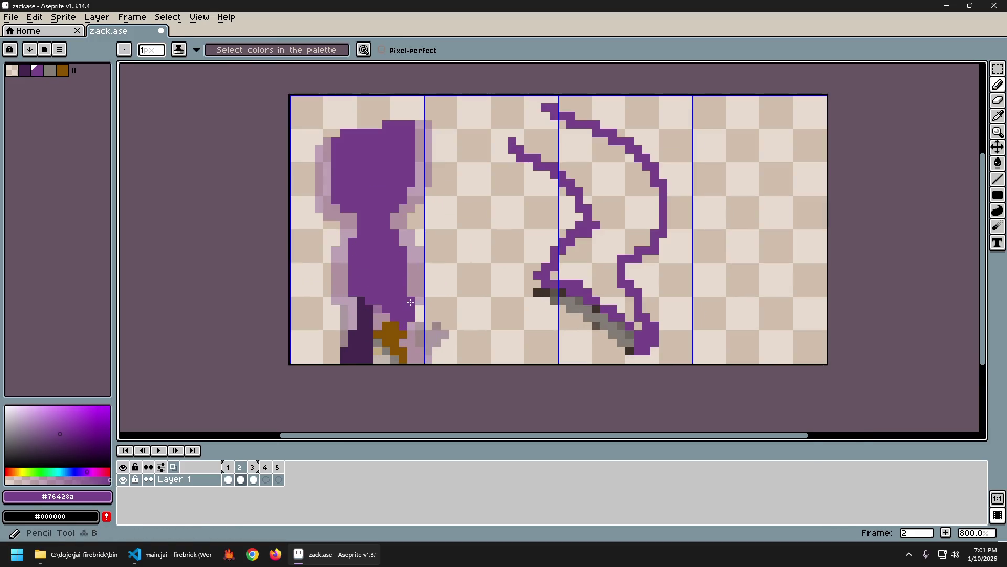
{"action": "scroll", "coordinate": [599, 367], "scroll_direction": "down", "scroll_amount": 2}
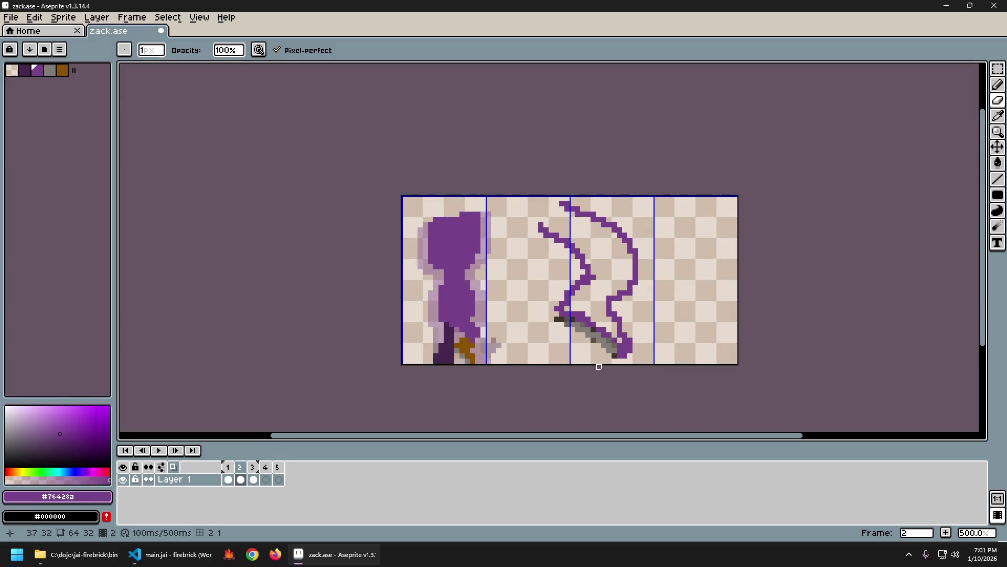
{"action": "key", "text": "Return"}
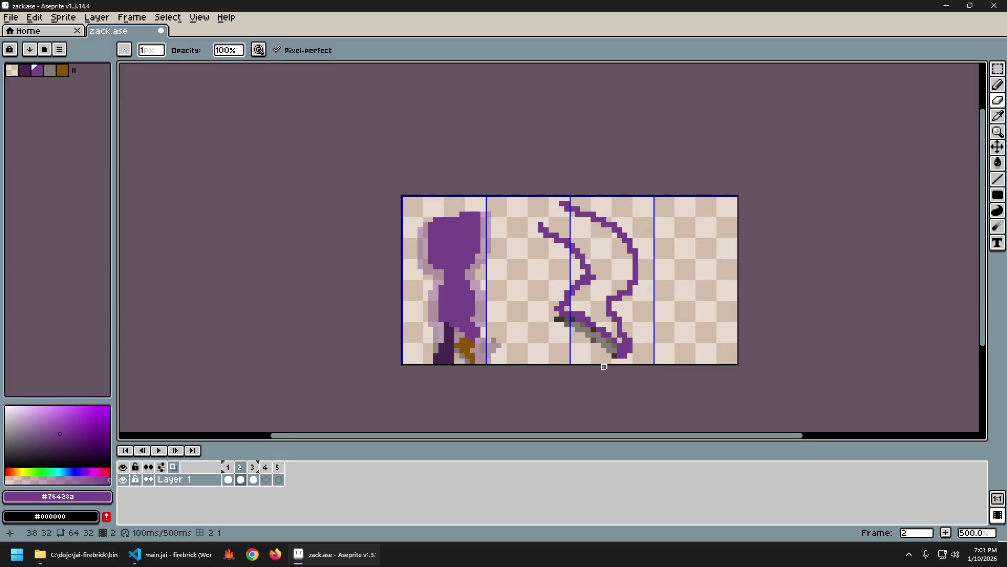
Step: Paint two purple pixels onto the character's body in frame 2 with the Pencil
{"action": "mouse_move", "coordinate": [604, 367]}
{"action": "left_mouse_down"}
{"action": "mouse_move", "coordinate": [443, 341]}
{"action": "mouse_move", "coordinate": [455, 317]}
{"action": "left_mouse_up"}
{"action": "scroll", "coordinate": [432, 331], "scroll_direction": "up", "scroll_amount": 1}
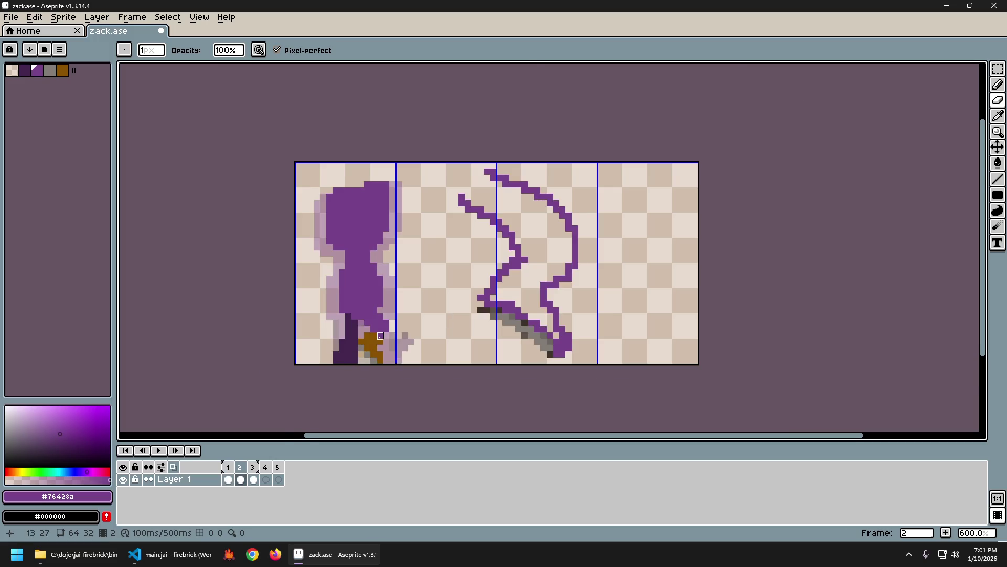
{"action": "scroll", "coordinate": [380, 308], "scroll_direction": "up", "scroll_amount": 3}
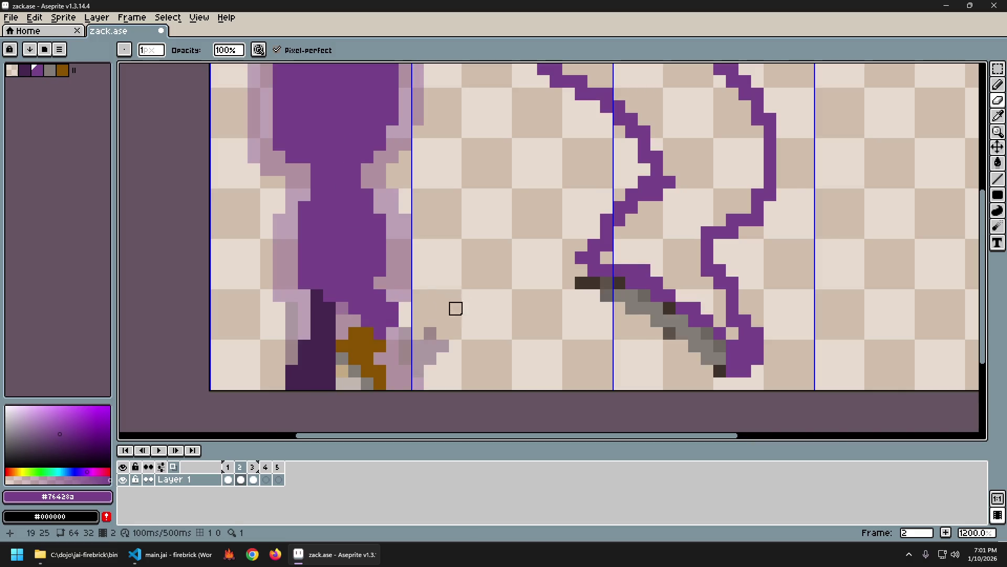
{"action": "scroll", "coordinate": [455, 306], "scroll_direction": "down", "scroll_amount": 4}
{"action": "scroll", "coordinate": [443, 299], "scroll_direction": "up", "scroll_amount": 2}
{"action": "scroll", "coordinate": [444, 300], "scroll_direction": "up", "scroll_amount": 2}
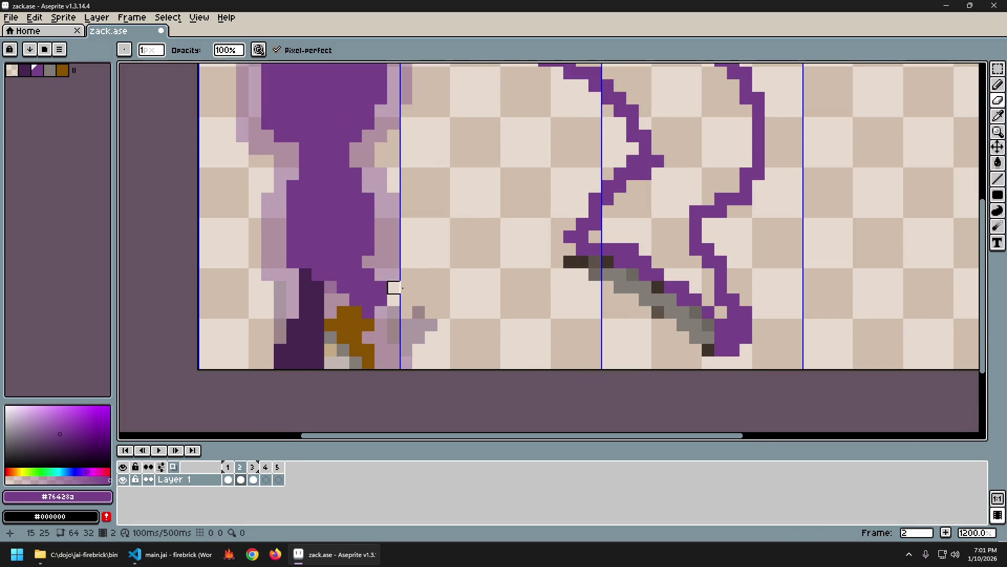
{"action": "key", "text": "b"}
{"action": "scroll", "coordinate": [428, 298], "scroll_direction": "down", "scroll_amount": 4}
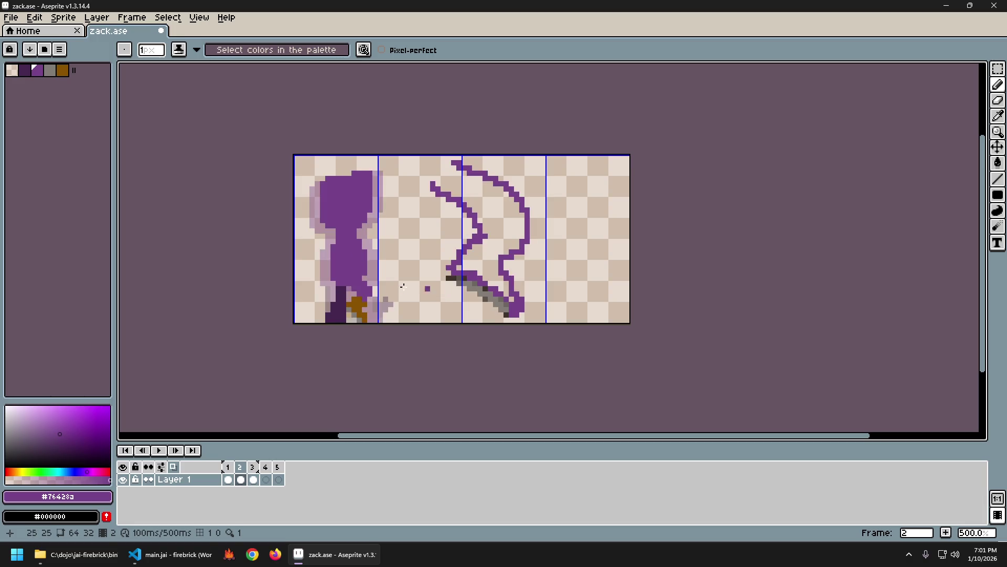
{"action": "scroll", "coordinate": [327, 283], "scroll_direction": "up", "scroll_amount": 7}
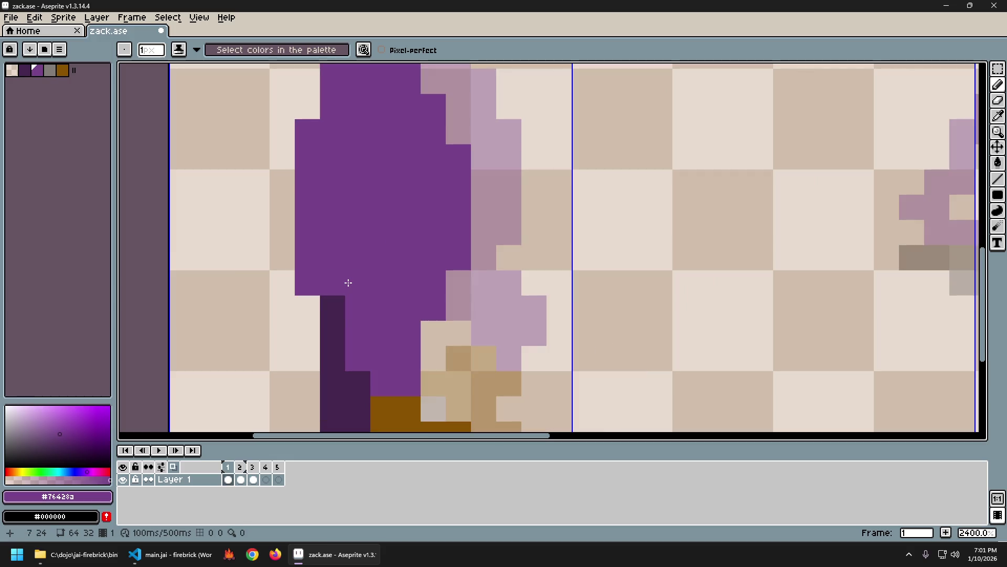
{"action": "left_click", "coordinate": [336, 302]}
{"action": "left_click", "coordinate": [517, 266]}
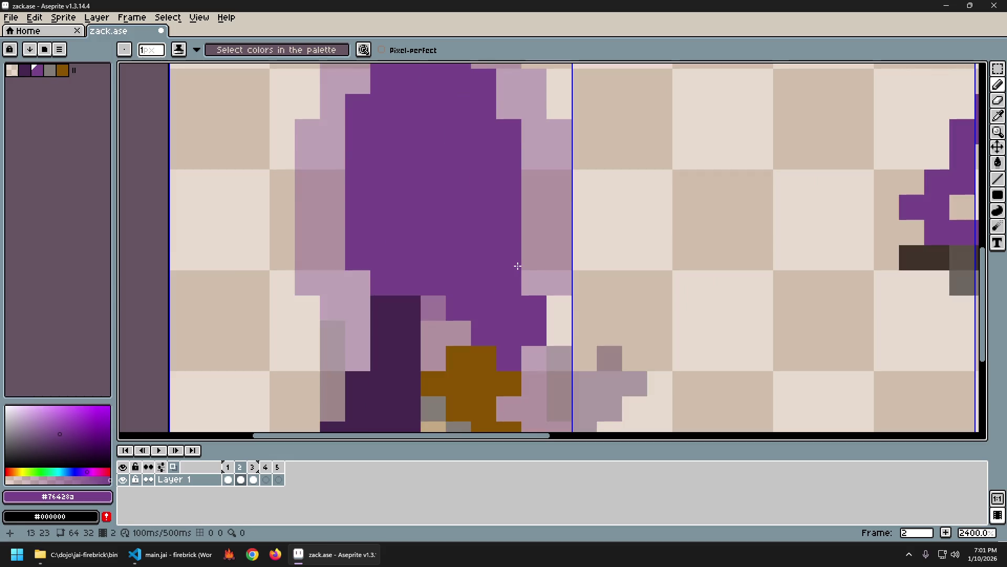
{"action": "scroll", "coordinate": [517, 266], "scroll_direction": "down", "scroll_amount": 5}
Step: Undo the last eraser stroke and erase two stray dark-purple pixels near the feet
{"action": "left_click_drag", "start_coordinate": [707, 294], "coordinate": [459, 282]}
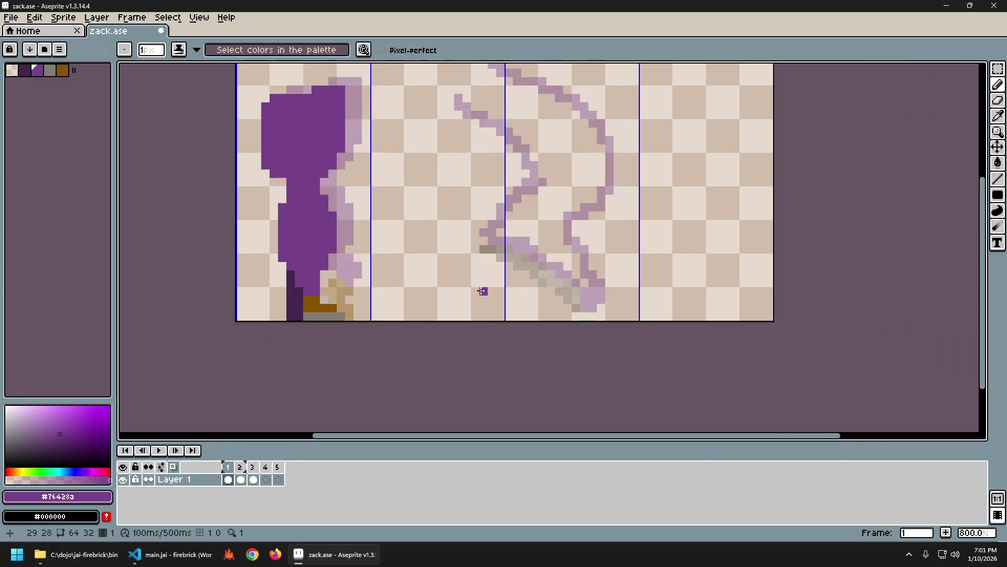
{"action": "key", "text": "Return"}
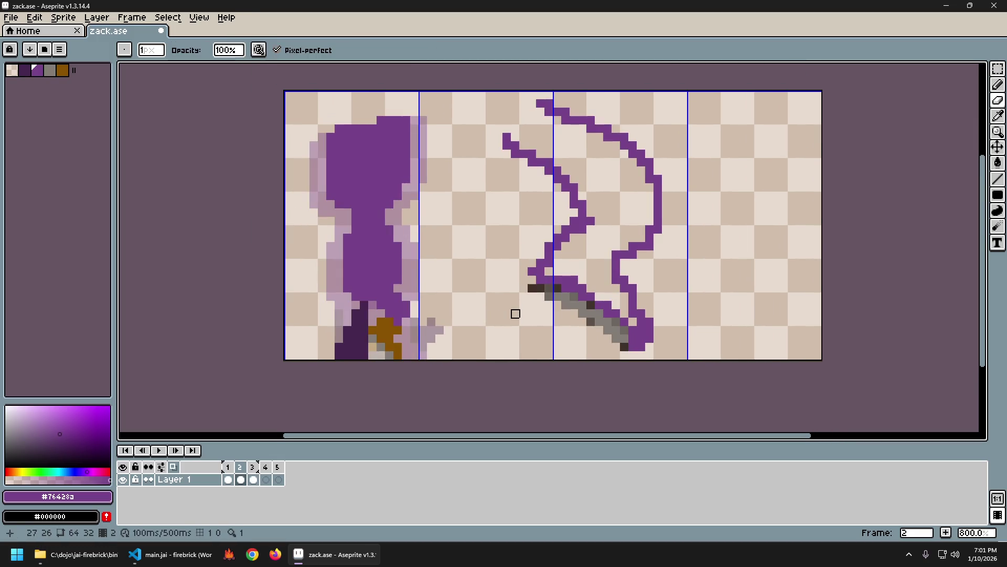
{"action": "key", "text": "ctrl+z"}
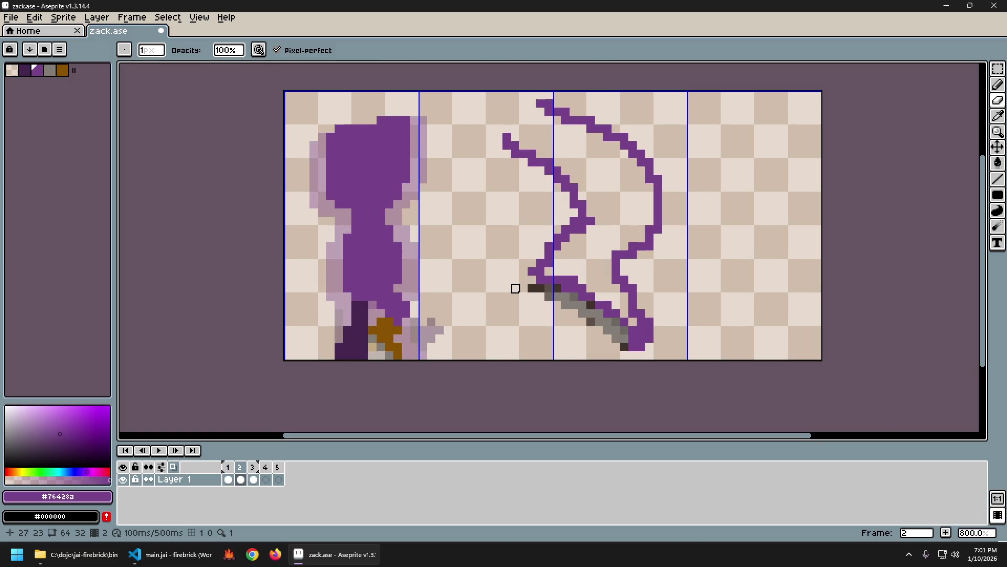
{"action": "left_click_drag", "start_coordinate": [363, 347], "coordinate": [372, 347]}
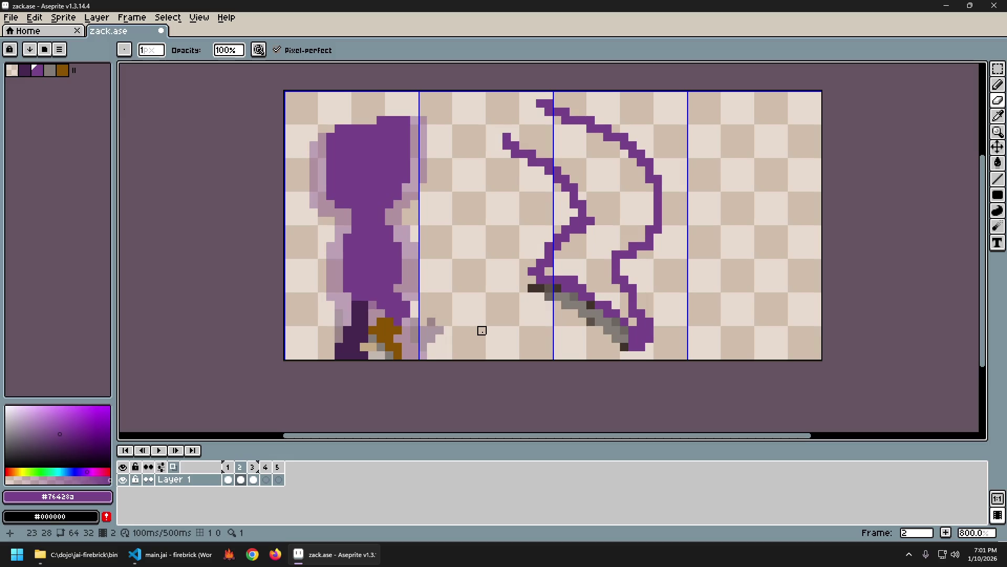
{"action": "key", "text": "comma"}
{"action": "key", "text": "period"}
{"action": "key", "text": "comma"}
{"action": "key", "text": "period"}
{"action": "key", "text": "comma"}
{"action": "key", "text": "period"}
{"action": "key", "text": "comma"}
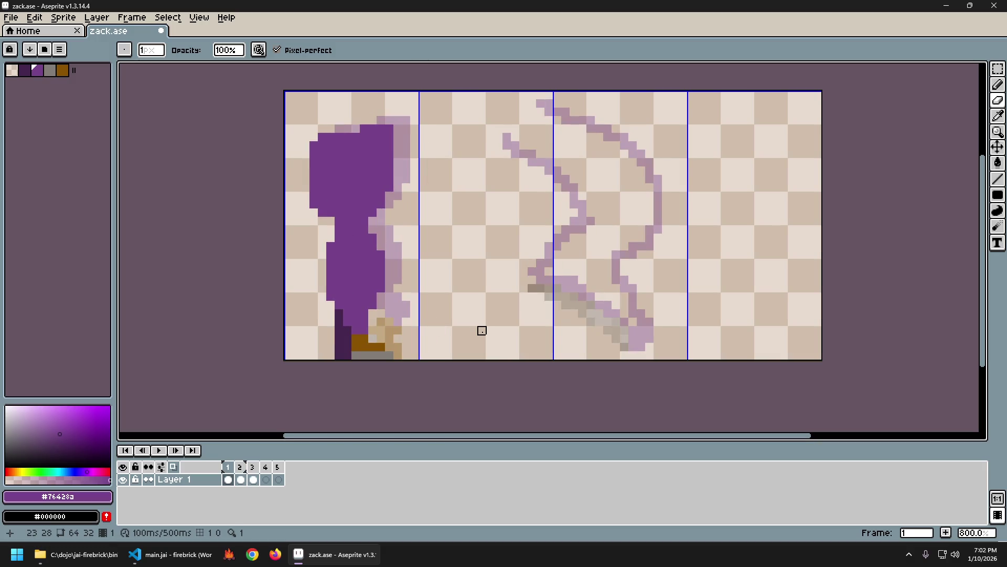
{"action": "key", "text": "period"}
{"action": "key", "text": "comma"}
{"action": "key", "text": "period"}
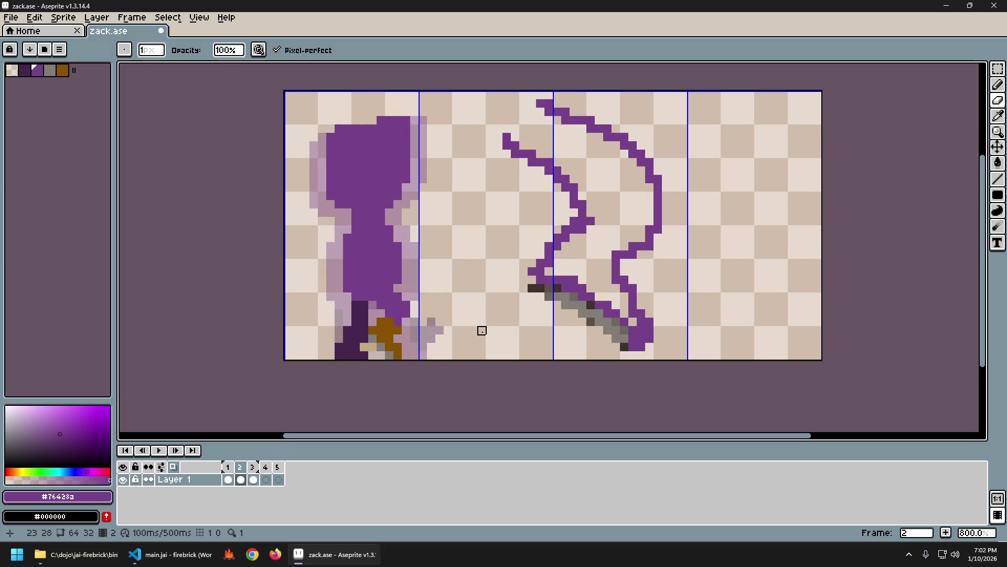
{"action": "key", "text": "comma"}
{"action": "key", "text": "period"}
{"action": "key", "text": "comma"}
{"action": "key", "text": "period"}
{"action": "key", "text": "comma"}
{"action": "key", "text": "period"}
{"action": "key", "text": "comma"}
{"action": "key", "text": "period"}
{"action": "key", "text": "comma"}
{"action": "key", "text": "period"}
{"action": "key", "text": "Left"}
{"action": "key", "text": "Right"}
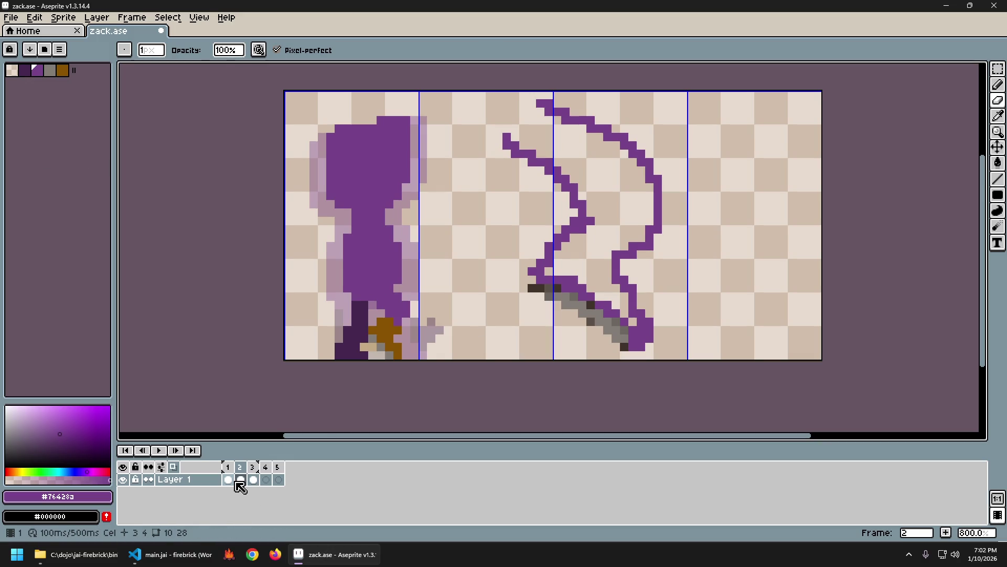
{"action": "left_click", "coordinate": [253, 555]}
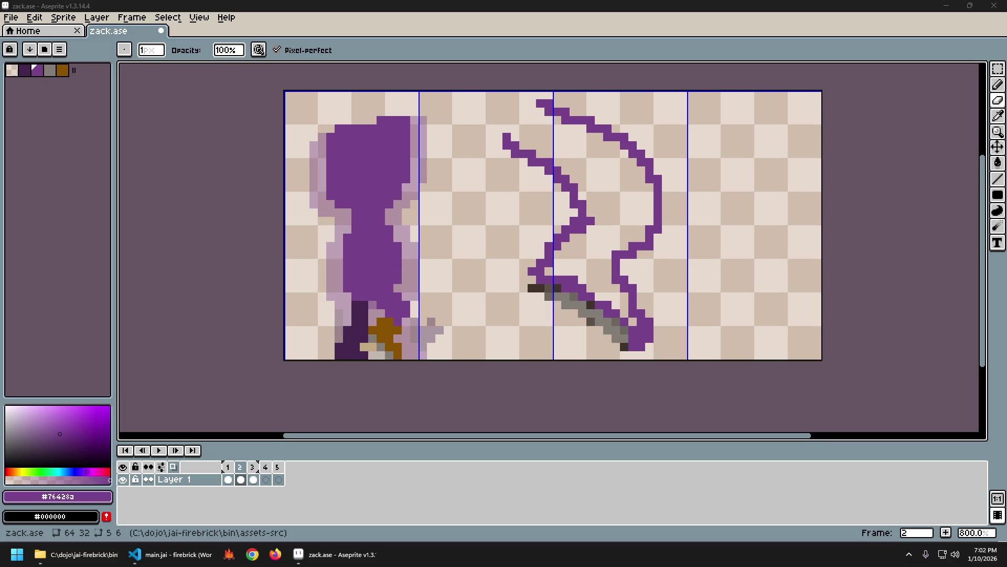
Step: Open the Female Walk Cycle Animation Reference video from the slow-motion walking results
{"action": "left_click_drag", "start_coordinate": [629, 207], "coordinate": [524, 5]}
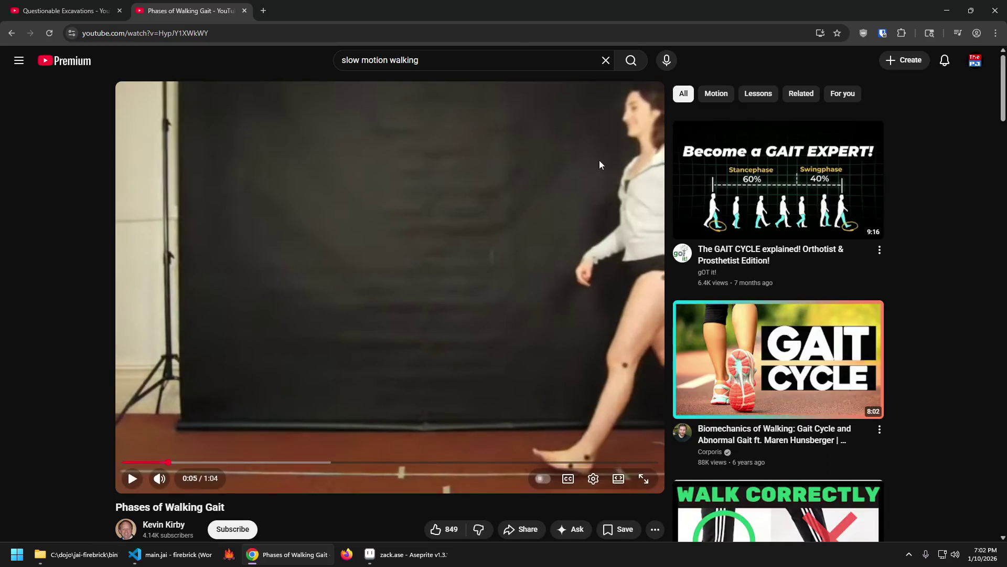
{"action": "key", "text": "alt+Left"}
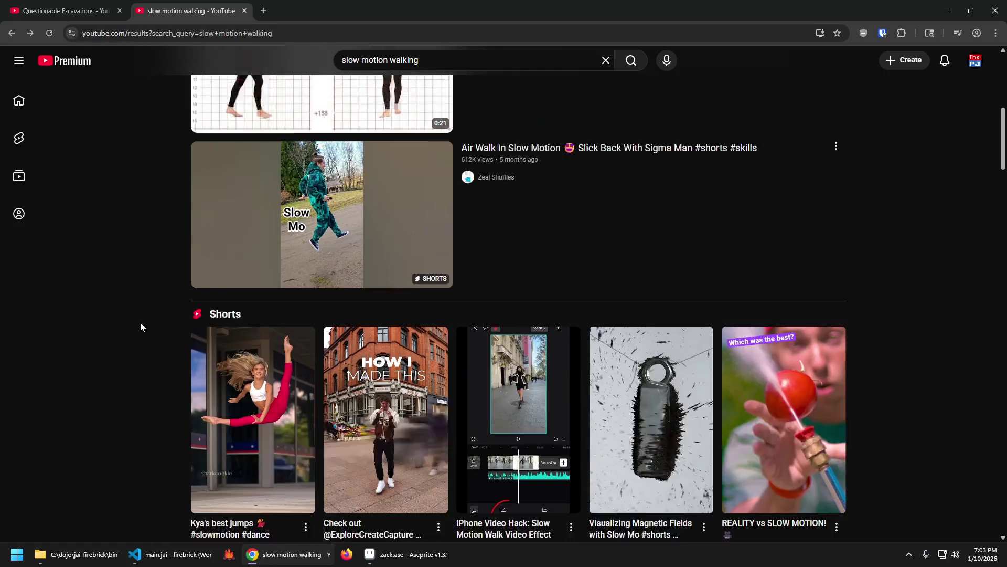
{"action": "scroll", "coordinate": [142, 315], "scroll_direction": "down", "scroll_amount": 1}
{"action": "scroll", "coordinate": [143, 310], "scroll_direction": "down", "scroll_amount": 5}
{"action": "scroll", "coordinate": [143, 311], "scroll_direction": "down", "scroll_amount": 3}
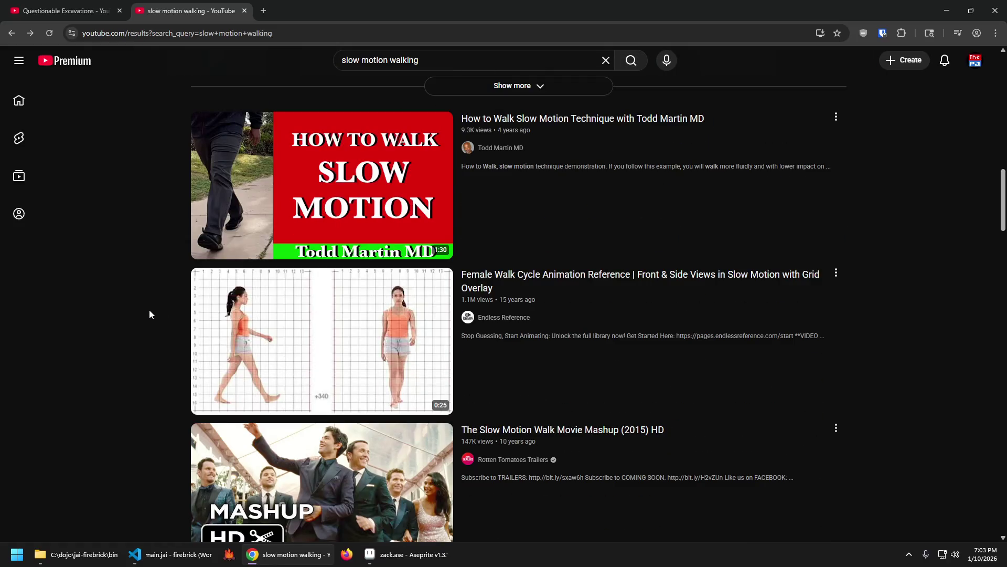
{"action": "left_click", "coordinate": [318, 329]}
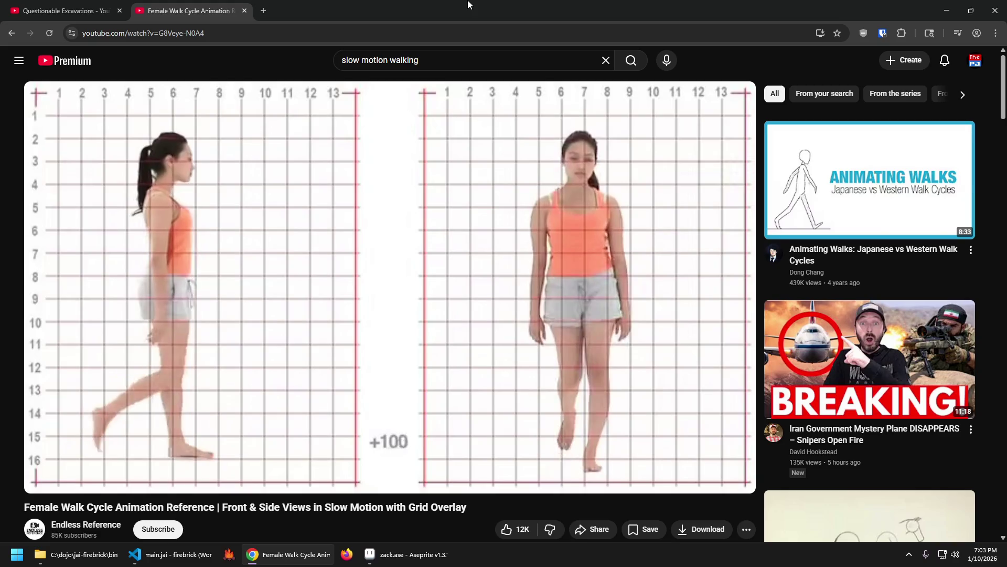
Step: Step frame by frame back and forth through the opening stride of the walk cycle
{"action": "key", "text": "space"}
{"action": "key", "text": "Home"}
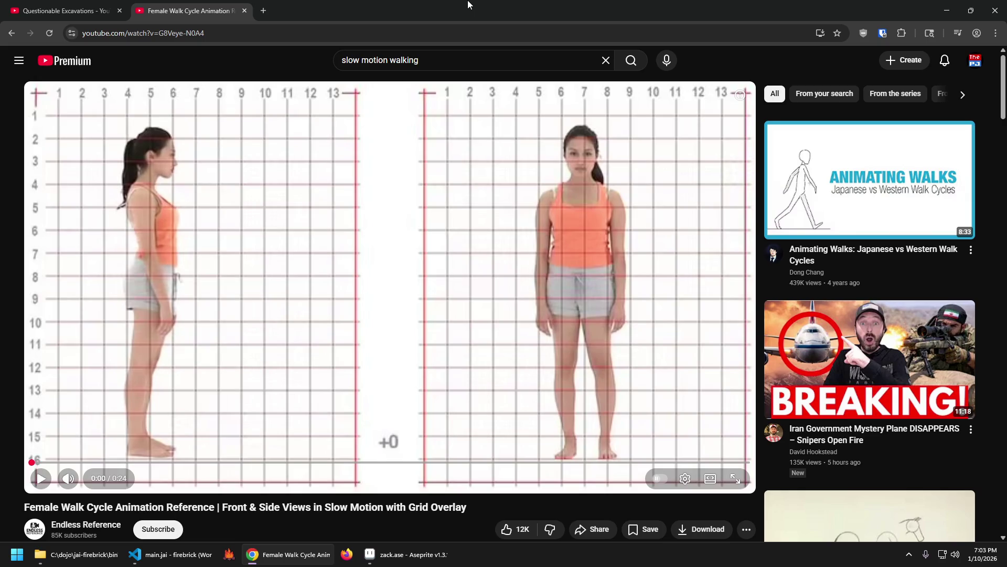
{"action": "key", "text": "period"}
{"action": "key", "text": "period"}
{"action": "key", "text": "period"}
{"action": "key", "text": "period"}
{"action": "key", "text": "period"}
{"action": "key", "text": "period"}
{"action": "key", "text": "Home"}
{"action": "key", "text": "space"}
{"action": "key", "text": "space"}
{"action": "key", "text": "comma"}
{"action": "key", "text": "comma"}
{"action": "key", "text": "comma"}
{"action": "key", "text": "comma"}
{"action": "key", "text": "comma"}
{"action": "key", "text": "comma"}
{"action": "key", "text": "comma"}
{"action": "key", "text": "comma"}
{"action": "key", "text": "comma"}
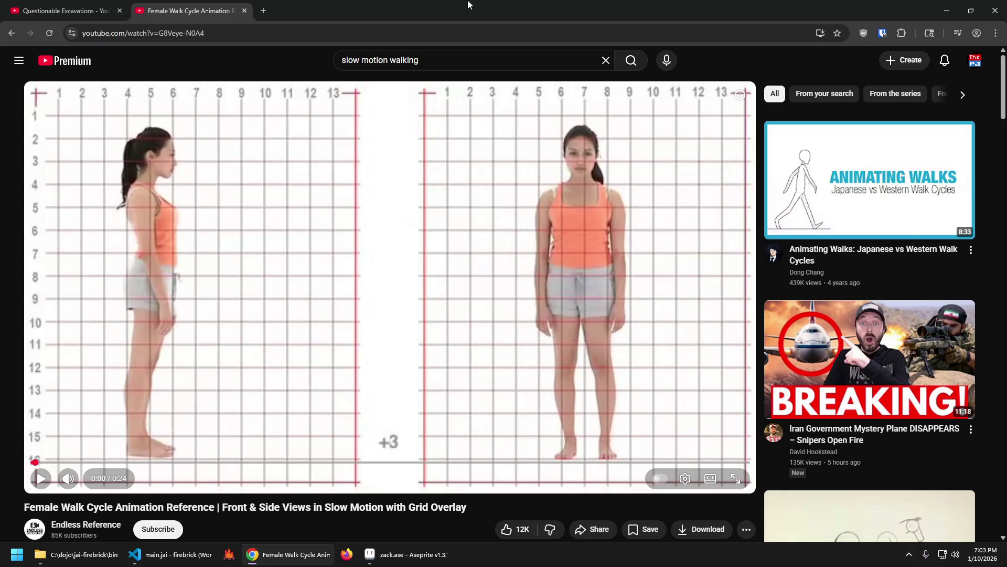
{"action": "key", "text": "period"}
{"action": "key", "text": "period"}
{"action": "key", "text": "period"}
{"action": "key", "text": "period"}
{"action": "key", "text": "period"}
{"action": "key", "text": "period"}
{"action": "key", "text": "period"}
{"action": "key", "text": "period"}
{"action": "key", "text": "period"}
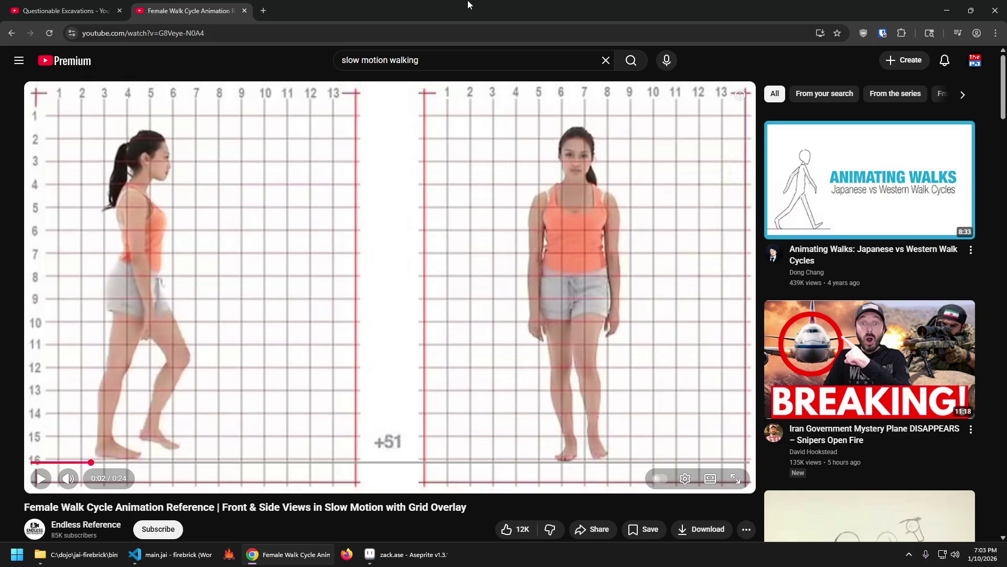
{"action": "key", "text": "period"}
{"action": "key", "text": "period"}
{"action": "key", "text": "period"}
{"action": "key", "text": "period"}
{"action": "key", "text": "period"}
{"action": "key", "text": "period"}
{"action": "key", "text": "comma"}
{"action": "key", "text": "comma"}
{"action": "key", "text": "comma"}
{"action": "key", "text": "comma"}
{"action": "key", "text": "comma"}
{"action": "key", "text": "comma"}
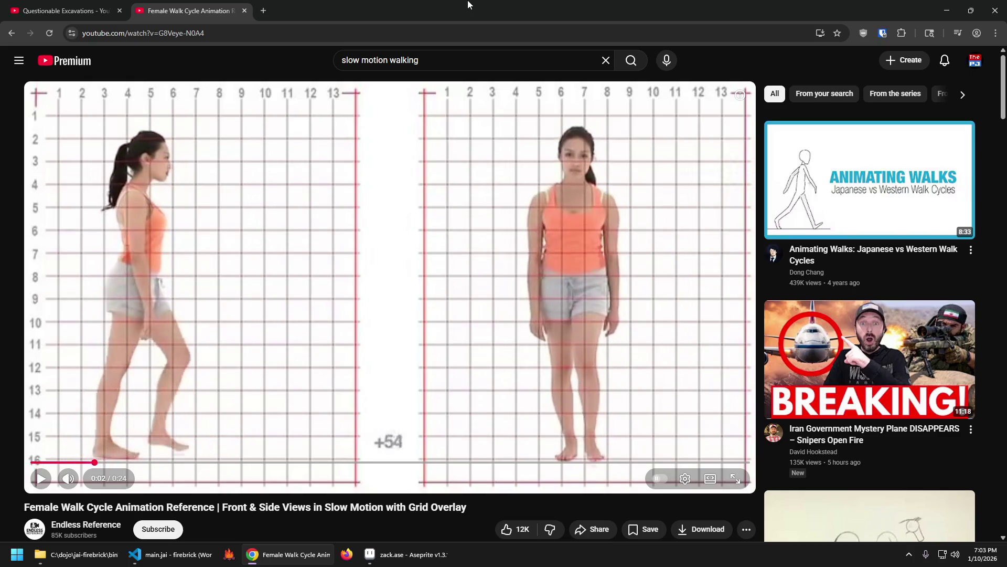
{"action": "key", "text": "comma"}
{"action": "key", "text": "comma"}
{"action": "key", "text": "comma"}
{"action": "key", "text": "comma"}
{"action": "key", "text": "comma"}
{"action": "key", "text": "comma"}
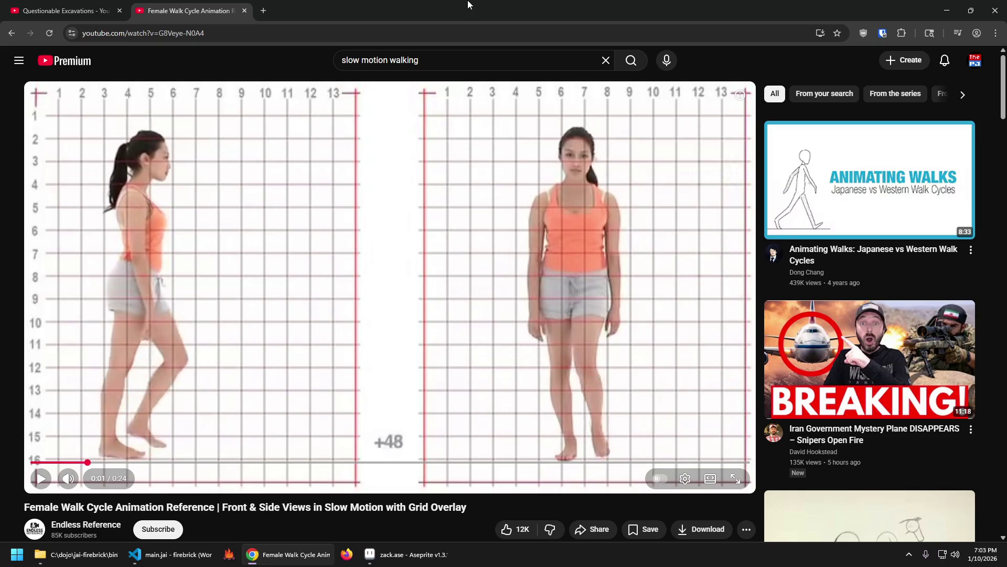
{"action": "key", "text": "comma"}
{"action": "key", "text": "comma"}
{"action": "key", "text": "comma"}
{"action": "key", "text": "comma"}
{"action": "key", "text": "comma"}
{"action": "key", "text": "comma"}
{"action": "key", "text": "period"}
{"action": "key", "text": "period"}
{"action": "key", "text": "period"}
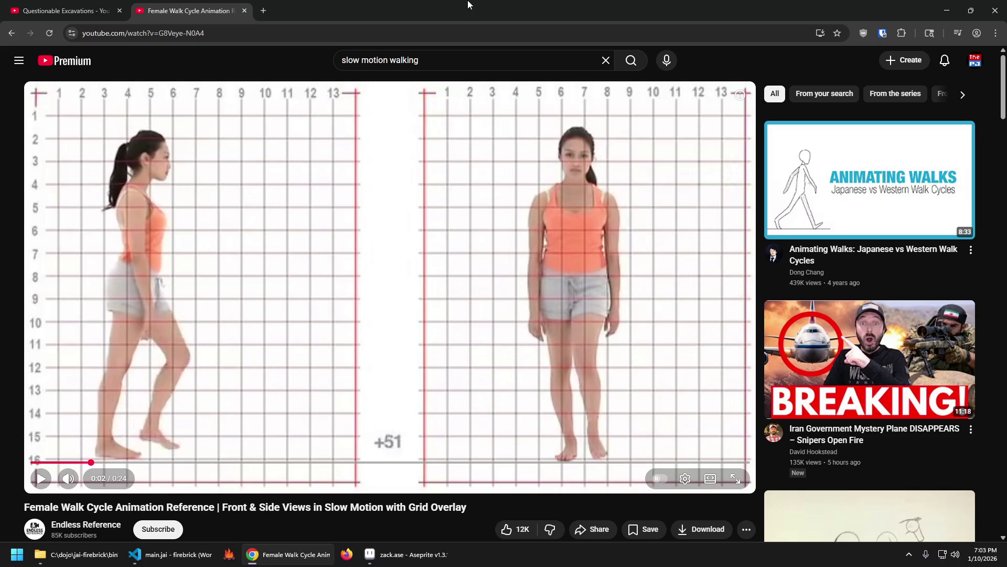
{"action": "key", "text": "period"}
{"action": "key", "text": "period"}
{"action": "key", "text": "period"}
{"action": "key", "text": "period"}
{"action": "key", "text": "period"}
{"action": "key", "text": "period"}
{"action": "key", "text": "period"}
{"action": "key", "text": "period"}
{"action": "key", "text": "period"}
{"action": "key", "text": "comma"}
{"action": "key", "text": "comma"}
{"action": "key", "text": "comma"}
{"action": "key", "text": "comma"}
{"action": "key", "text": "comma"}
{"action": "key", "text": "comma"}
{"action": "key", "text": "comma"}
{"action": "key", "text": "comma"}
{"action": "key", "text": "comma"}
{"action": "key", "text": "comma"}
{"action": "key", "text": "comma"}
{"action": "key", "text": "comma"}
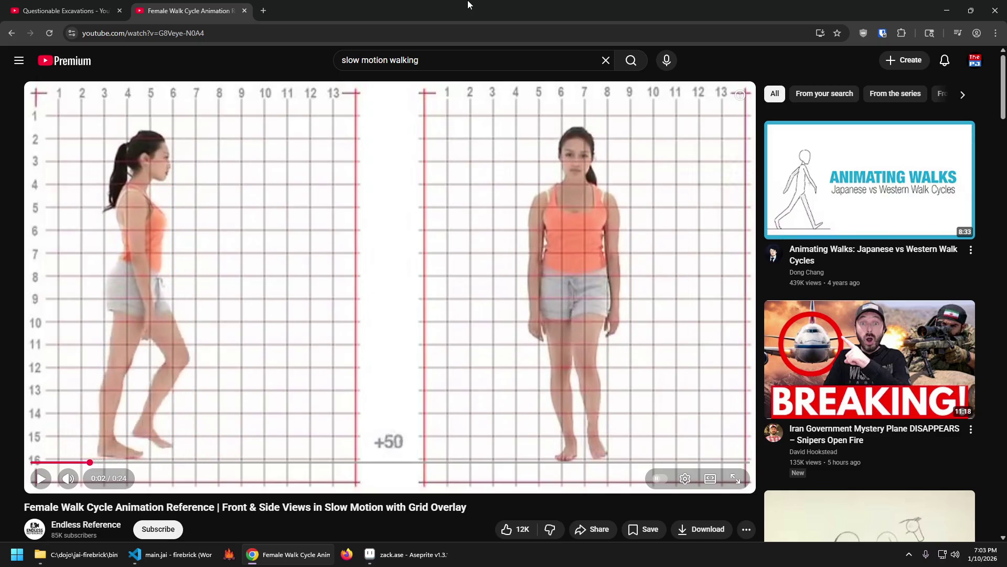
{"action": "key", "text": "comma"}
{"action": "key", "text": "comma"}
{"action": "key", "text": "comma"}
{"action": "key", "text": "comma"}
{"action": "key", "text": "comma"}
{"action": "key", "text": "comma"}
{"action": "key", "text": "period"}
{"action": "key", "text": "period"}
{"action": "key", "text": "period"}
{"action": "key", "text": "period"}
{"action": "key", "text": "period"}
{"action": "key", "text": "period"}
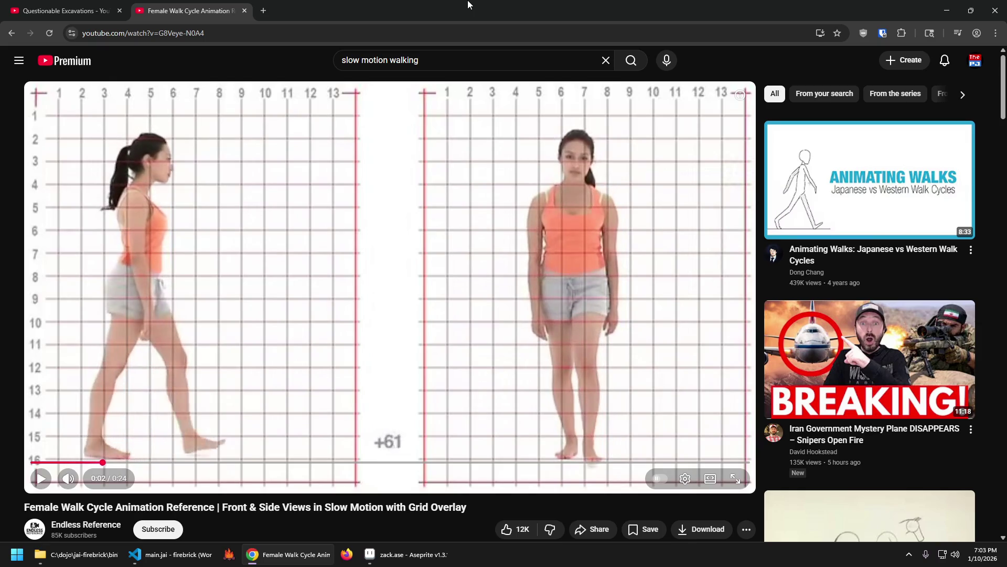
{"action": "key", "text": "period"}
{"action": "key", "text": "period"}
{"action": "key", "text": "period"}
{"action": "key", "text": "period"}
{"action": "key", "text": "period"}
{"action": "key", "text": "period"}
{"action": "key", "text": "period"}
{"action": "key", "text": "period"}
{"action": "key", "text": "period"}
{"action": "key", "text": "period"}
{"action": "key", "text": "period"}
{"action": "key", "text": "period"}
{"action": "key", "text": "period"}
{"action": "key", "text": "period"}
{"action": "key", "text": "period"}
{"action": "key", "text": "period"}
{"action": "key", "text": "period"}
{"action": "key", "text": "period"}
{"action": "key", "text": "period"}
{"action": "key", "text": "period"}
{"action": "key", "text": "period"}
{"action": "key", "text": "period"}
{"action": "key", "text": "period"}
{"action": "key", "text": "period"}
{"action": "key", "text": "period"}
{"action": "key", "text": "period"}
{"action": "key", "text": "period"}
{"action": "key", "text": "comma"}
{"action": "key", "text": "comma"}
{"action": "key", "text": "comma"}
{"action": "key", "text": "comma"}
{"action": "key", "text": "comma"}
{"action": "key", "text": "comma"}
{"action": "key", "text": "comma"}
{"action": "key", "text": "comma"}
{"action": "key", "text": "comma"}
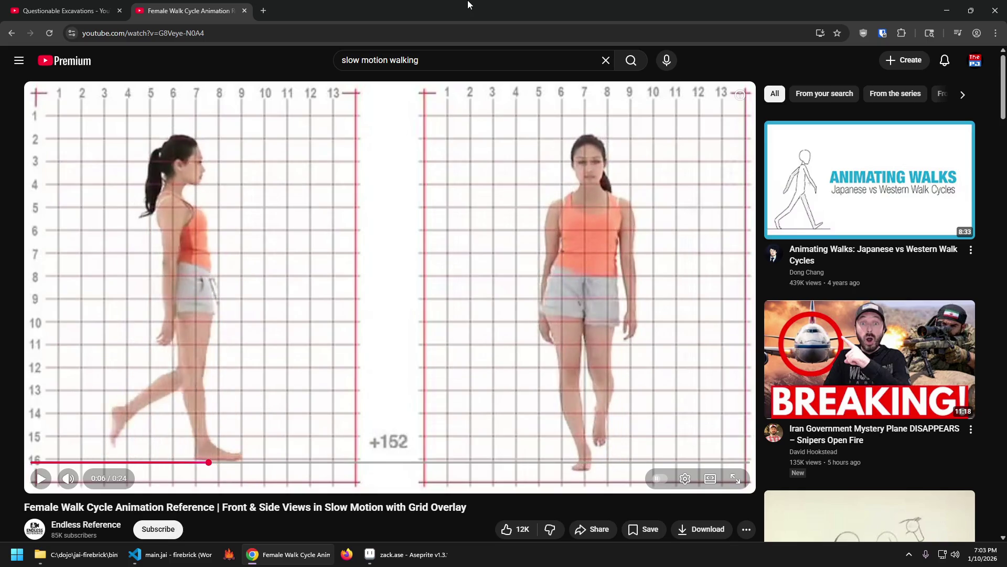
{"action": "key", "text": "comma"}
{"action": "key", "text": "comma"}
{"action": "key", "text": "comma"}
{"action": "key", "text": "comma"}
{"action": "key", "text": "comma"}
{"action": "key", "text": "comma"}
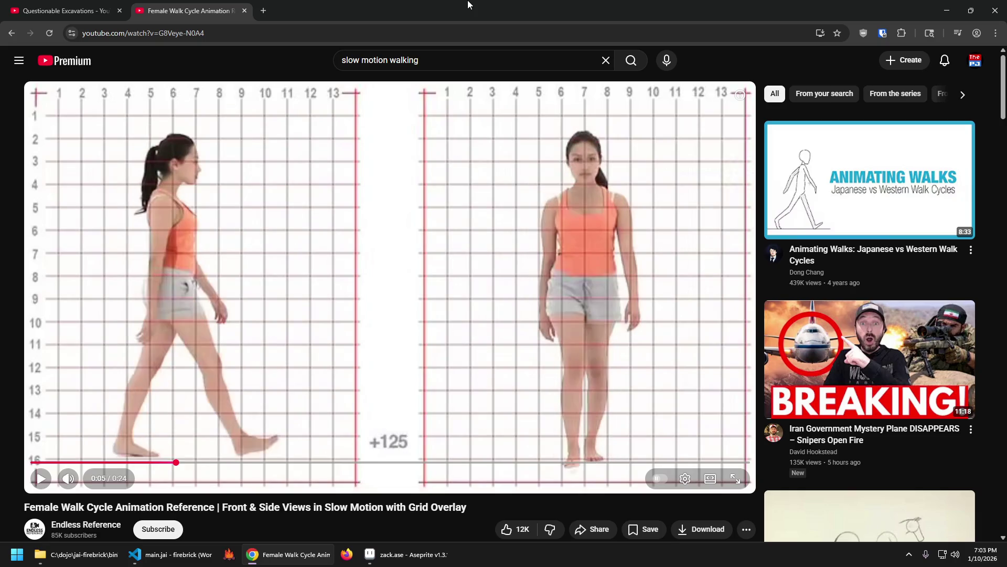
Step: Rewind to the start and play the walk cycle at 2x, then back at 1x
{"action": "key", "text": "Right"}
{"action": "key", "text": "Right"}
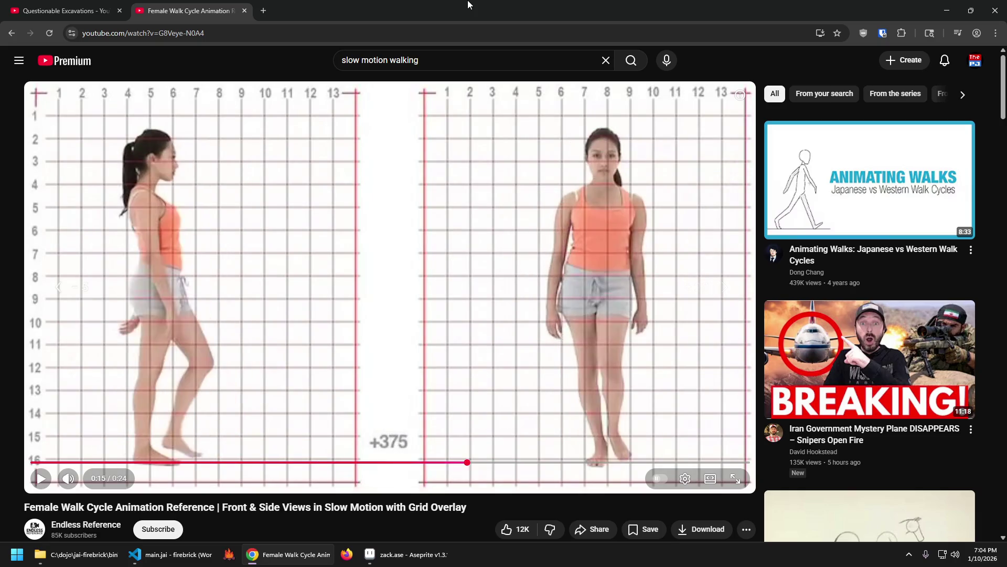
{"action": "key", "text": "Left"}
{"action": "key", "text": "Left"}
{"action": "key", "text": "Left"}
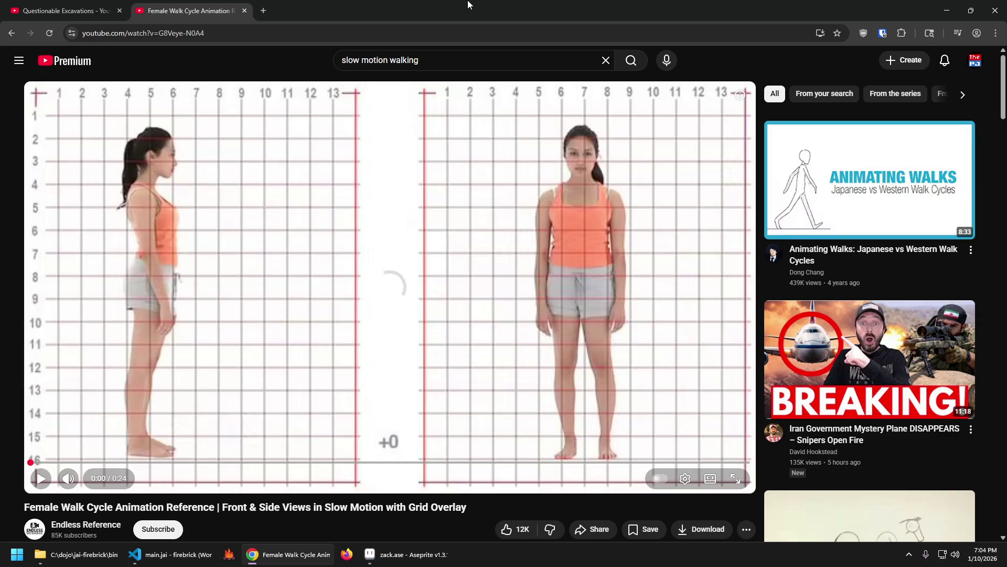
{"action": "key", "text": "shift+period"}
{"action": "key", "text": "shift+period"}
{"action": "key", "text": "shift+period"}
{"action": "key", "text": "shift+period"}
{"action": "key", "text": "shift+comma"}
{"action": "key", "text": "shift+comma"}
{"action": "key", "text": "shift+comma"}
{"action": "key", "text": "shift+comma"}
{"action": "key", "text": "shift+comma"}
{"action": "key", "text": "shift+comma"}
{"action": "key", "text": "k"}
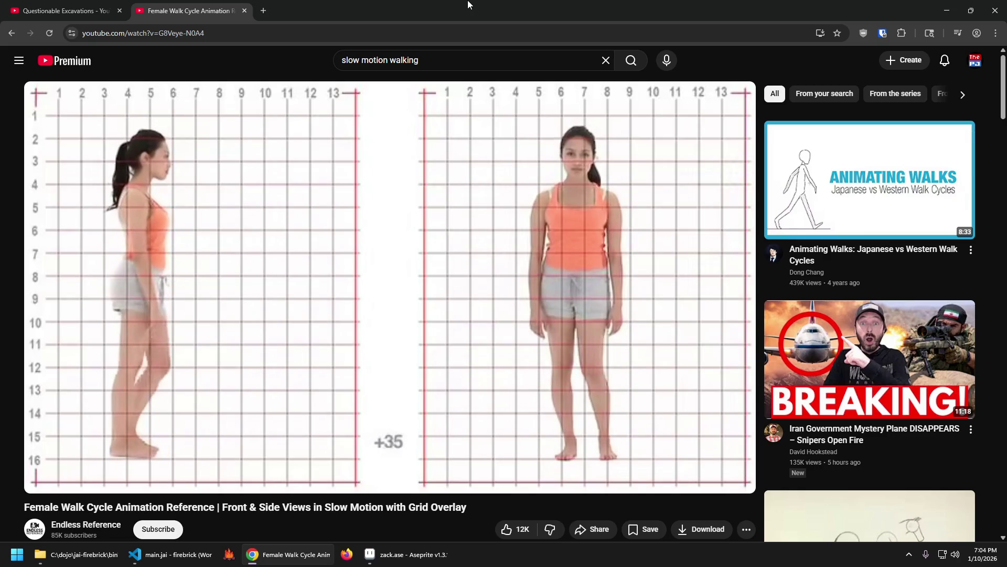
{"action": "key", "text": "space"}
{"action": "key", "text": "space"}
{"action": "key", "text": "space"}
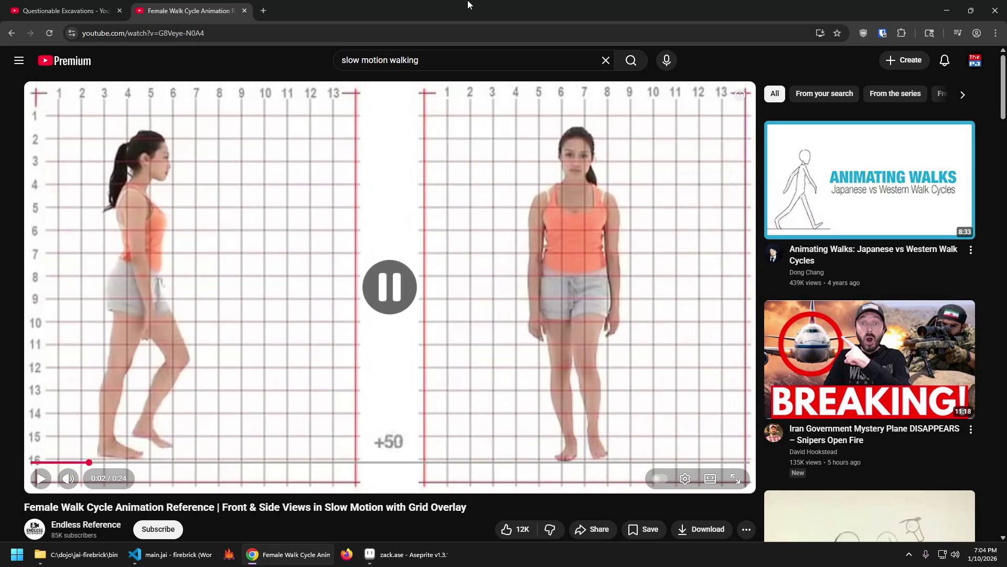
{"action": "key", "text": "space"}
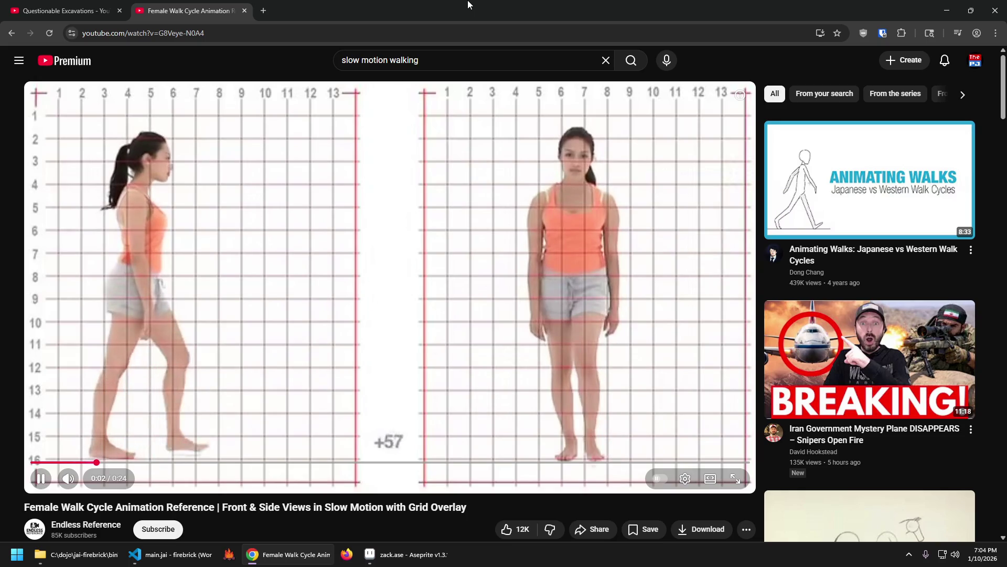
Step: Replay the walk cycle from the start several times, trying 0.5x and pausing mid-stride
{"action": "key", "text": "Left"}
{"action": "key", "text": "shift+period"}
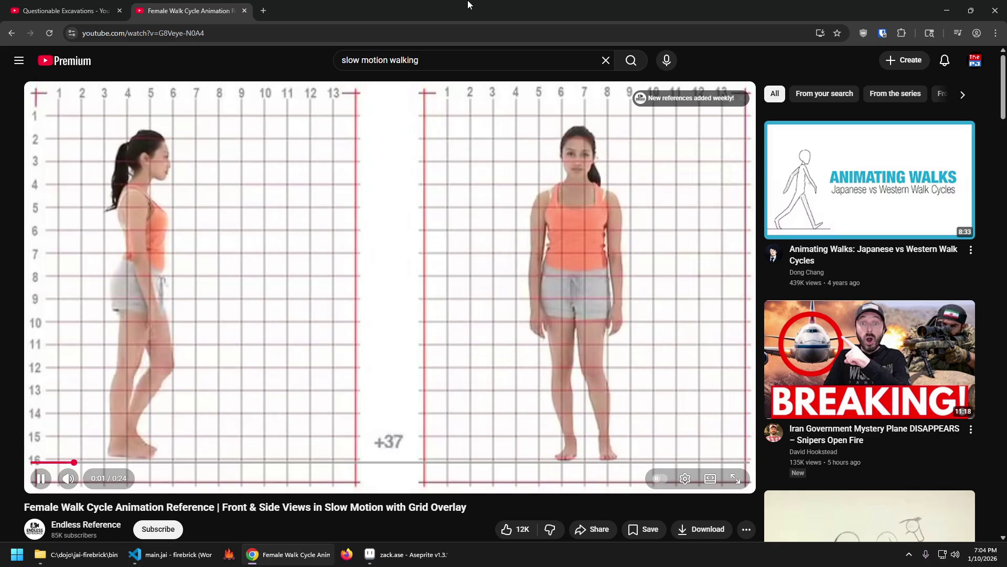
{"action": "key", "text": "shift+period"}
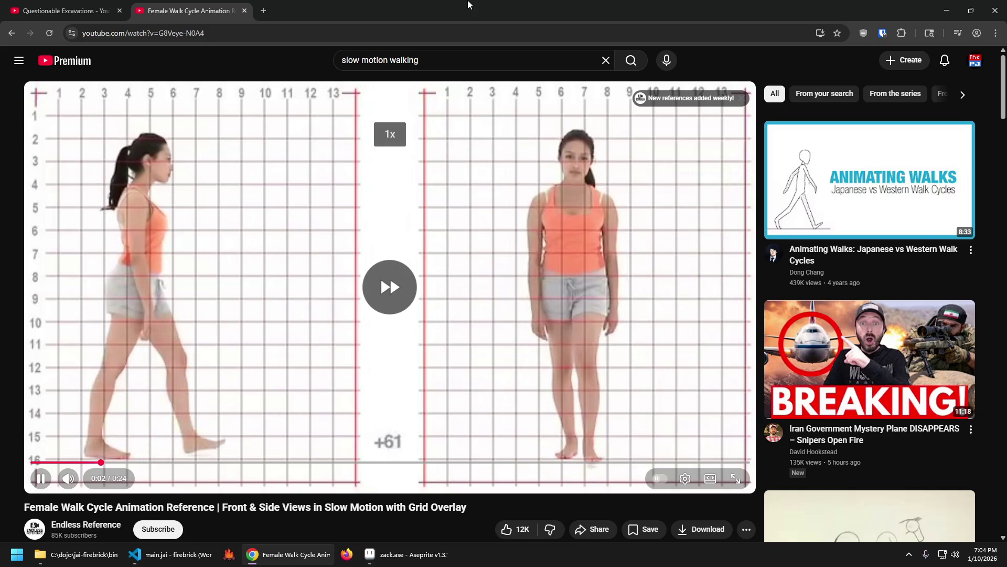
{"action": "key", "text": "Left"}
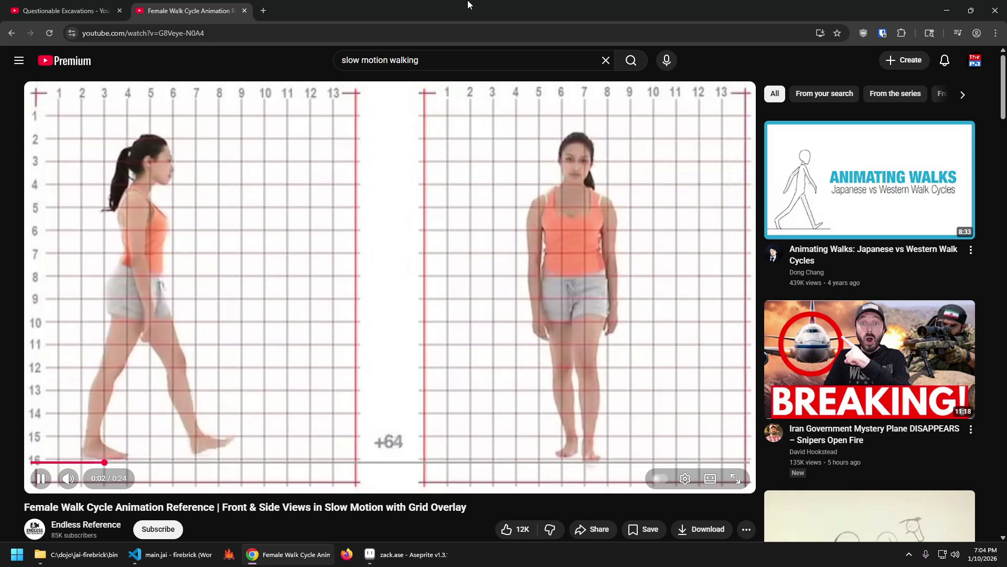
{"action": "key", "text": "Left"}
{"action": "key", "text": "Left"}
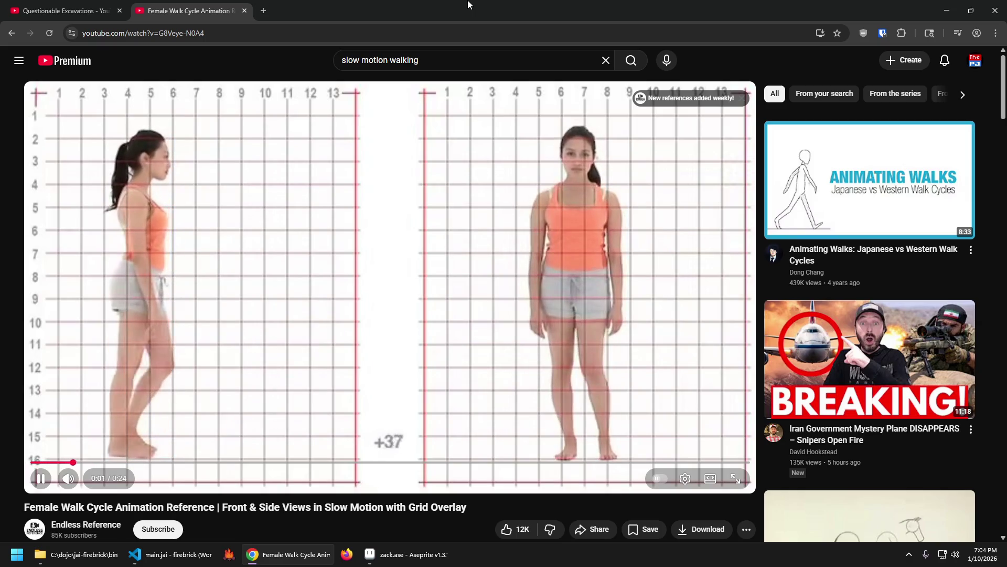
{"action": "key", "text": "Left"}
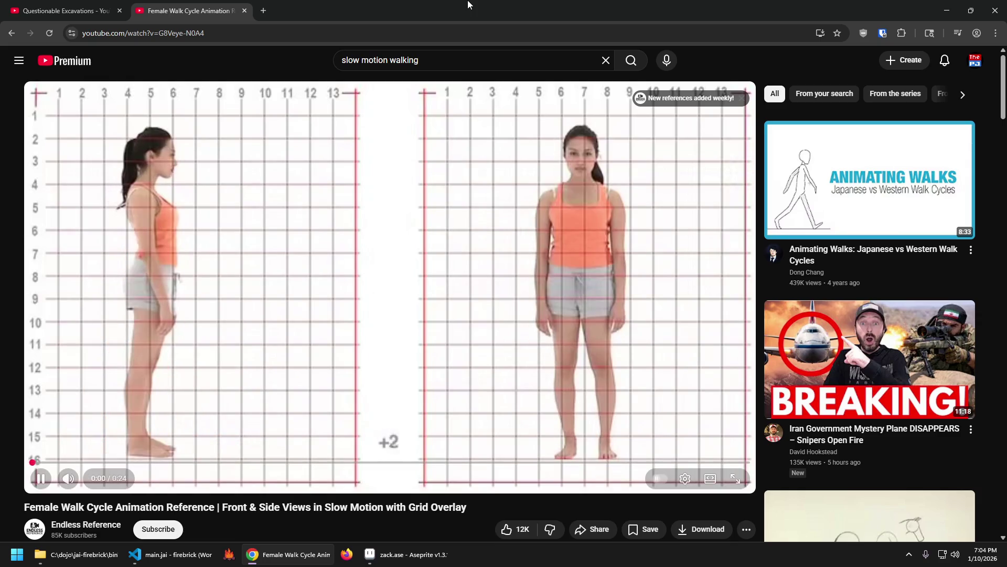
{"action": "key", "text": "space"}
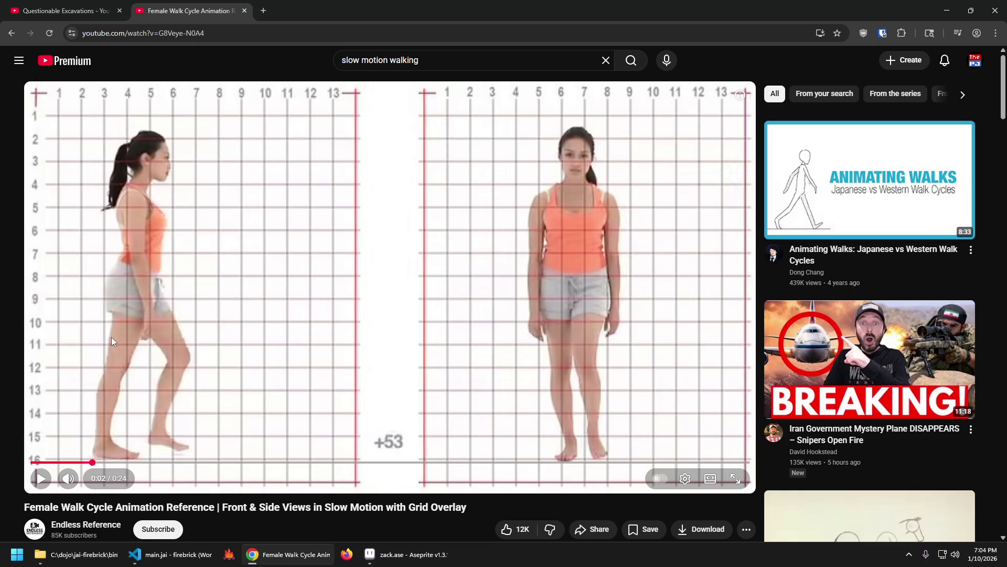
{"action": "key", "text": "space"}
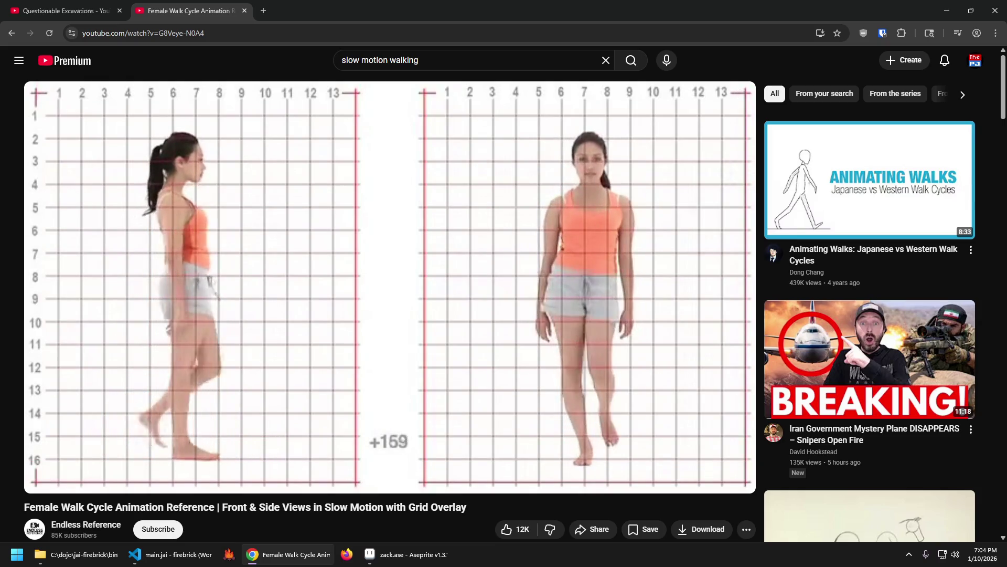
Step: Restart the walk-cycle reference, pause and resume it repeatedly, and let it play to 0:04
{"action": "key", "text": "0"}
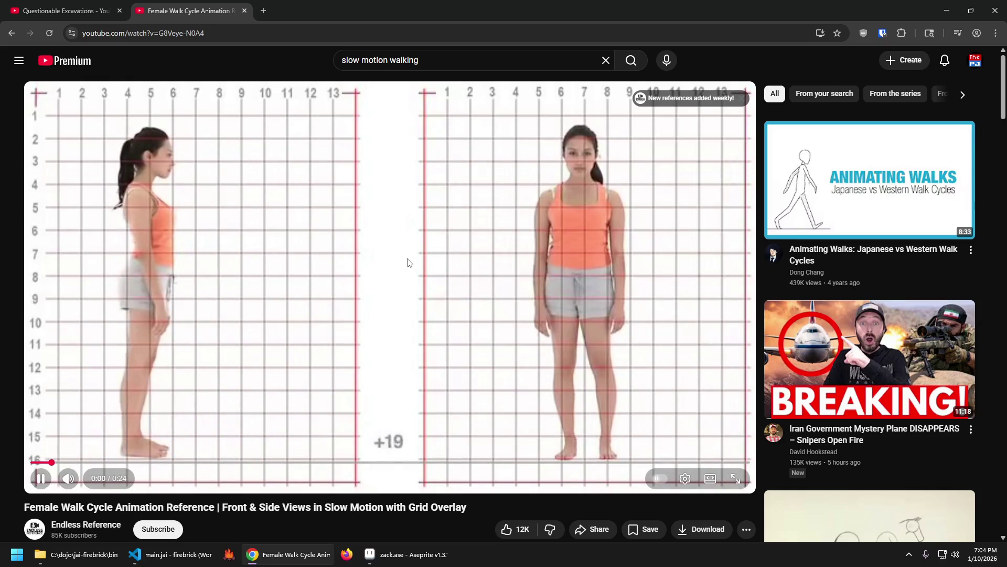
{"action": "left_click", "coordinate": [408, 262]}
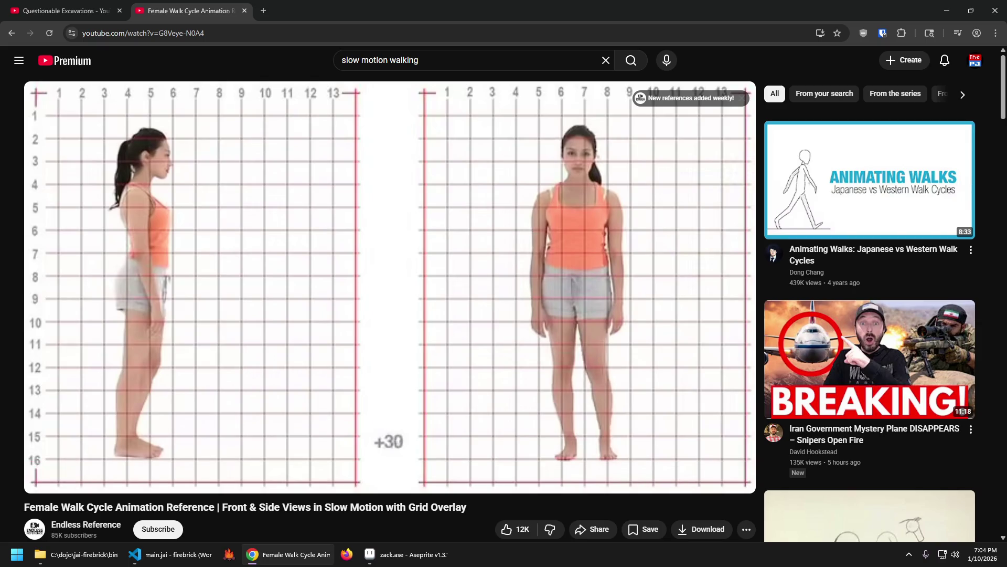
{"action": "left_click", "coordinate": [408, 262]}
{"action": "left_click", "coordinate": [407, 261]}
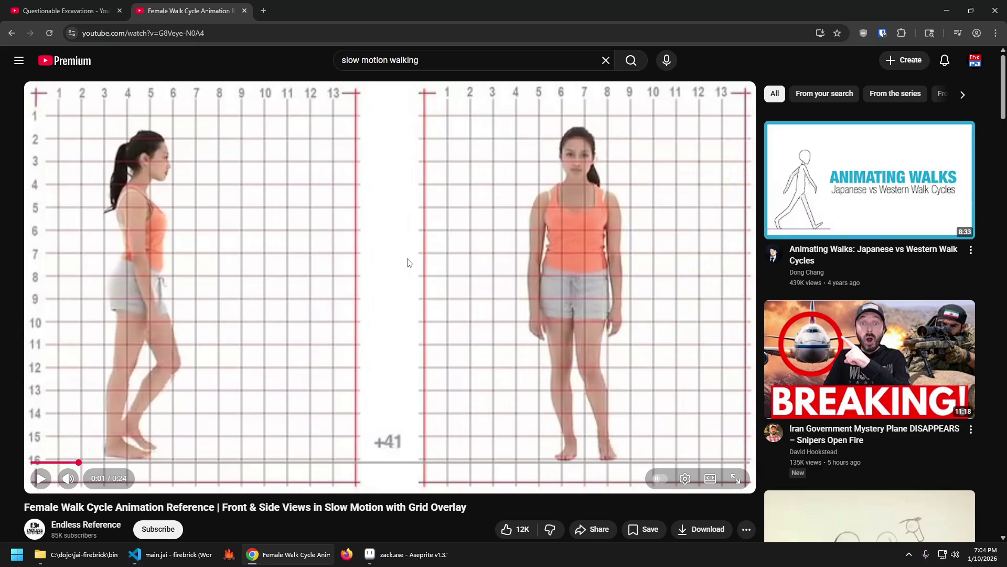
{"action": "left_click", "coordinate": [408, 262]}
{"action": "left_click", "coordinate": [408, 262]}
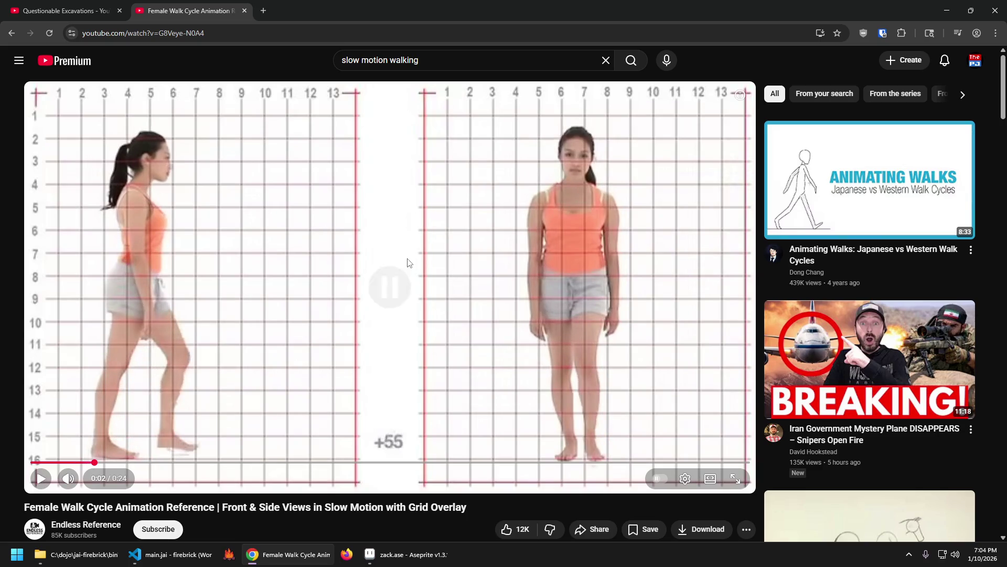
{"action": "left_click", "coordinate": [408, 262]}
{"action": "left_click", "coordinate": [408, 261]}
{"action": "left_click", "coordinate": [408, 262]}
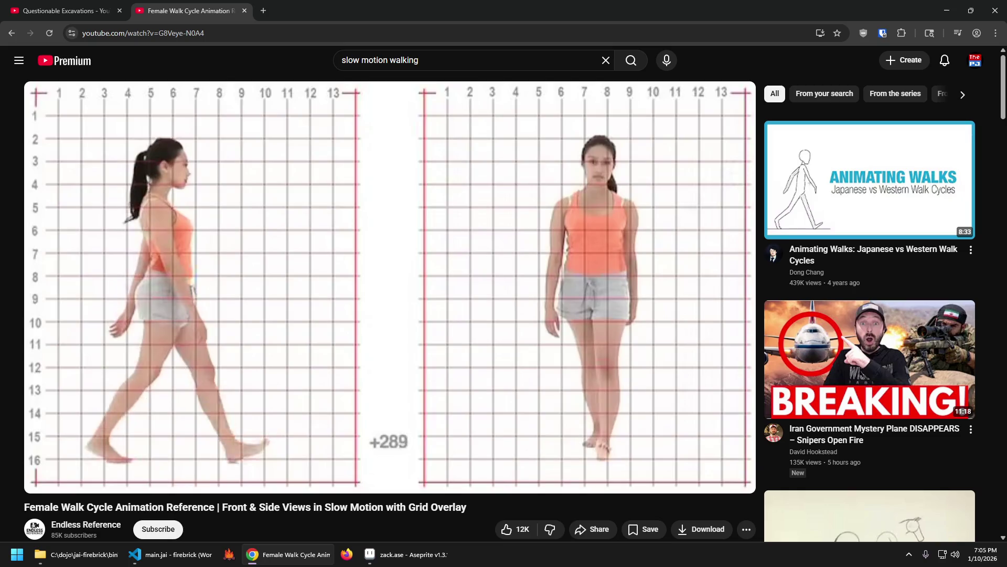
Step: Restart the video, pause at 0:02 mid-step to check the pose, then pause again at 0:04
{"action": "key", "text": "0"}
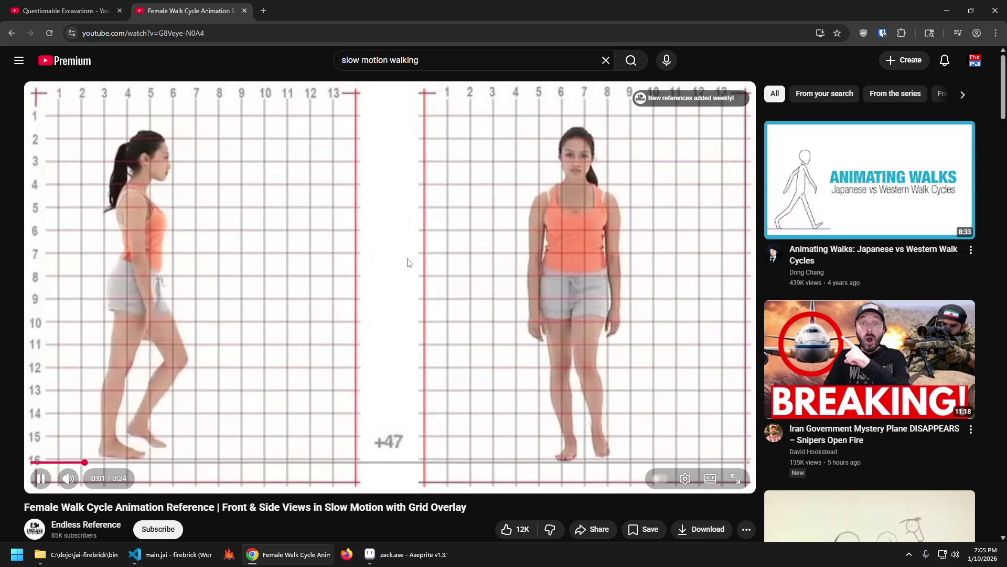
{"action": "key", "text": "space"}
{"action": "key", "text": "space"}
{"action": "key", "text": "space"}
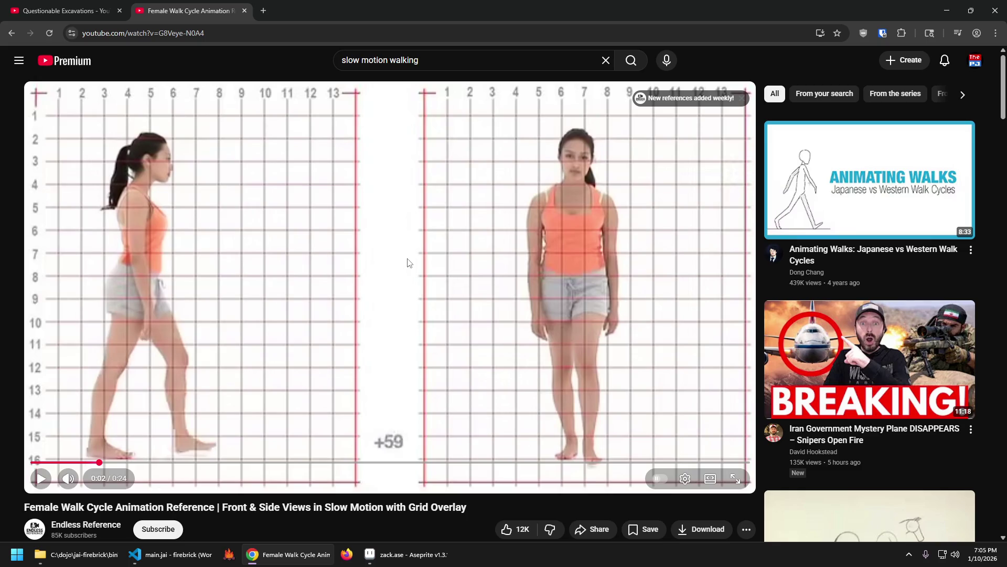
{"action": "key", "text": "space"}
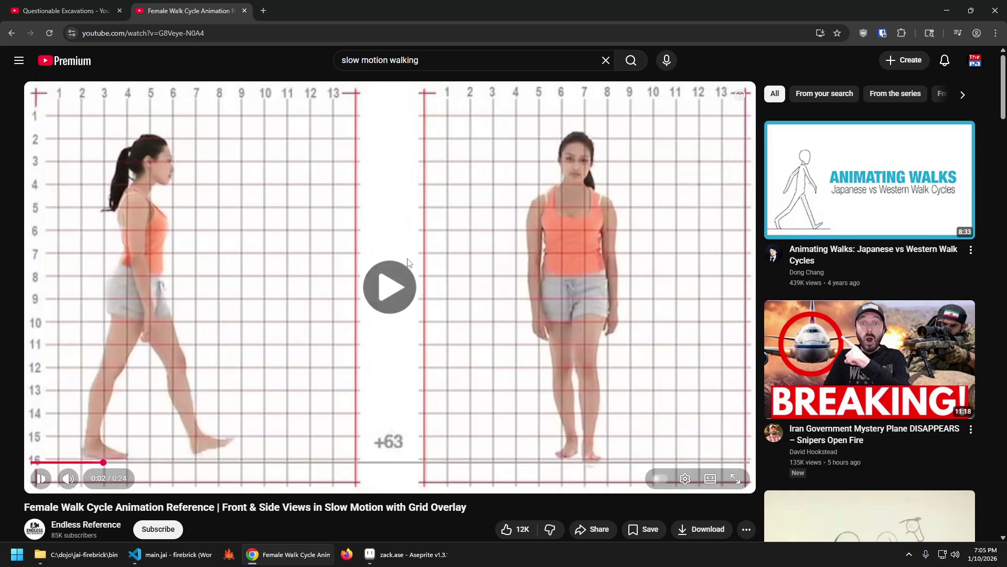
{"action": "key", "text": "space"}
{"action": "key", "text": "space"}
{"action": "key", "text": "space"}
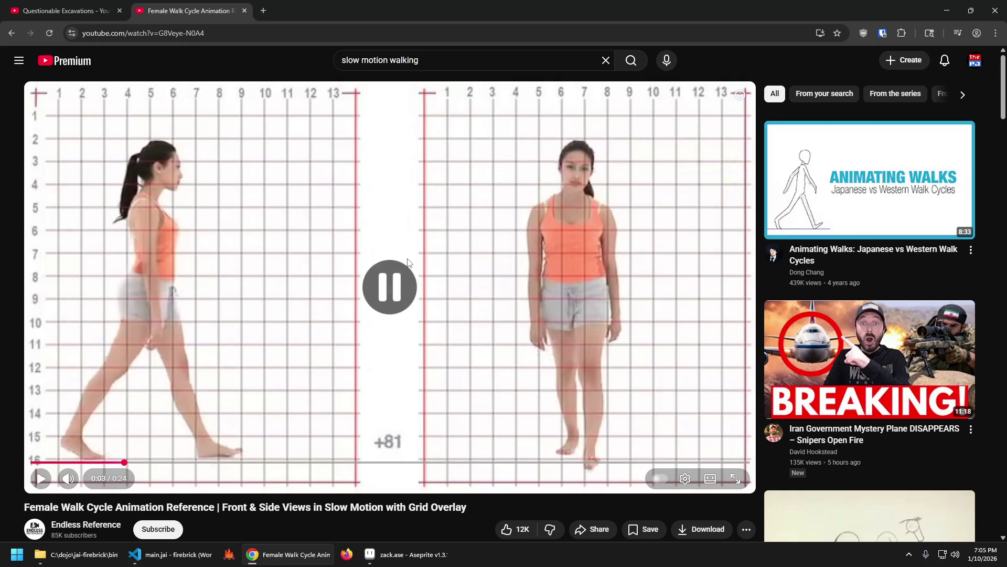
{"action": "key", "text": "space"}
{"action": "key", "text": "space"}
{"action": "key", "text": "space"}
{"action": "key", "text": "space"}
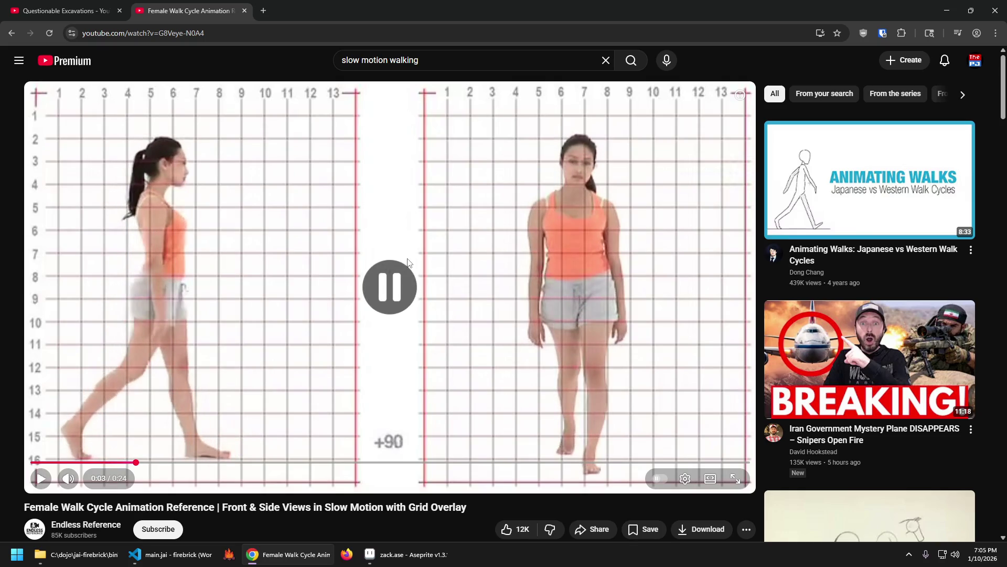
{"action": "key", "text": "space"}
{"action": "key", "text": "space"}
{"action": "key", "text": "space"}
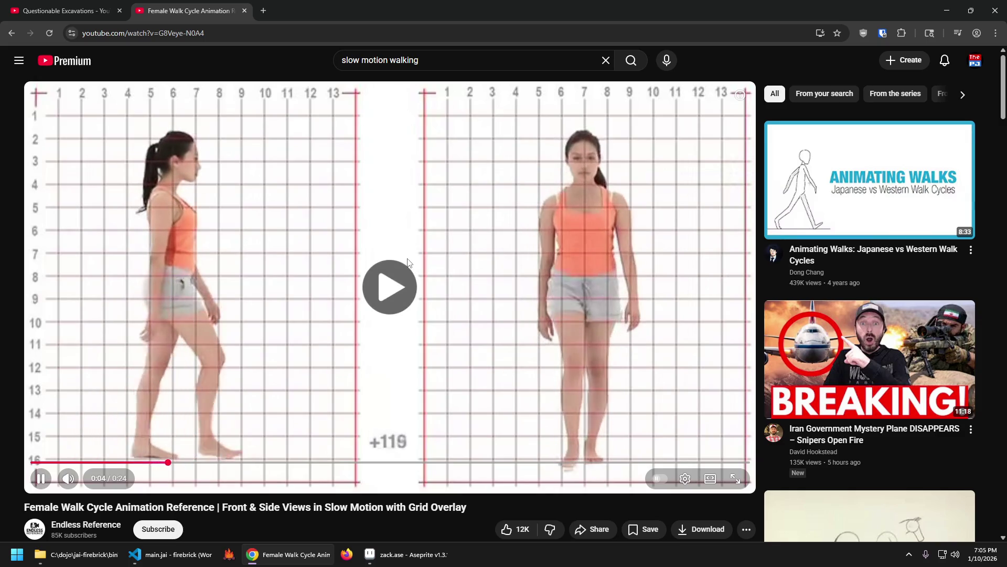
Step: Replay the walk from the start, pause mid-stride, then resume playback
{"action": "key", "text": "0"}
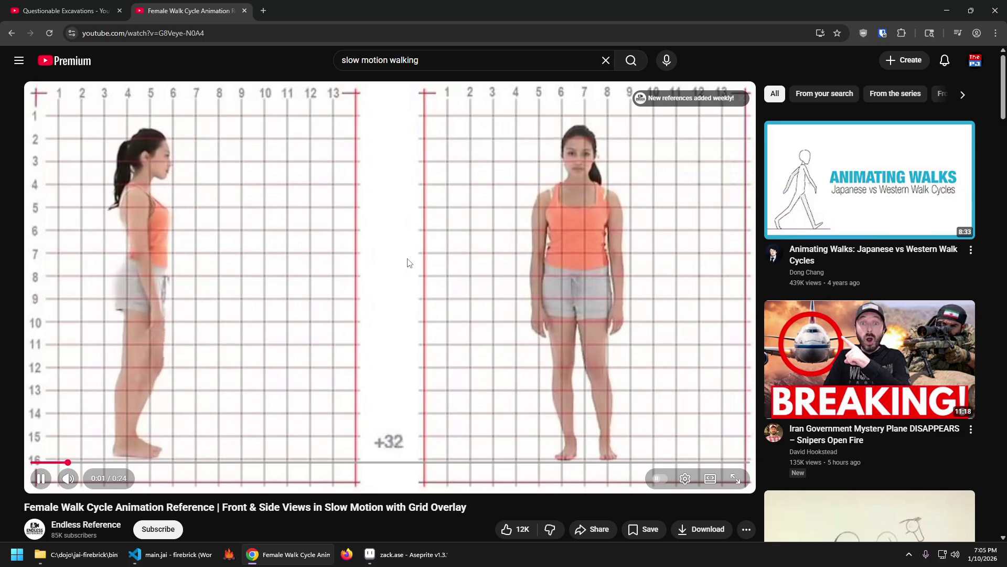
{"action": "key", "text": "space"}
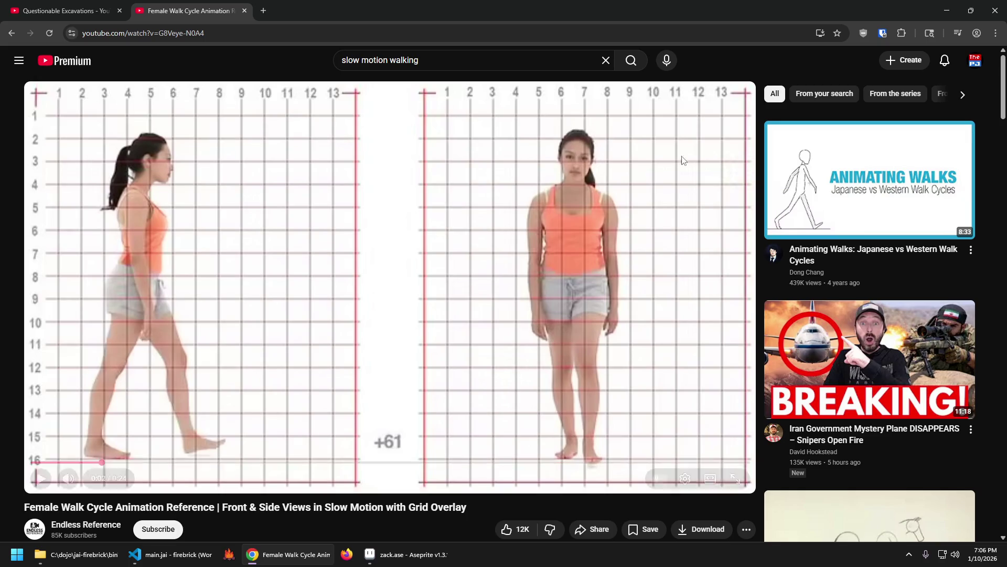
{"action": "left_click", "coordinate": [283, 223]}
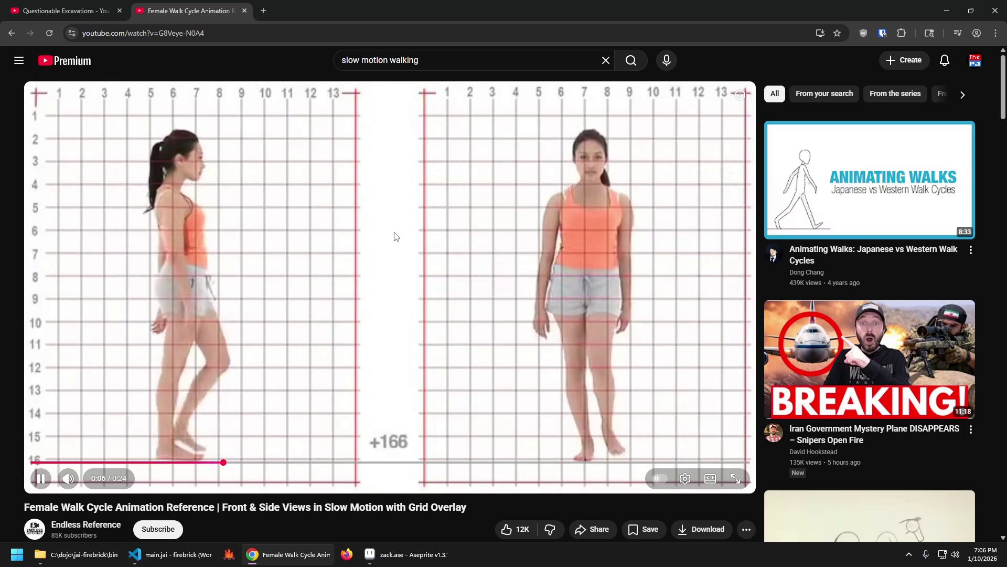
Step: Restart the reference and pause on successive stride poses, stopping at 0:05
{"action": "key", "text": "0"}
{"action": "key", "text": "space"}
{"action": "key", "text": "space"}
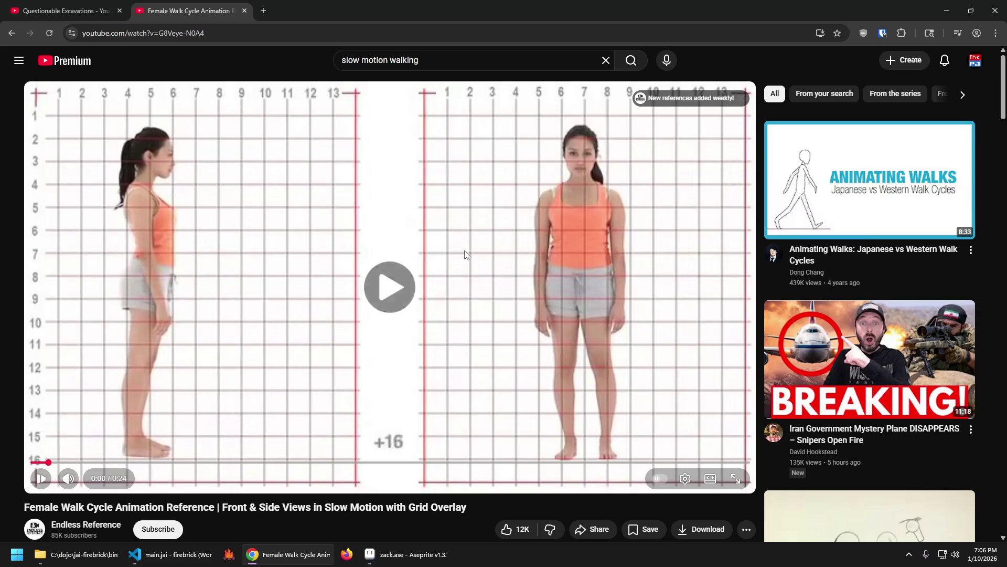
{"action": "key", "text": "space"}
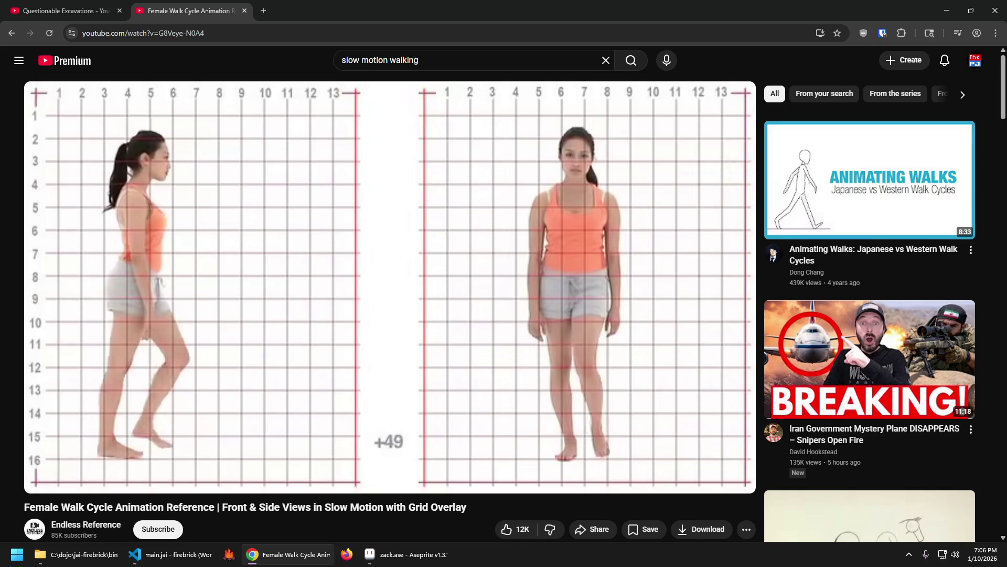
{"action": "left_click", "coordinate": [154, 437]}
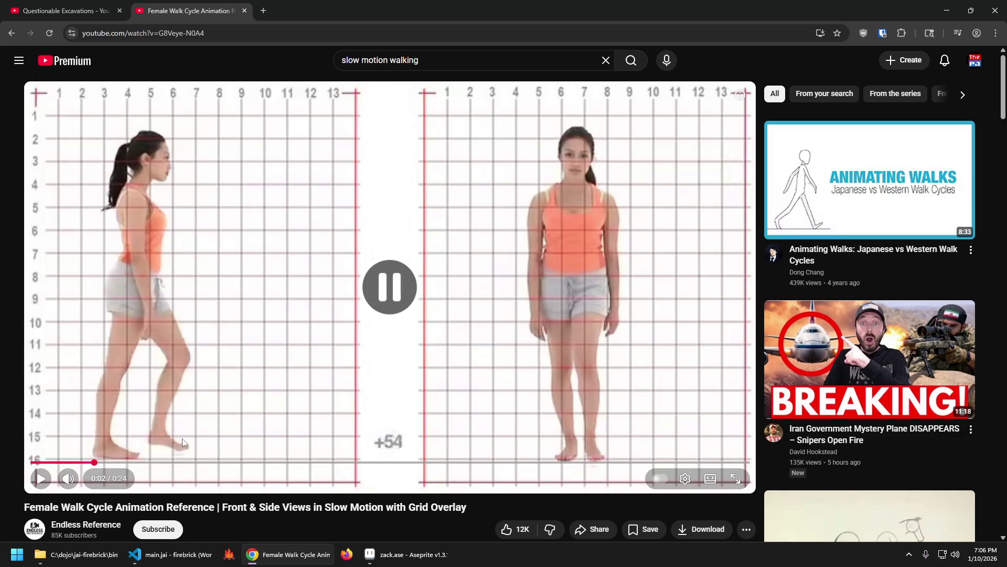
{"action": "left_click", "coordinate": [279, 419]}
{"action": "left_click", "coordinate": [304, 387]}
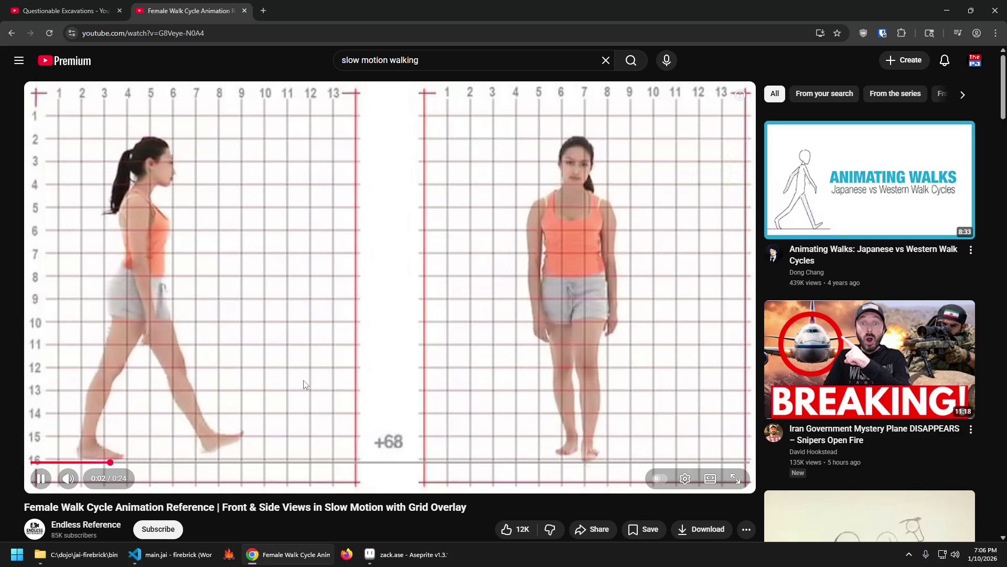
{"action": "left_click", "coordinate": [307, 383]}
{"action": "left_click", "coordinate": [335, 375]}
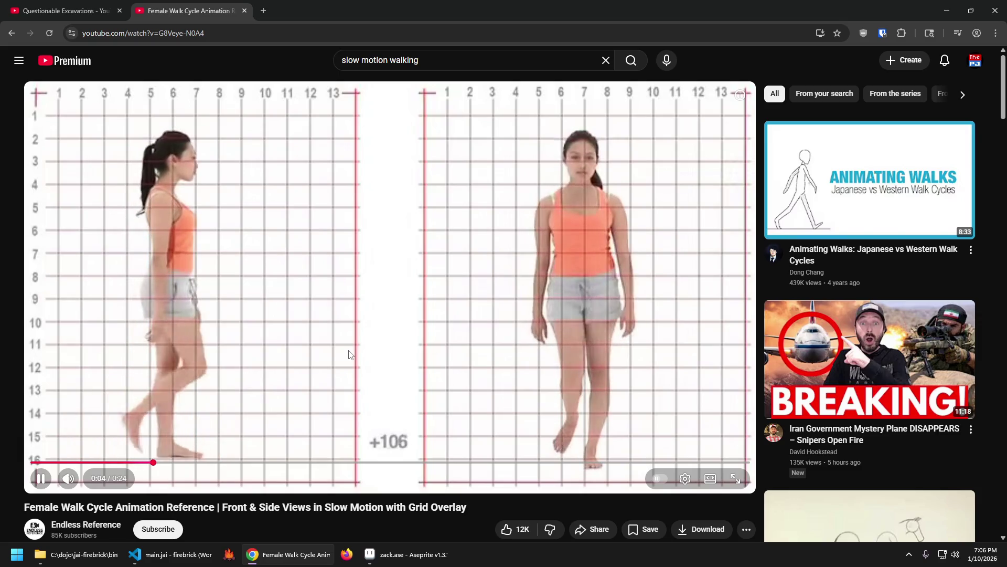
{"action": "left_click", "coordinate": [121, 439]}
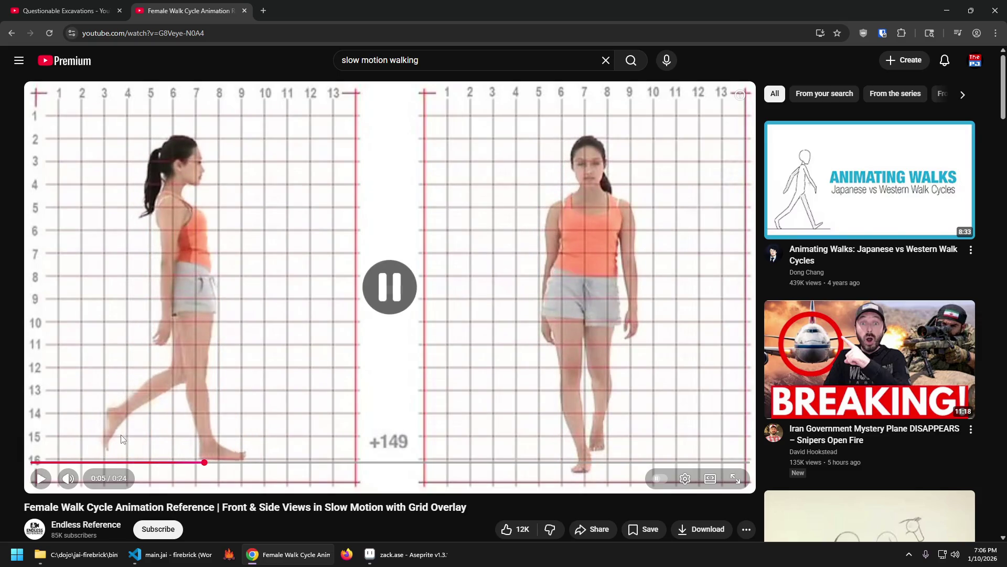
Step: Nudge the paused walk cycle forward a few frames at a time
{"action": "left_click", "coordinate": [115, 420]}
{"action": "left_click", "coordinate": [157, 433]}
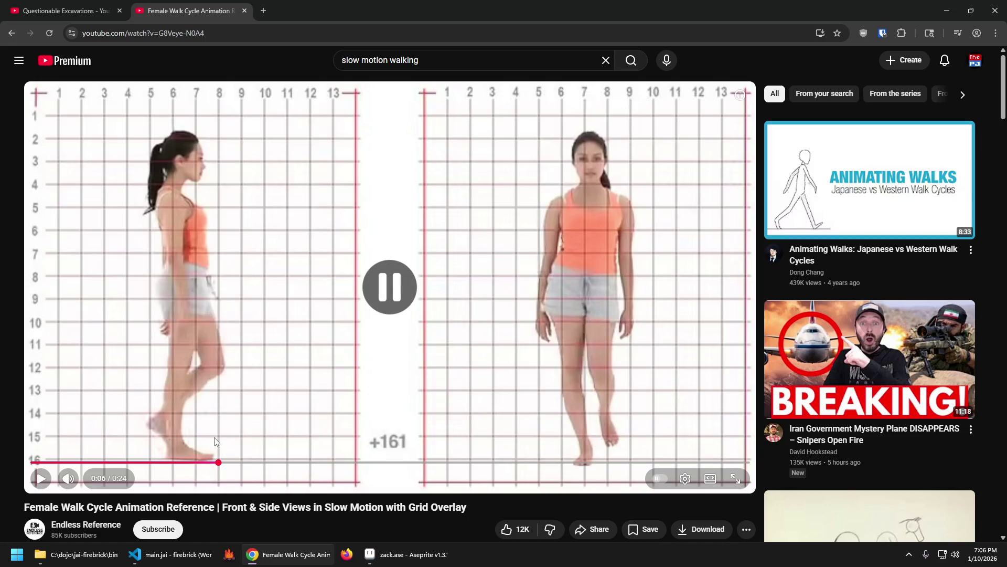
{"action": "left_click", "coordinate": [210, 444]}
{"action": "left_click", "coordinate": [217, 447]}
{"action": "left_click", "coordinate": [226, 442]}
{"action": "left_click", "coordinate": [219, 445]}
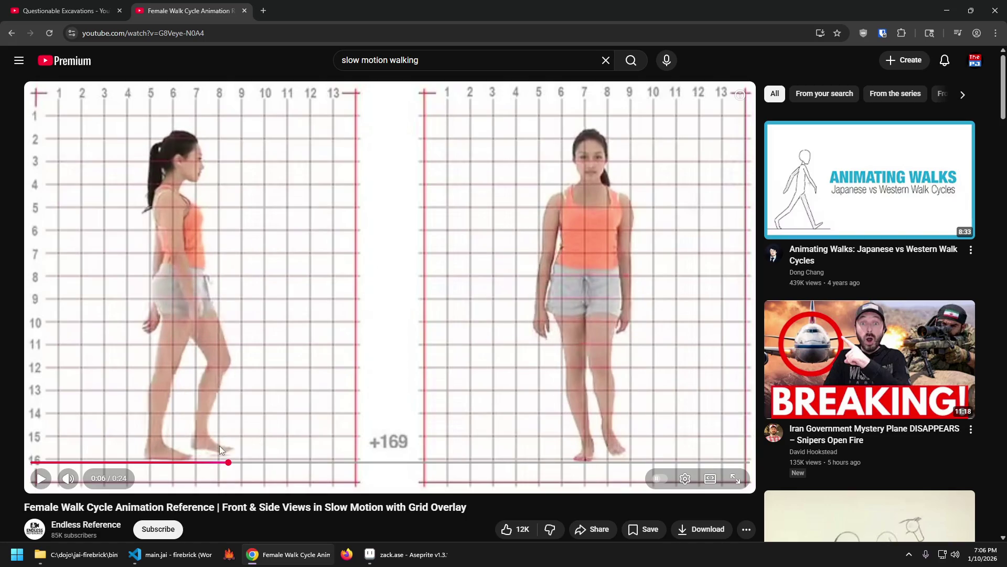
Step: Scrub the seek bar to 0:02, 0:05 and 0:01, leaving it paused at 0:02
{"action": "left_click", "coordinate": [92, 463]}
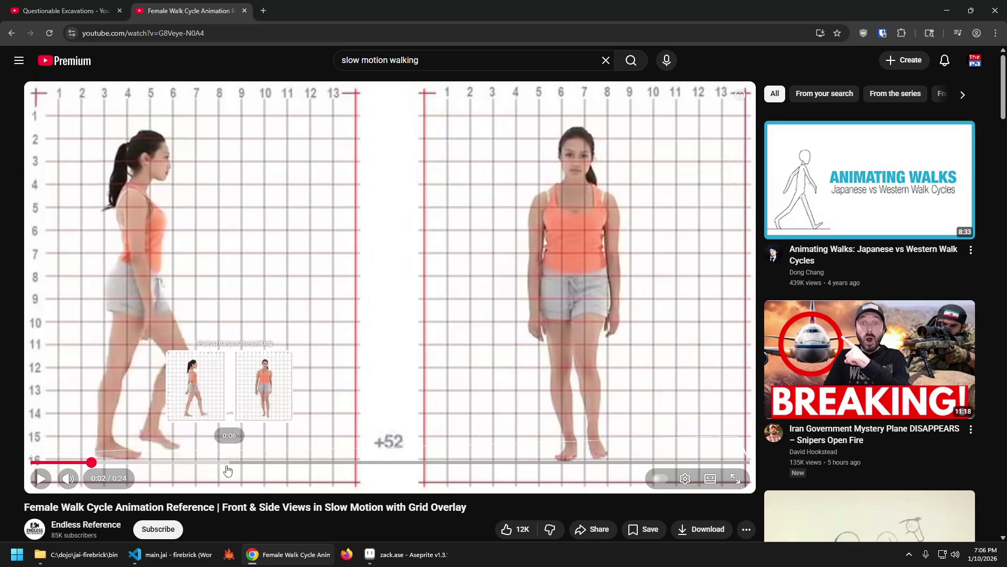
{"action": "left_click_drag", "start_coordinate": [227, 464], "coordinate": [205, 464]}
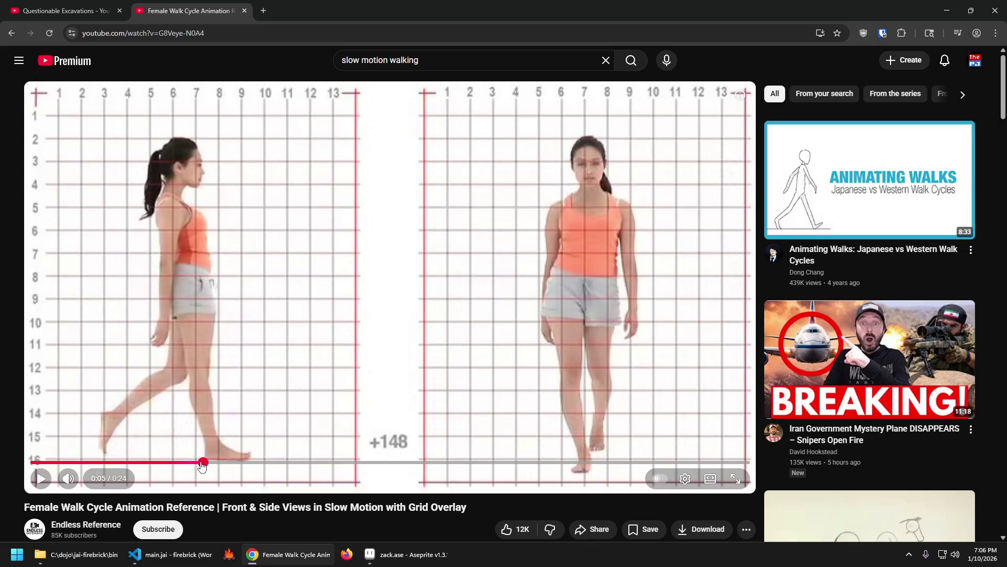
{"action": "key", "text": "space"}
{"action": "key", "text": "space"}
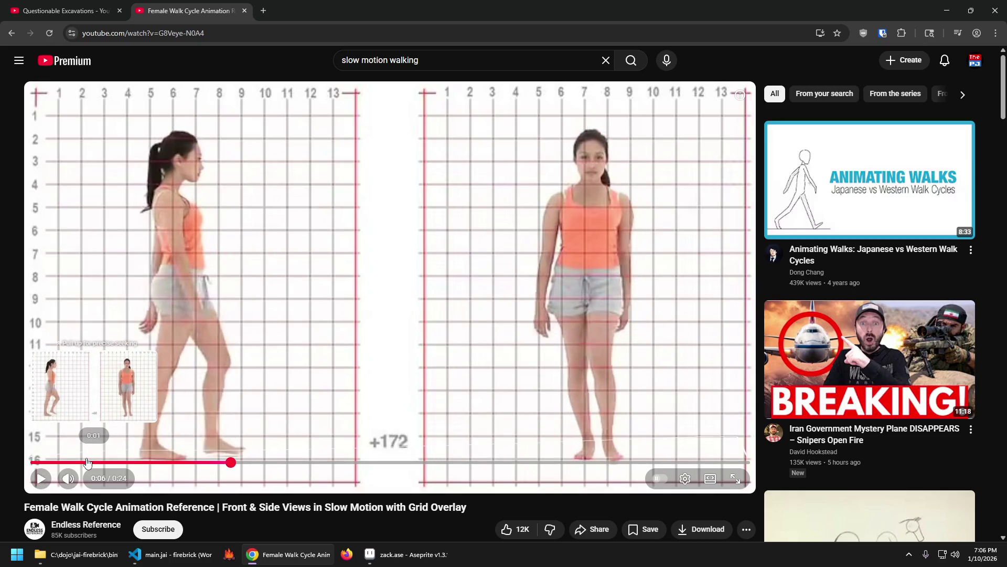
{"action": "left_click", "coordinate": [86, 462]}
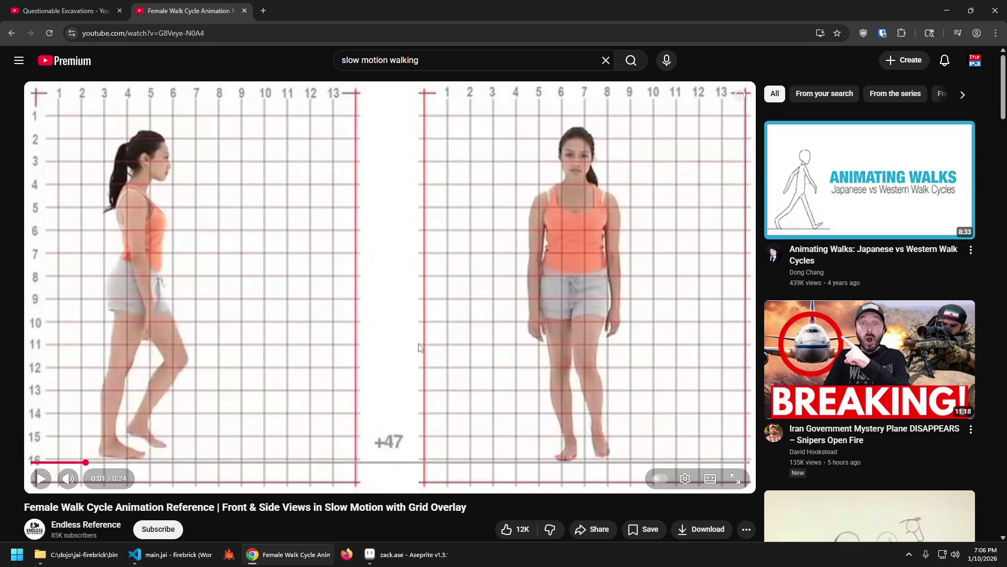
{"action": "key", "text": "space"}
{"action": "key", "text": "space"}
{"action": "key", "text": "space"}
{"action": "key", "text": "space"}
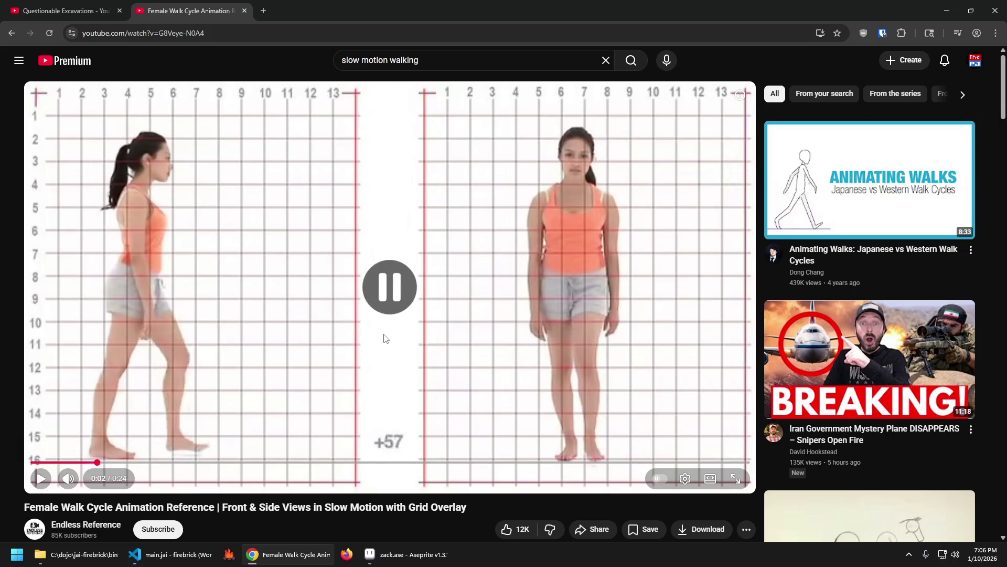
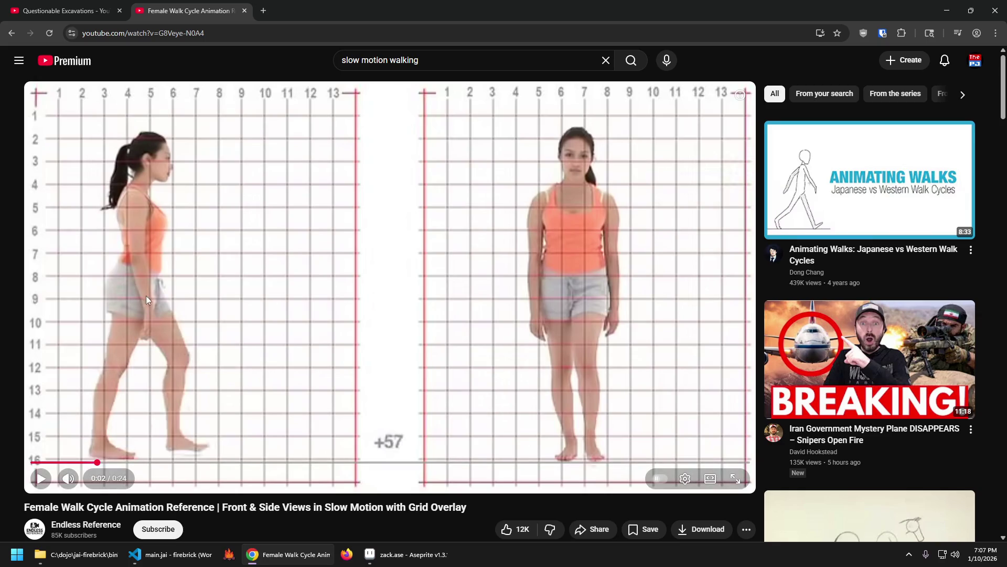
Step: Skim the walk-cycle reference by skipping five seconds back and forth and adjusting playback speed
{"action": "key", "text": "0"}
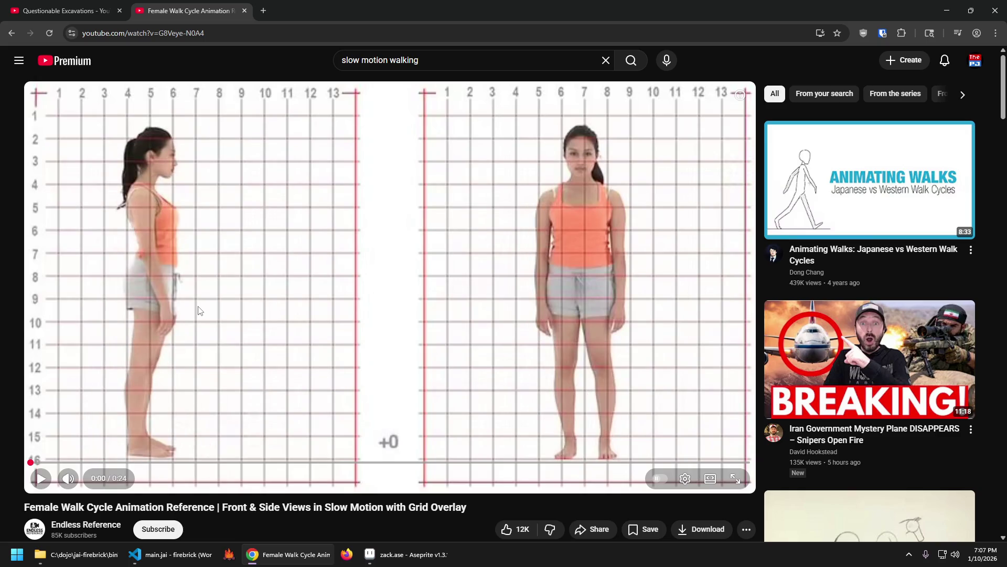
{"action": "key", "text": "Right"}
{"action": "key", "text": "Left"}
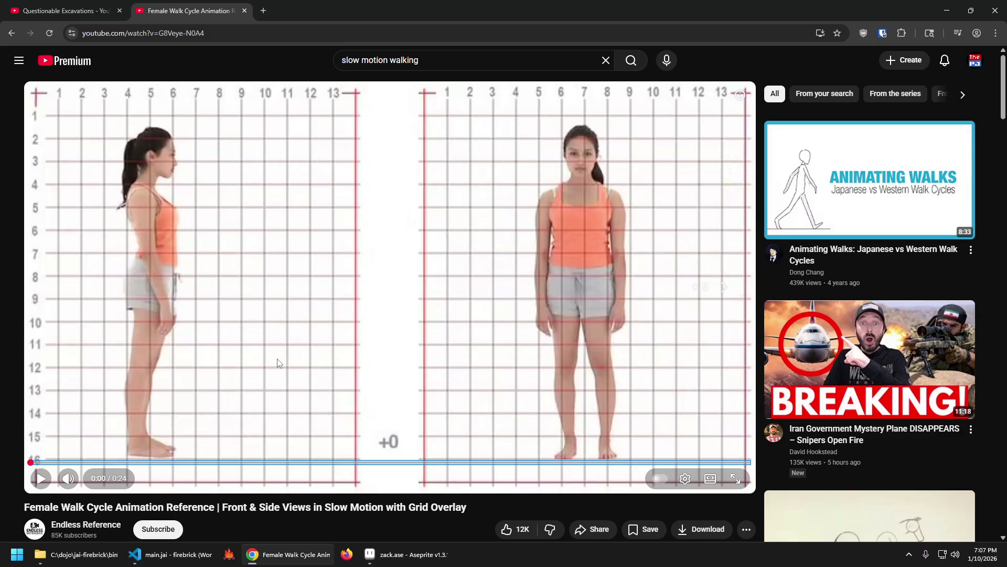
{"action": "key", "text": "Right"}
{"action": "key", "text": "Left"}
{"action": "key", "text": "Right"}
{"action": "key", "text": "Left"}
{"action": "key", "text": "shift+period"}
{"action": "key", "text": "shift+period"}
{"action": "key", "text": "shift+period"}
{"action": "key", "text": "shift+comma"}
{"action": "key", "text": "shift+comma"}
{"action": "key", "text": "shift+comma"}
Step: Step the paused reference frame by frame to study the side-view walker's leg positions
{"action": "key", "text": "period"}
{"action": "key", "text": "period"}
{"action": "key", "text": "period"}
{"action": "key", "text": "period"}
{"action": "key", "text": "period"}
{"action": "key", "text": "period"}
{"action": "key", "text": "period"}
{"action": "key", "text": "period"}
{"action": "key", "text": "period"}
{"action": "key", "text": "period"}
{"action": "key", "text": "period"}
{"action": "key", "text": "period"}
{"action": "key", "text": "period"}
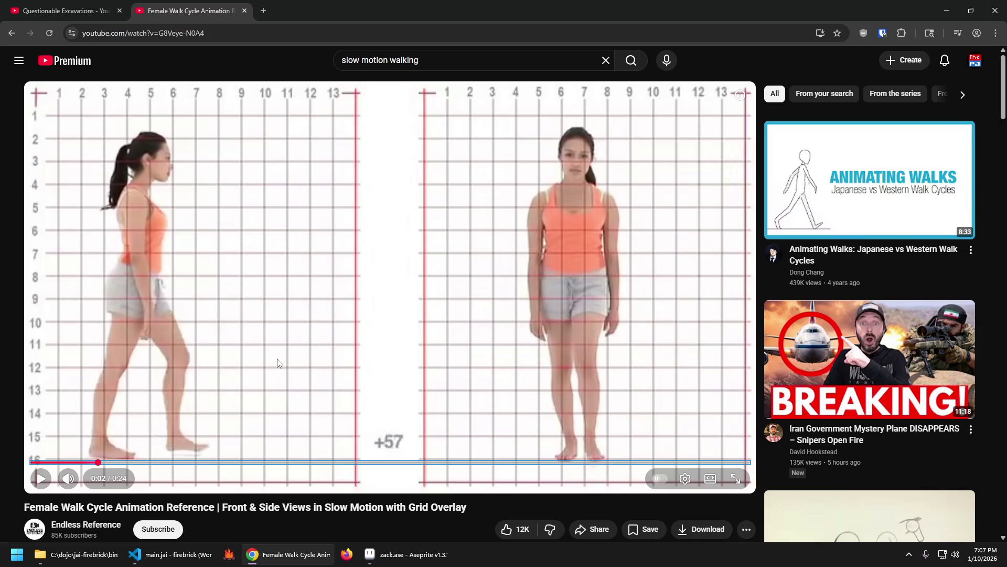
{"action": "key", "text": "comma"}
{"action": "key", "text": "comma"}
{"action": "key", "text": "comma"}
{"action": "key", "text": "comma"}
{"action": "key", "text": "comma"}
{"action": "key", "text": "comma"}
{"action": "key", "text": "comma"}
{"action": "key", "text": "comma"}
{"action": "key", "text": "period"}
{"action": "key", "text": "period"}
{"action": "key", "text": "period"}
{"action": "key", "text": "period"}
{"action": "key", "text": "period"}
{"action": "key", "text": "period"}
{"action": "key", "text": "period"}
{"action": "key", "text": "period"}
{"action": "key", "text": "period"}
{"action": "key", "text": "period"}
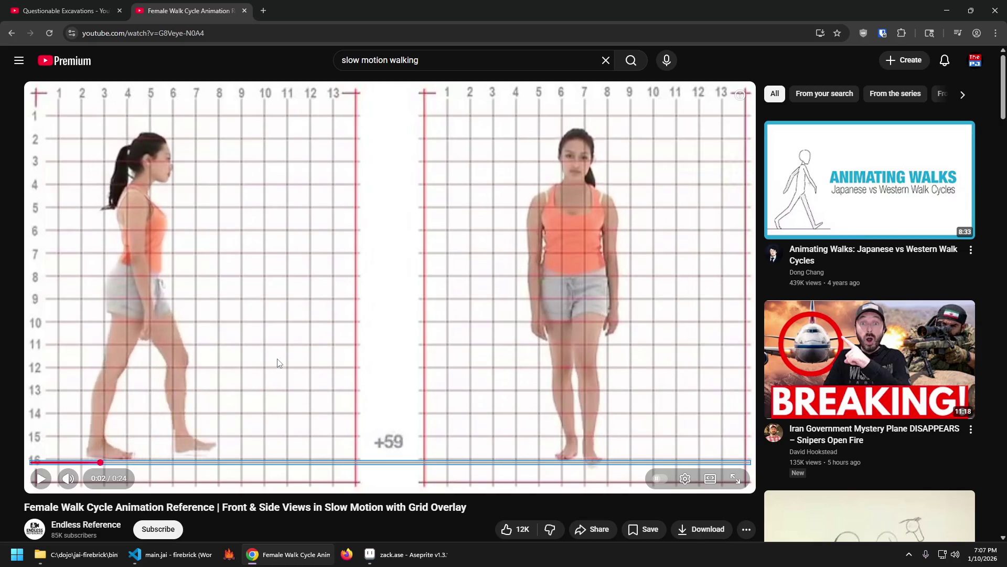
{"action": "key", "text": "period"}
{"action": "key", "text": "period"}
{"action": "key", "text": "period"}
{"action": "key", "text": "period"}
{"action": "key", "text": "period"}
{"action": "key", "text": "period"}
{"action": "key", "text": "period"}
{"action": "key", "text": "period"}
{"action": "key", "text": "period"}
{"action": "key", "text": "period"}
{"action": "key", "text": "period"}
{"action": "key", "text": "period"}
{"action": "key", "text": "period"}
{"action": "key", "text": "period"}
{"action": "key", "text": "period"}
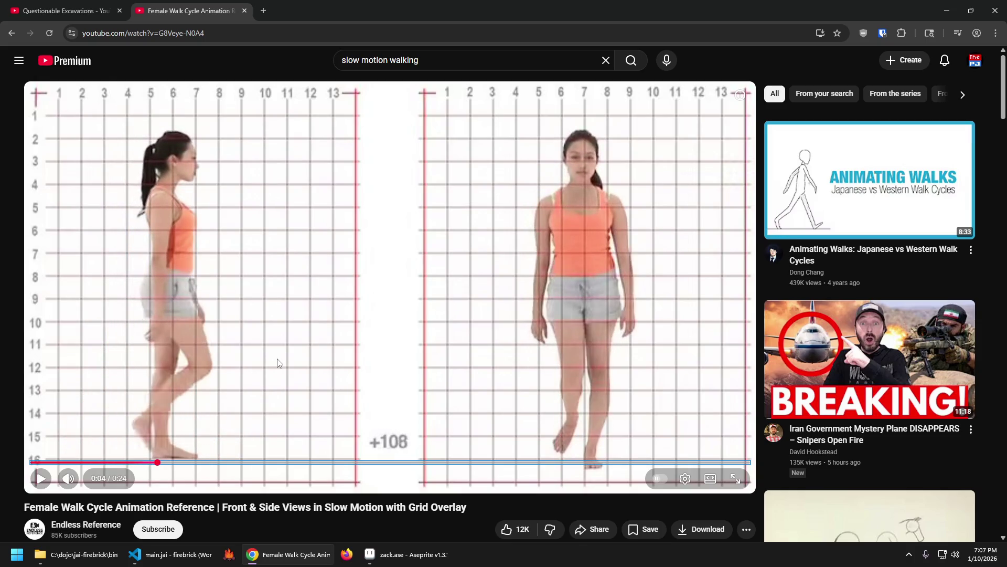
{"action": "key", "text": "period"}
{"action": "key", "text": "period"}
{"action": "key", "text": "period"}
{"action": "key", "text": "period"}
{"action": "key", "text": "period"}
{"action": "key", "text": "period"}
{"action": "key", "text": "period"}
{"action": "key", "text": "period"}
{"action": "key", "text": "period"}
{"action": "key", "text": "period"}
{"action": "key", "text": "period"}
{"action": "key", "text": "period"}
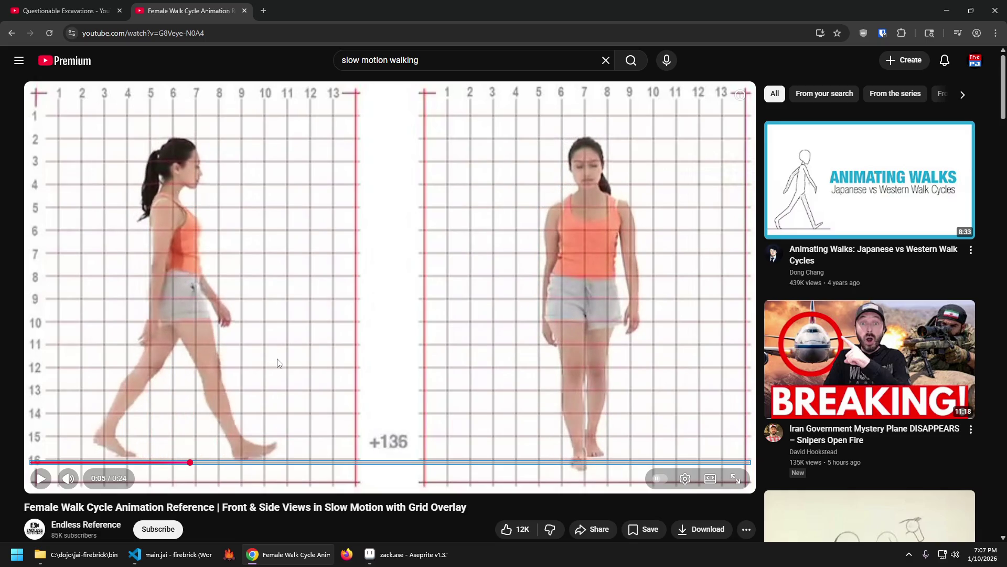
{"action": "key", "text": "period"}
{"action": "key", "text": "period"}
{"action": "key", "text": "period"}
{"action": "key", "text": "period"}
{"action": "key", "text": "period"}
{"action": "key", "text": "period"}
{"action": "key", "text": "period"}
{"action": "key", "text": "period"}
{"action": "key", "text": "period"}
{"action": "key", "text": "period"}
{"action": "key", "text": "period"}
{"action": "key", "text": "period"}
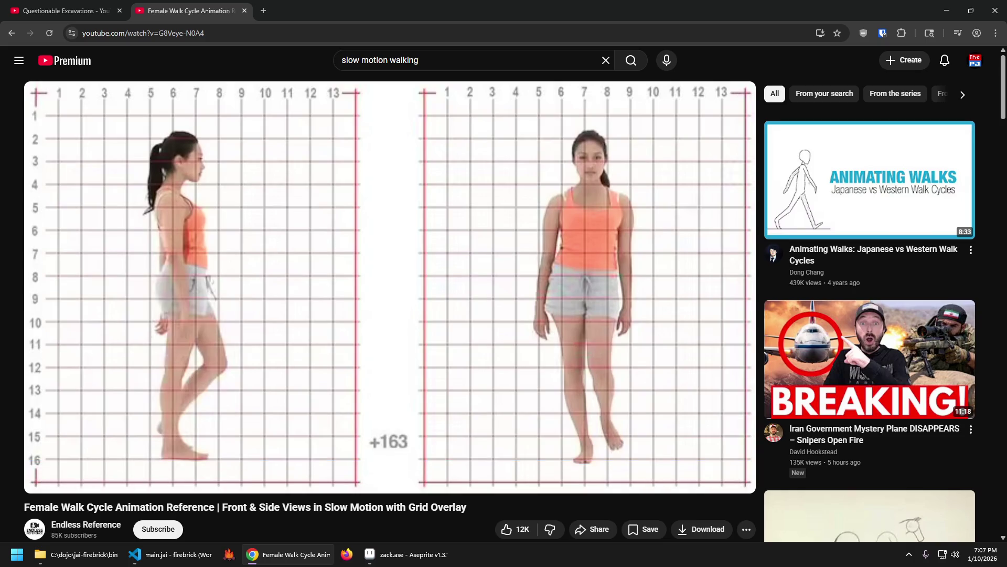
{"action": "key", "text": "period"}
{"action": "key", "text": "period"}
{"action": "key", "text": "period"}
{"action": "key", "text": "period"}
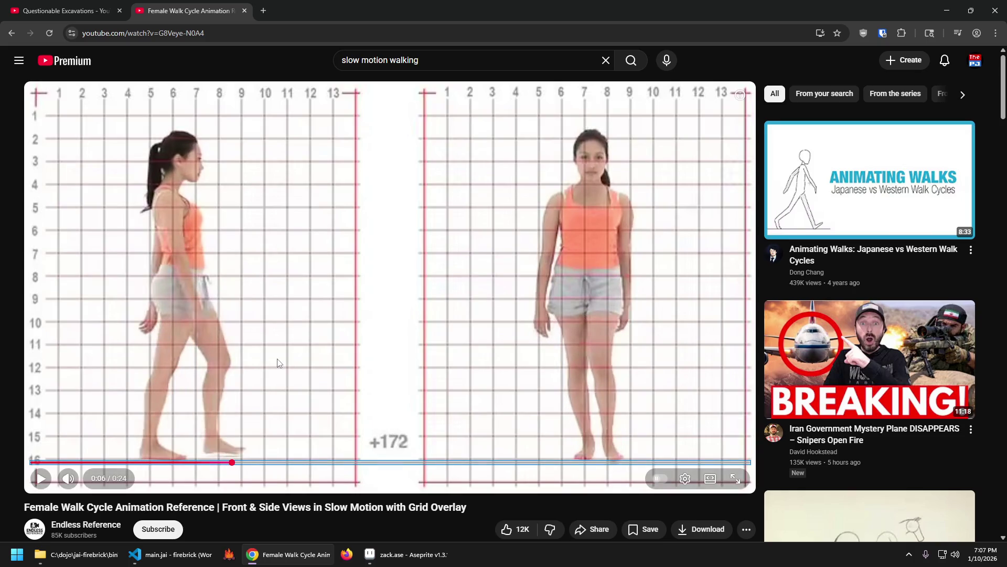
{"action": "key", "text": "period"}
{"action": "key", "text": "period"}
{"action": "key", "text": "period"}
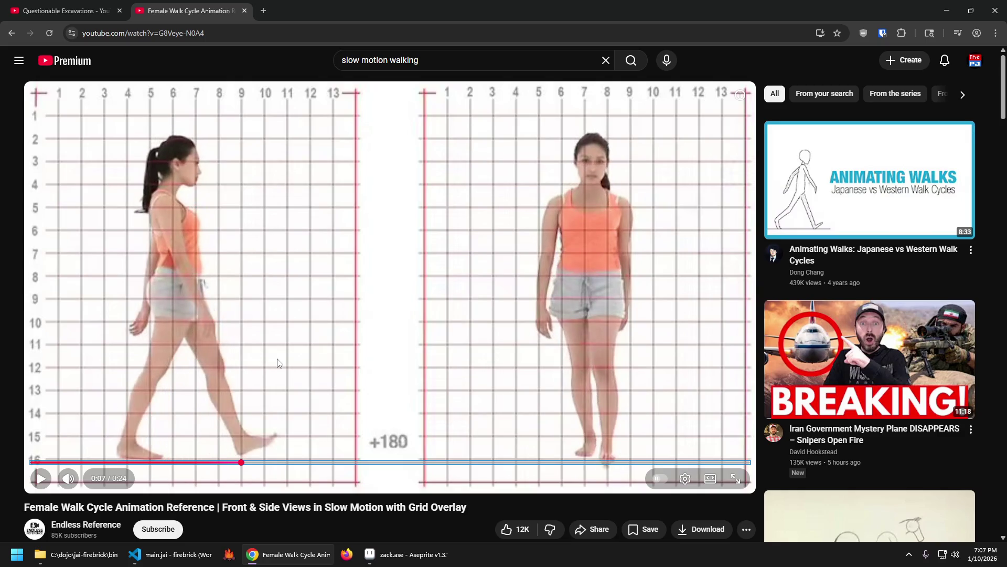
{"action": "key", "text": "period"}
{"action": "key", "text": "period"}
{"action": "key", "text": "period"}
{"action": "key", "text": "period"}
{"action": "key", "text": "period"}
{"action": "key", "text": "period"}
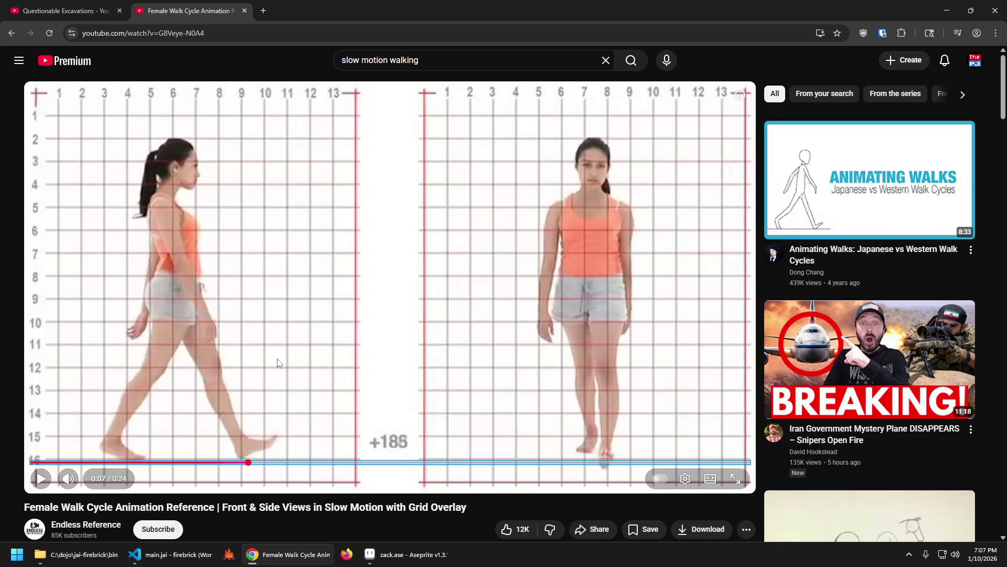
{"action": "key", "text": "comma"}
{"action": "key", "text": "comma"}
{"action": "key", "text": "comma"}
{"action": "key", "text": "comma"}
{"action": "key", "text": "comma"}
{"action": "key", "text": "comma"}
{"action": "key", "text": "comma"}
{"action": "key", "text": "comma"}
{"action": "key", "text": "period"}
{"action": "key", "text": "period"}
{"action": "key", "text": "period"}
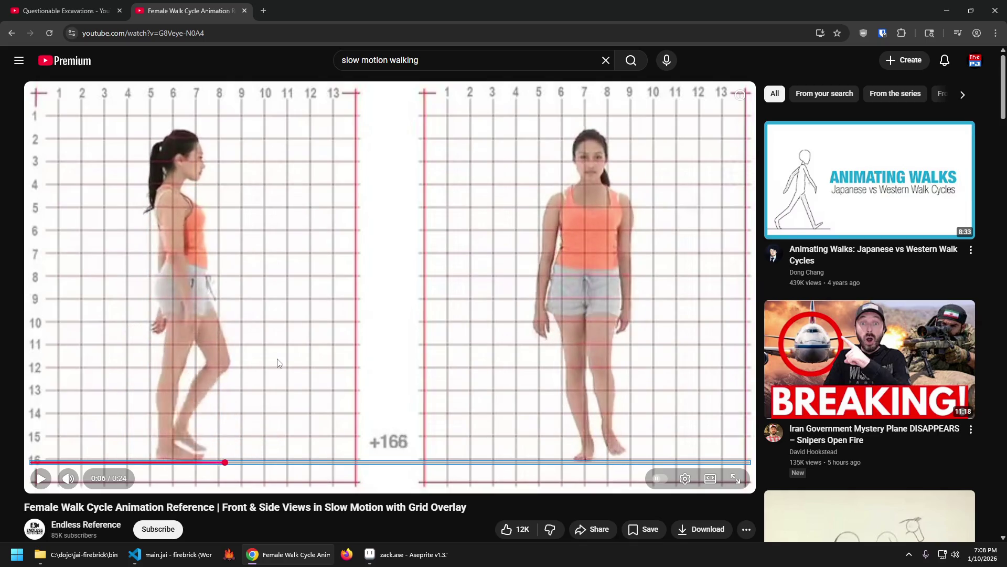
{"action": "key", "text": "period"}
{"action": "key", "text": "period"}
{"action": "key", "text": "period"}
{"action": "key", "text": "period"}
{"action": "key", "text": "period"}
{"action": "key", "text": "period"}
{"action": "key", "text": "comma"}
{"action": "key", "text": "comma"}
{"action": "key", "text": "comma"}
{"action": "key", "text": "comma"}
{"action": "key", "text": "comma"}
{"action": "key", "text": "comma"}
{"action": "key", "text": "period"}
{"action": "key", "text": "period"}
{"action": "key", "text": "period"}
{"action": "key", "text": "period"}
{"action": "key", "text": "period"}
{"action": "key", "text": "period"}
{"action": "key", "text": "period"}
{"action": "key", "text": "comma"}
{"action": "key", "text": "comma"}
{"action": "key", "text": "comma"}
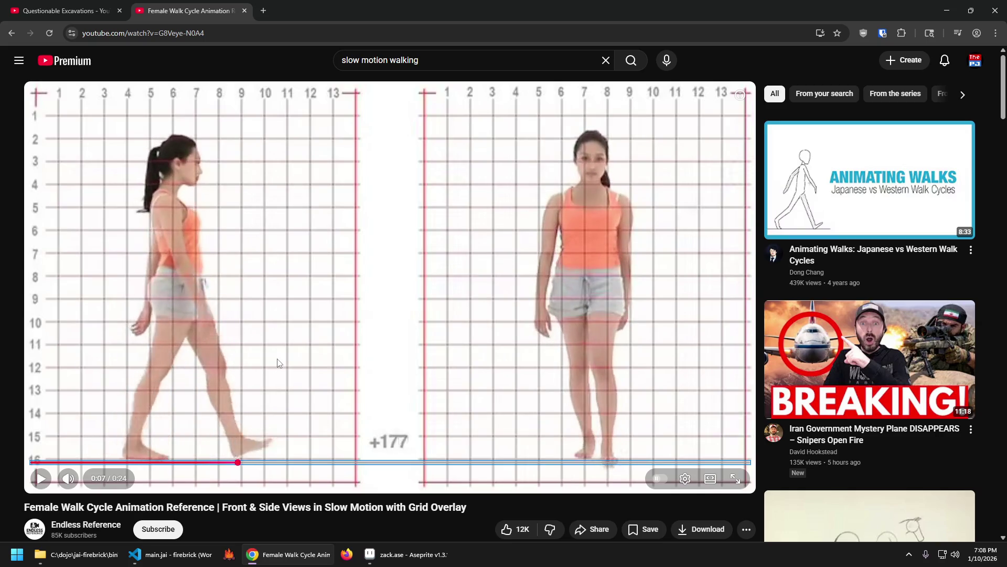
{"action": "key", "text": "comma"}
{"action": "key", "text": "comma"}
{"action": "key", "text": "comma"}
{"action": "key", "text": "period"}
{"action": "key", "text": "period"}
{"action": "key", "text": "period"}
{"action": "key", "text": "period"}
{"action": "key", "text": "period"}
{"action": "key", "text": "period"}
{"action": "key", "text": "period"}
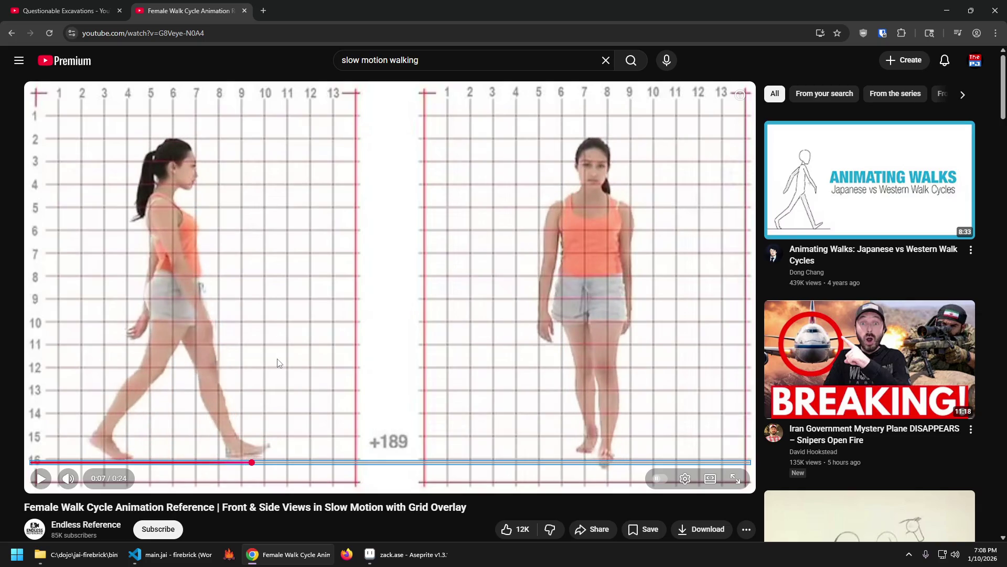
Step: Restart the video, settle on the wide stride pose at 0:03, and return to zack.ase
{"action": "key", "text": "Home"}
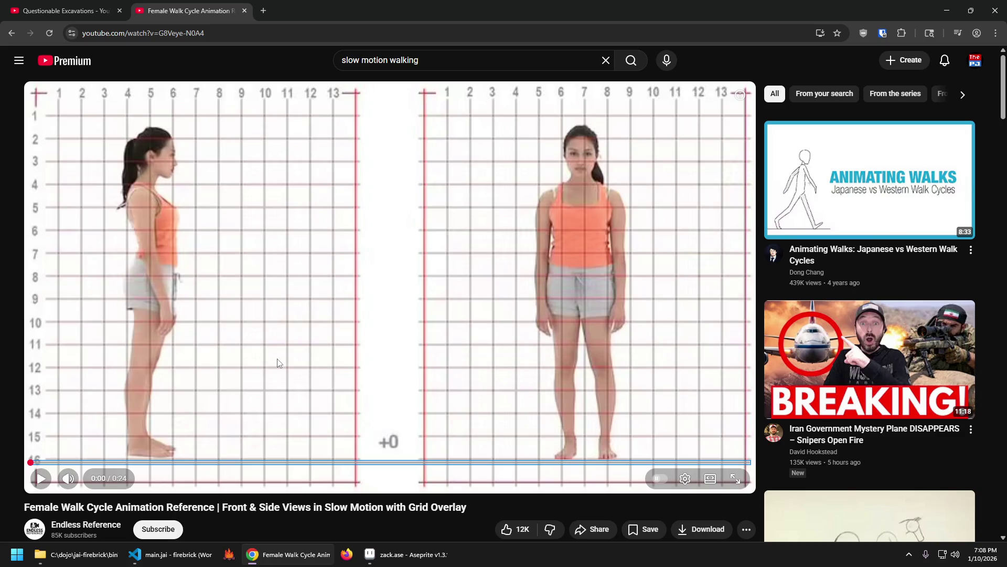
{"action": "key", "text": "period"}
{"action": "key", "text": "period"}
{"action": "key", "text": "period"}
{"action": "key", "text": "period"}
{"action": "key", "text": "period"}
{"action": "key", "text": "period"}
{"action": "key", "text": "period"}
{"action": "key", "text": "period"}
{"action": "key", "text": "period"}
{"action": "key", "text": "period"}
{"action": "key", "text": "period"}
{"action": "key", "text": "period"}
{"action": "key", "text": "period"}
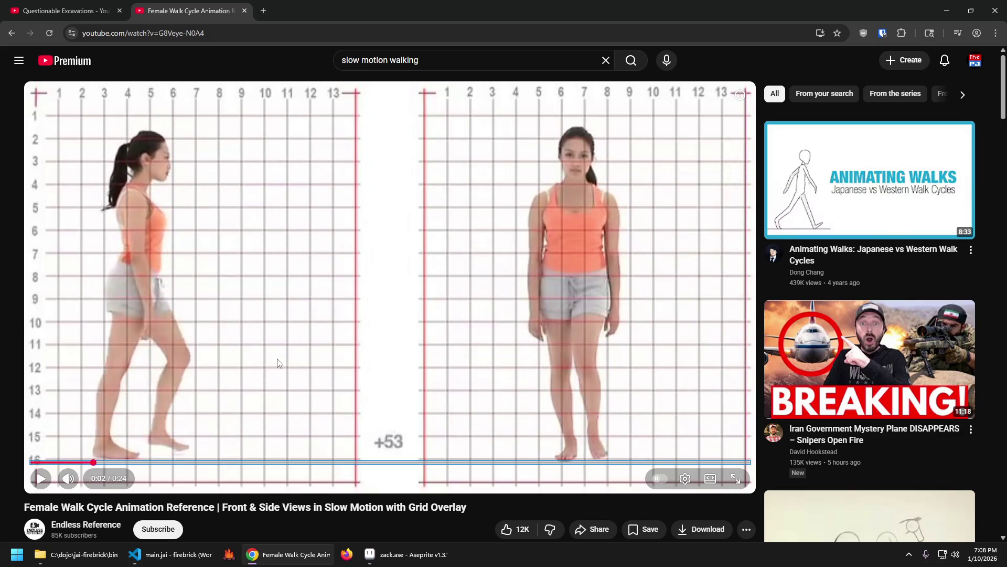
{"action": "key", "text": "period"}
{"action": "key", "text": "period"}
{"action": "key", "text": "period"}
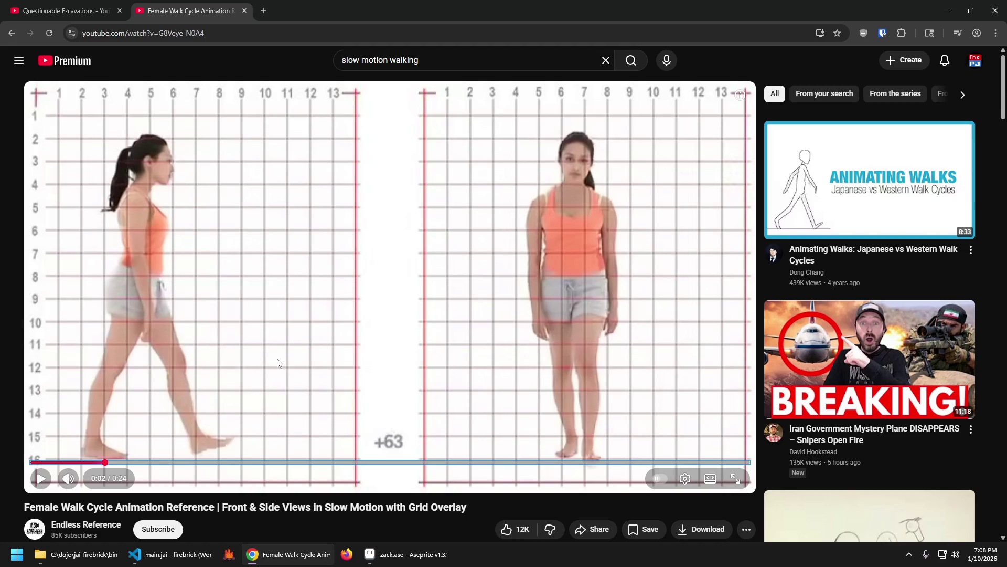
{"action": "key", "text": "comma"}
{"action": "key", "text": "comma"}
{"action": "key", "text": "comma"}
{"action": "key", "text": "comma"}
{"action": "key", "text": "comma"}
{"action": "key", "text": "comma"}
{"action": "key", "text": "comma"}
{"action": "key", "text": "comma"}
{"action": "key", "text": "comma"}
{"action": "key", "text": "period"}
{"action": "key", "text": "period"}
{"action": "key", "text": "period"}
{"action": "key", "text": "comma"}
{"action": "key", "text": "comma"}
{"action": "key", "text": "comma"}
{"action": "key", "text": "comma"}
{"action": "key", "text": "comma"}
{"action": "key", "text": "comma"}
{"action": "key", "text": "comma"}
{"action": "key", "text": "comma"}
{"action": "key", "text": "comma"}
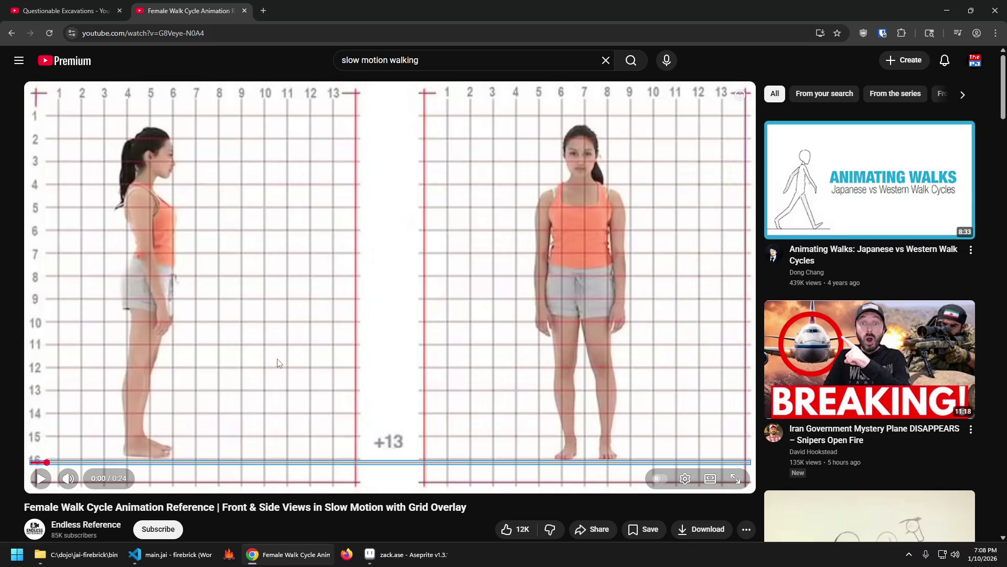
{"action": "key", "text": "period"}
{"action": "key", "text": "period"}
{"action": "key", "text": "period"}
{"action": "key", "text": "period"}
{"action": "key", "text": "period"}
{"action": "key", "text": "period"}
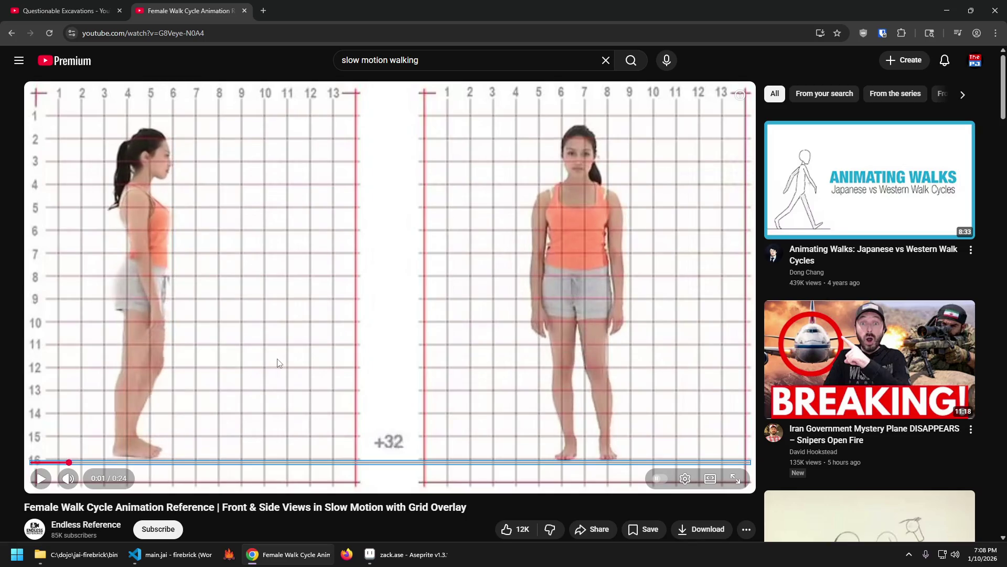
{"action": "key", "text": "period"}
{"action": "key", "text": "period"}
{"action": "key", "text": "period"}
{"action": "key", "text": "period"}
{"action": "key", "text": "period"}
{"action": "key", "text": "period"}
{"action": "key", "text": "period"}
{"action": "key", "text": "period"}
{"action": "key", "text": "period"}
{"action": "key", "text": "period"}
{"action": "key", "text": "period"}
{"action": "key", "text": "period"}
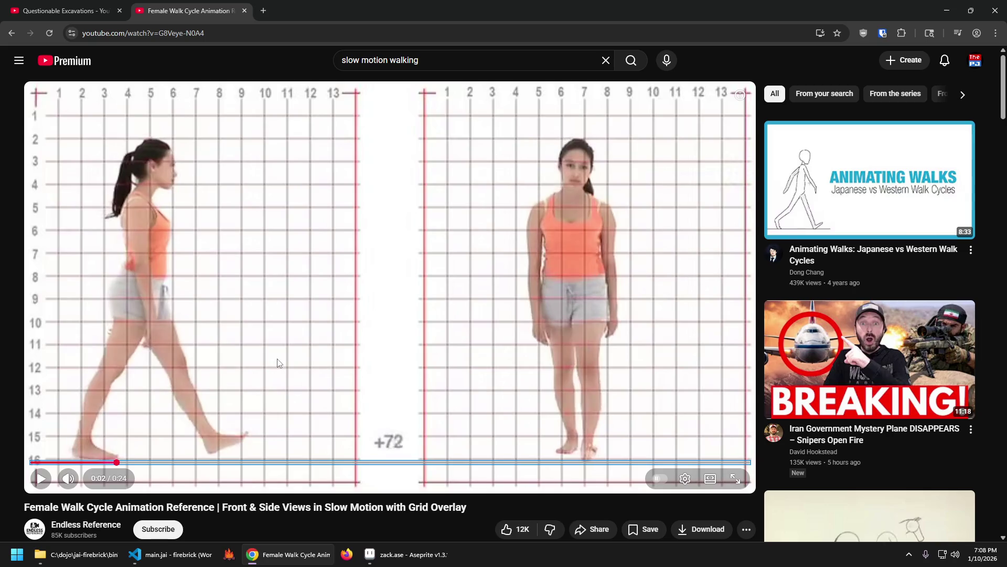
{"action": "key", "text": "period"}
{"action": "key", "text": "period"}
{"action": "key", "text": "period"}
{"action": "key", "text": "comma"}
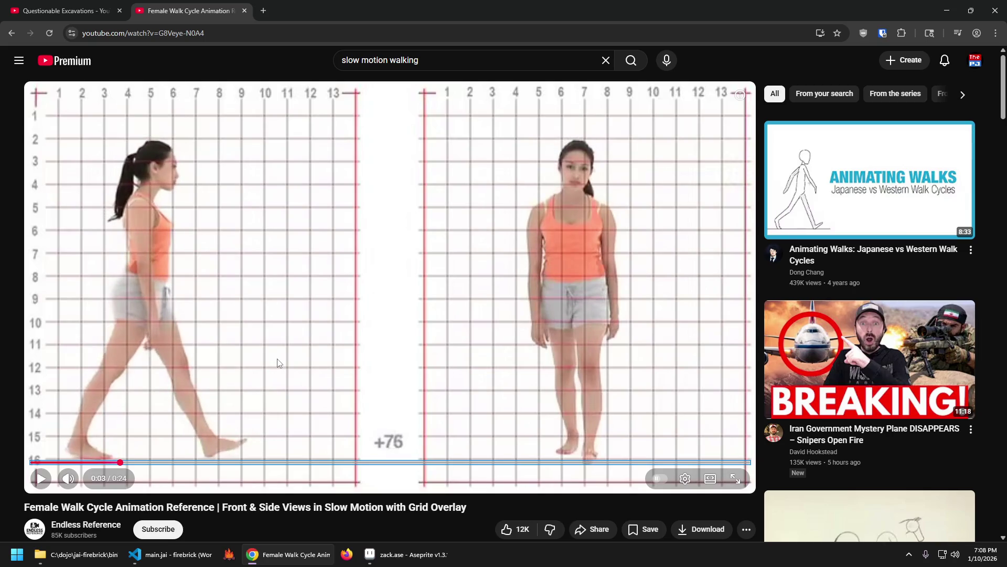
{"action": "key", "text": "comma"}
{"action": "key", "text": "comma"}
{"action": "key", "text": "comma"}
{"action": "key", "text": "comma"}
{"action": "key", "text": "comma"}
{"action": "key", "text": "comma"}
{"action": "key", "text": "comma"}
{"action": "key", "text": "comma"}
{"action": "key", "text": "comma"}
{"action": "key", "text": "comma"}
{"action": "key", "text": "comma"}
{"action": "key", "text": "comma"}
{"action": "key", "text": "period"}
{"action": "key", "text": "period"}
{"action": "key", "text": "period"}
{"action": "key", "text": "period"}
{"action": "key", "text": "period"}
{"action": "key", "text": "period"}
{"action": "key", "text": "comma"}
{"action": "key", "text": "comma"}
{"action": "key", "text": "comma"}
{"action": "key", "text": "comma"}
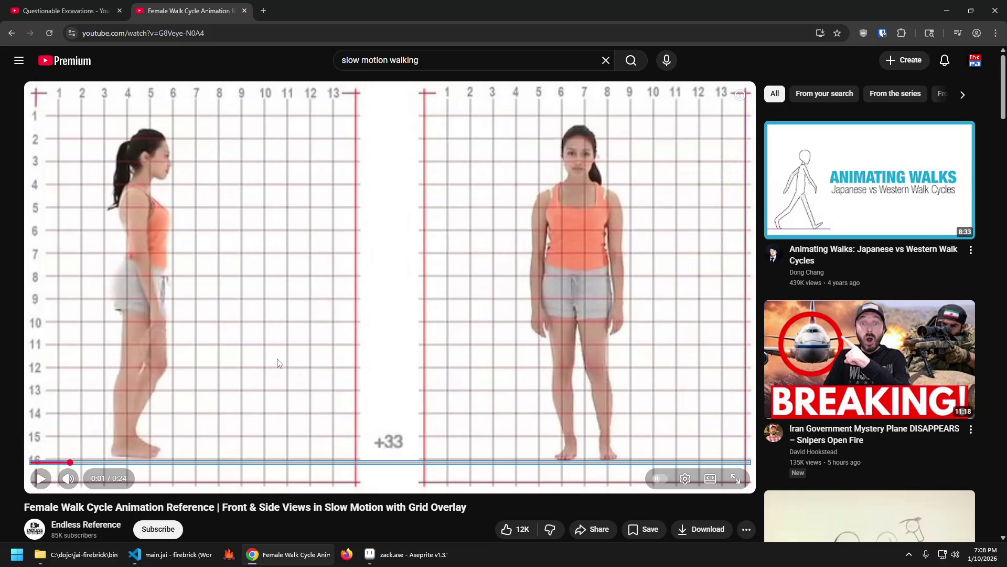
{"action": "key", "text": "period"}
{"action": "key", "text": "period"}
{"action": "key", "text": "period"}
{"action": "key", "text": "period"}
{"action": "key", "text": "period"}
{"action": "key", "text": "period"}
{"action": "key", "text": "period"}
{"action": "key", "text": "period"}
{"action": "key", "text": "period"}
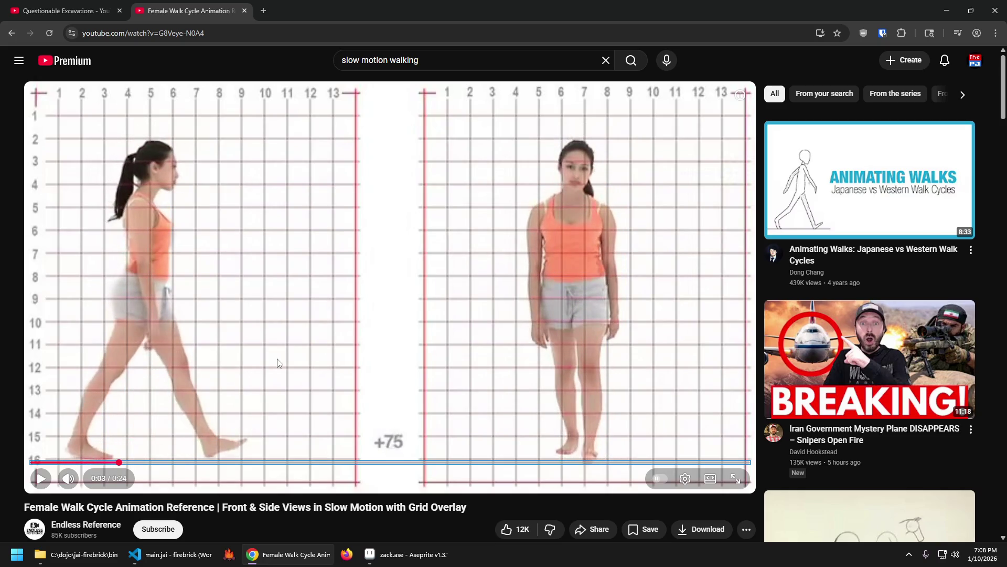
{"action": "key", "text": "period"}
{"action": "key", "text": "period"}
{"action": "key", "text": "period"}
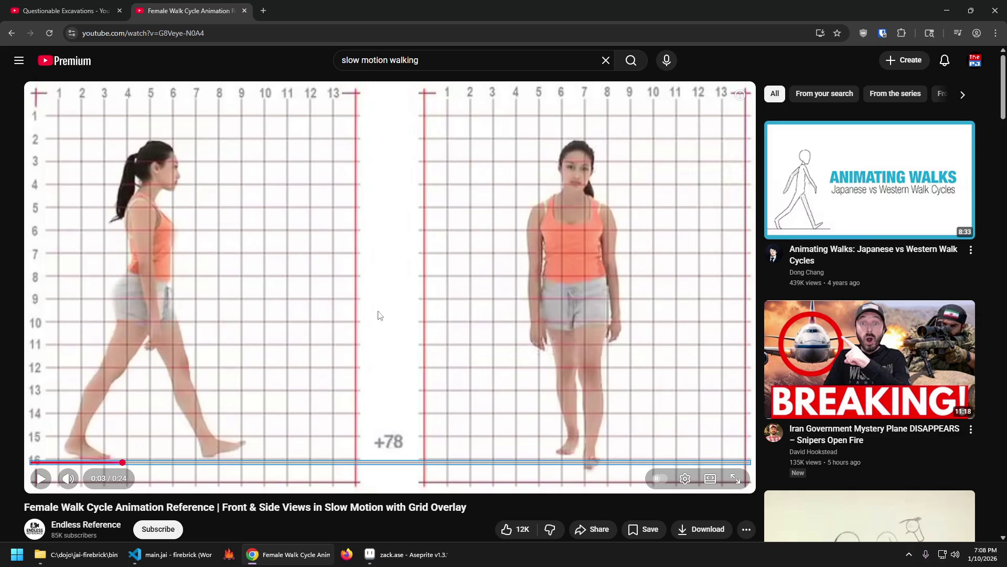
{"action": "mouse_move", "coordinate": [405, 554]}
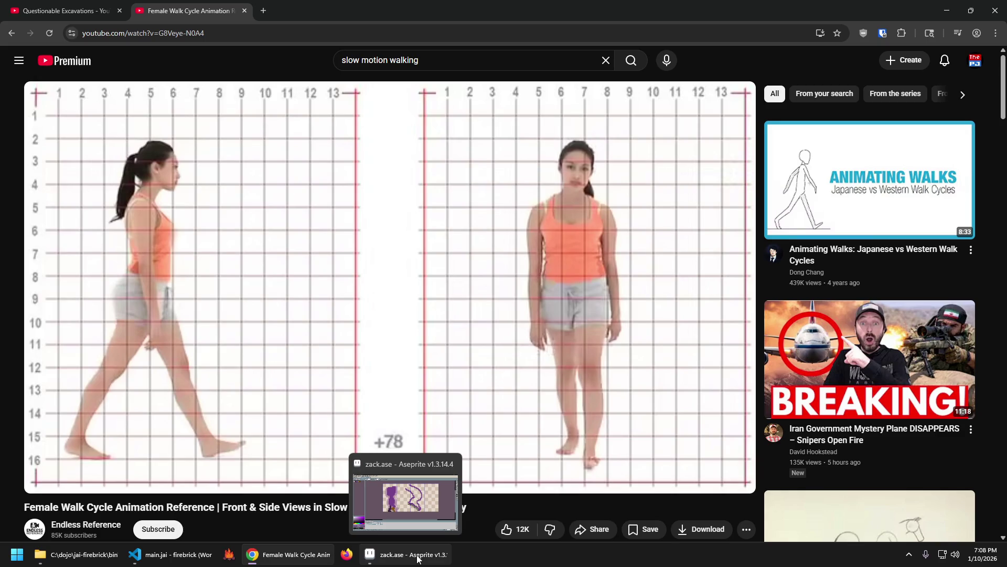
{"action": "left_click", "coordinate": [418, 558]}
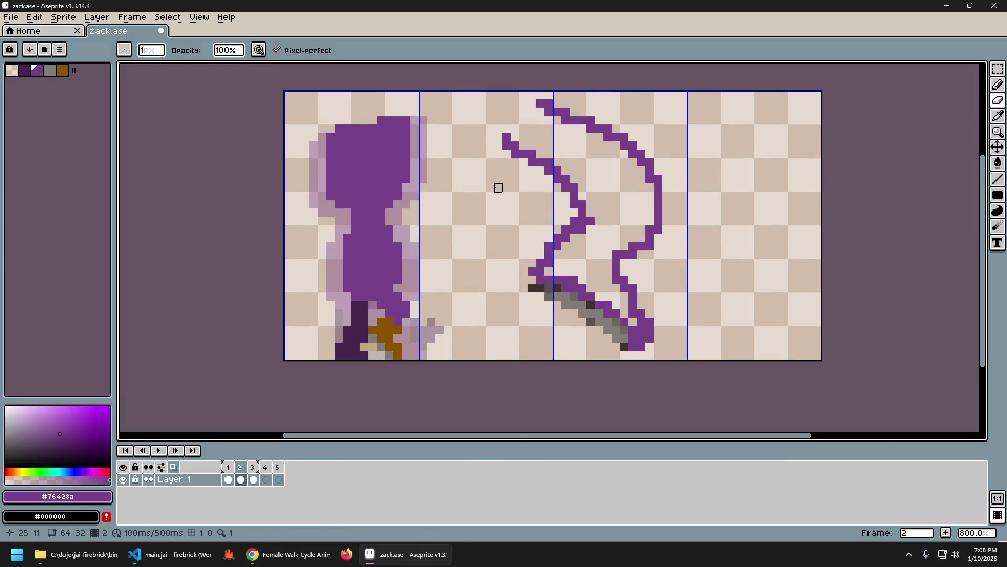
Step: Marquee-select the brown boot pixels on frame 2 and reposition them under the leg
{"action": "key", "text": "m"}
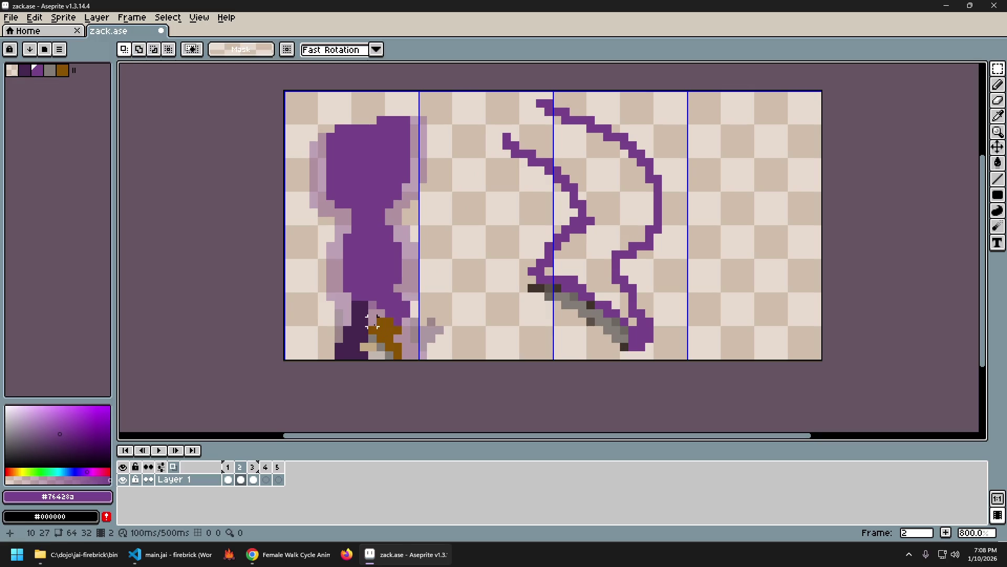
{"action": "mouse_move", "coordinate": [371, 322]}
{"action": "left_mouse_down"}
{"action": "mouse_move", "coordinate": [411, 361]}
{"action": "mouse_move", "coordinate": [493, 313]}
{"action": "mouse_move", "coordinate": [556, 303]}
{"action": "mouse_move", "coordinate": [549, 256]}
{"action": "left_mouse_up"}
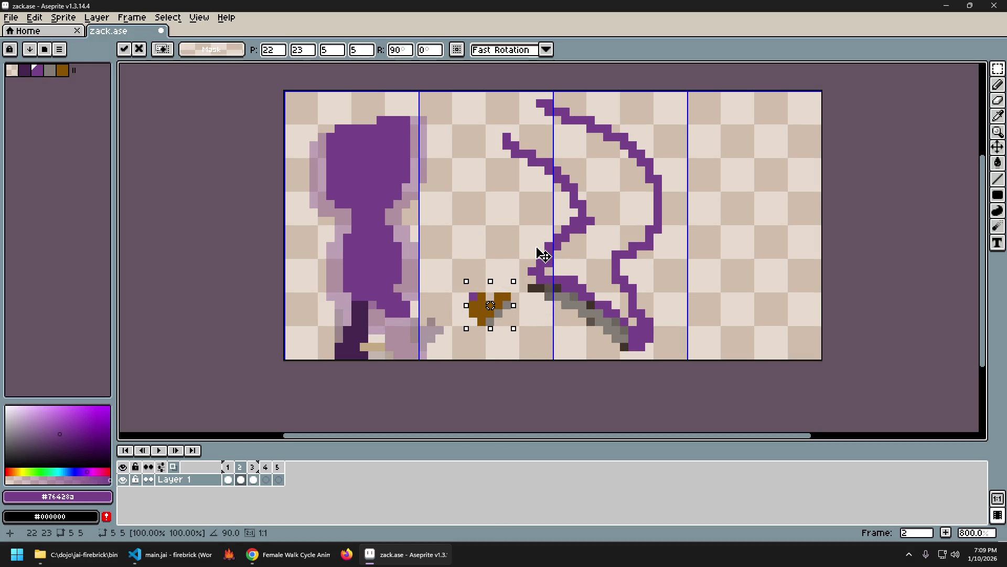
{"action": "left_click_drag", "start_coordinate": [487, 305], "coordinate": [412, 339]}
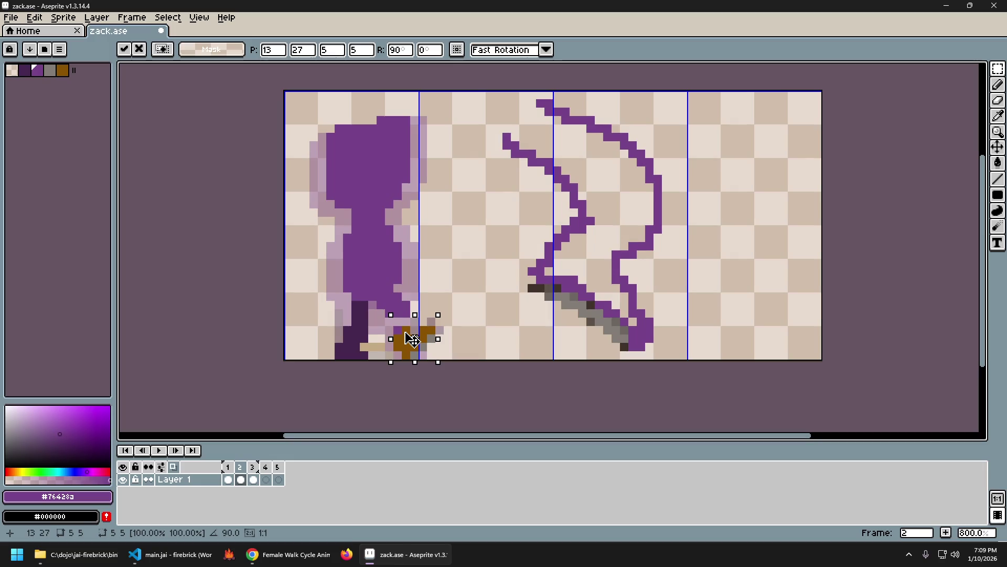
{"action": "left_click", "coordinate": [447, 288]}
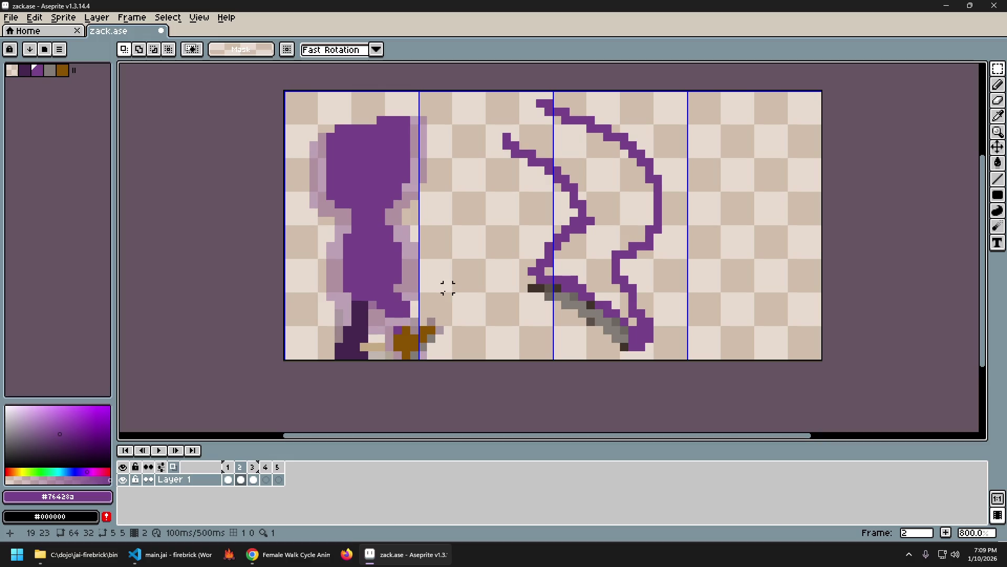
{"action": "key", "text": "alt+Tab"}
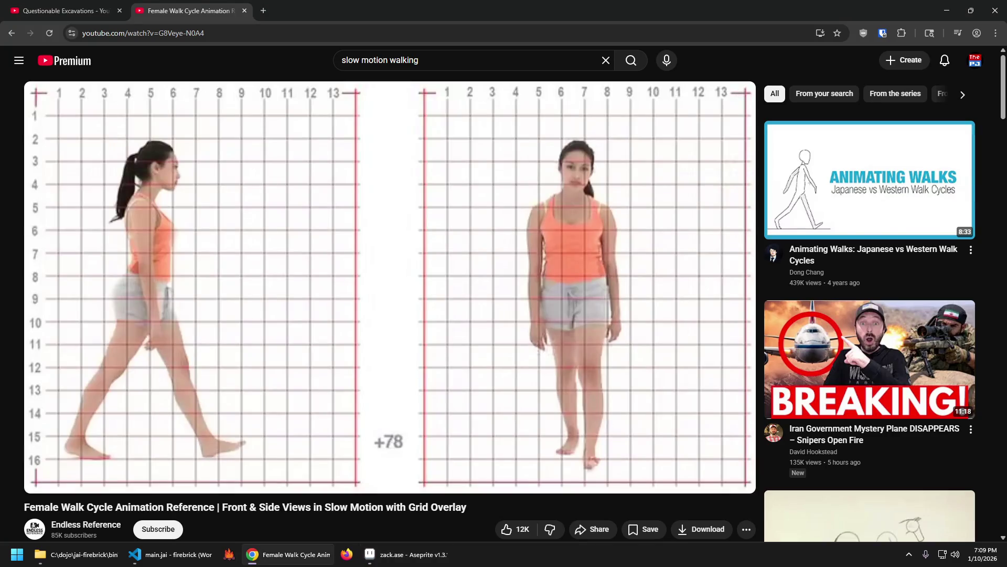
{"action": "key", "text": "alt+Tab"}
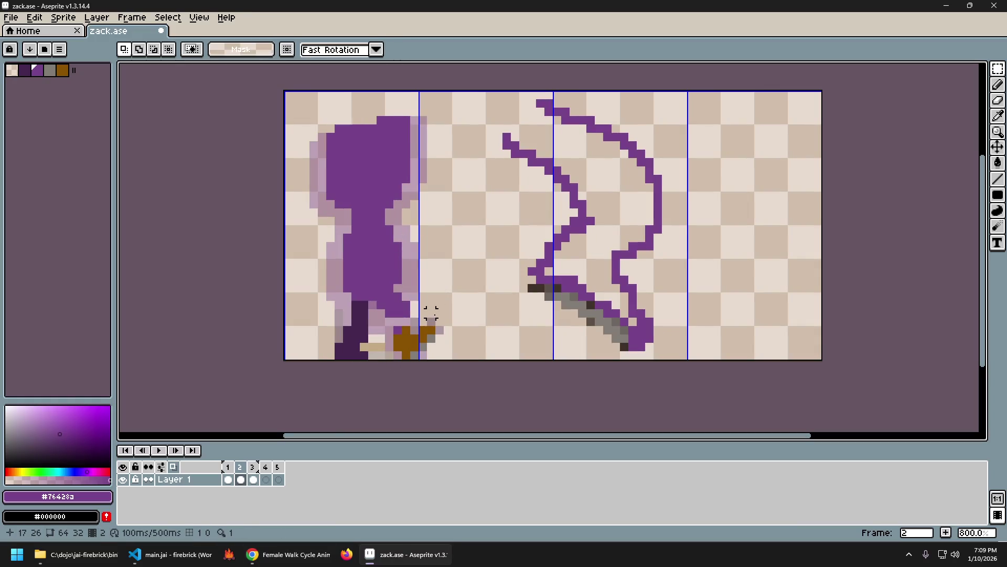
{"action": "key", "text": "Left"}
{"action": "key", "text": "Right"}
{"action": "key", "text": "b"}
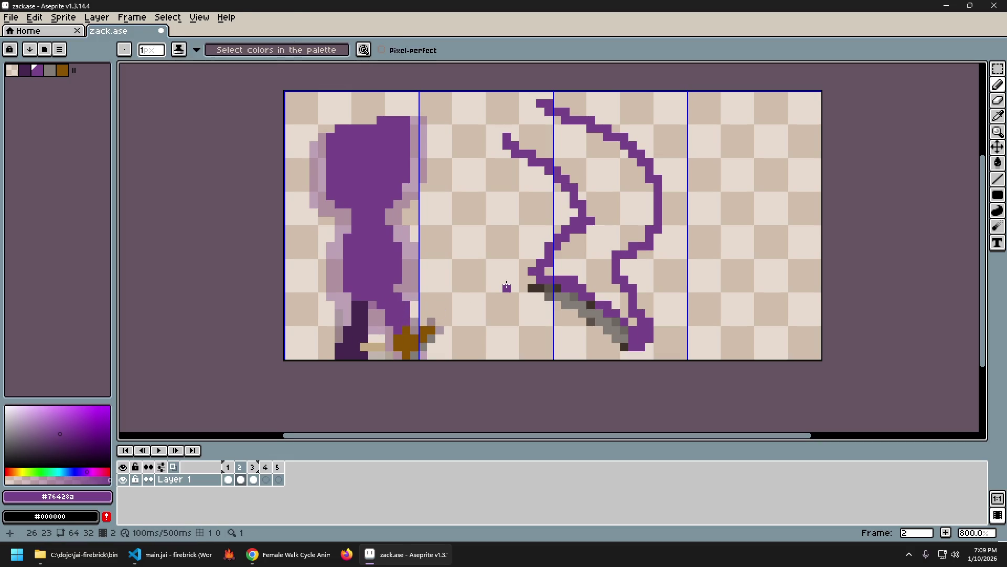
{"action": "key", "text": "Left"}
{"action": "key", "text": "Right"}
{"action": "key", "text": "Left"}
{"action": "key", "text": "Right"}
{"action": "key", "text": "Left"}
{"action": "key", "text": "Right"}
{"action": "key", "text": "Left"}
{"action": "key", "text": "Right"}
{"action": "key", "text": "Left"}
{"action": "key", "text": "Right"}
{"action": "key", "text": "Left"}
{"action": "key", "text": "Right"}
{"action": "key", "text": "Left"}
{"action": "key", "text": "Right"}
{"action": "key", "text": "Left"}
{"action": "key", "text": "Right"}
{"action": "key", "text": "b"}
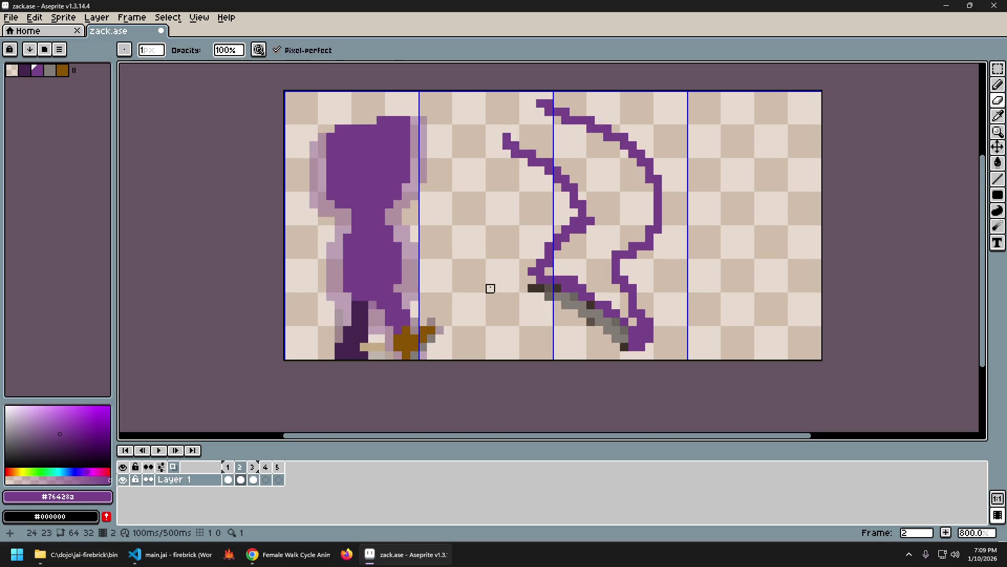
{"action": "key", "text": "e"}
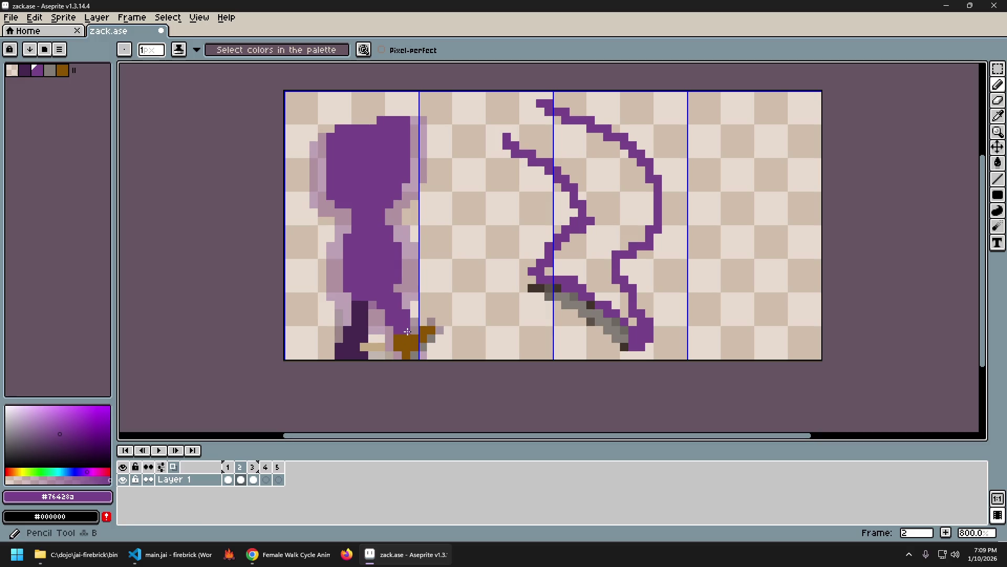
{"action": "left_click", "coordinate": [412, 329], "text": "alt"}
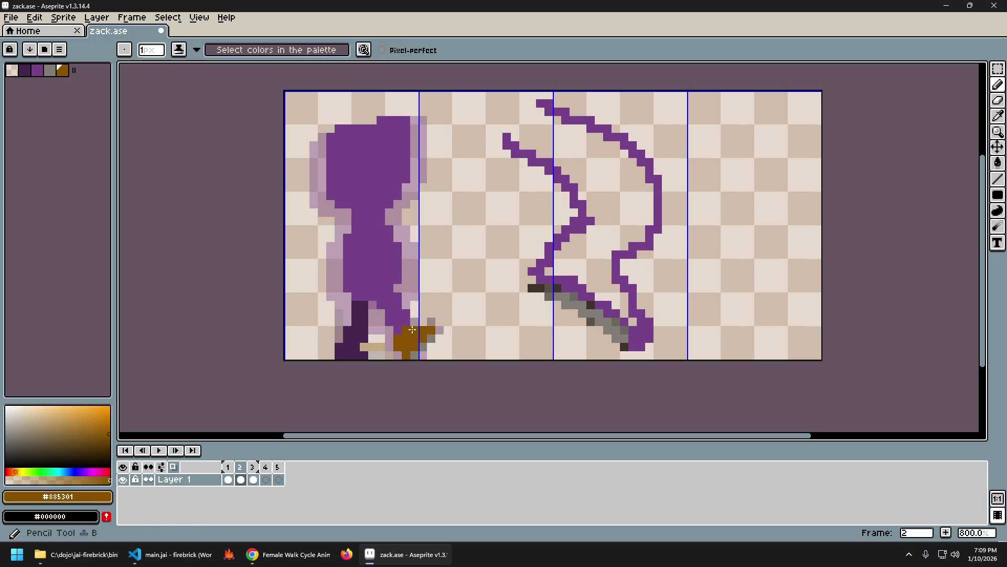
{"action": "left_click", "coordinate": [398, 318], "text": "alt"}
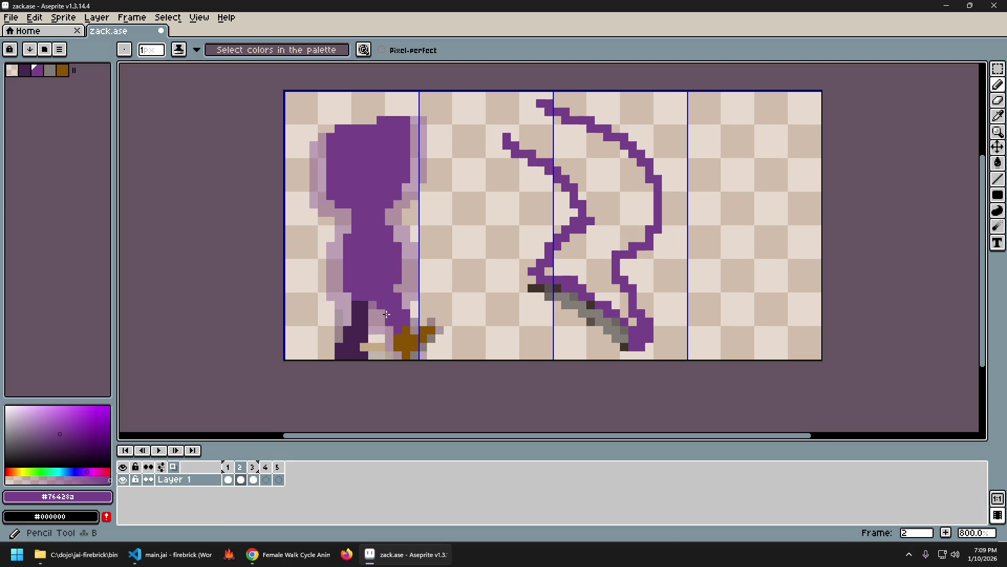
{"action": "key", "text": "comma"}
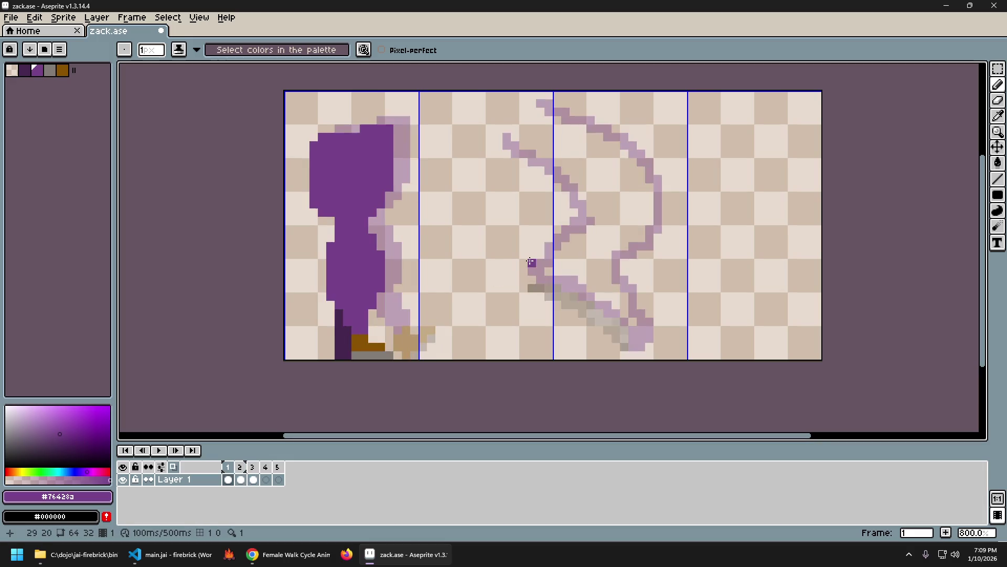
{"action": "key", "text": "period"}
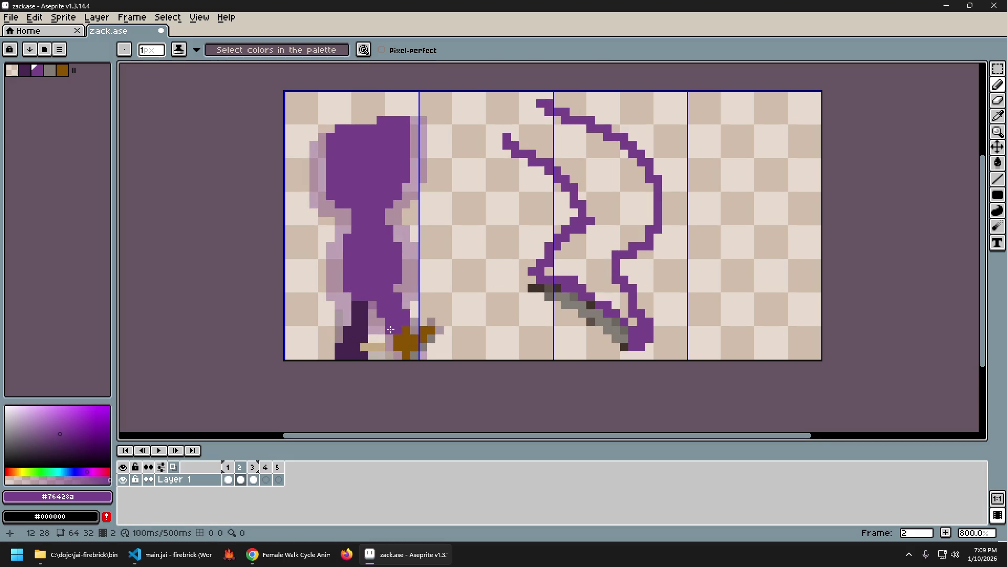
{"action": "key", "text": "comma"}
{"action": "key", "text": "period"}
{"action": "key", "text": "comma"}
{"action": "key", "text": "period"}
{"action": "key", "text": "comma"}
{"action": "key", "text": "period"}
{"action": "key", "text": "comma"}
{"action": "key", "text": "period"}
{"action": "key", "text": "comma"}
{"action": "key", "text": "period"}
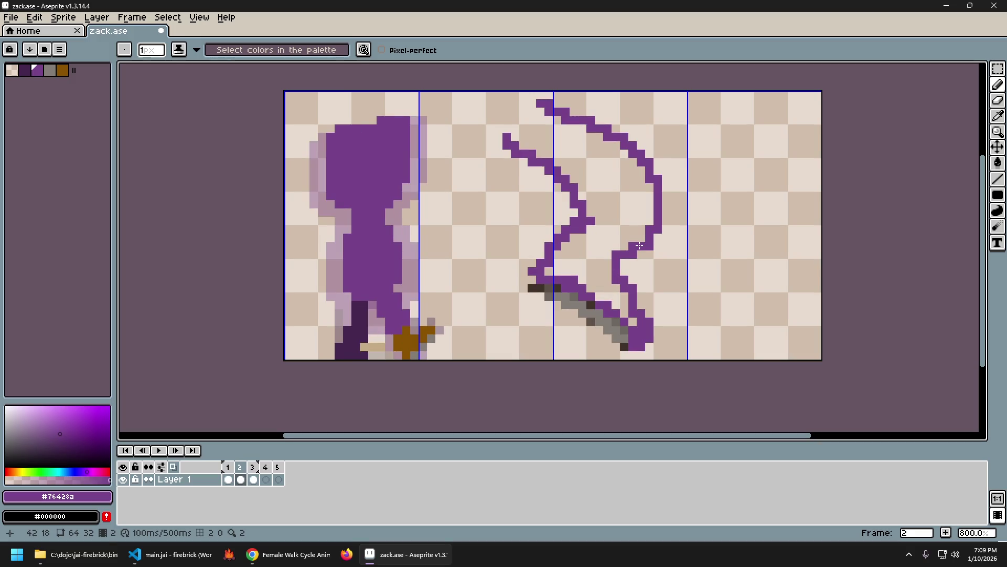
{"action": "key", "text": "period"}
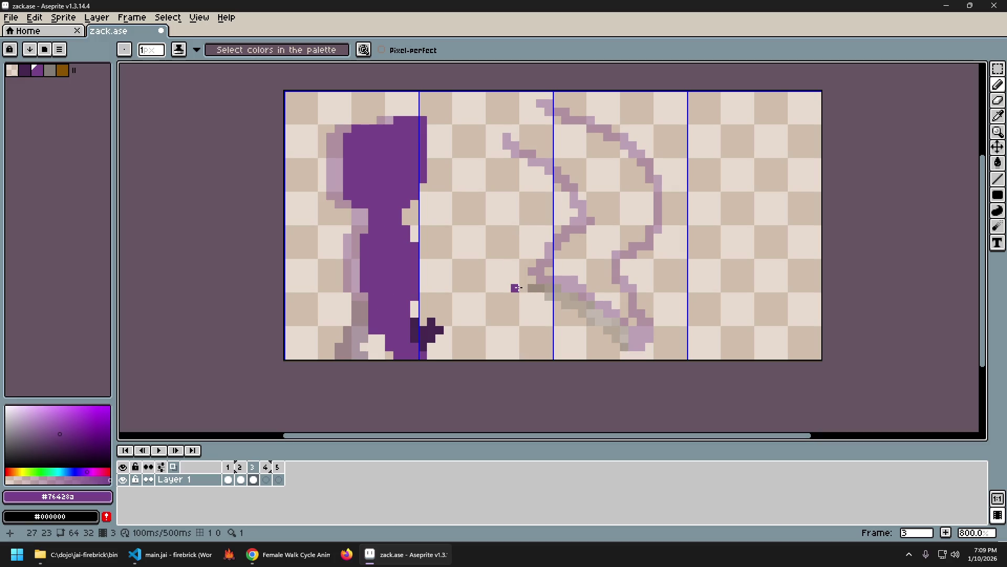
{"action": "key", "text": "comma"}
{"action": "key", "text": "period"}
{"action": "key", "text": "comma"}
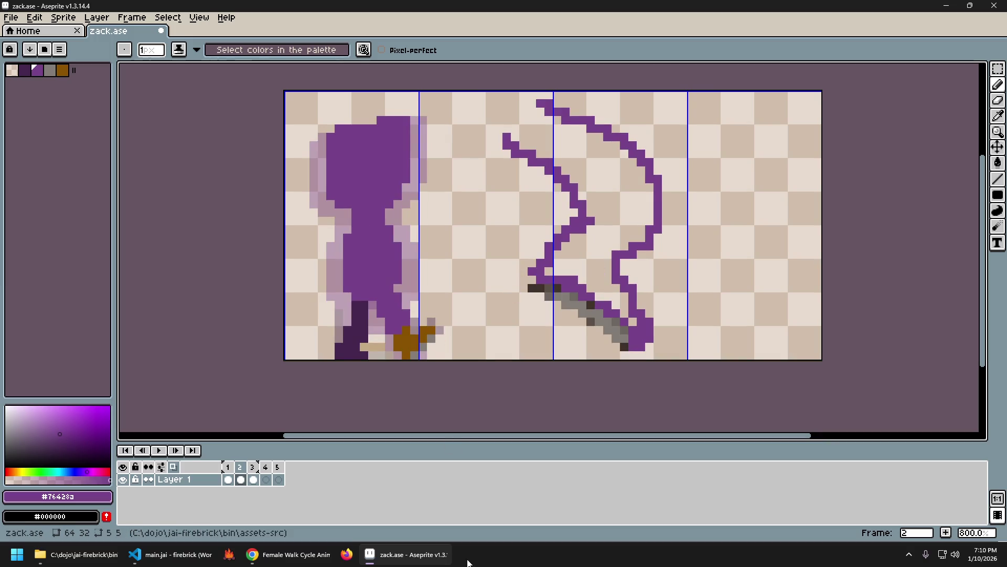
{"action": "left_click", "coordinate": [287, 554]}
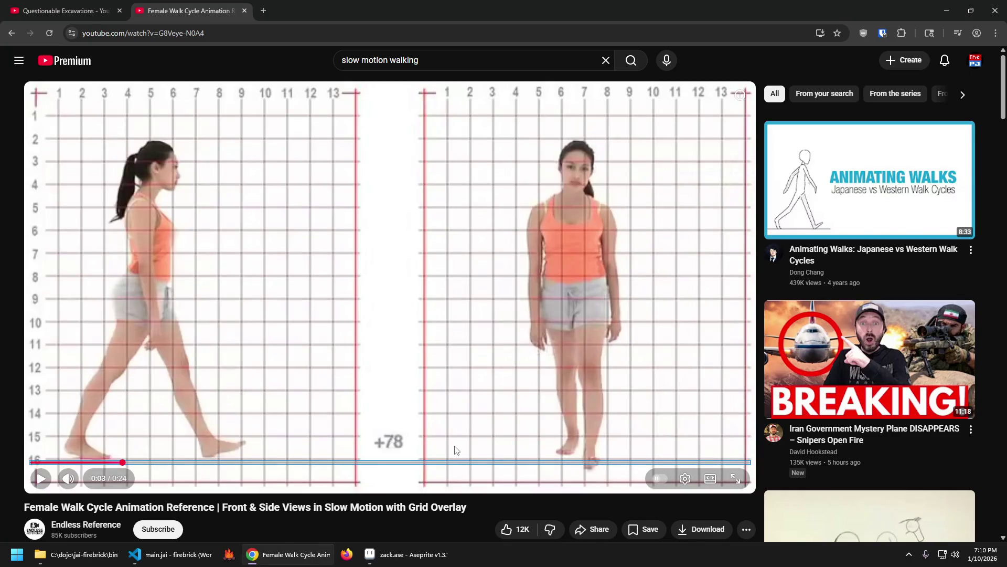
{"action": "left_click", "coordinate": [456, 449]}
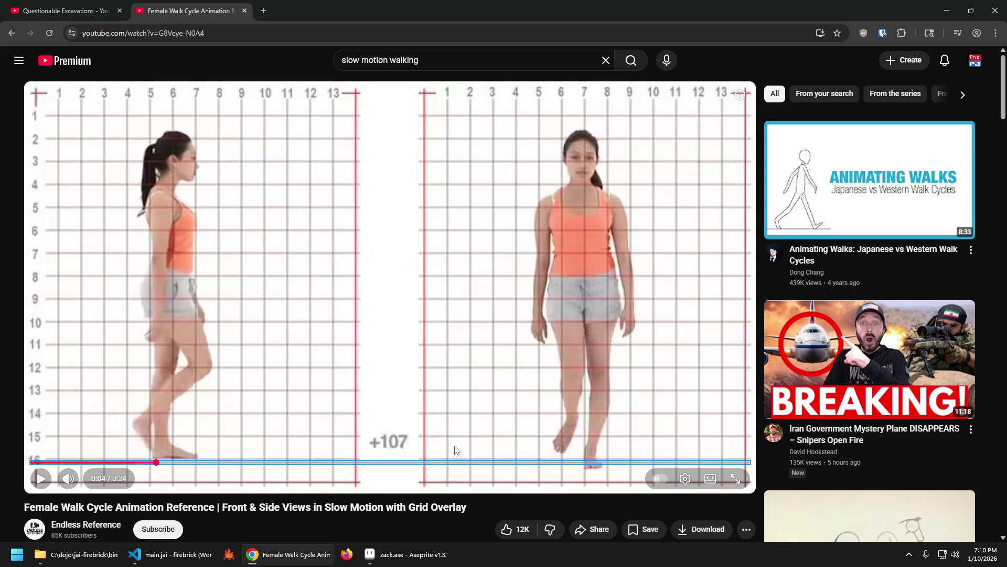
Step: Step the paused female walk reference frame by frame to a stride pose near 0:04
{"action": "key", "text": "comma"}
{"action": "key", "text": "comma"}
{"action": "key", "text": "comma"}
{"action": "key", "text": "comma"}
{"action": "key", "text": "comma"}
{"action": "key", "text": "comma"}
{"action": "key", "text": "period"}
{"action": "key", "text": "period"}
{"action": "key", "text": "period"}
{"action": "key", "text": "period"}
{"action": "key", "text": "period"}
{"action": "key", "text": "period"}
{"action": "key", "text": "comma"}
{"action": "key", "text": "comma"}
{"action": "key", "text": "comma"}
{"action": "key", "text": "comma"}
{"action": "key", "text": "comma"}
{"action": "key", "text": "comma"}
{"action": "key", "text": "comma"}
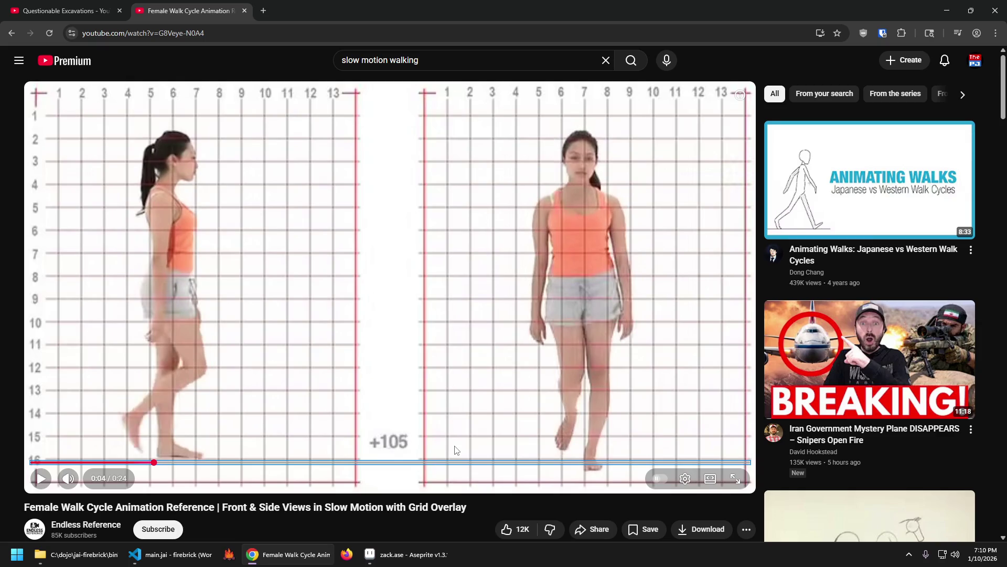
{"action": "key", "text": "comma"}
{"action": "key", "text": "comma"}
{"action": "key", "text": "comma"}
{"action": "key", "text": "comma"}
{"action": "key", "text": "comma"}
{"action": "key", "text": "comma"}
{"action": "key", "text": "comma"}
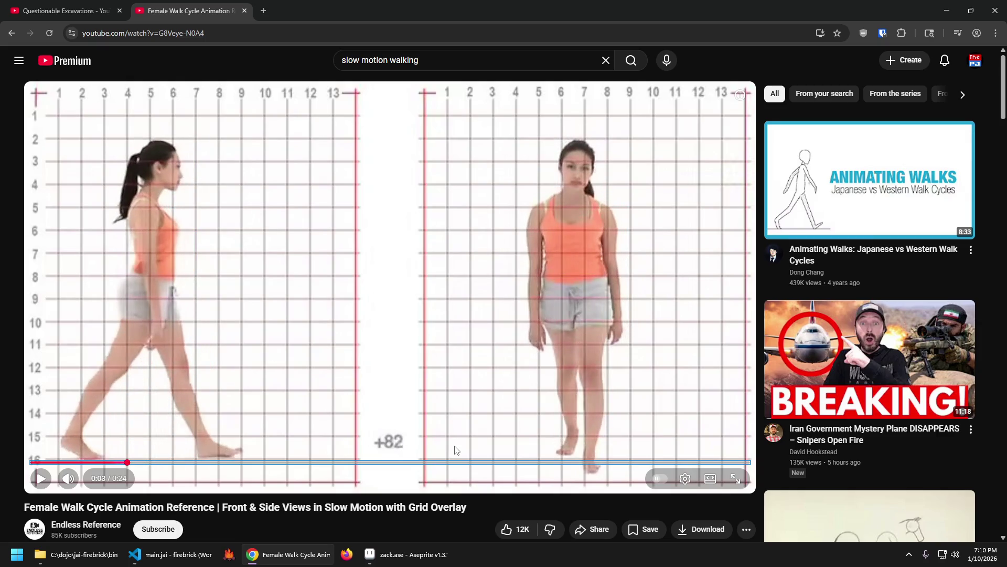
{"action": "key", "text": "period"}
{"action": "key", "text": "period"}
{"action": "key", "text": "period"}
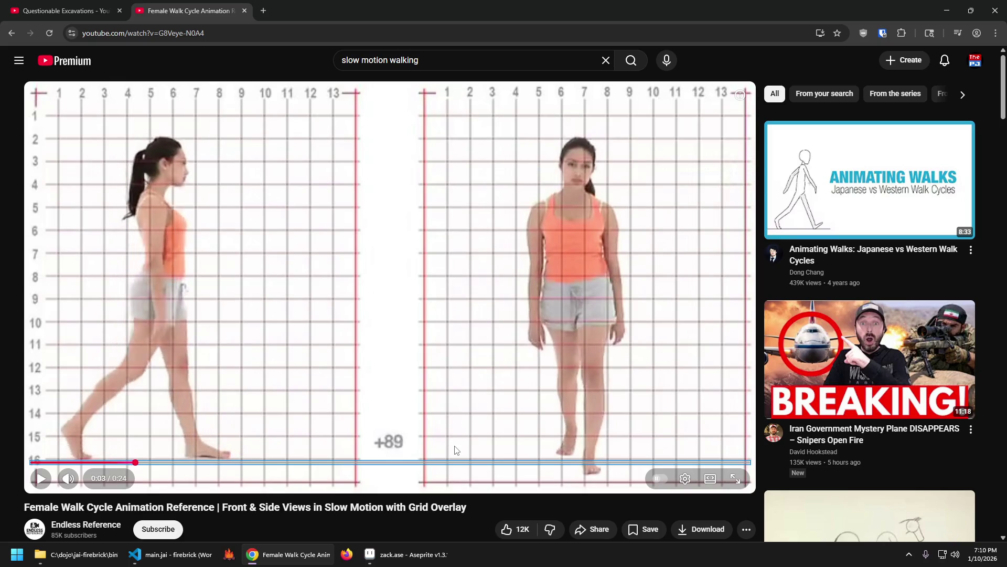
{"action": "key", "text": "period"}
{"action": "key", "text": "period"}
{"action": "key", "text": "period"}
{"action": "key", "text": "period"}
{"action": "key", "text": "period"}
{"action": "key", "text": "period"}
{"action": "key", "text": "period"}
{"action": "key", "text": "period"}
{"action": "key", "text": "period"}
{"action": "key", "text": "period"}
{"action": "key", "text": "period"}
{"action": "key", "text": "period"}
{"action": "key", "text": "period"}
{"action": "key", "text": "period"}
{"action": "key", "text": "period"}
{"action": "key", "text": "period"}
{"action": "key", "text": "period"}
{"action": "key", "text": "period"}
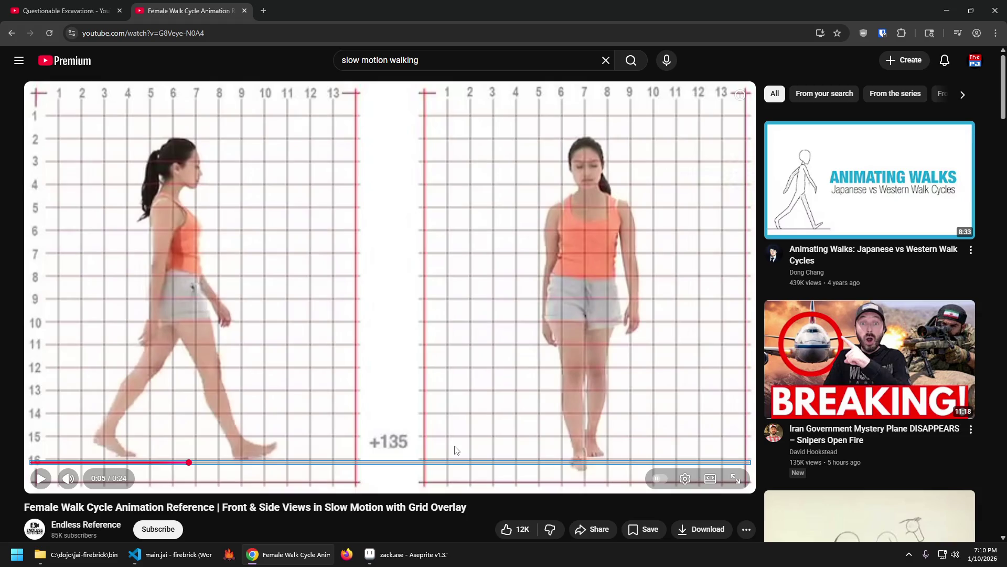
{"action": "key", "text": "comma"}
{"action": "key", "text": "comma"}
{"action": "key", "text": "comma"}
{"action": "key", "text": "comma"}
{"action": "key", "text": "comma"}
{"action": "key", "text": "comma"}
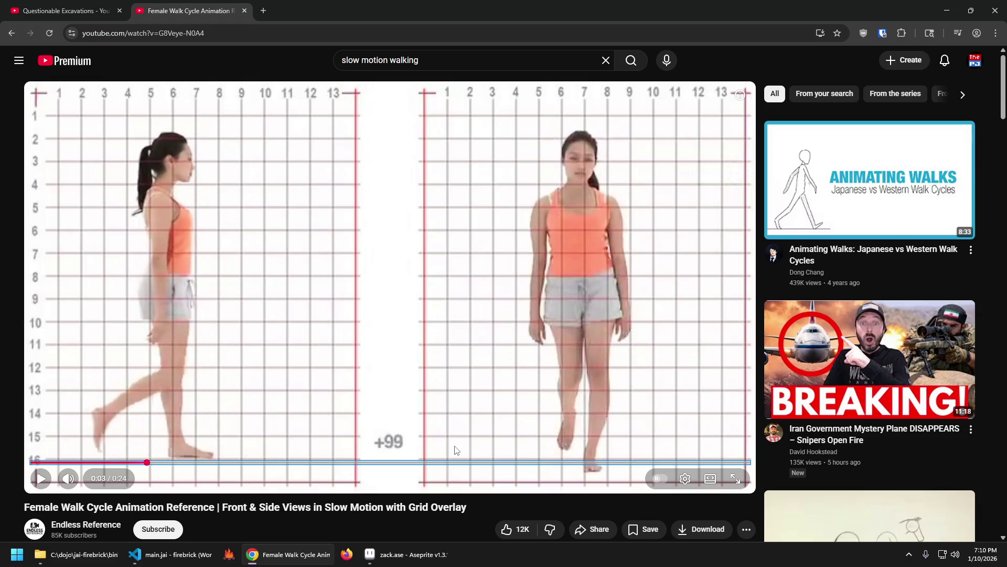
{"action": "key", "text": "comma"}
{"action": "key", "text": "comma"}
{"action": "key", "text": "comma"}
{"action": "key", "text": "comma"}
{"action": "key", "text": "comma"}
{"action": "key", "text": "comma"}
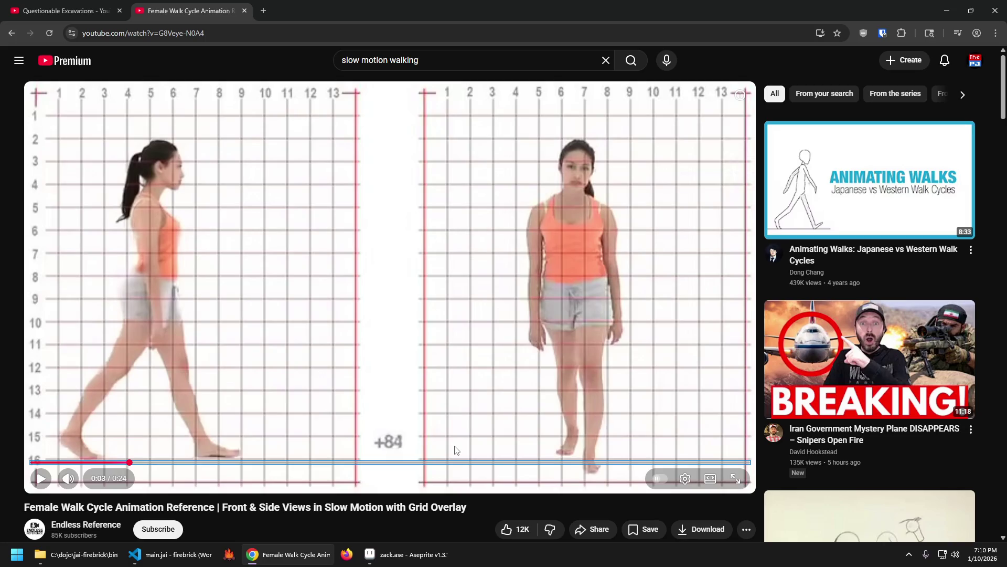
{"action": "key", "text": "period"}
{"action": "key", "text": "period"}
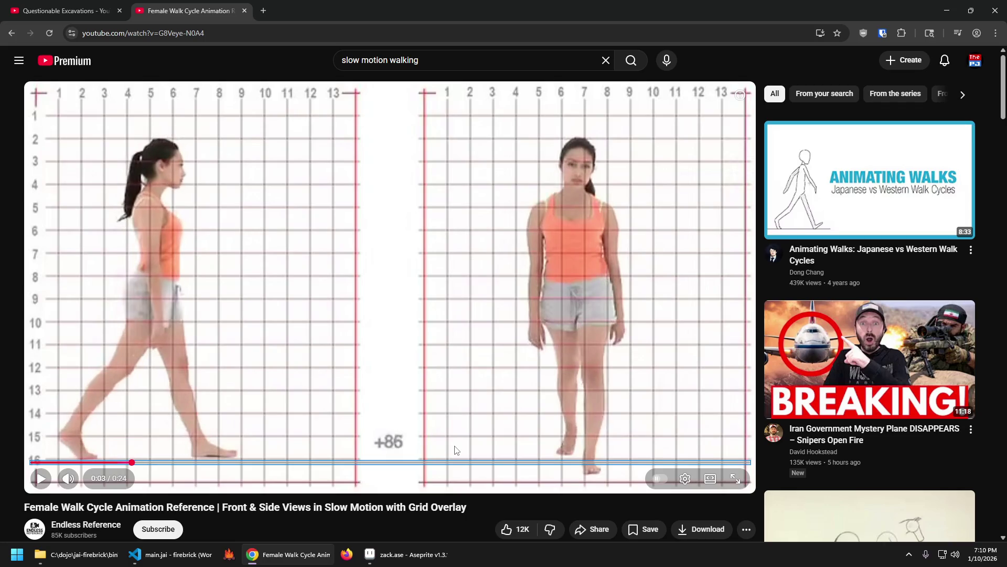
{"action": "key", "text": "period"}
{"action": "key", "text": "period"}
{"action": "key", "text": "period"}
{"action": "key", "text": "period"}
{"action": "key", "text": "period"}
{"action": "key", "text": "period"}
{"action": "key", "text": "period"}
{"action": "key", "text": "period"}
{"action": "key", "text": "period"}
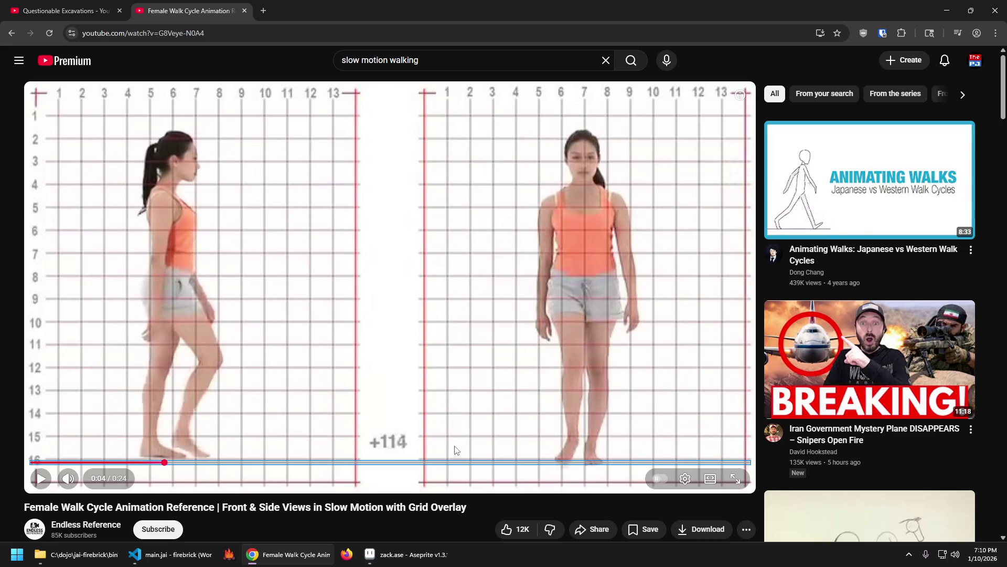
{"action": "key", "text": "period"}
{"action": "key", "text": "comma"}
{"action": "key", "text": "period"}
{"action": "key", "text": "period"}
{"action": "key", "text": "period"}
{"action": "key", "text": "period"}
{"action": "key", "text": "period"}
{"action": "key", "text": "period"}
{"action": "key", "text": "period"}
{"action": "key", "text": "period"}
{"action": "key", "text": "period"}
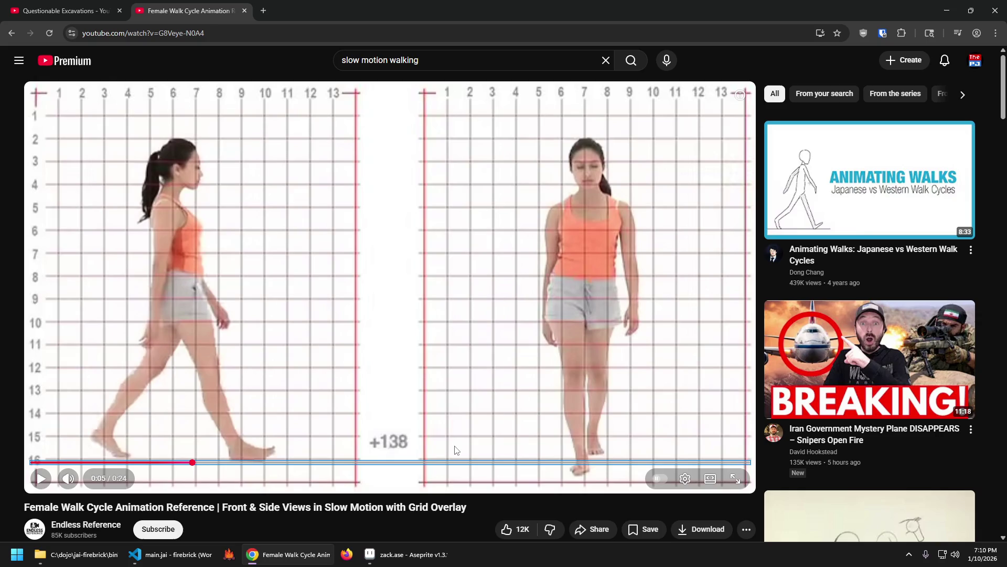
{"action": "key", "text": "period"}
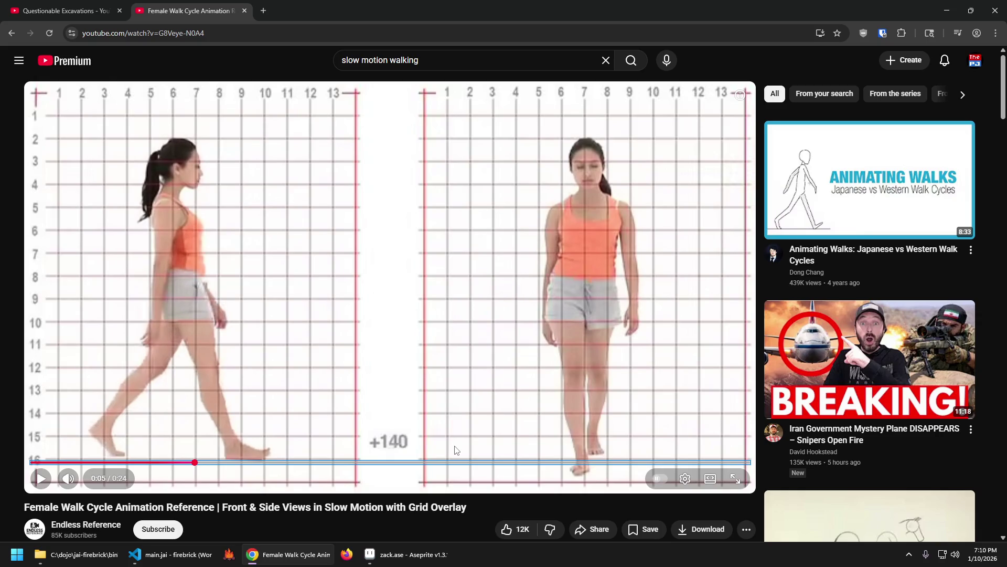
{"action": "key", "text": "comma"}
{"action": "key", "text": "comma"}
{"action": "key", "text": "comma"}
{"action": "key", "text": "comma"}
{"action": "key", "text": "comma"}
{"action": "key", "text": "comma"}
{"action": "key", "text": "comma"}
{"action": "key", "text": "comma"}
{"action": "key", "text": "comma"}
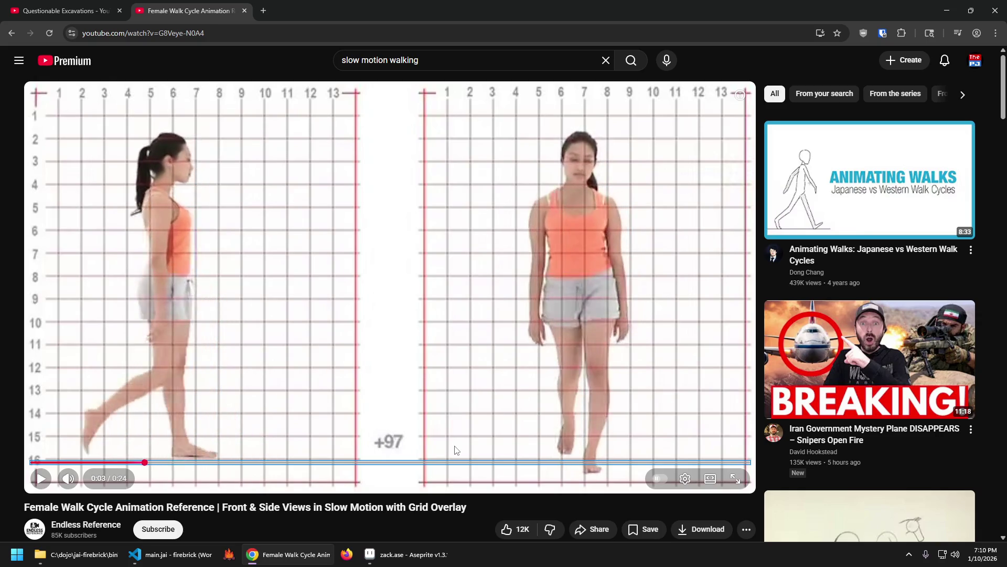
{"action": "key", "text": "comma"}
{"action": "key", "text": "comma"}
{"action": "key", "text": "comma"}
{"action": "key", "text": "comma"}
{"action": "key", "text": "comma"}
{"action": "key", "text": "comma"}
{"action": "key", "text": "period"}
{"action": "key", "text": "period"}
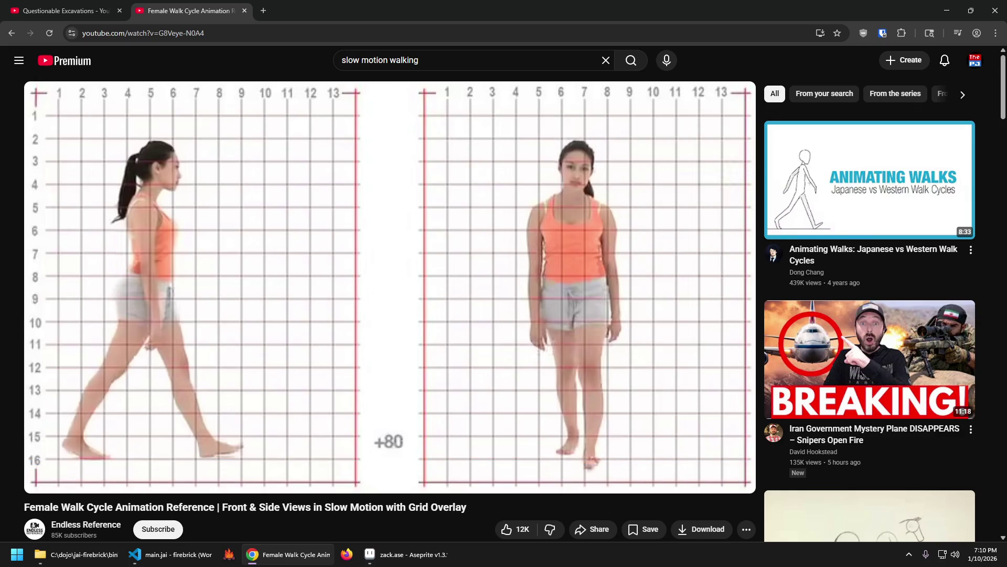
Step: Resume playback, then step through the walk frames again before returning to zack.ase
{"action": "key", "text": "space"}
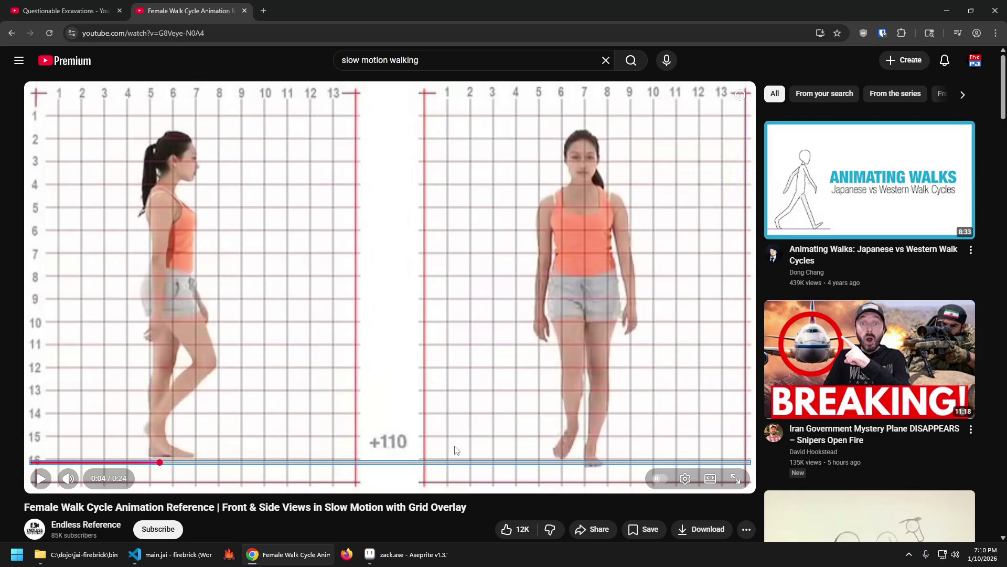
{"action": "key", "text": "comma"}
{"action": "key", "text": "comma"}
{"action": "key", "text": "comma"}
{"action": "key", "text": "comma"}
{"action": "key", "text": "comma"}
{"action": "key", "text": "comma"}
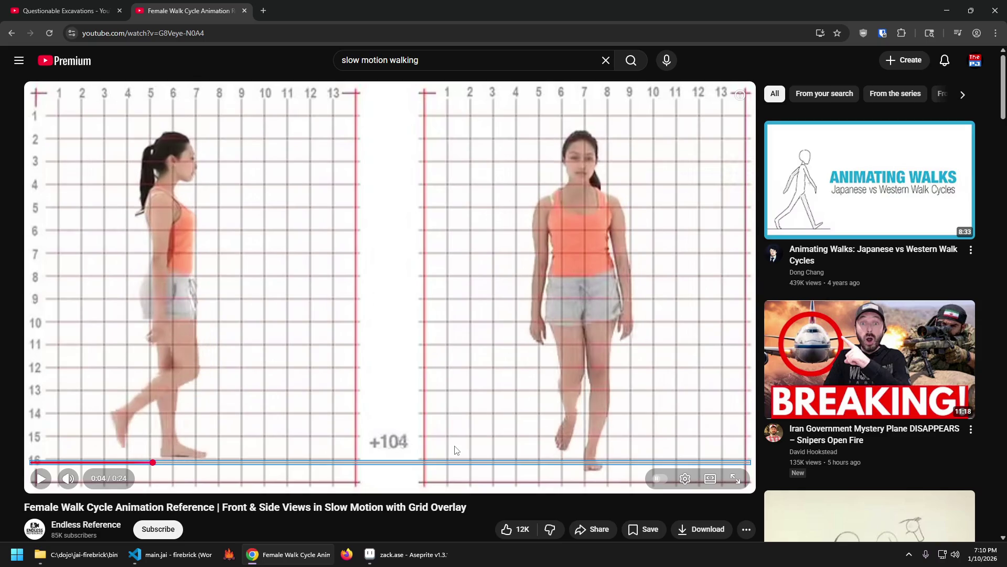
{"action": "key", "text": "period"}
{"action": "key", "text": "period"}
{"action": "key", "text": "period"}
{"action": "key", "text": "period"}
{"action": "key", "text": "period"}
{"action": "key", "text": "period"}
{"action": "key", "text": "period"}
{"action": "key", "text": "period"}
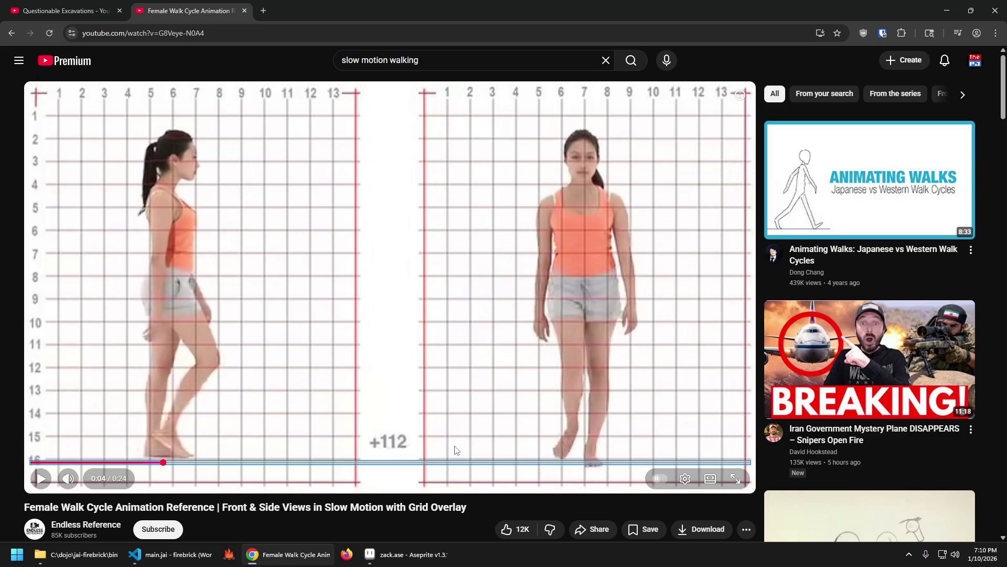
{"action": "key", "text": "comma"}
{"action": "key", "text": "comma"}
{"action": "key", "text": "comma"}
{"action": "key", "text": "period"}
{"action": "key", "text": "period"}
{"action": "key", "text": "period"}
{"action": "key", "text": "period"}
{"action": "key", "text": "comma"}
{"action": "key", "text": "comma"}
{"action": "key", "text": "comma"}
{"action": "key", "text": "period"}
{"action": "key", "text": "period"}
{"action": "key", "text": "period"}
{"action": "key", "text": "comma"}
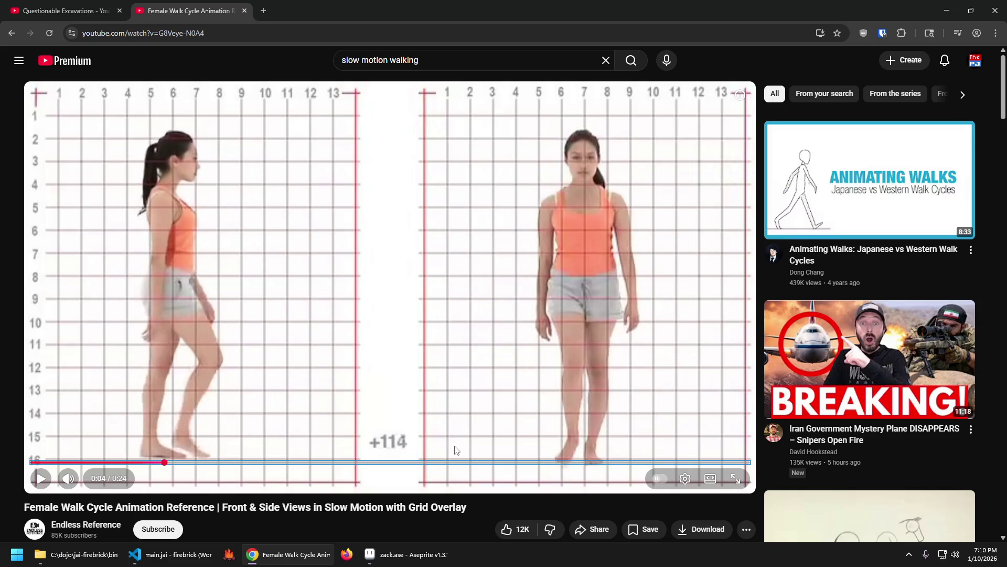
{"action": "key", "text": "comma"}
{"action": "key", "text": "comma"}
{"action": "key", "text": "comma"}
{"action": "key", "text": "comma"}
{"action": "key", "text": "comma"}
{"action": "key", "text": "comma"}
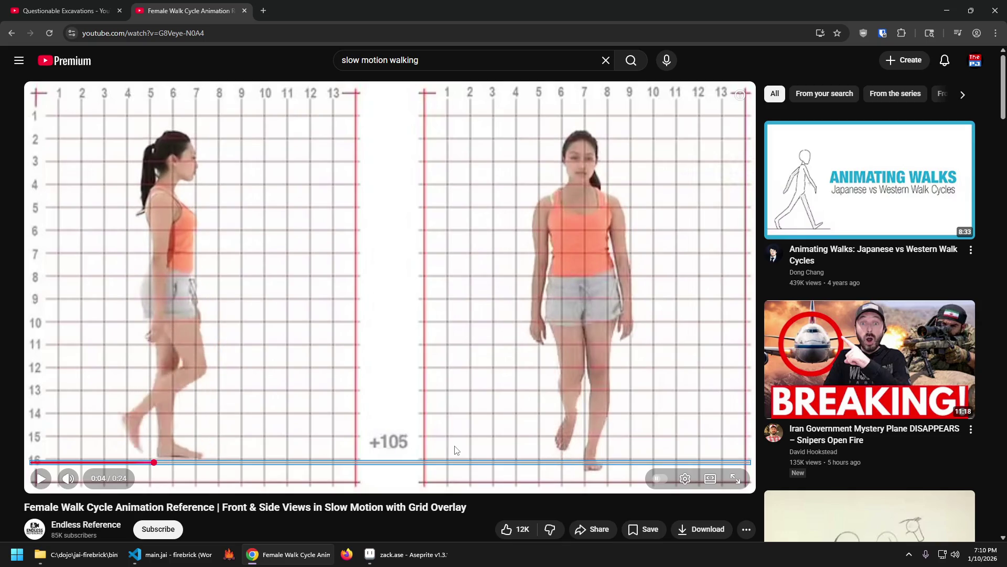
{"action": "key", "text": "period"}
{"action": "key", "text": "period"}
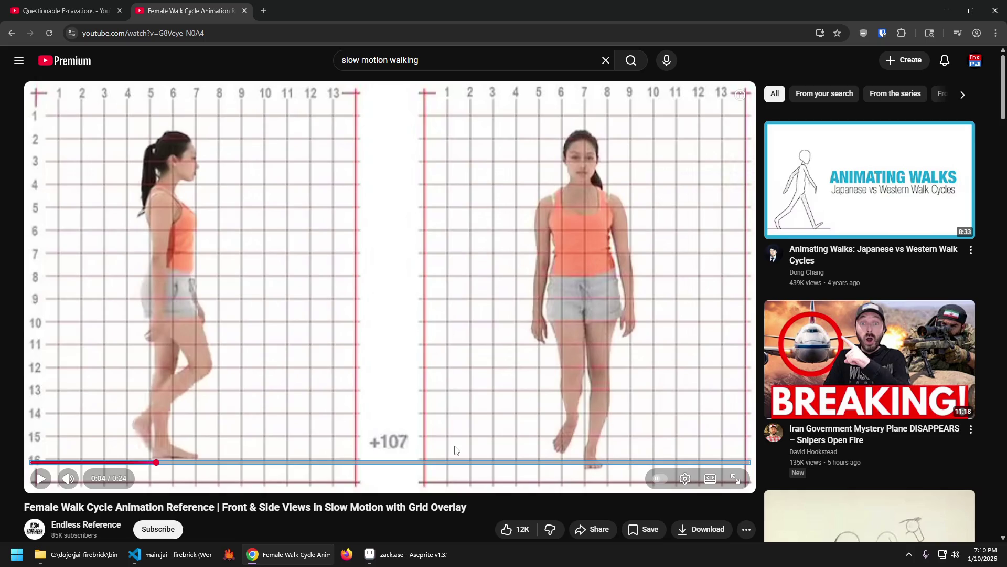
{"action": "key", "text": "comma"}
{"action": "key", "text": "comma"}
{"action": "key", "text": "comma"}
{"action": "key", "text": "comma"}
{"action": "key", "text": "comma"}
{"action": "key", "text": "comma"}
{"action": "key", "text": "comma"}
{"action": "key", "text": "period"}
{"action": "key", "text": "period"}
{"action": "key", "text": "period"}
{"action": "key", "text": "period"}
{"action": "key", "text": "comma"}
{"action": "key", "text": "comma"}
{"action": "key", "text": "comma"}
{"action": "key", "text": "comma"}
{"action": "key", "text": "comma"}
{"action": "key", "text": "period"}
{"action": "key", "text": "period"}
{"action": "key", "text": "period"}
{"action": "key", "text": "period"}
{"action": "key", "text": "period"}
{"action": "key", "text": "period"}
{"action": "key", "text": "comma"}
{"action": "key", "text": "comma"}
{"action": "key", "text": "comma"}
{"action": "key", "text": "comma"}
{"action": "key", "text": "comma"}
{"action": "key", "text": "period"}
{"action": "key", "text": "period"}
{"action": "key", "text": "period"}
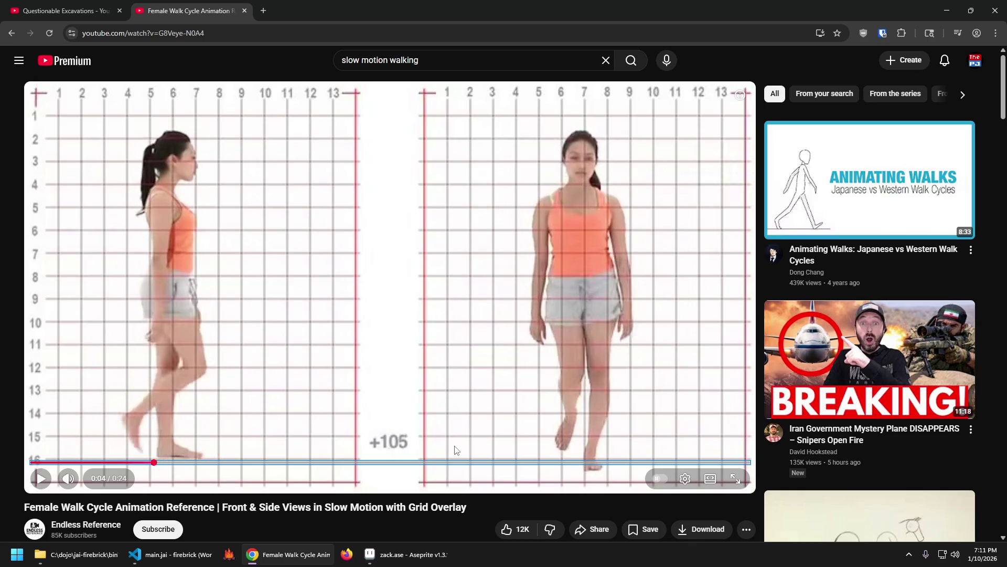
{"action": "key", "text": "period"}
{"action": "key", "text": "period"}
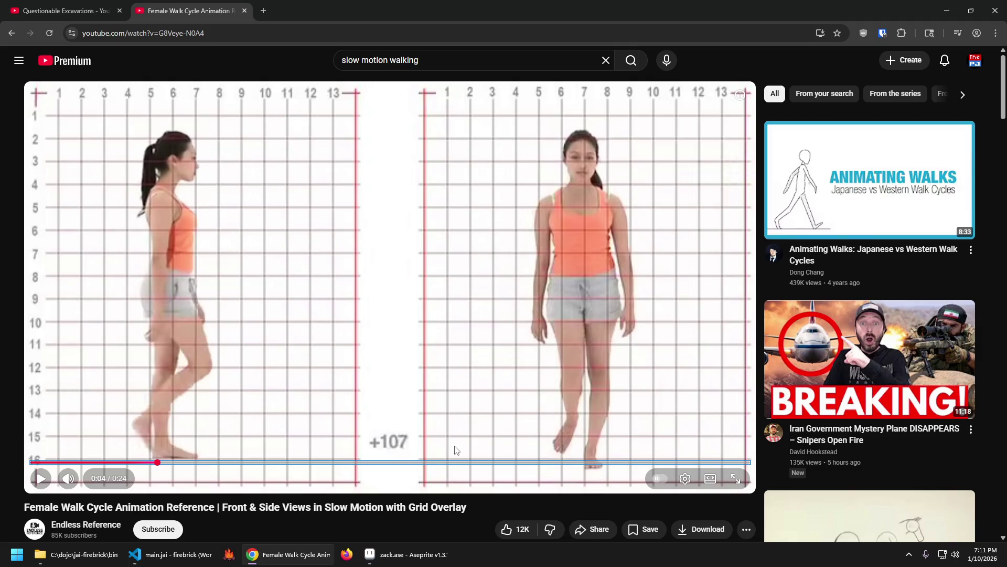
{"action": "key", "text": "period"}
{"action": "key", "text": "period"}
{"action": "key", "text": "period"}
{"action": "key", "text": "period"}
{"action": "key", "text": "comma"}
{"action": "key", "text": "comma"}
{"action": "key", "text": "comma"}
{"action": "key", "text": "comma"}
{"action": "key", "text": "comma"}
{"action": "key", "text": "period"}
{"action": "key", "text": "period"}
{"action": "key", "text": "comma"}
{"action": "key", "text": "period"}
{"action": "key", "text": "alt+Tab"}
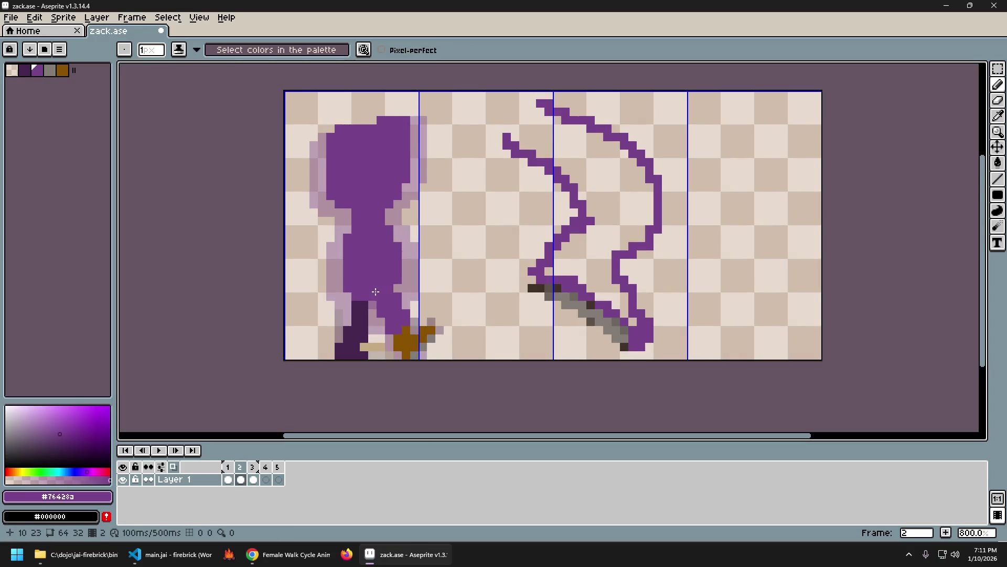
Step: Flip between frames 2 and 3 to compare the character's leg poses
{"action": "key", "text": "Left"}
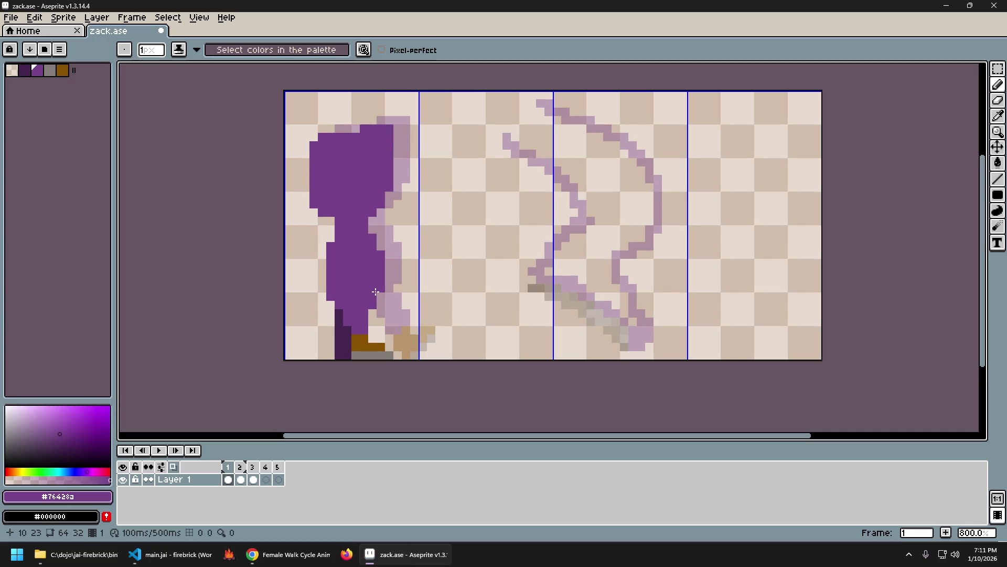
{"action": "key", "text": "Right"}
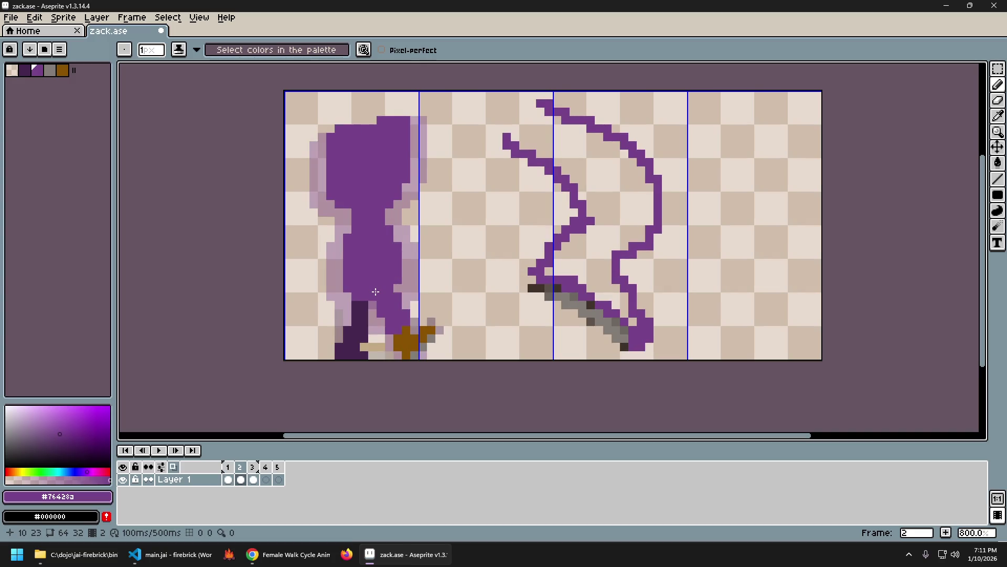
{"action": "key", "text": "Right"}
{"action": "key", "text": "Left"}
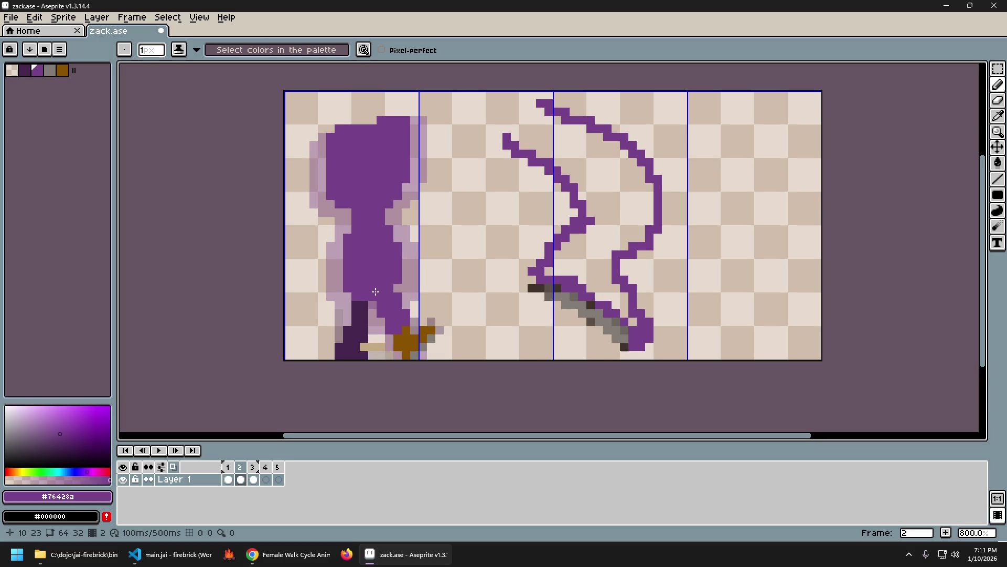
{"action": "key", "text": "Right"}
{"action": "key", "text": "Left"}
{"action": "key", "text": "Right"}
{"action": "key", "text": "Left"}
{"action": "key", "text": "Right"}
{"action": "key", "text": "Left"}
{"action": "key", "text": "Left"}
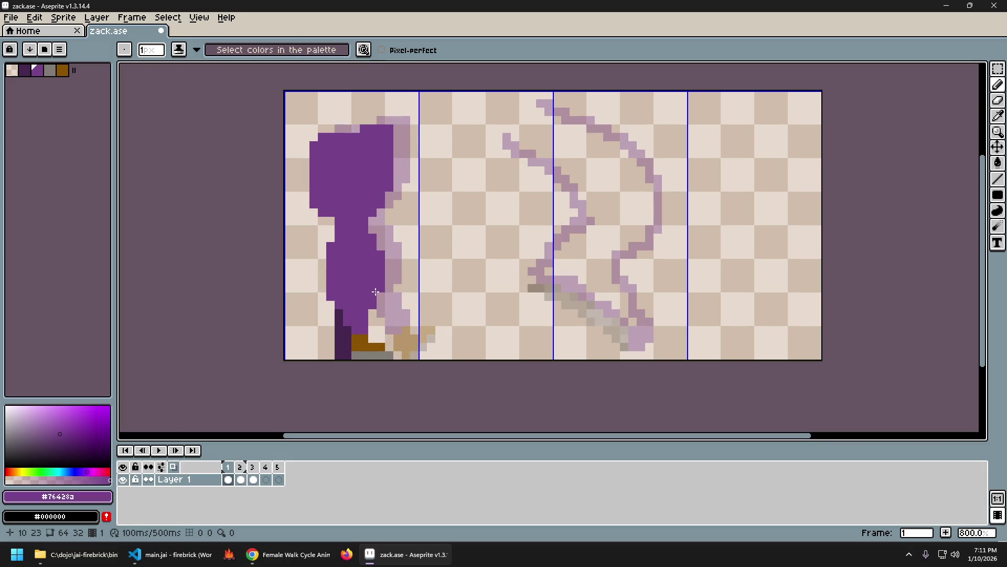
Step: Marquee-select the lower legs and feet on frame 1 for copying
{"action": "key", "text": "m"}
{"action": "left_click_drag", "start_coordinate": [329, 304], "coordinate": [412, 361]}
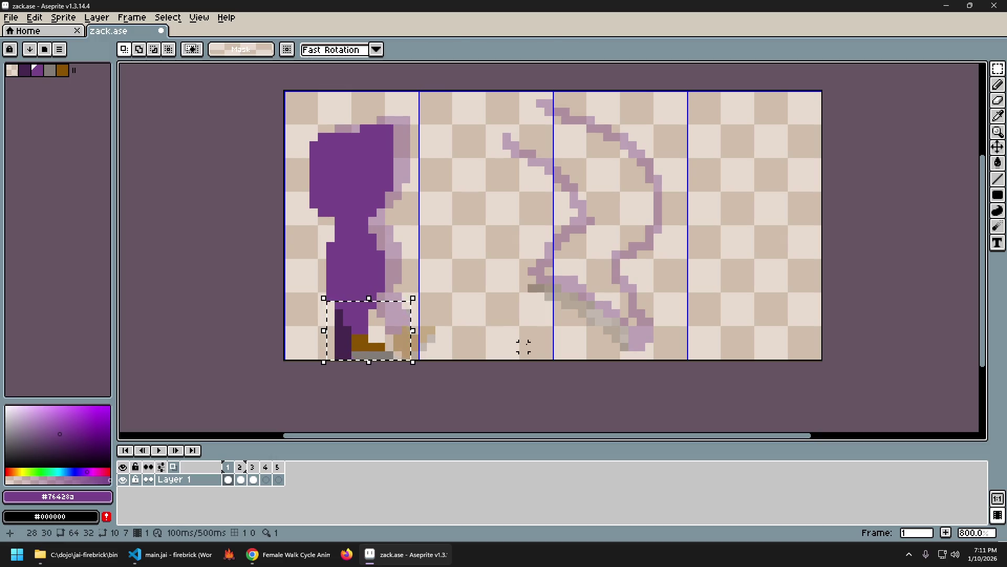
{"action": "key", "text": "Right"}
{"action": "key", "text": "ctrl+z"}
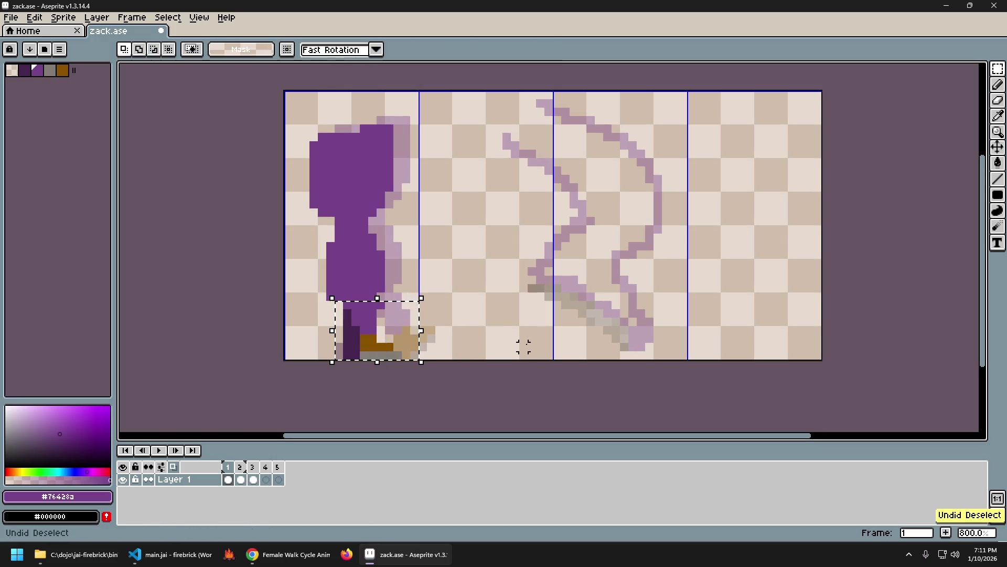
{"action": "key", "text": "ctrl+z"}
Step: Paste the copied feet into frame 3 and position them under the character
{"action": "key", "text": "Right"}
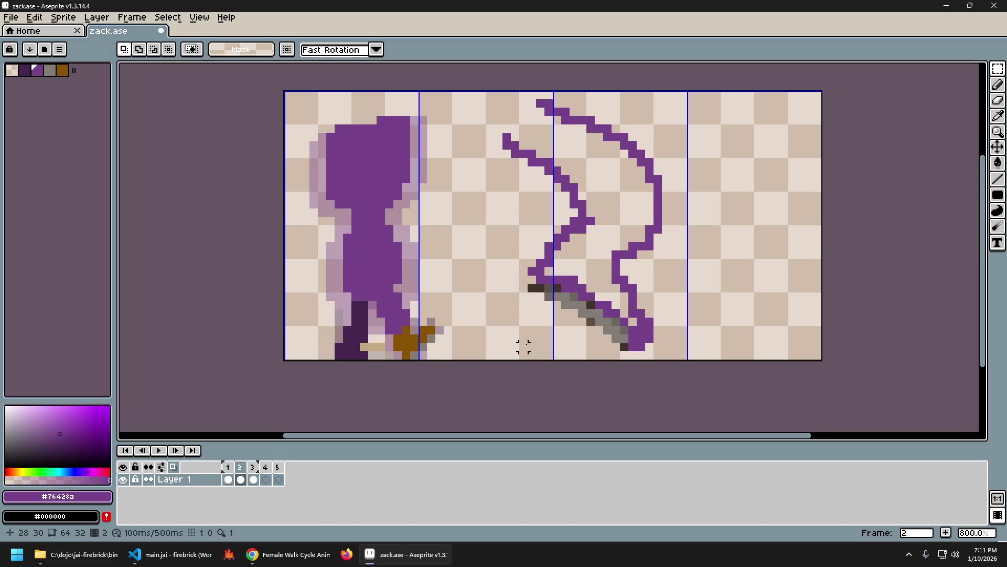
{"action": "key", "text": "Right"}
{"action": "key", "text": "Left"}
{"action": "key", "text": "Right"}
{"action": "key", "text": "Left"}
{"action": "key", "text": "Right"}
{"action": "key", "text": "Left"}
{"action": "key", "text": "Right"}
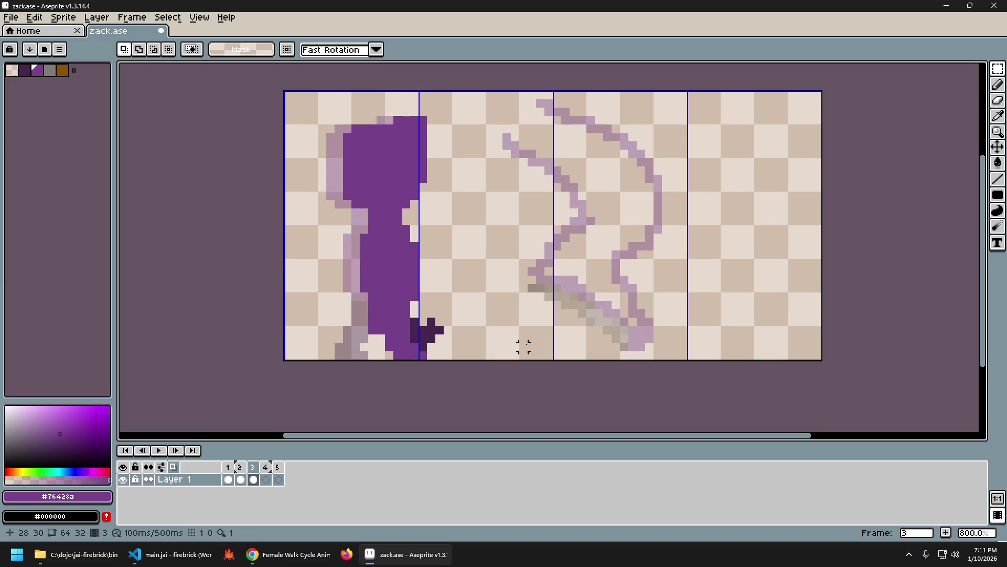
{"action": "key", "text": "ctrl+v"}
{"action": "key", "text": "Up"}
{"action": "left_click_drag", "start_coordinate": [396, 333], "coordinate": [417, 340]}
{"action": "key", "text": "Return"}
Step: Erase the stray dark pixel near the feet on frame 3
{"action": "key", "text": "e"}
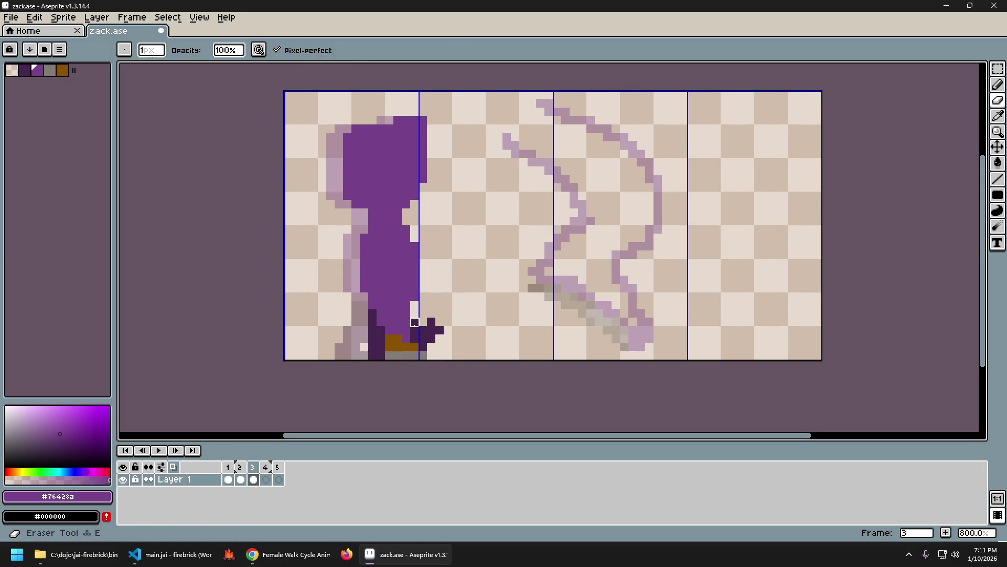
{"action": "key", "text": "ctrl+z"}
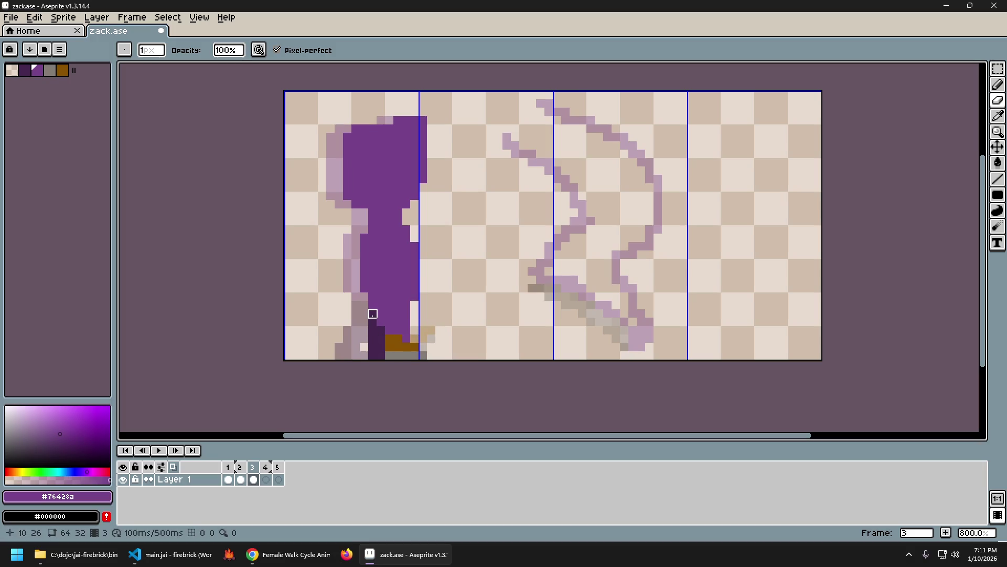
{"action": "mouse_move", "coordinate": [372, 331]}
{"action": "left_mouse_down"}
{"action": "mouse_move", "coordinate": [381, 339]}
{"action": "mouse_move", "coordinate": [372, 315]}
{"action": "mouse_move", "coordinate": [381, 331]}
{"action": "mouse_move", "coordinate": [372, 339]}
{"action": "left_mouse_up"}
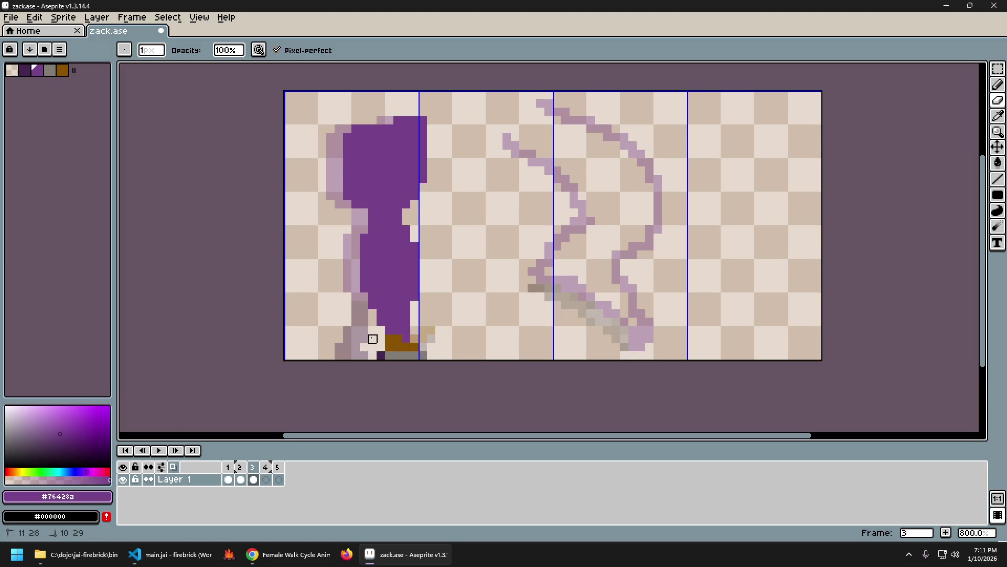
{"action": "key", "text": "comma"}
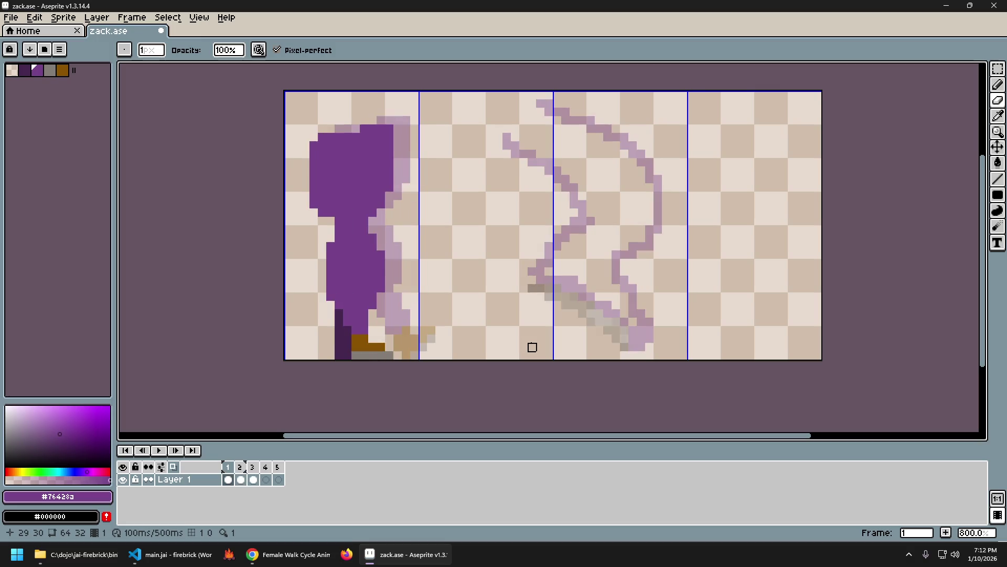
Step: Flip back and forth between frames 2 and 3 to compare the poses
{"action": "key", "text": "period"}
{"action": "key", "text": "comma"}
{"action": "key", "text": "period"}
{"action": "key", "text": "comma"}
{"action": "key", "text": "period"}
{"action": "key", "text": "comma"}
{"action": "key", "text": "period"}
{"action": "key", "text": "comma"}
{"action": "key", "text": "period"}
{"action": "key", "text": "comma"}
{"action": "key", "text": "period"}
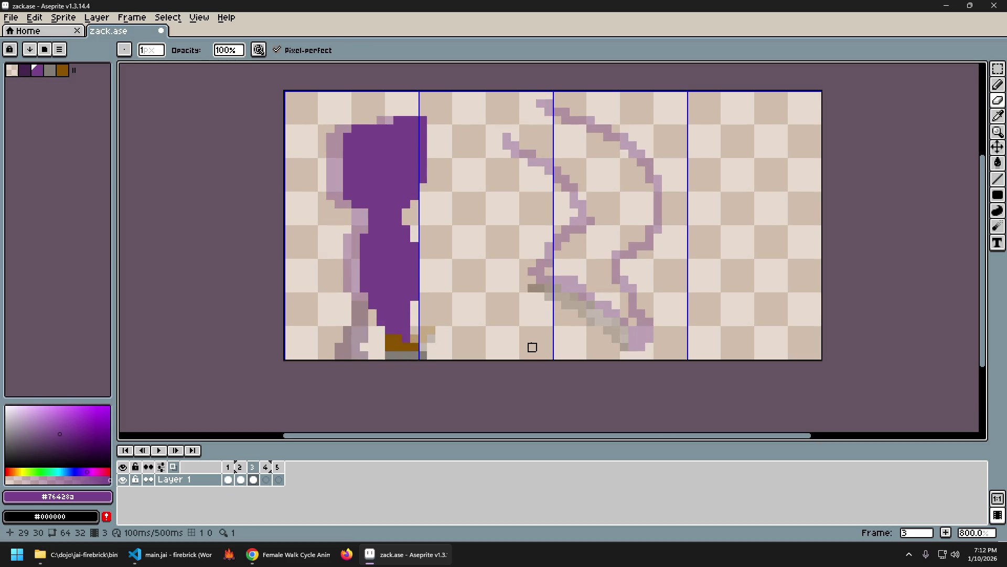
{"action": "key", "text": "comma"}
{"action": "key", "text": "period"}
{"action": "key", "text": "comma"}
{"action": "key", "text": "comma"}
{"action": "key", "text": "period"}
{"action": "key", "text": "period"}
{"action": "key", "text": "comma"}
{"action": "key", "text": "period"}
{"action": "key", "text": "comma"}
{"action": "key", "text": "period"}
{"action": "key", "text": "comma"}
{"action": "key", "text": "period"}
{"action": "key", "text": "comma"}
{"action": "key", "text": "period"}
{"action": "key", "text": "comma"}
{"action": "key", "text": "period"}
{"action": "key", "text": "comma"}
{"action": "key", "text": "period"}
{"action": "key", "text": "comma"}
Step: Compare frames 1 and 2, then step forward and recheck frames 2 and 3
{"action": "key", "text": "comma"}
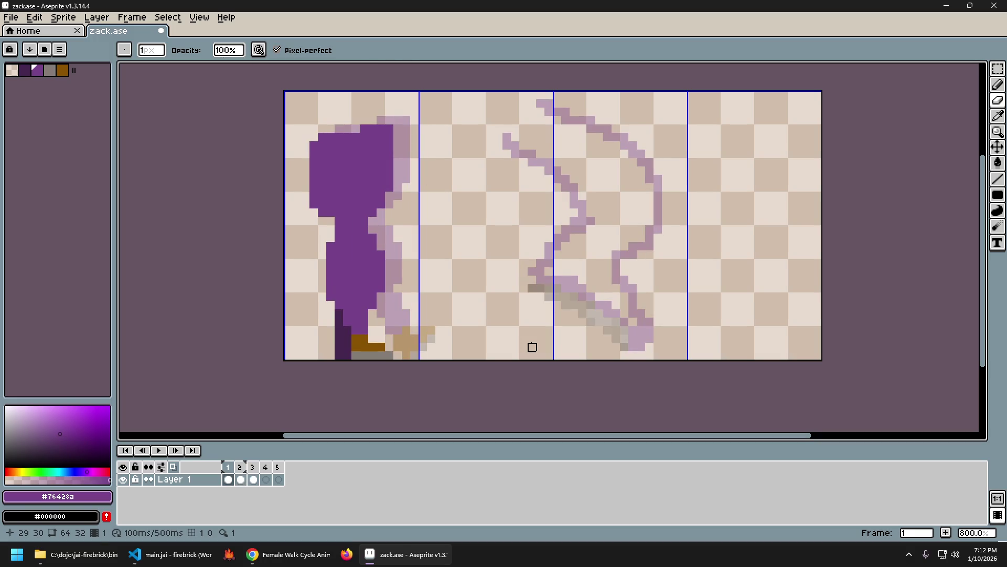
{"action": "key", "text": "period"}
{"action": "key", "text": "comma"}
{"action": "key", "text": "period"}
{"action": "key", "text": "comma"}
{"action": "key", "text": "period"}
{"action": "key", "text": "period"}
{"action": "key", "text": "comma"}
{"action": "key", "text": "period"}
{"action": "key", "text": "comma"}
{"action": "key", "text": "period"}
Step: Undo the recent selection and eraser edit on frame 3
{"action": "key", "text": "comma"}
{"action": "key", "text": "period"}
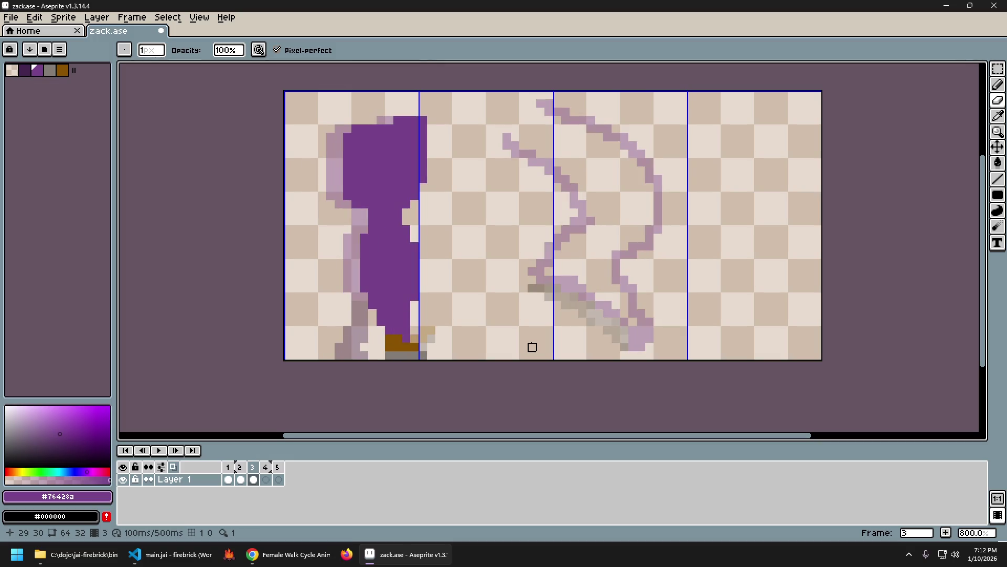
{"action": "key", "text": "ctrl+a"}
{"action": "key", "text": "period"}
{"action": "key", "text": "period"}
{"action": "key", "text": "comma"}
{"action": "key", "text": "comma"}
{"action": "key", "text": "ctrl+d"}
{"action": "key", "text": "ctrl+z"}
{"action": "key", "text": "ctrl+z"}
{"action": "key", "text": "ctrl+z"}
{"action": "key", "text": "ctrl+y"}
{"action": "key", "text": "ctrl+y"}
{"action": "key", "text": "ctrl+y"}
{"action": "key", "text": "ctrl+z"}
{"action": "key", "text": "ctrl+z"}
Step: Check frames 4 and 5, then step through frames 1–5 and settle on frame 3
{"action": "left_click", "coordinate": [265, 477]}
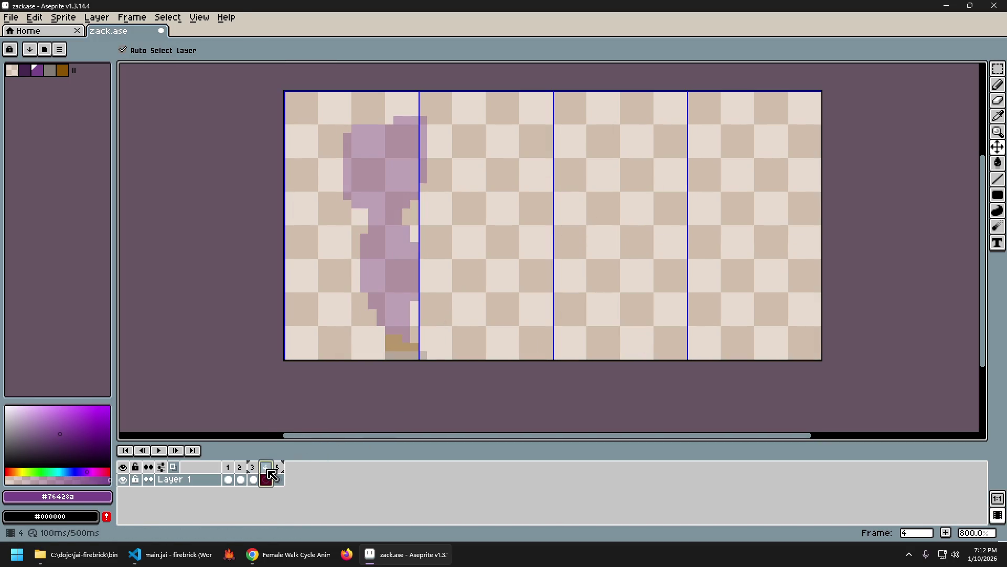
{"action": "left_click", "coordinate": [278, 478]}
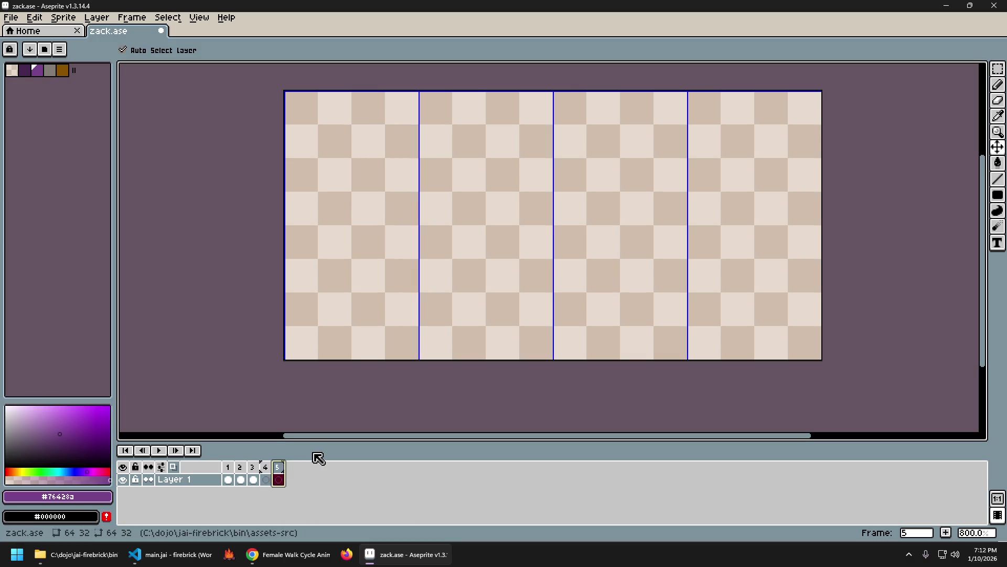
{"action": "left_click", "coordinate": [227, 467]}
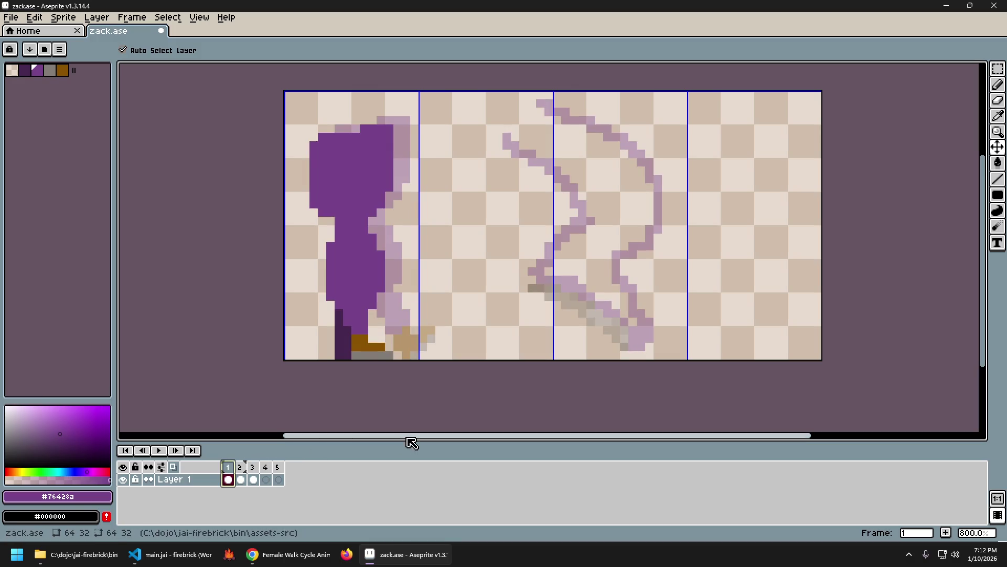
{"action": "key", "text": "Right"}
{"action": "key", "text": "Right"}
{"action": "key", "text": "Left"}
{"action": "key", "text": "Right"}
{"action": "key", "text": "Right"}
{"action": "key", "text": "Right"}
{"action": "key", "text": "Left"}
{"action": "key", "text": "Left"}
{"action": "key", "text": "Right"}
{"action": "key", "text": "Left"}
{"action": "key", "text": "Left"}
{"action": "key", "text": "Right"}
{"action": "key", "text": "Left"}
{"action": "key", "text": "Right"}
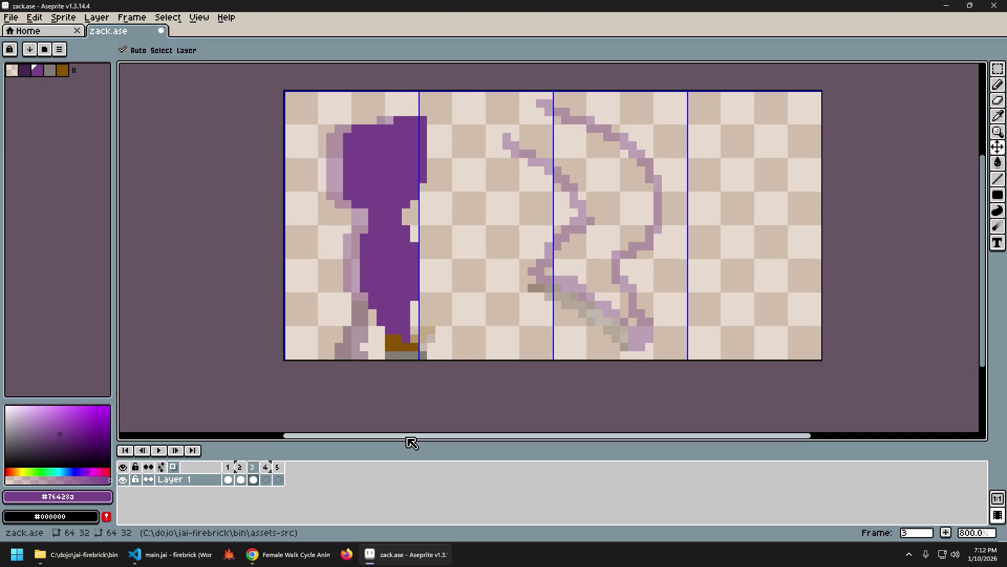
{"action": "key", "text": "Left"}
{"action": "key", "text": "Right"}
{"action": "key", "text": "Left"}
{"action": "key", "text": "Right"}
{"action": "key", "text": "Left"}
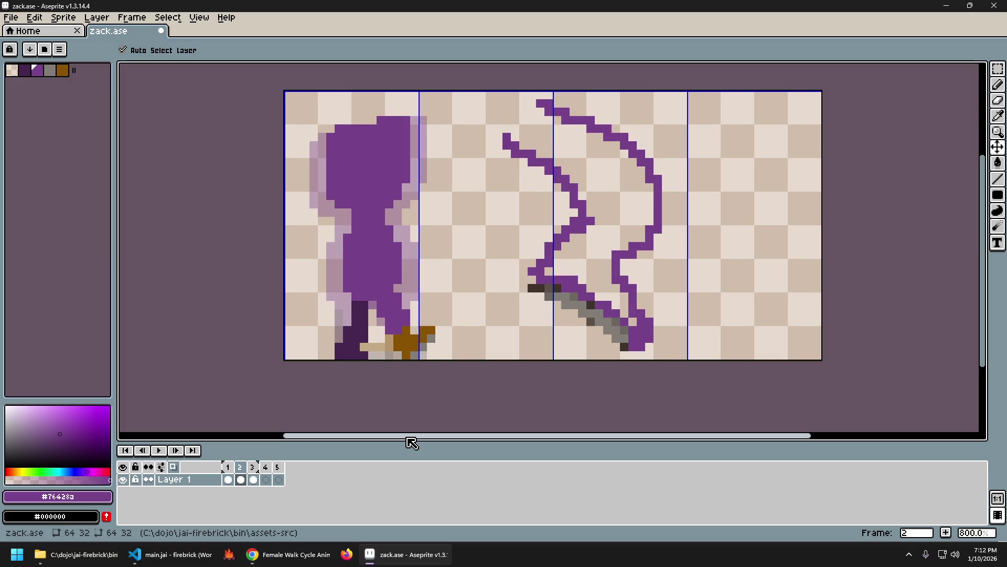
{"action": "key", "text": "Right"}
Step: Nudge the whole frame 3 figure right twice and back left, one pixel net
{"action": "key", "text": "ctrl+a"}
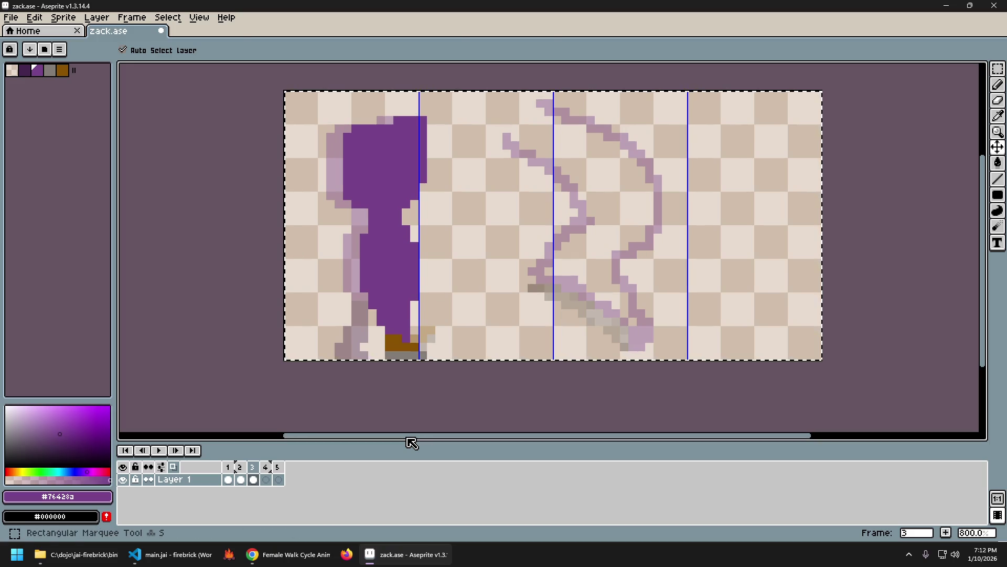
{"action": "key", "text": "Right"}
{"action": "key", "text": "ctrl+d"}
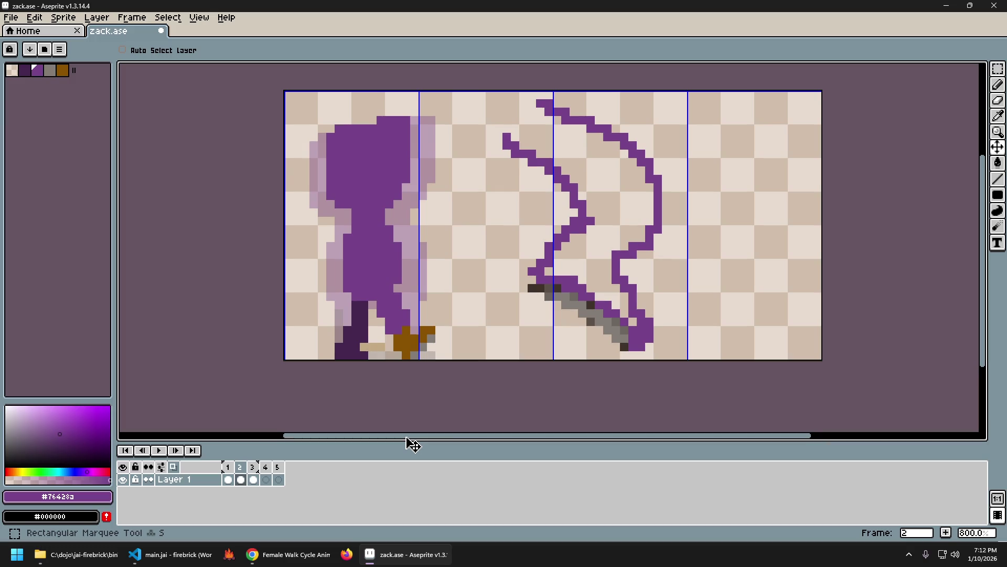
{"action": "key", "text": "ctrl+a"}
{"action": "key", "text": "Right"}
{"action": "key", "text": "Right"}
{"action": "key", "text": "ctrl+d"}
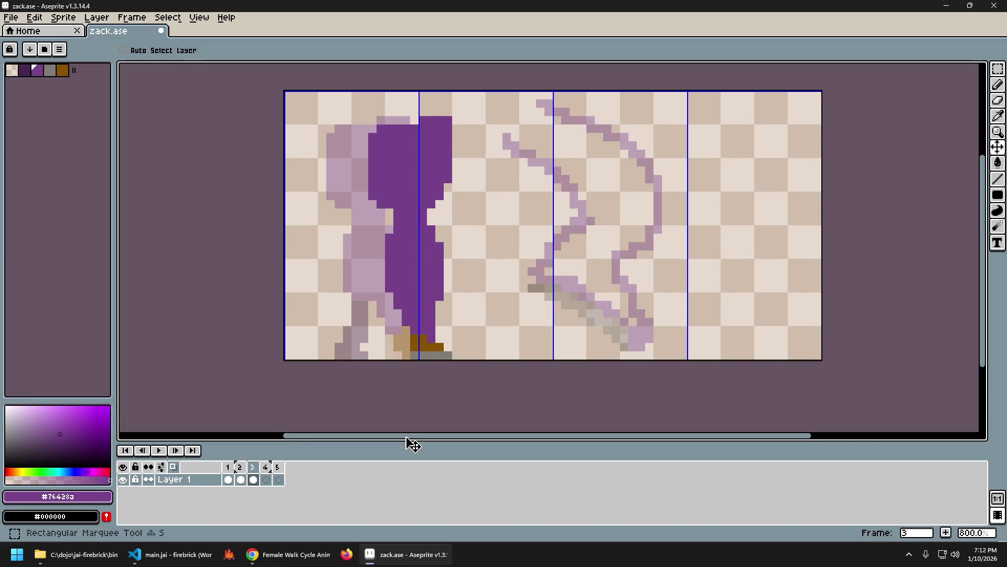
{"action": "key", "text": "ctrl+a"}
{"action": "key", "text": "Left"}
{"action": "key", "text": "ctrl+d"}
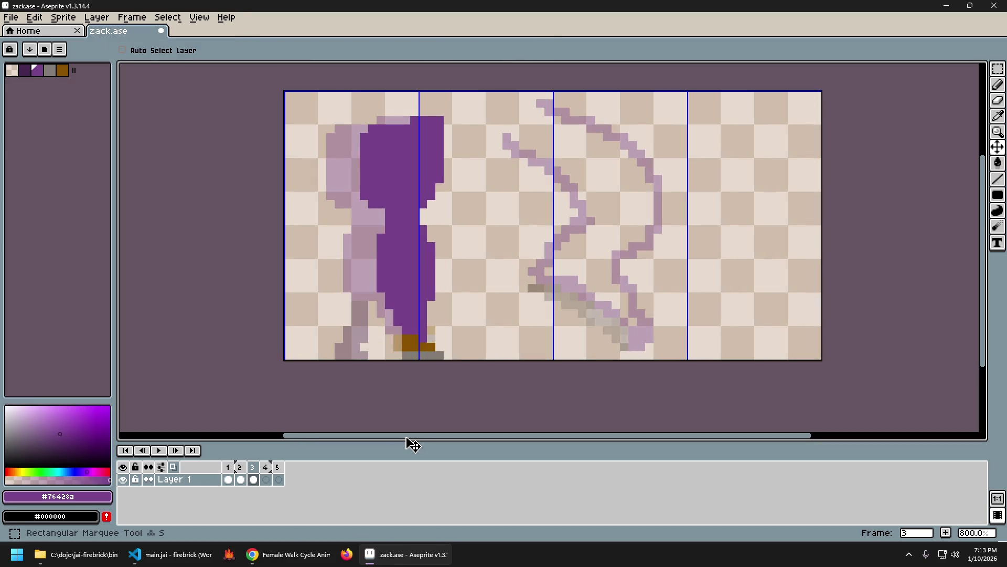
Step: Compare the frame 2 and frame 3 poses, then select and deselect frame 3
{"action": "key", "text": "Left"}
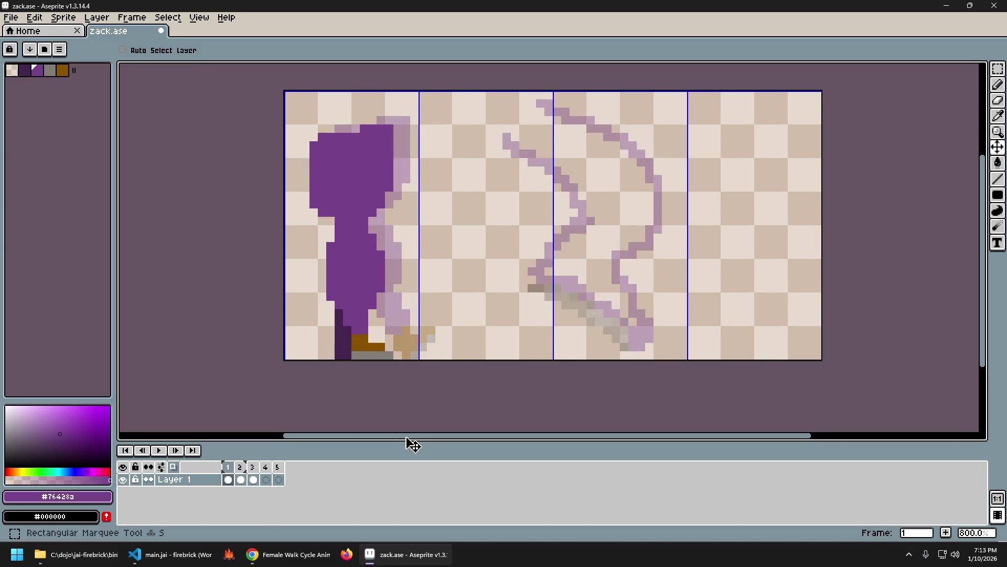
{"action": "key", "text": "Right"}
{"action": "key", "text": "Left"}
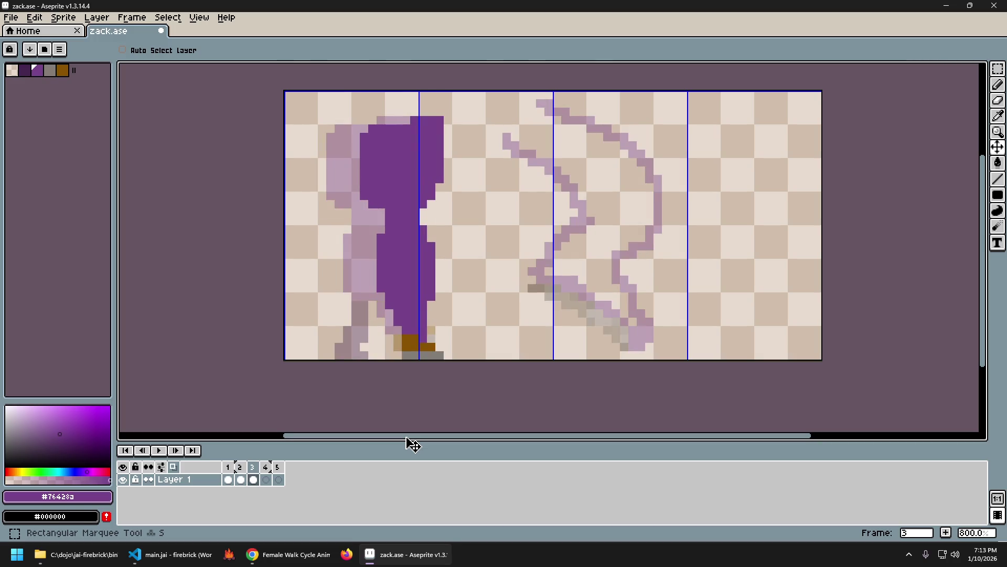
{"action": "key", "text": "Right"}
{"action": "key", "text": "Left"}
{"action": "key", "text": "Right"}
{"action": "key", "text": "Left"}
{"action": "key", "text": "Right"}
{"action": "key", "text": "ctrl+a"}
{"action": "key", "text": "ctrl+d"}
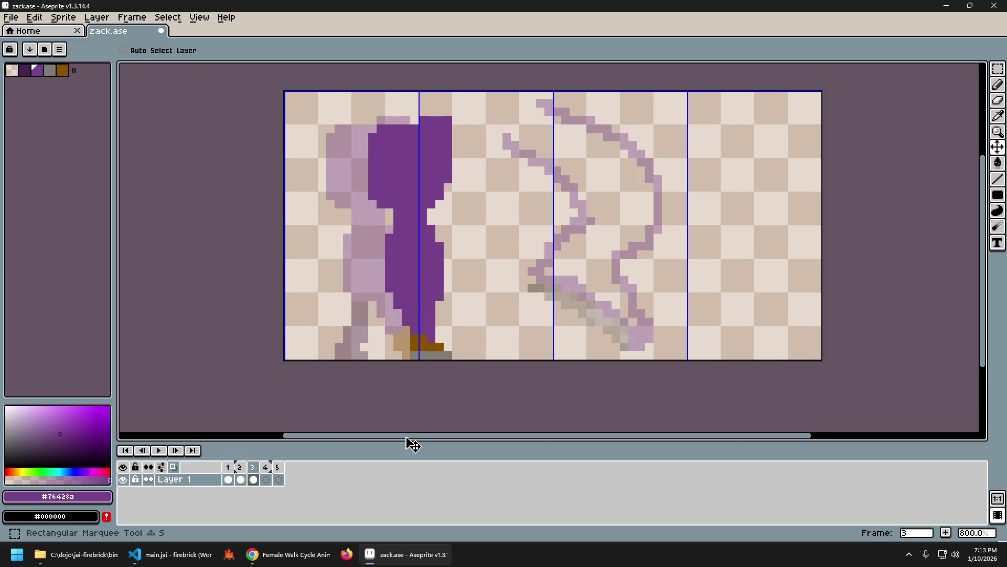
Step: Undo a two-pixel nudge and shift the frame 3 figure one pixel left instead
{"action": "key", "text": "ctrl+a"}
{"action": "key", "text": "Left"}
{"action": "key", "text": "Left"}
{"action": "key", "text": "Left"}
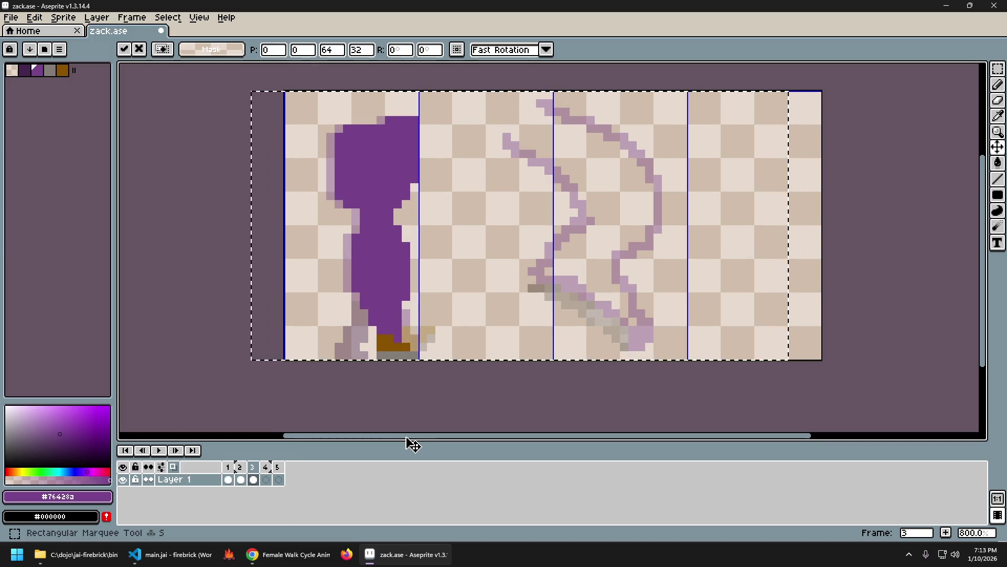
{"action": "key", "text": "Left"}
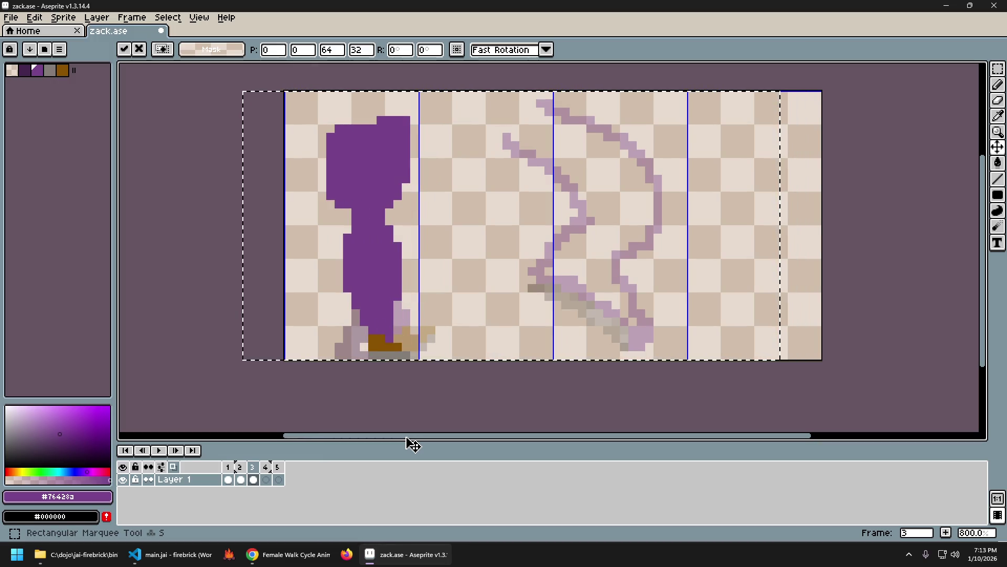
{"action": "key", "text": "ctrl+z"}
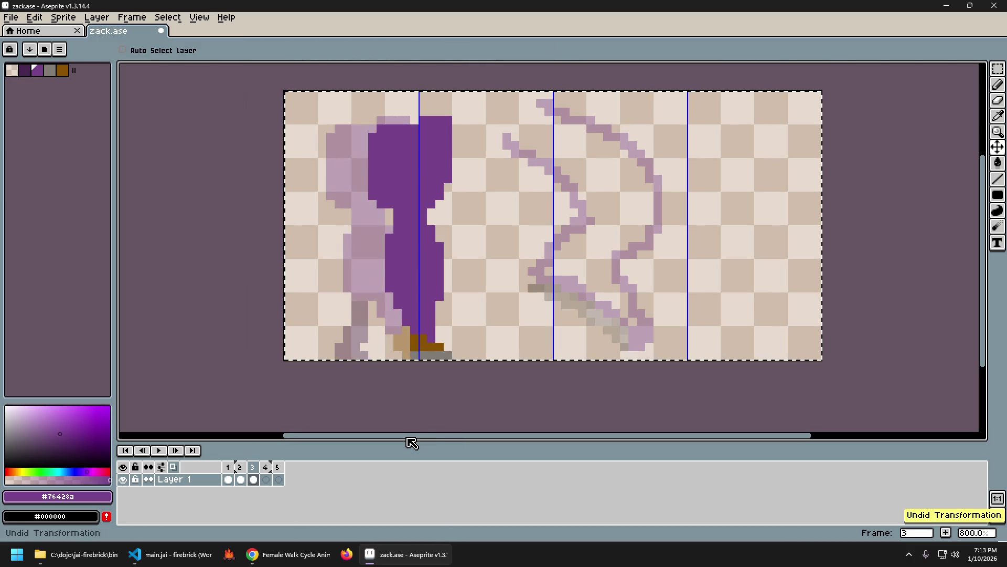
{"action": "key", "text": "ctrl+a"}
{"action": "key", "text": "Left"}
{"action": "key", "text": "ctrl+d"}
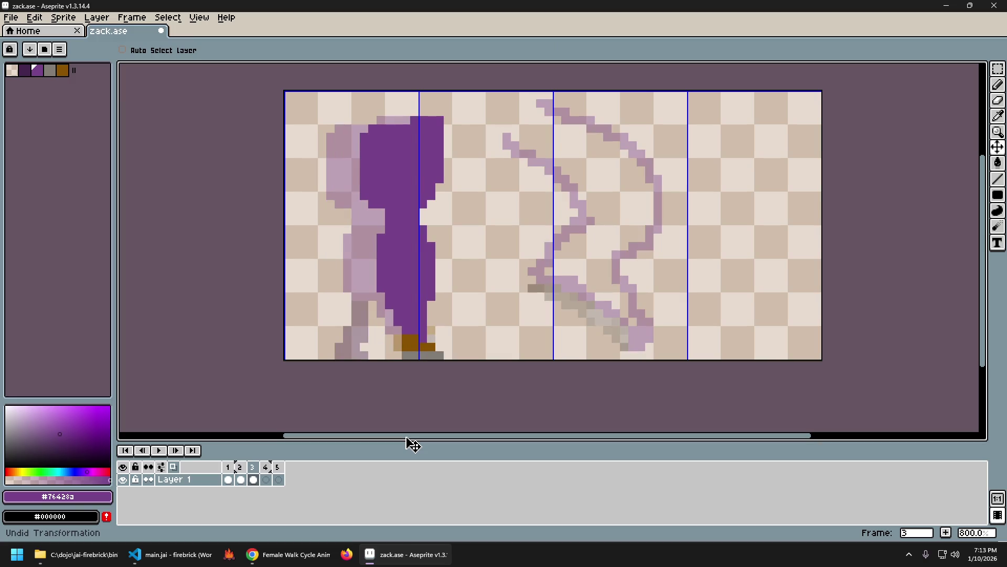
Step: Flip between frames 1, 2 and 3 to check the shifted figure's alignment
{"action": "key", "text": "Left"}
{"action": "key", "text": "Left"}
{"action": "key", "text": "Right"}
{"action": "key", "text": "Left"}
{"action": "key", "text": "Right"}
{"action": "key", "text": "Left"}
{"action": "key", "text": "Left"}
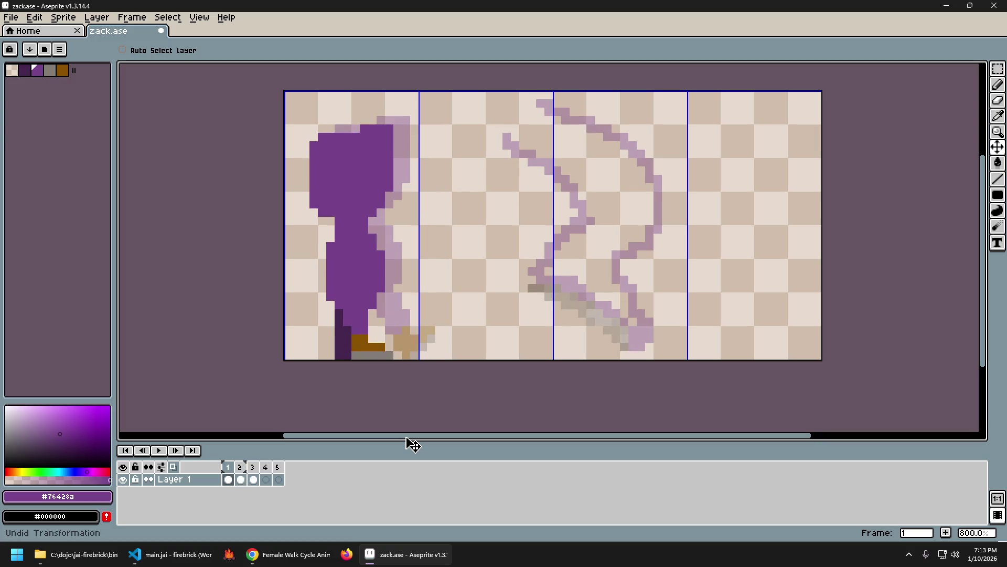
{"action": "key", "text": "Right"}
{"action": "key", "text": "Left"}
{"action": "key", "text": "Right"}
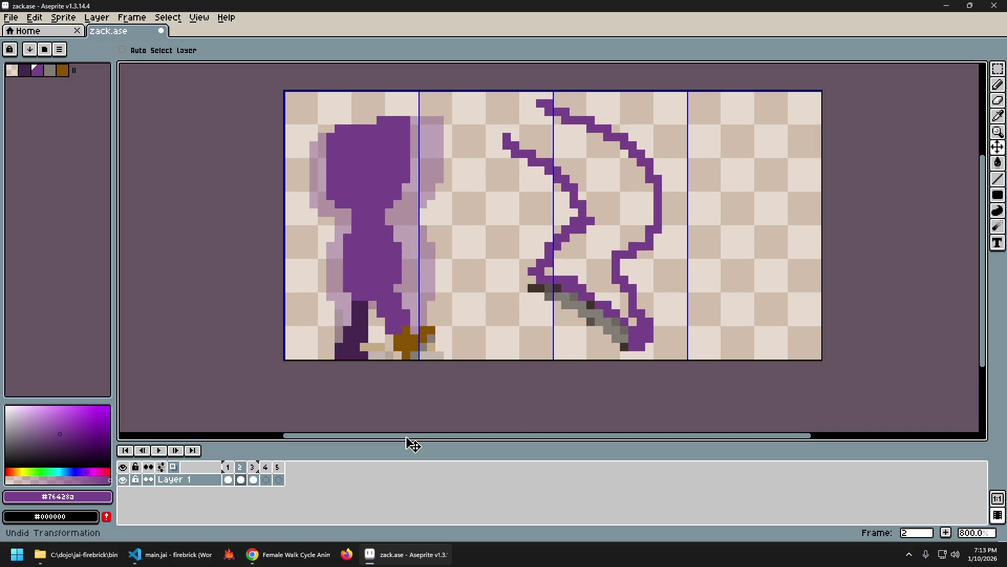
{"action": "key", "text": "Left"}
{"action": "key", "text": "Right"}
{"action": "key", "text": "Left"}
{"action": "key", "text": "Right"}
{"action": "key", "text": "Left"}
{"action": "key", "text": "Right"}
{"action": "key", "text": "Left"}
{"action": "key", "text": "Right"}
{"action": "key", "text": "Right"}
{"action": "key", "text": "Left"}
{"action": "key", "text": "Right"}
{"action": "key", "text": "Left"}
{"action": "key", "text": "Right"}
{"action": "key", "text": "Left"}
{"action": "key", "text": "Right"}
{"action": "key", "text": "Left"}
{"action": "key", "text": "Right"}
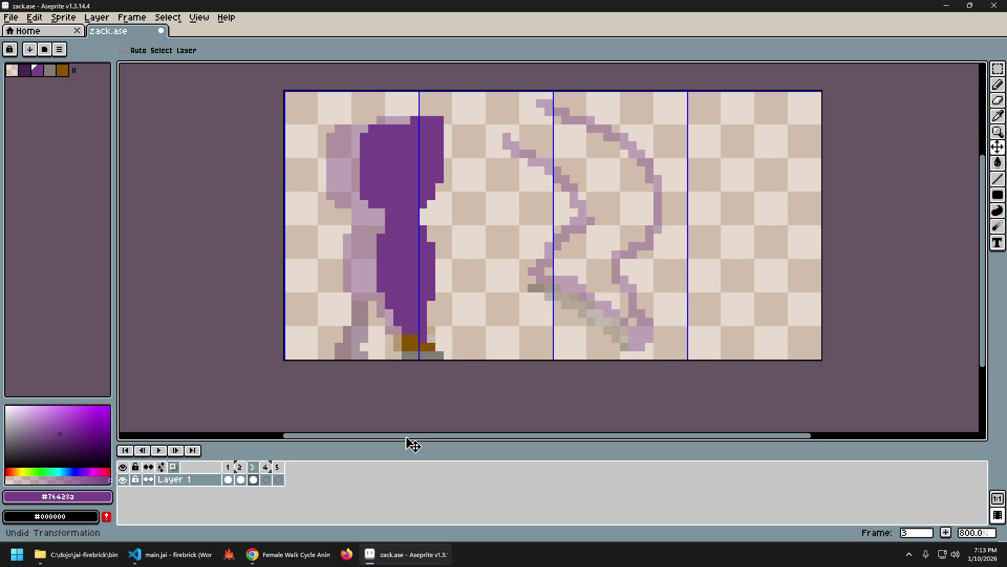
{"action": "key", "text": "Left"}
{"action": "key", "text": "Right"}
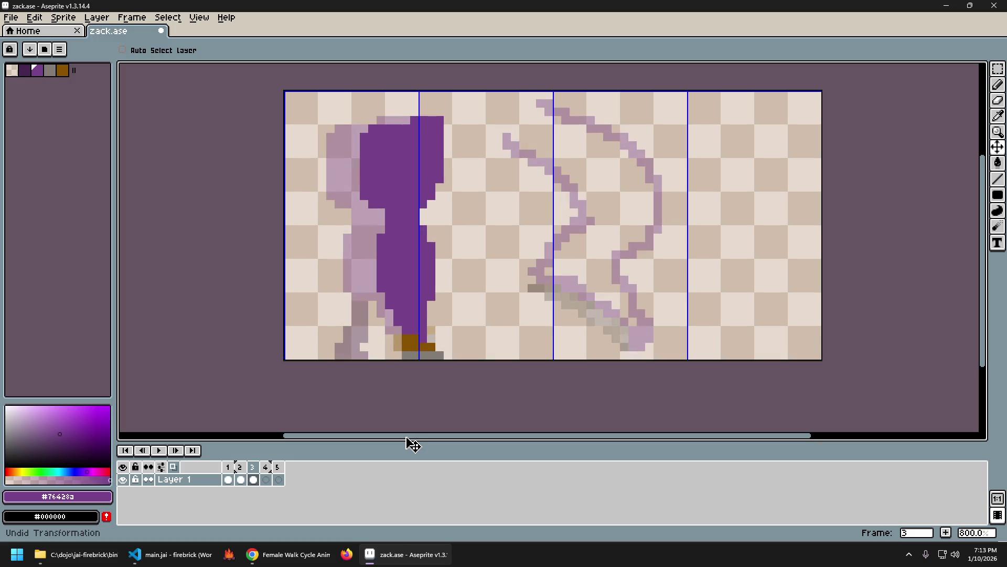
Step: Switch to the Rectangular Marquee tool and keep comparing frames 2 and 3
{"action": "key", "text": "m"}
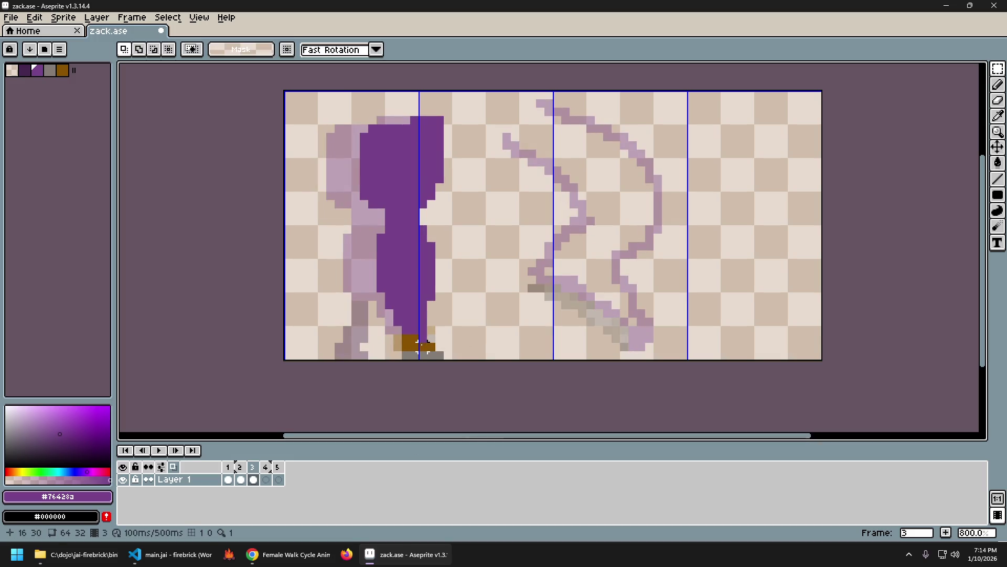
{"action": "key", "text": "Left"}
{"action": "key", "text": "Right"}
{"action": "key", "text": "Left"}
{"action": "key", "text": "Right"}
{"action": "key", "text": "Left"}
{"action": "key", "text": "Right"}
{"action": "key", "text": "Left"}
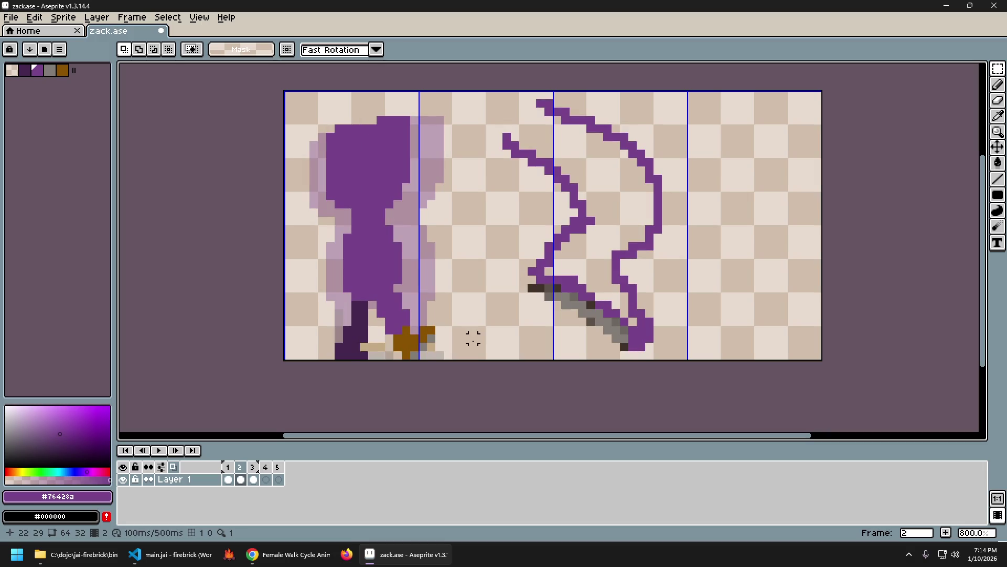
{"action": "key", "text": "Right"}
{"action": "key", "text": "Left"}
{"action": "key", "text": "Right"}
{"action": "key", "text": "Left"}
{"action": "key", "text": "Right"}
{"action": "key", "text": "Left"}
Step: Sample the grey from the drawing with the eyedropper, then return to the pencil
{"action": "key", "text": "i"}
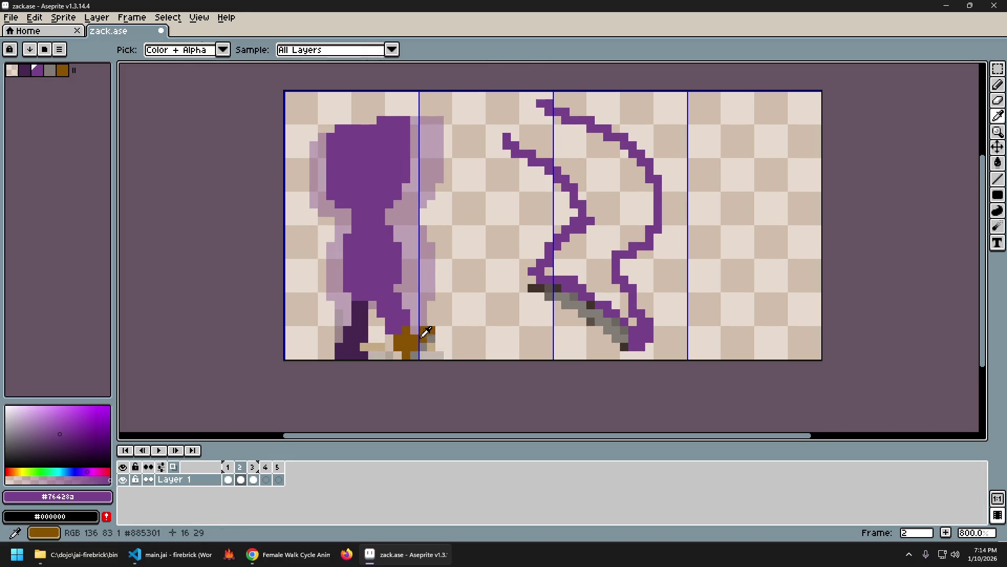
{"action": "left_click", "coordinate": [422, 340]}
{"action": "key", "text": "b"}
Step: Flip repeatedly between frames 2 and 3 to compare their walk poses
{"action": "key", "text": "Right"}
{"action": "key", "text": "Left"}
{"action": "key", "text": "Right"}
{"action": "key", "text": "Left"}
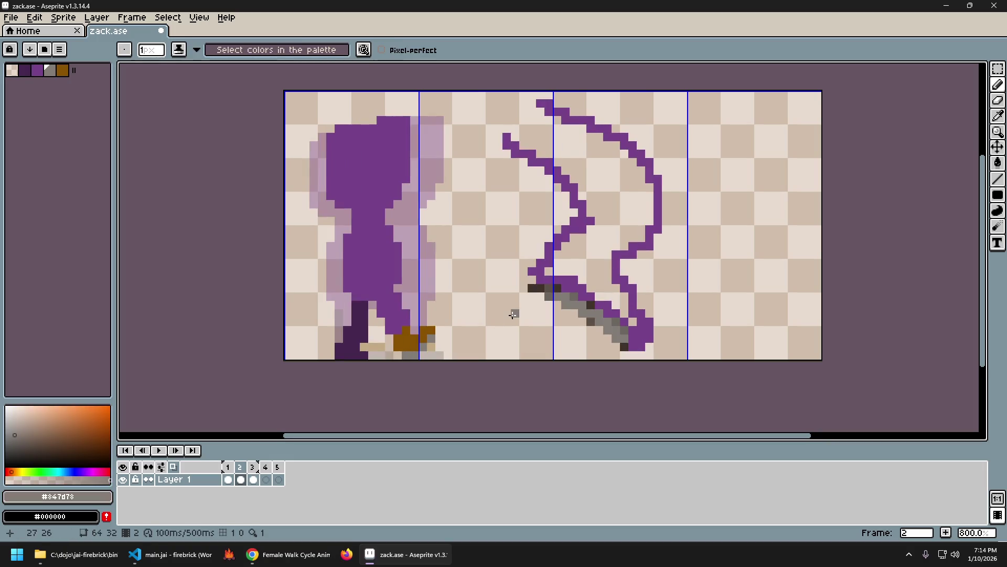
{"action": "key", "text": "Right"}
{"action": "key", "text": "Left"}
{"action": "key", "text": "Right"}
{"action": "key", "text": "Left"}
{"action": "key", "text": "Right"}
{"action": "key", "text": "Left"}
{"action": "key", "text": "Right"}
{"action": "key", "text": "Left"}
{"action": "key", "text": "Right"}
{"action": "key", "text": "Left"}
{"action": "key", "text": "Right"}
{"action": "key", "text": "Left"}
{"action": "key", "text": "Right"}
{"action": "key", "text": "Left"}
{"action": "key", "text": "Right"}
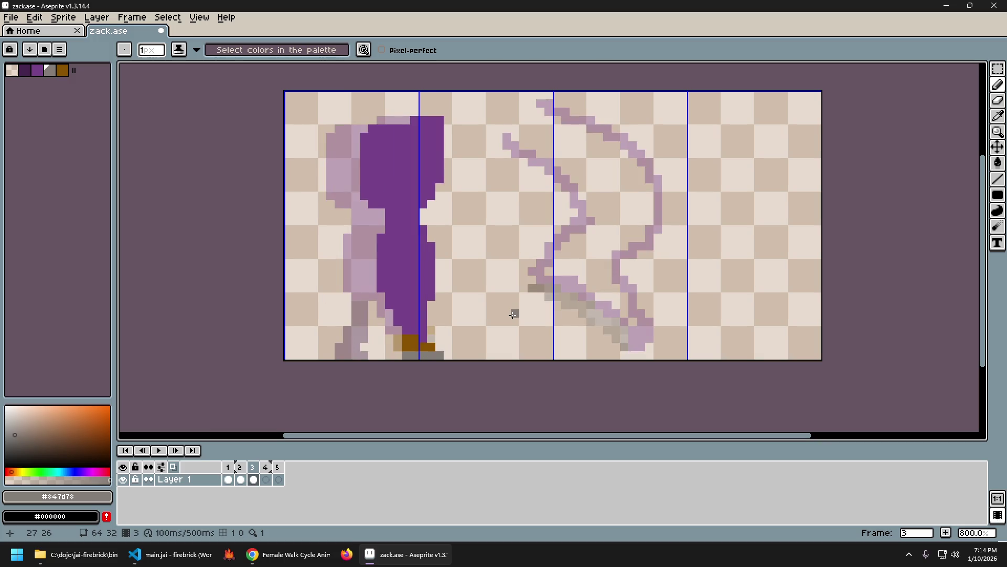
{"action": "key", "text": "Left"}
{"action": "key", "text": "Right"}
{"action": "key", "text": "Left"}
{"action": "key", "text": "Right"}
{"action": "key", "text": "Left"}
{"action": "key", "text": "Right"}
{"action": "key", "text": "Left"}
{"action": "key", "text": "Right"}
{"action": "key", "text": "Left"}
{"action": "key", "text": "Right"}
{"action": "key", "text": "Left"}
{"action": "key", "text": "Right"}
{"action": "key", "text": "Left"}
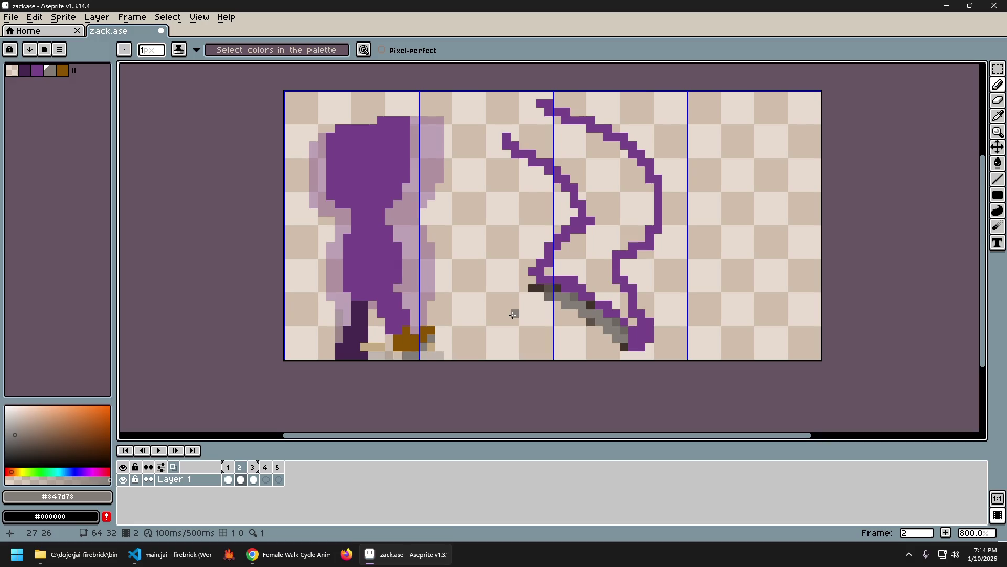
{"action": "key", "text": "Right"}
Step: Flip repeatedly between frames 1 and 2 to compare their walk poses
{"action": "key", "text": "Left"}
{"action": "key", "text": "Right"}
{"action": "key", "text": "Left"}
{"action": "key", "text": "Left"}
{"action": "key", "text": "Right"}
{"action": "key", "text": "Left"}
{"action": "key", "text": "Right"}
{"action": "key", "text": "Left"}
{"action": "key", "text": "Right"}
{"action": "key", "text": "Left"}
{"action": "key", "text": "Right"}
{"action": "key", "text": "Left"}
{"action": "key", "text": "Right"}
{"action": "key", "text": "Left"}
{"action": "key", "text": "Right"}
{"action": "key", "text": "Left"}
{"action": "key", "text": "Right"}
Step: Compare frame 3 with frame 2, toggling between them
{"action": "key", "text": "Right"}
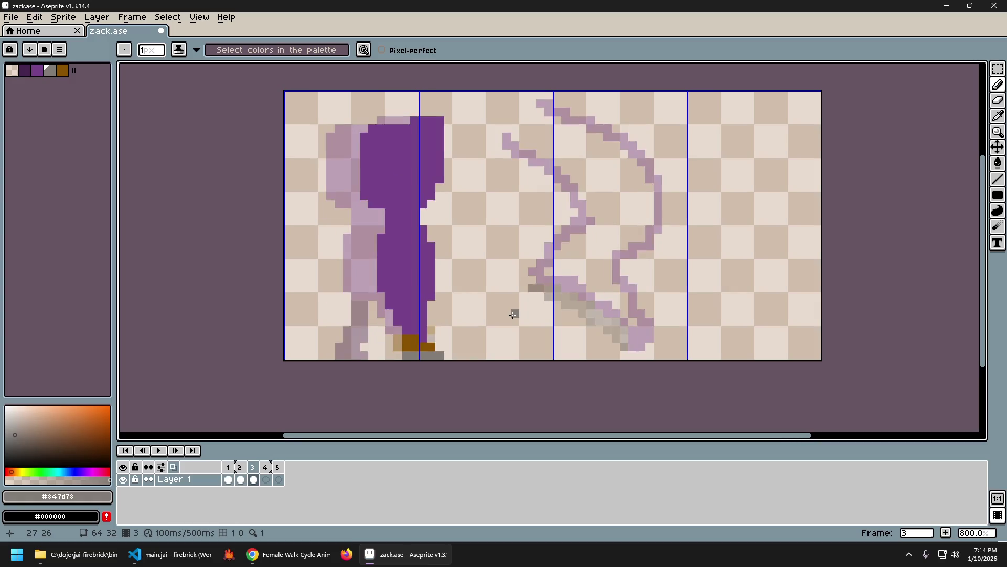
{"action": "key", "text": "Left"}
{"action": "key", "text": "Right"}
{"action": "key", "text": "Left"}
{"action": "key", "text": "Right"}
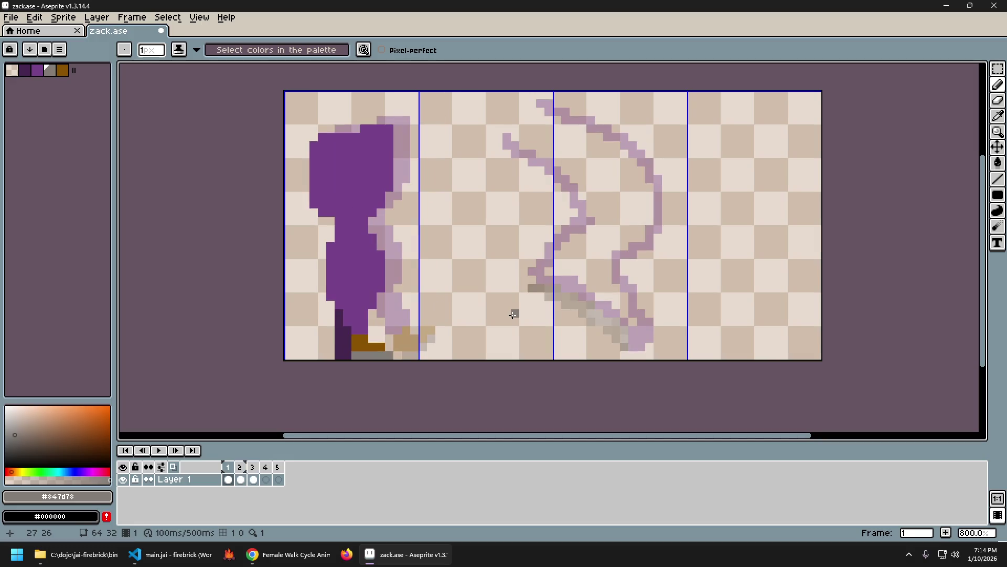
{"action": "key", "text": "Left"}
{"action": "key", "text": "Right"}
{"action": "key", "text": "Left"}
Step: Return to frame 1, compare it with frame 2, and pick the hood's purple #76428a
{"action": "key", "text": "Left"}
{"action": "key", "text": "Right"}
{"action": "key", "text": "Left"}
{"action": "key", "text": "Right"}
{"action": "key", "text": "Left"}
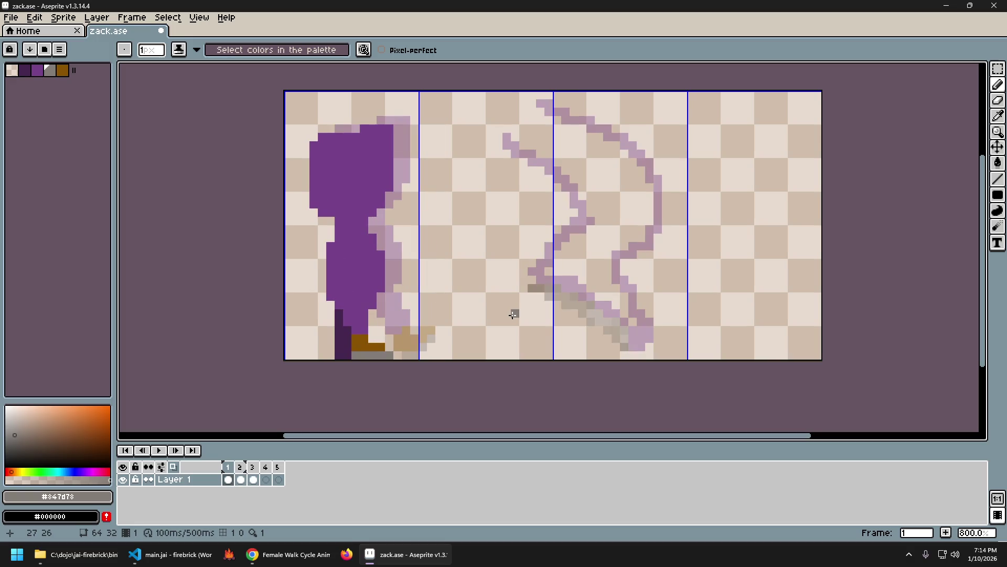
{"action": "key", "text": "Right"}
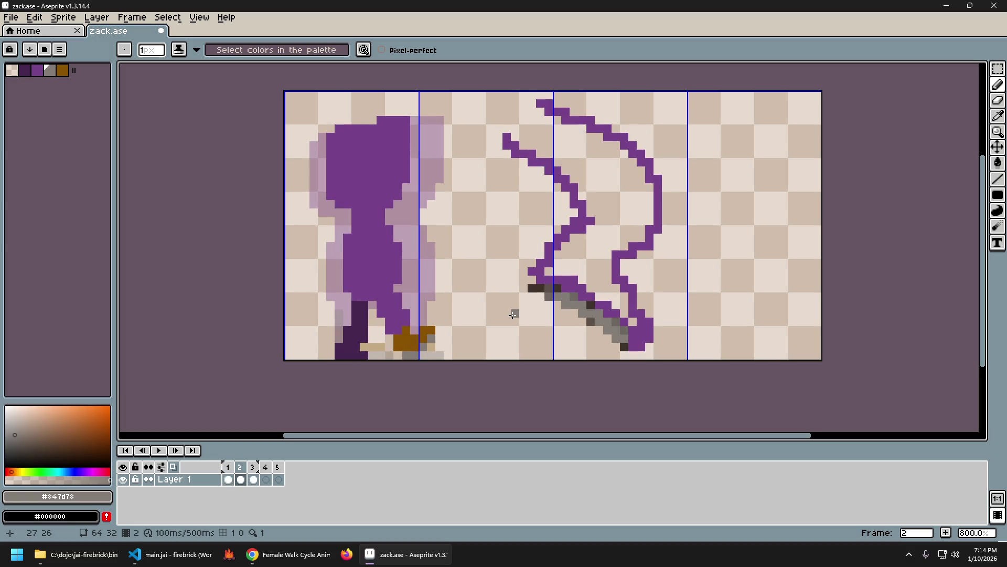
{"action": "key", "text": "Left"}
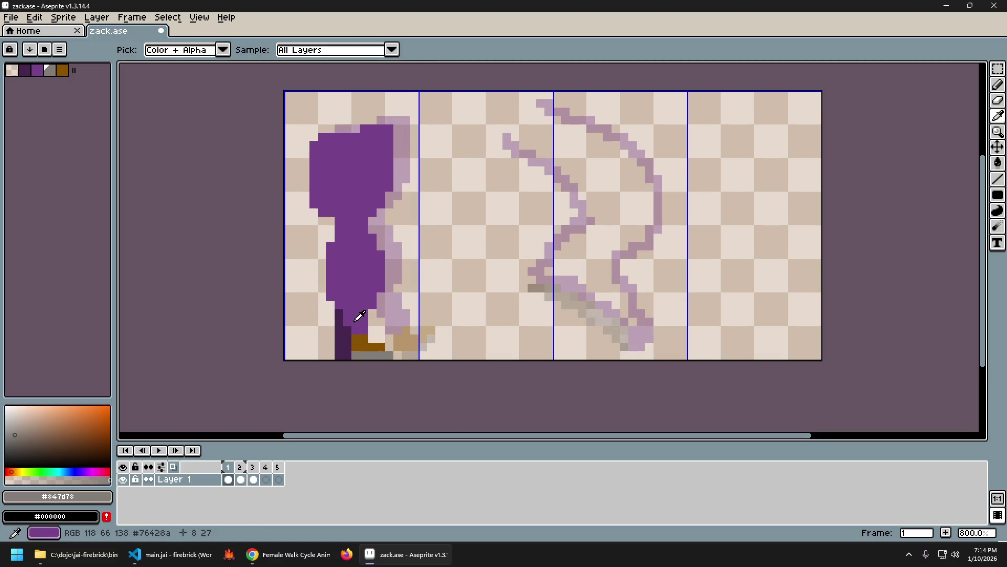
{"action": "left_click", "coordinate": [372, 319], "text": "alt"}
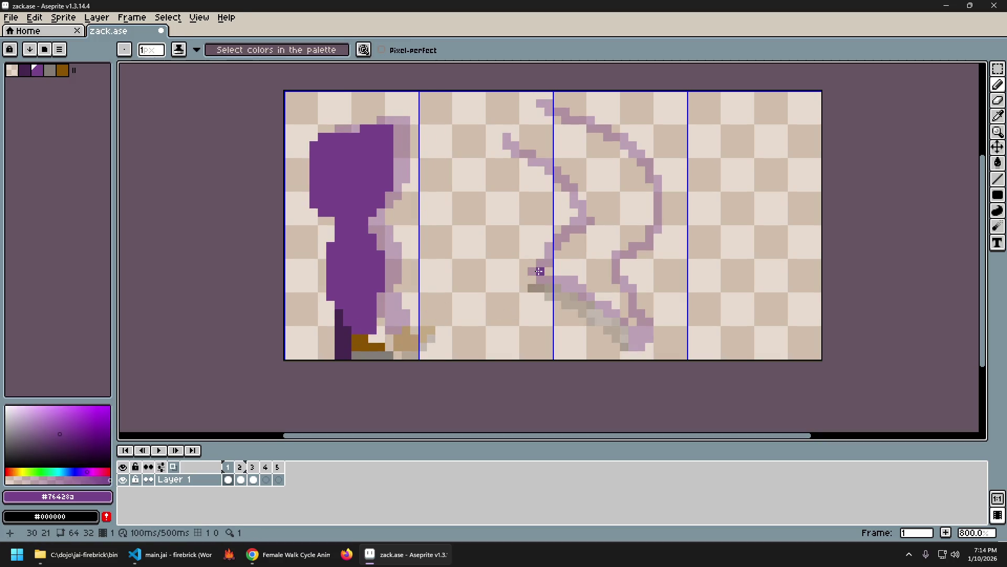
{"action": "key", "text": "Right"}
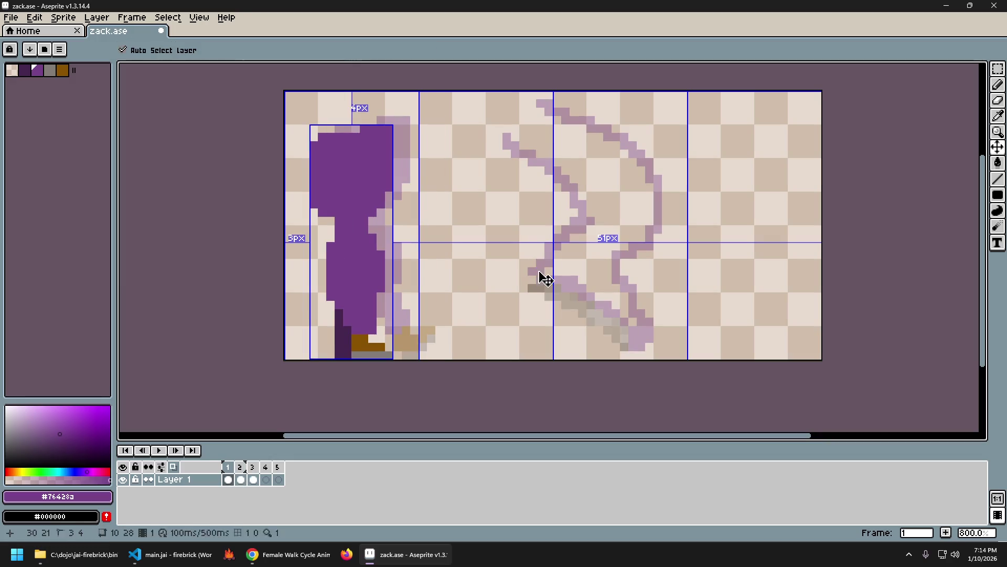
Step: Undo the stray purple pencil dot, then compare frames 1 and 2 using onion skin
{"action": "key", "text": "ctrl+z"}
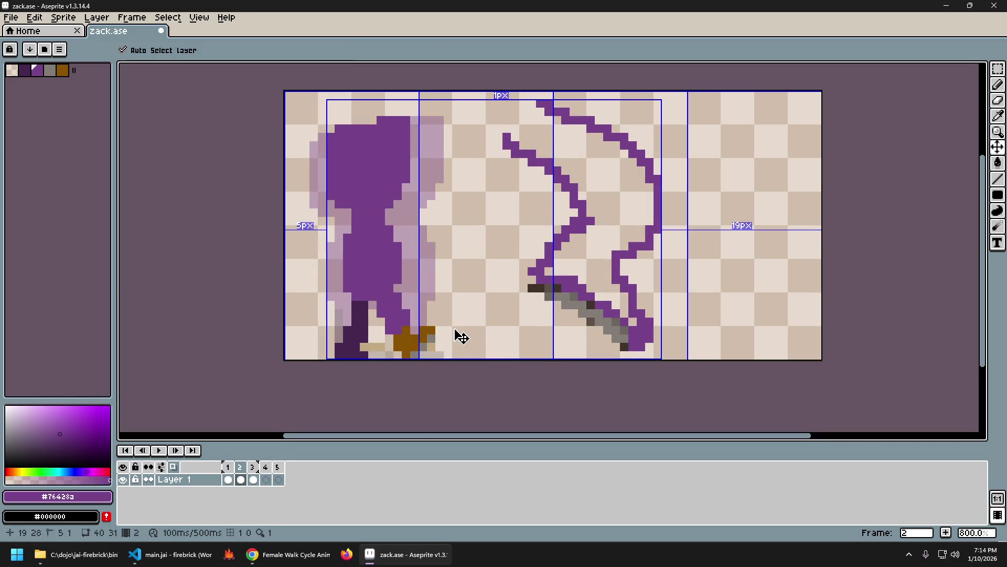
{"action": "key", "text": "Left"}
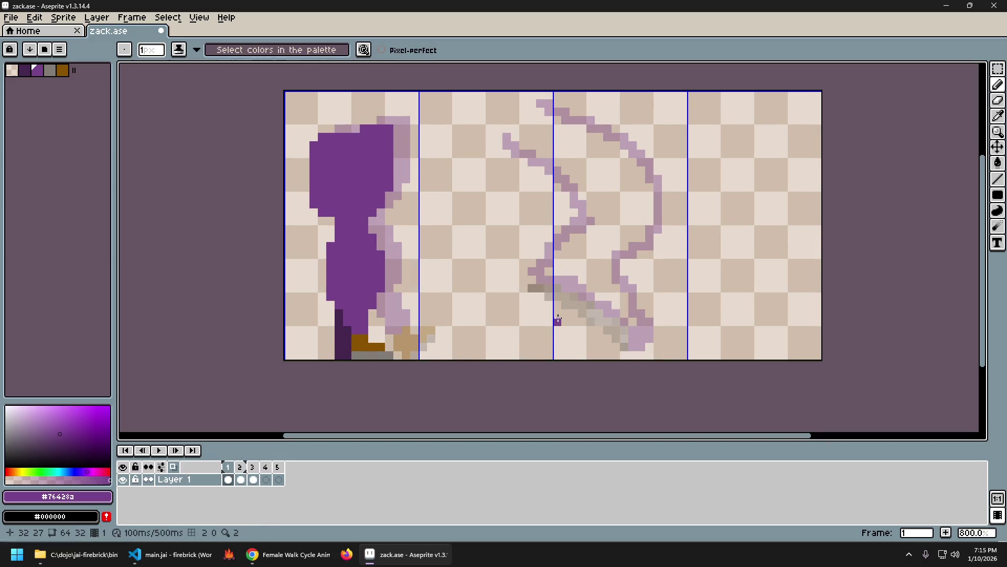
{"action": "key", "text": "Right"}
{"action": "key", "text": "Left"}
{"action": "key", "text": "Right"}
{"action": "key", "text": "Left"}
{"action": "key", "text": "Right"}
{"action": "key", "text": "Left"}
{"action": "key", "text": "Right"}
{"action": "key", "text": "Left"}
{"action": "key", "text": "Right"}
{"action": "key", "text": "Left"}
{"action": "key", "text": "Right"}
{"action": "key", "text": "Left"}
{"action": "key", "text": "Right"}
Step: Cycle back and forth through frames 1–3 to compare the back leg, ending on frame 2
{"action": "key", "text": "Left"}
{"action": "key", "text": "Right"}
{"action": "key", "text": "Right"}
{"action": "key", "text": "Left"}
{"action": "key", "text": "Right"}
{"action": "key", "text": "Left"}
{"action": "key", "text": "Right"}
{"action": "key", "text": "Left"}
{"action": "key", "text": "Right"}
{"action": "key", "text": "Left"}
{"action": "key", "text": "Left"}
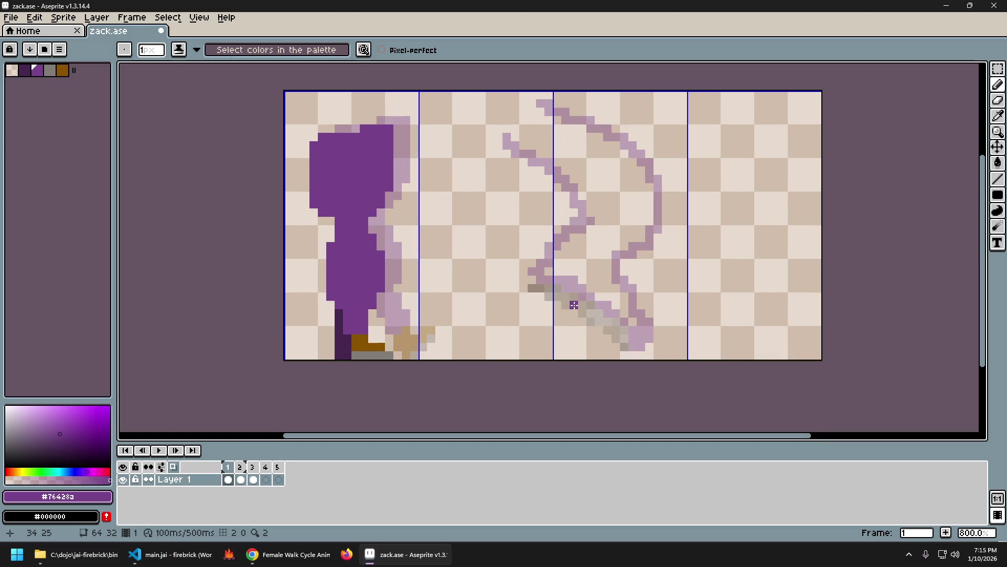
{"action": "key", "text": "Right"}
{"action": "key", "text": "Right"}
{"action": "key", "text": "Left"}
{"action": "key", "text": "Left"}
{"action": "key", "text": "Right"}
{"action": "key", "text": "Right"}
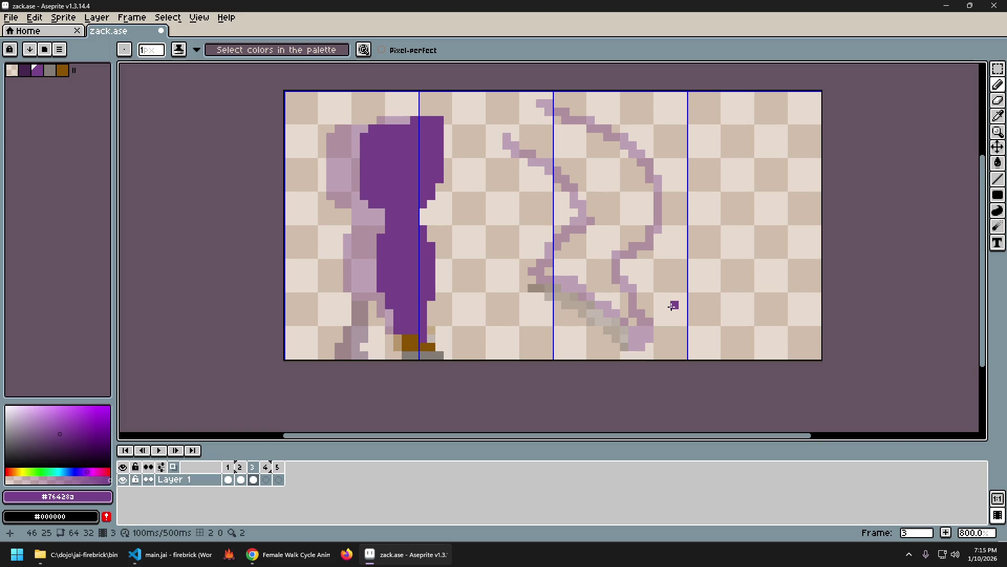
{"action": "key", "text": "Left"}
{"action": "key", "text": "Left"}
{"action": "key", "text": "Right"}
{"action": "key", "text": "Right"}
{"action": "key", "text": "Left"}
{"action": "key", "text": "Left"}
{"action": "key", "text": "Right"}
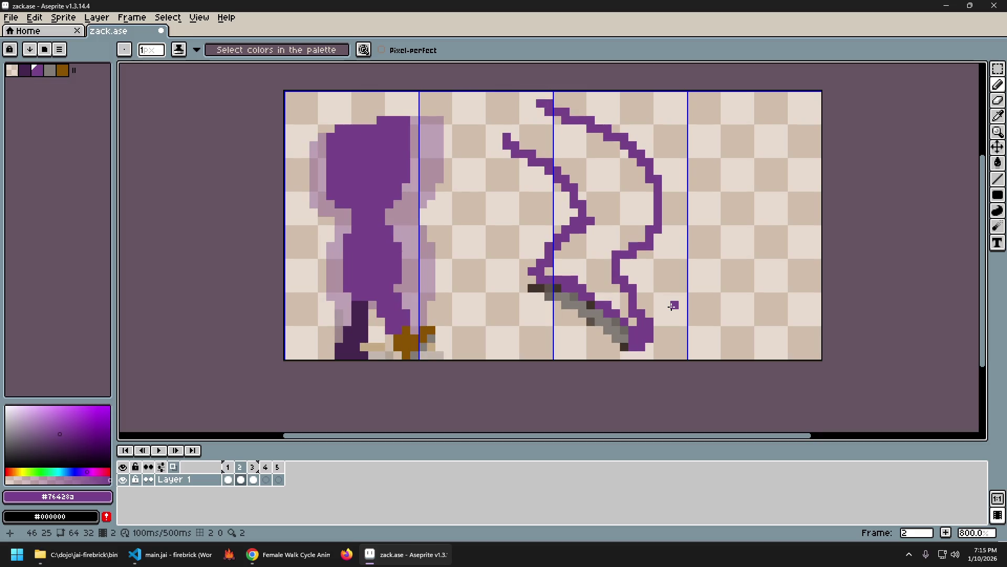
{"action": "key", "text": "Right"}
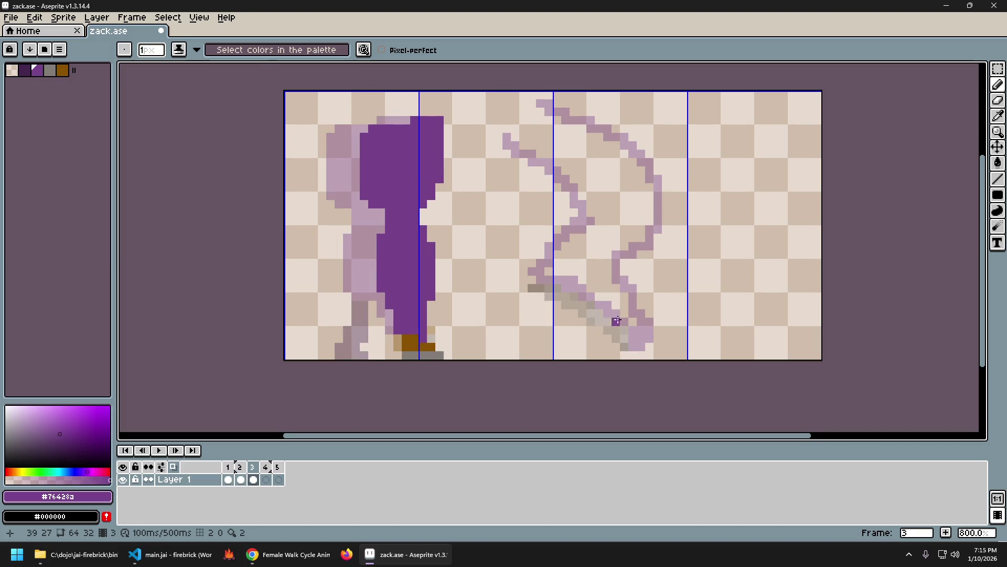
{"action": "key", "text": "Left"}
{"action": "key", "text": "Right"}
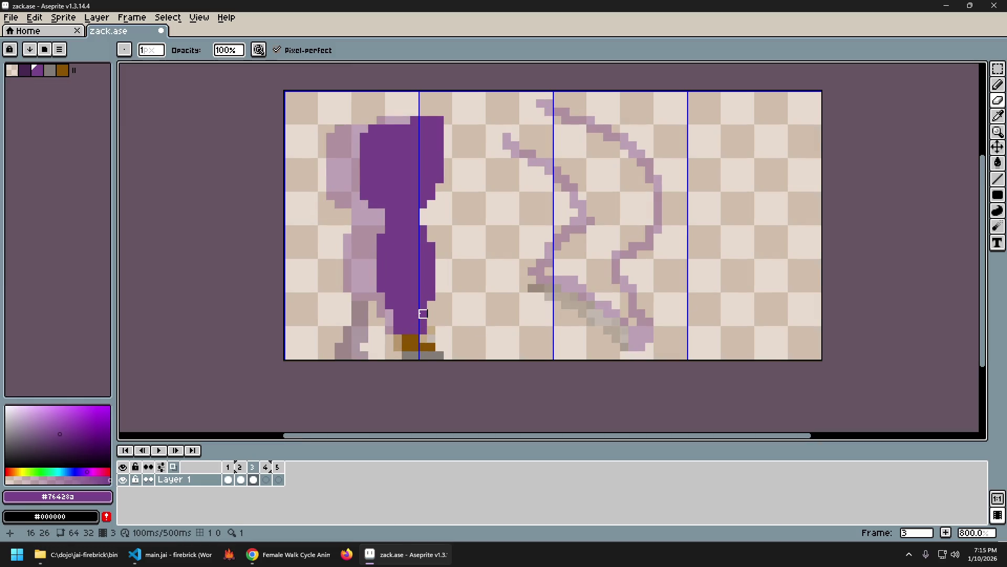
{"action": "key", "text": "Left"}
{"action": "key", "text": "Left"}
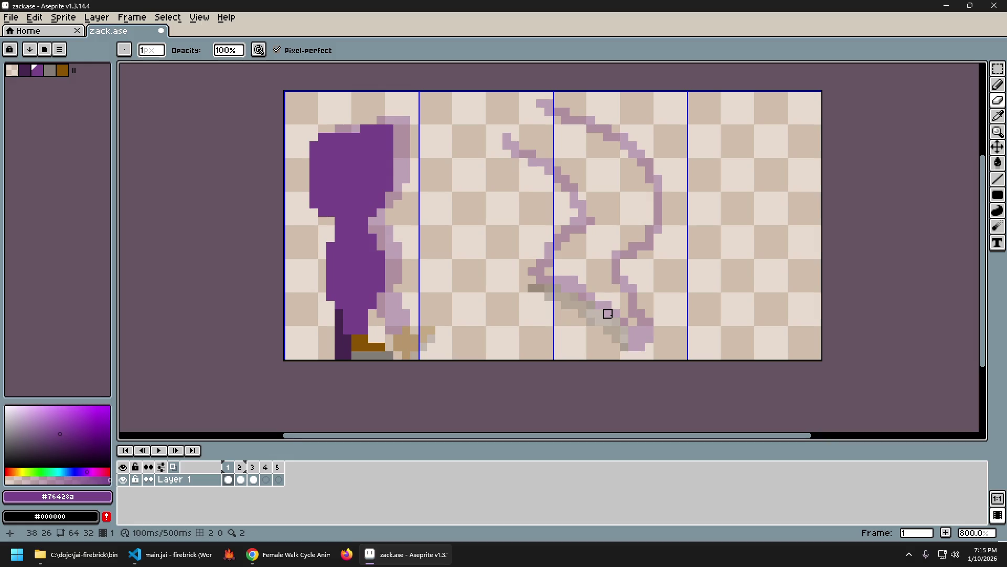
{"action": "key", "text": "Right"}
{"action": "key", "text": "Right"}
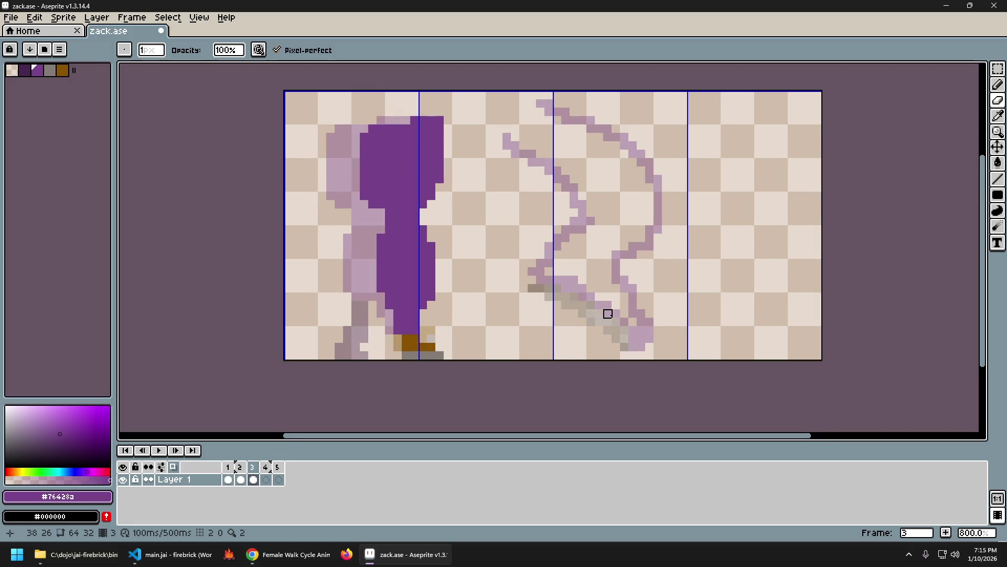
{"action": "key", "text": "Left"}
{"action": "key", "text": "Left"}
{"action": "key", "text": "Right"}
{"action": "key", "text": "Right"}
{"action": "key", "text": "Left"}
{"action": "key", "text": "Left"}
{"action": "key", "text": "Right"}
{"action": "key", "text": "Right"}
{"action": "key", "text": "Left"}
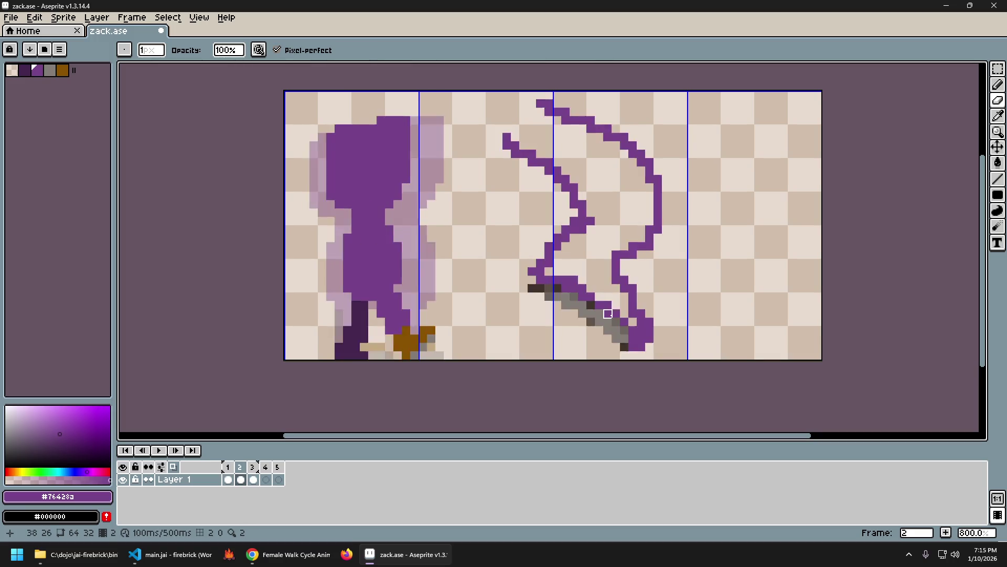
{"action": "key", "text": "Left"}
{"action": "key", "text": "Right"}
{"action": "key", "text": "Right"}
{"action": "key", "text": "Left"}
{"action": "key", "text": "Left"}
{"action": "key", "text": "Right"}
{"action": "key", "text": "Right"}
{"action": "key", "text": "Left"}
{"action": "key", "text": "Right"}
{"action": "key", "text": "Left"}
{"action": "key", "text": "Right"}
{"action": "key", "text": "Left"}
{"action": "key", "text": "Right"}
{"action": "key", "text": "Left"}
{"action": "key", "text": "Right"}
{"action": "key", "text": "Left"}
{"action": "key", "text": "Right"}
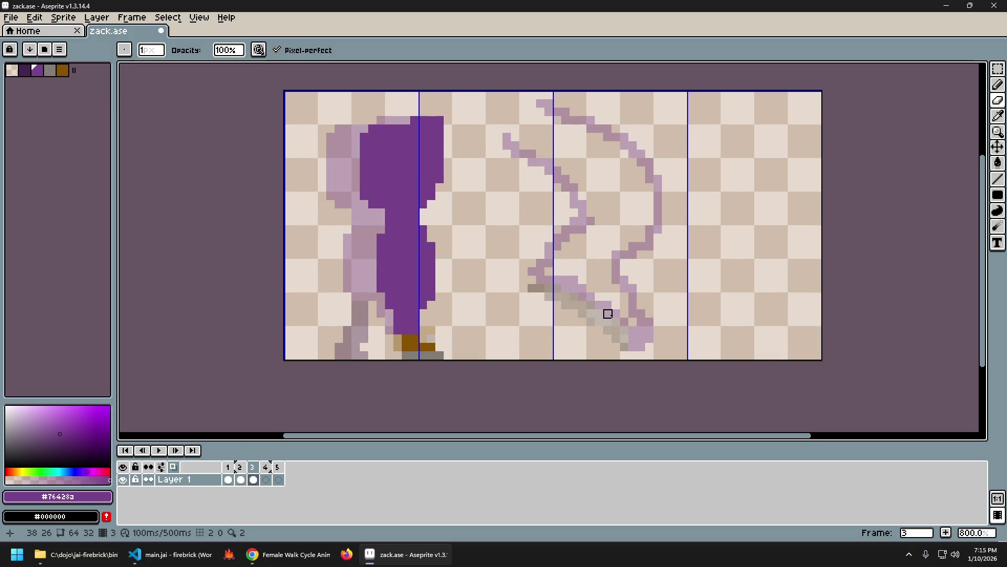
{"action": "key", "text": "Left"}
{"action": "key", "text": "Right"}
{"action": "key", "text": "Left"}
{"action": "key", "text": "Left"}
{"action": "key", "text": "Right"}
{"action": "key", "text": "Right"}
{"action": "key", "text": "Left"}
{"action": "key", "text": "Right"}
{"action": "key", "text": "Left"}
{"action": "key", "text": "Left"}
{"action": "key", "text": "Right"}
{"action": "key", "text": "Left"}
{"action": "key", "text": "Right"}
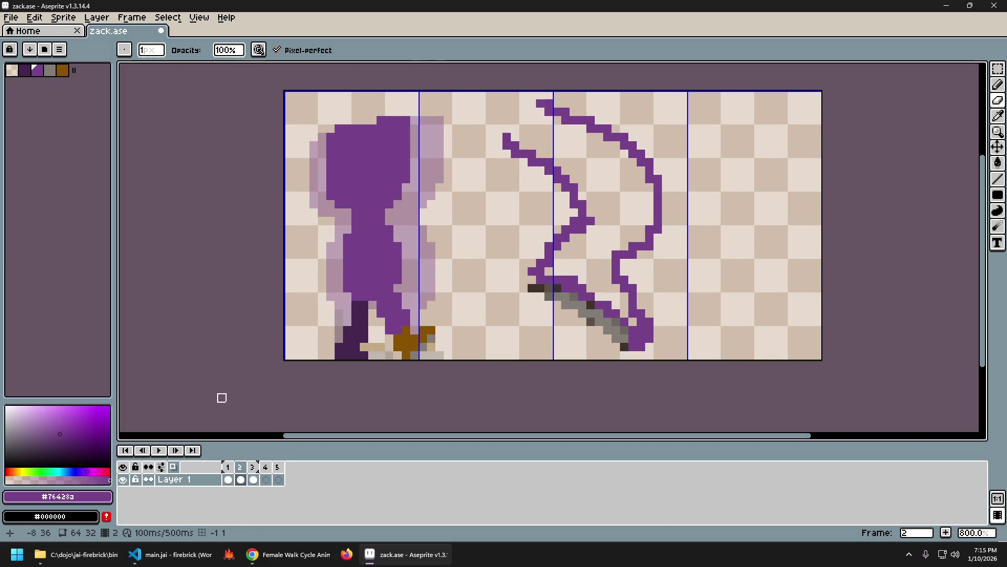
Step: Eyedrop the back leg's dark purple on frame 2 and compare the legs against frame 1
{"action": "left_click", "coordinate": [368, 319], "text": "alt"}
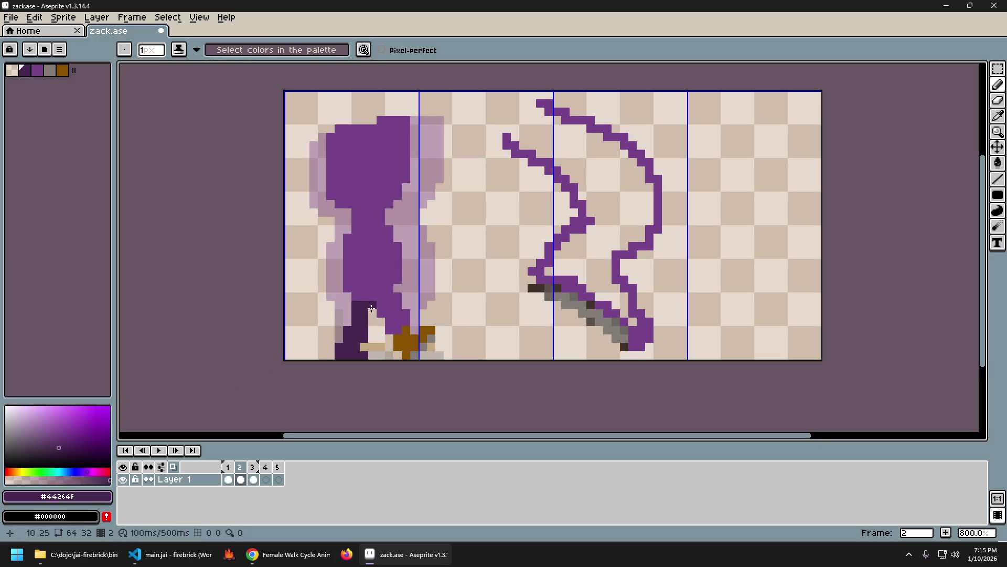
{"action": "key", "text": "Right"}
{"action": "key", "text": "Left"}
{"action": "key", "text": "Left"}
{"action": "key", "text": "Right"}
{"action": "key", "text": "Left"}
{"action": "key", "text": "Right"}
{"action": "key", "text": "Left"}
{"action": "key", "text": "Right"}
{"action": "key", "text": "Left"}
{"action": "key", "text": "Right"}
{"action": "key", "text": "Left"}
{"action": "key", "text": "Right"}
{"action": "key", "text": "Left"}
{"action": "key", "text": "Right"}
{"action": "key", "text": "Left"}
{"action": "key", "text": "Right"}
{"action": "key", "text": "Left"}
{"action": "key", "text": "Right"}
{"action": "key", "text": "Left"}
{"action": "key", "text": "Right"}
{"action": "key", "text": "Left"}
{"action": "key", "text": "Right"}
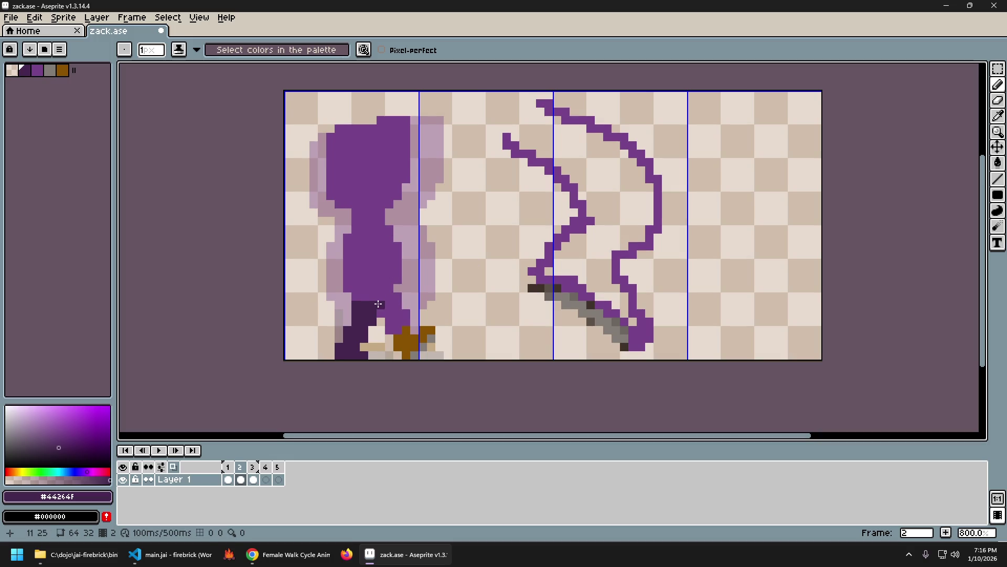
Step: Sample the main body purple, add a purple pixel to the figure, and check it against frame 1
{"action": "left_click", "coordinate": [388, 285], "text": "alt"}
{"action": "key", "text": "Left"}
{"action": "left_click", "coordinate": [536, 287]}
{"action": "key", "text": "Right"}
{"action": "key", "text": "Left"}
{"action": "key", "text": "Right"}
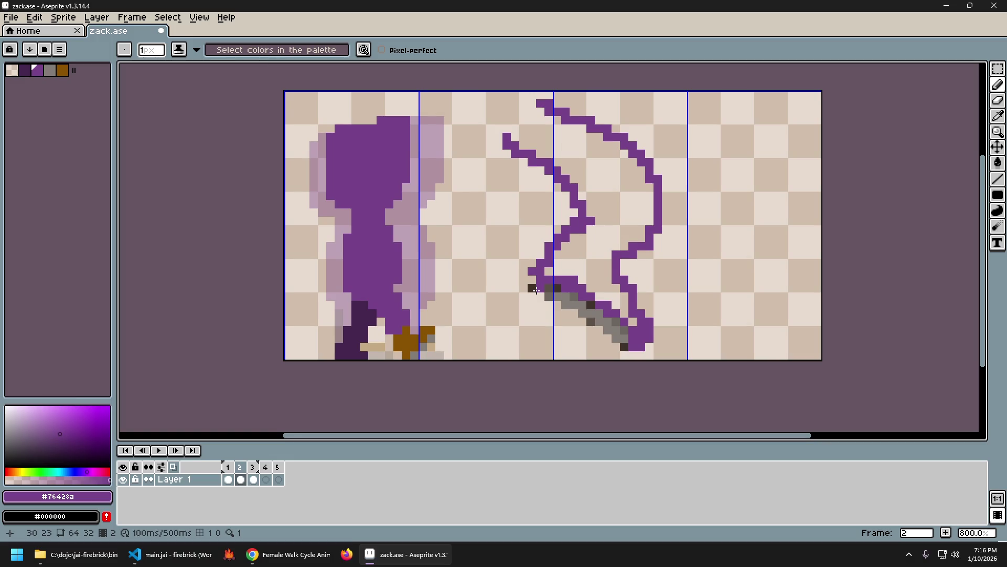
{"action": "key", "text": "Left"}
{"action": "key", "text": "Right"}
{"action": "key", "text": "Left"}
{"action": "key", "text": "Right"}
{"action": "key", "text": "Left"}
{"action": "key", "text": "Right"}
Step: Switch to the eraser (E) and flick between frames 1 and 2 to check the leg
{"action": "key", "text": "Left"}
{"action": "key", "text": "Right"}
{"action": "key", "text": "e"}
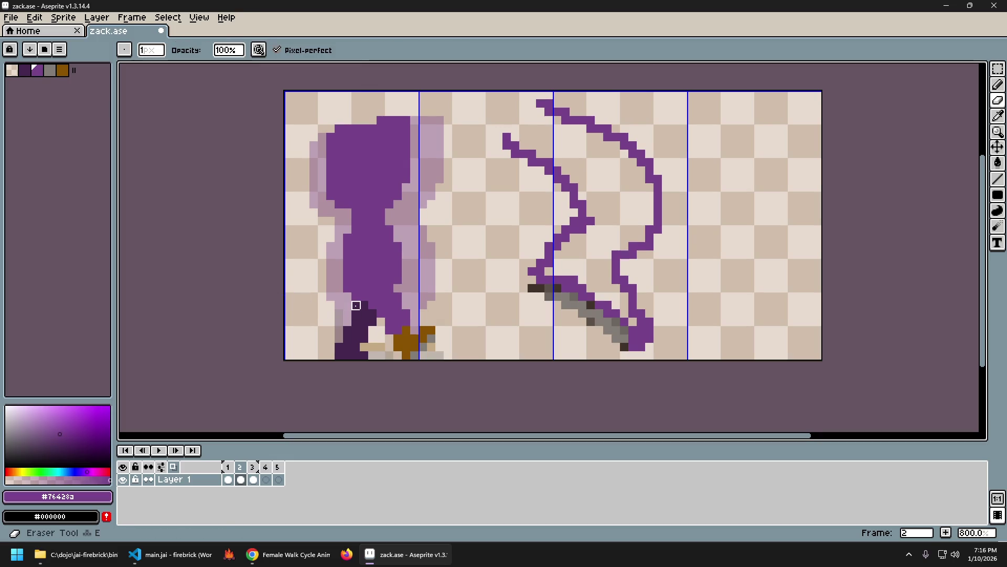
{"action": "key", "text": "Left"}
{"action": "key", "text": "Right"}
{"action": "key", "text": "Left"}
{"action": "key", "text": "Right"}
{"action": "key", "text": "Left"}
{"action": "key", "text": "Right"}
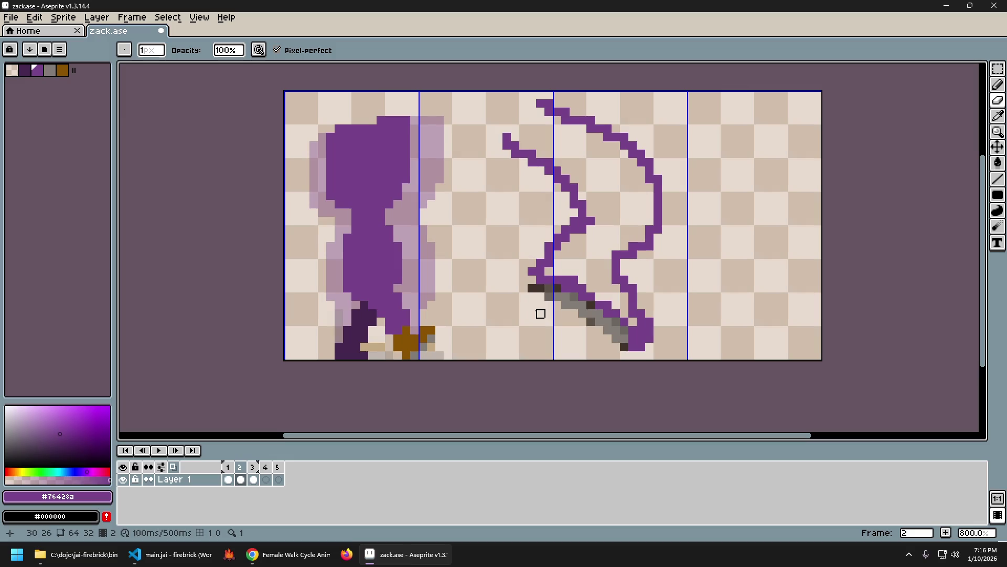
{"action": "key", "text": "Left"}
{"action": "key", "text": "Right"}
{"action": "key", "text": "Left"}
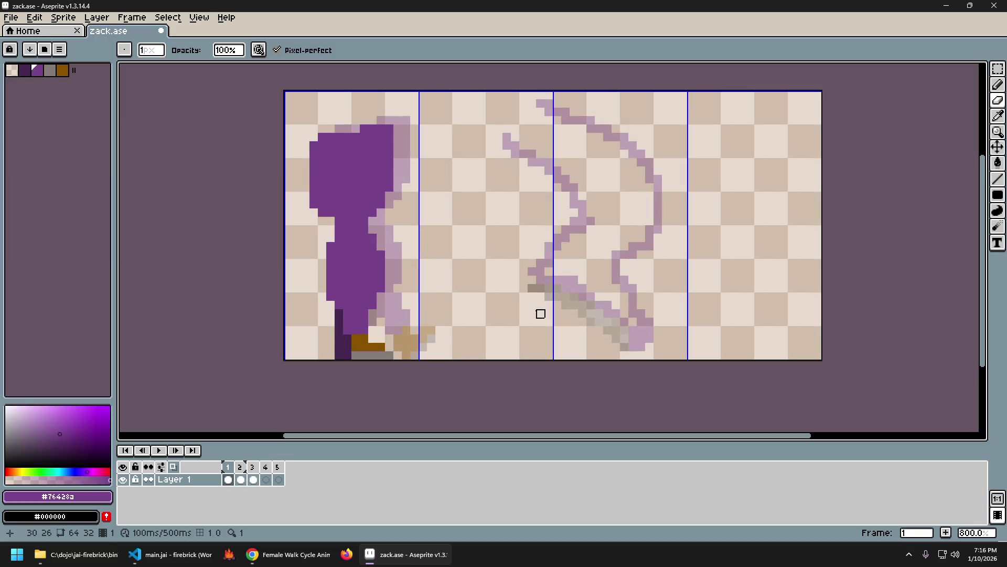
{"action": "key", "text": "Right"}
{"action": "key", "text": "Left"}
Step: Toggle the last erase stroke with undo/redo to compare, then undo the last pencil stroke on frame 2
{"action": "key", "text": "ctrl+z"}
{"action": "key", "text": "Right"}
{"action": "key", "text": "ctrl+z"}
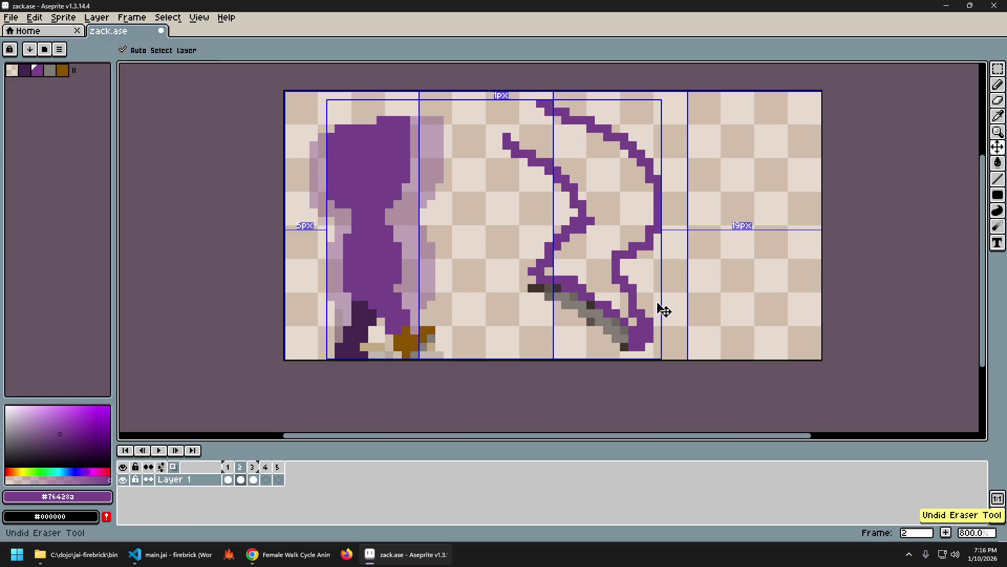
{"action": "key", "text": "ctrl+y"}
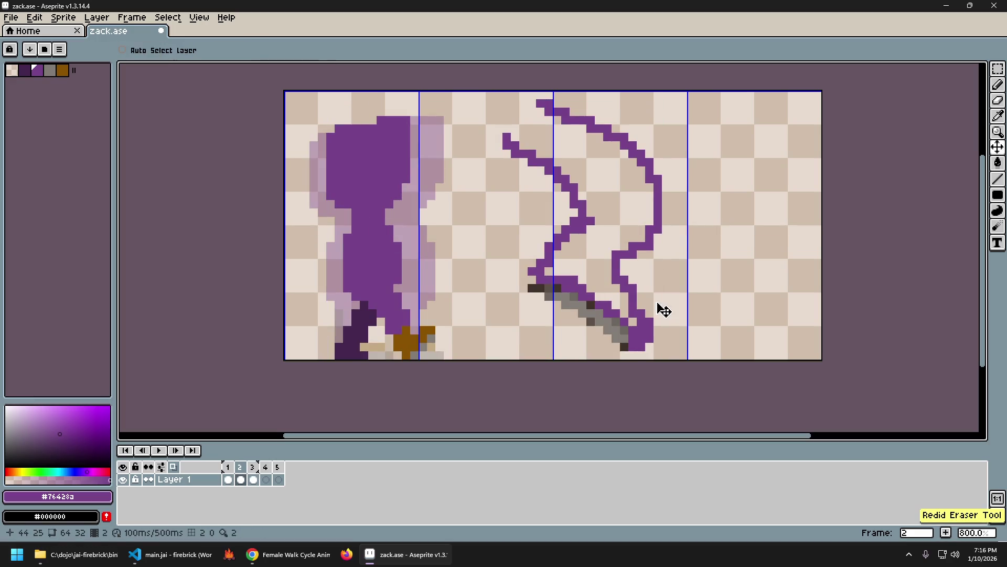
{"action": "key", "text": "Left"}
{"action": "key", "text": "ctrl+z"}
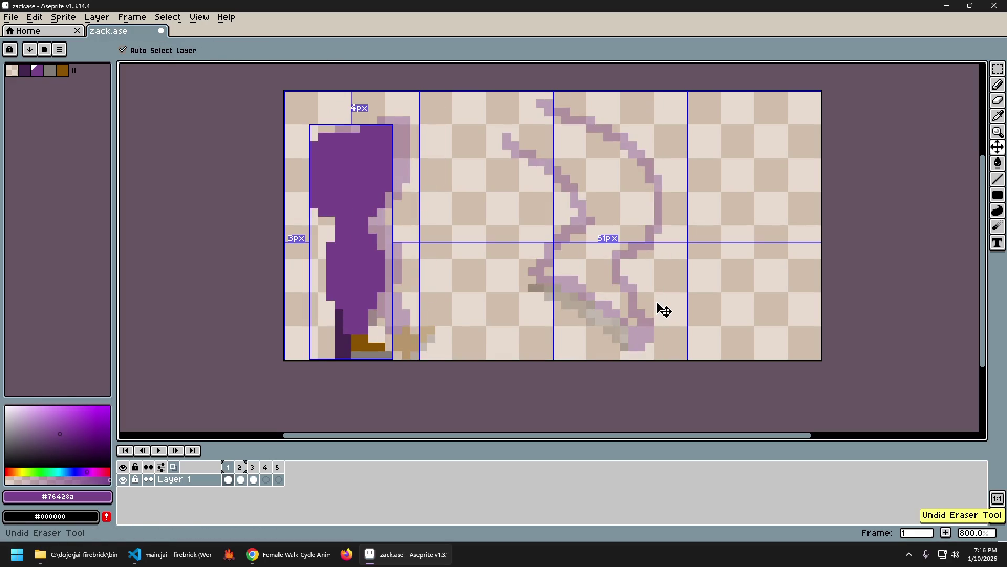
{"action": "key", "text": "ctrl+y"}
{"action": "key", "text": "Right"}
{"action": "key", "text": "Left"}
{"action": "key", "text": "ctrl+z"}
{"action": "key", "text": "Right"}
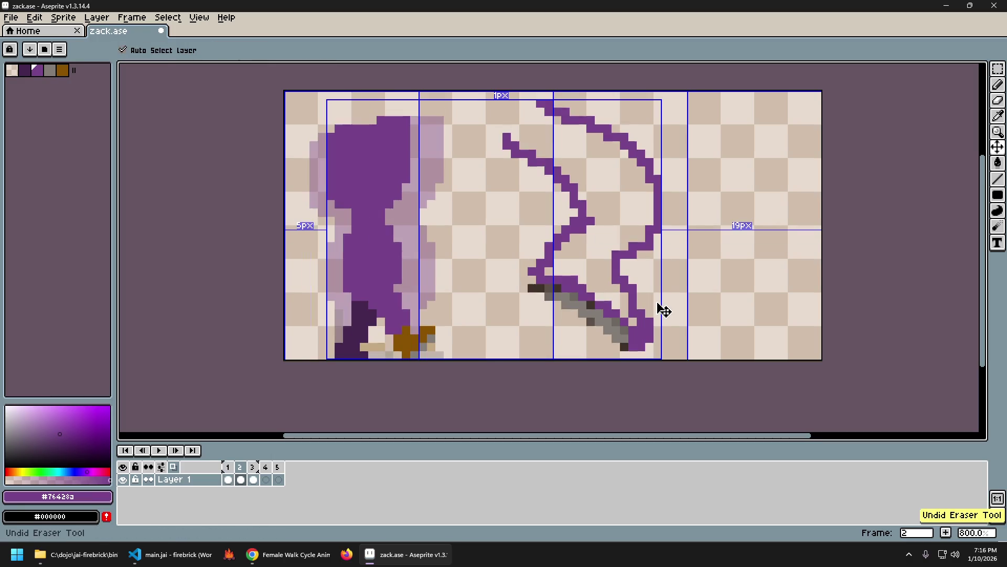
{"action": "key", "text": "ctrl+z"}
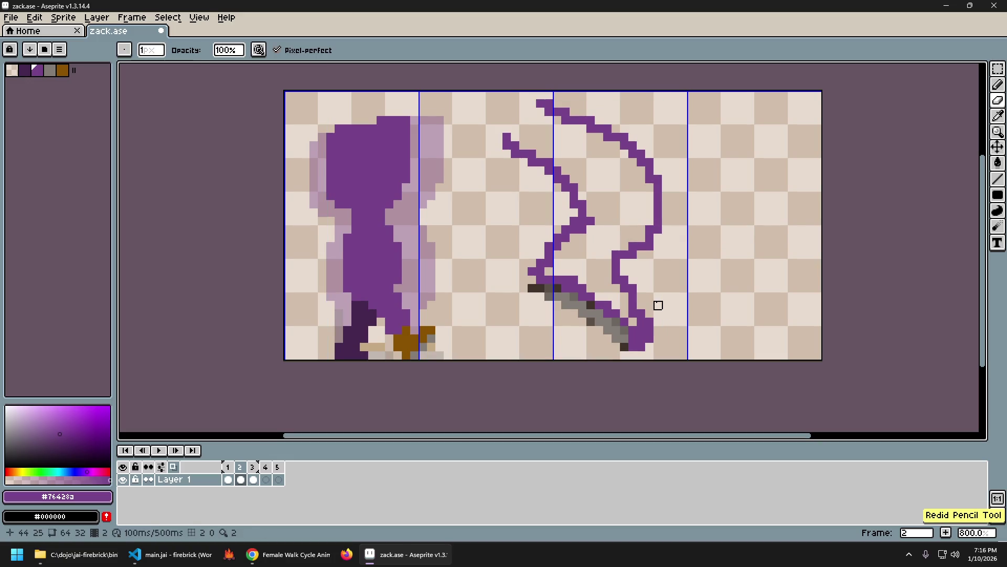
Step: Review the leg across frames 1, 2 and 3, ending on frame 3
{"action": "key", "text": "Left"}
{"action": "key", "text": "Left"}
{"action": "key", "text": "Right"}
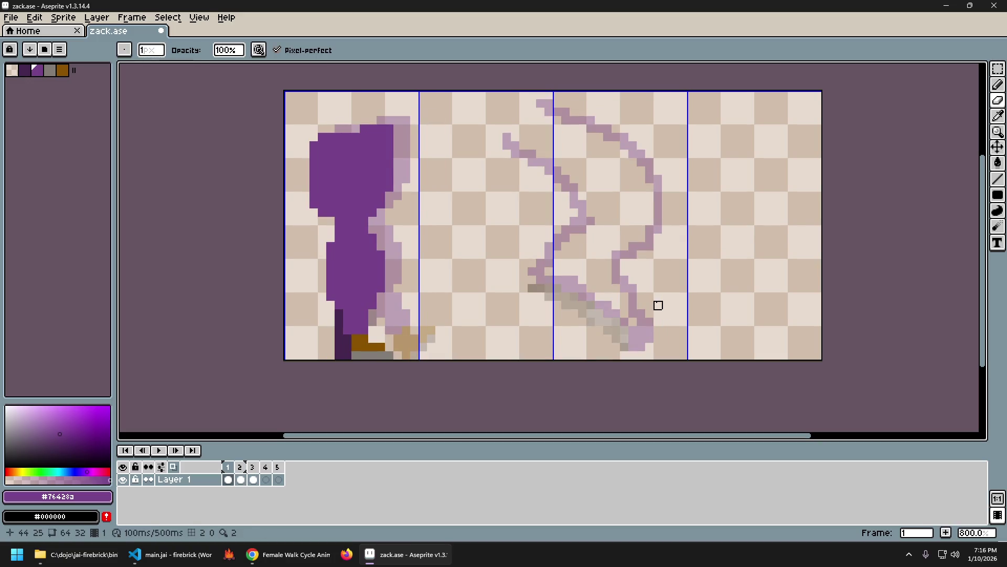
{"action": "key", "text": "Right"}
{"action": "key", "text": "Left"}
{"action": "key", "text": "Right"}
{"action": "key", "text": "Left"}
{"action": "key", "text": "Right"}
{"action": "key", "text": "Left"}
{"action": "key", "text": "Right"}
{"action": "key", "text": "Left"}
{"action": "key", "text": "Right"}
{"action": "key", "text": "Left"}
{"action": "key", "text": "Right"}
{"action": "key", "text": "Left"}
{"action": "key", "text": "Right"}
{"action": "key", "text": "Left"}
{"action": "key", "text": "Right"}
{"action": "key", "text": "Right"}
{"action": "key", "text": "Left"}
{"action": "key", "text": "Right"}
{"action": "key", "text": "Left"}
{"action": "key", "text": "Right"}
{"action": "key", "text": "Left"}
{"action": "key", "text": "Right"}
{"action": "key", "text": "Left"}
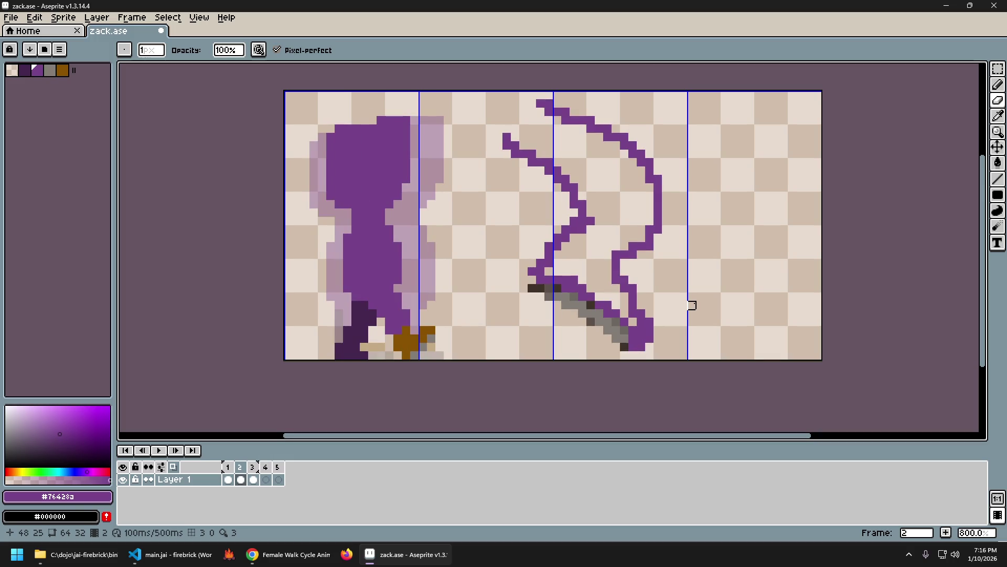
{"action": "key", "text": "Right"}
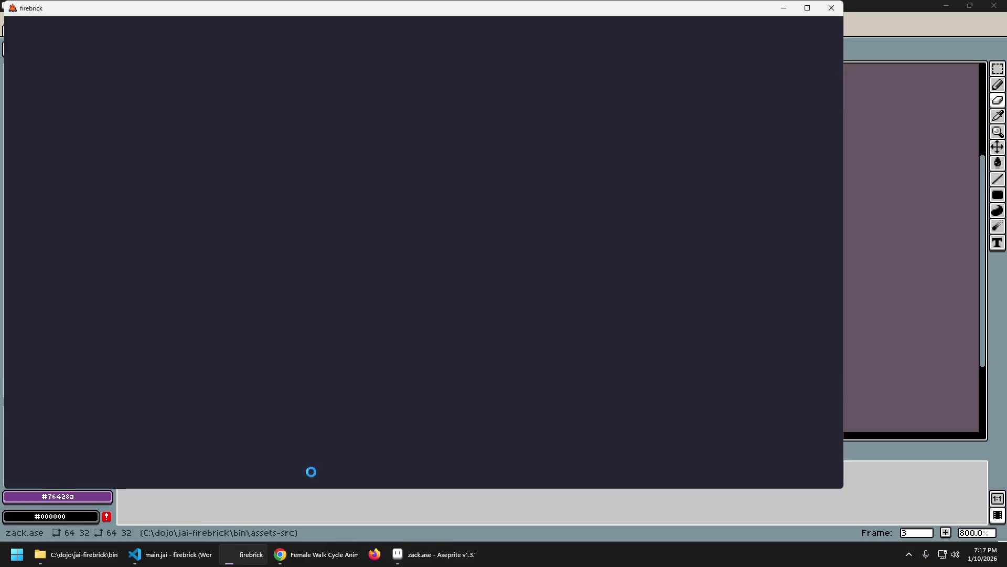
Step: Walk the dog down and right, then back and forth across the farm map
{"action": "key", "text": "s"}
{"action": "key", "text": "d"}
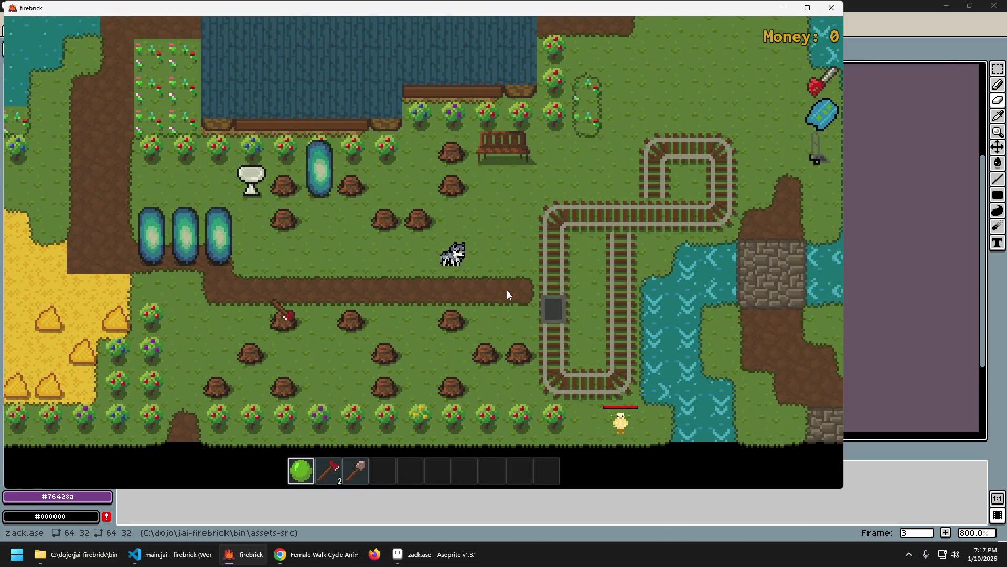
{"action": "key", "text": "d"}
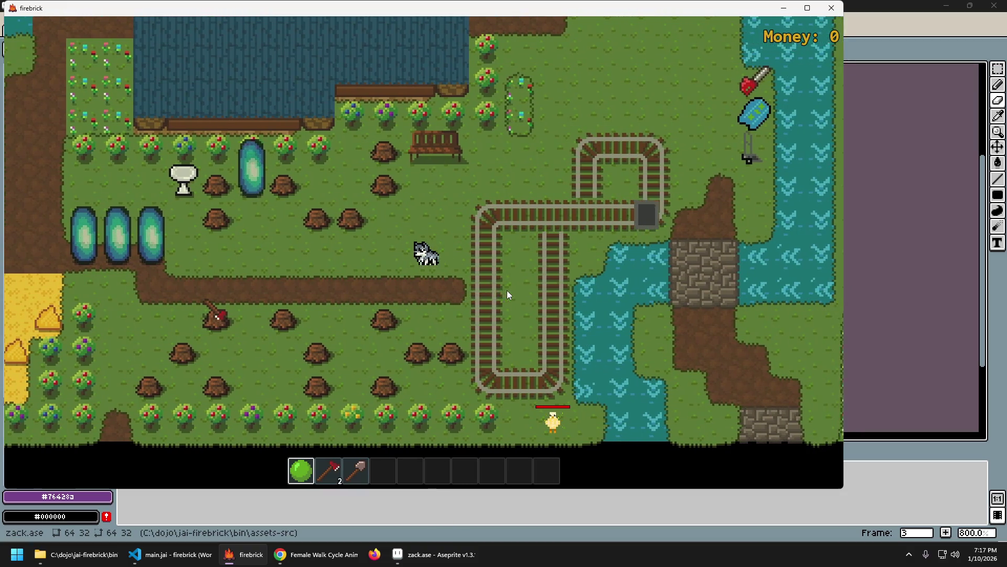
{"action": "key", "text": "a"}
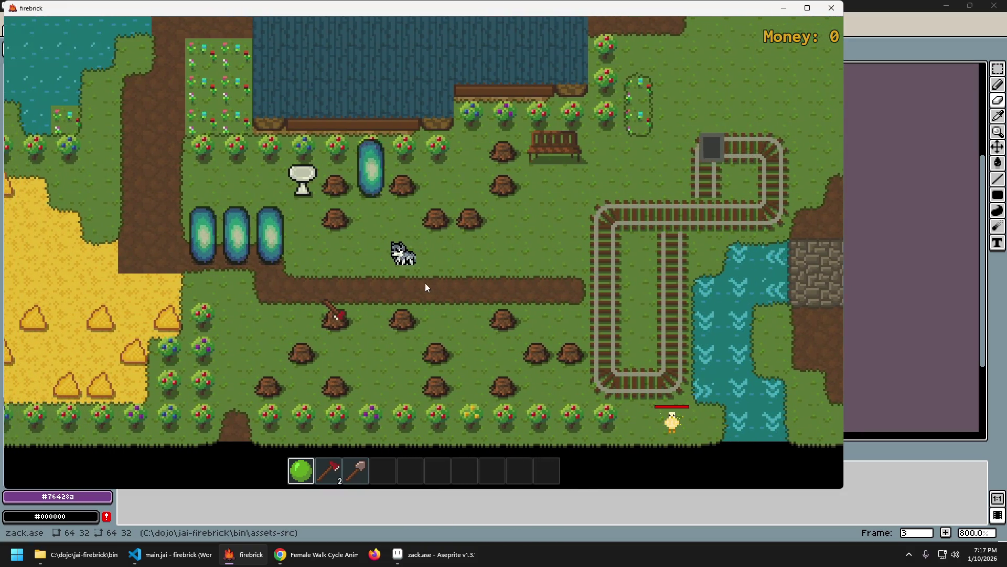
{"action": "key", "text": "d"}
{"action": "key", "text": "a"}
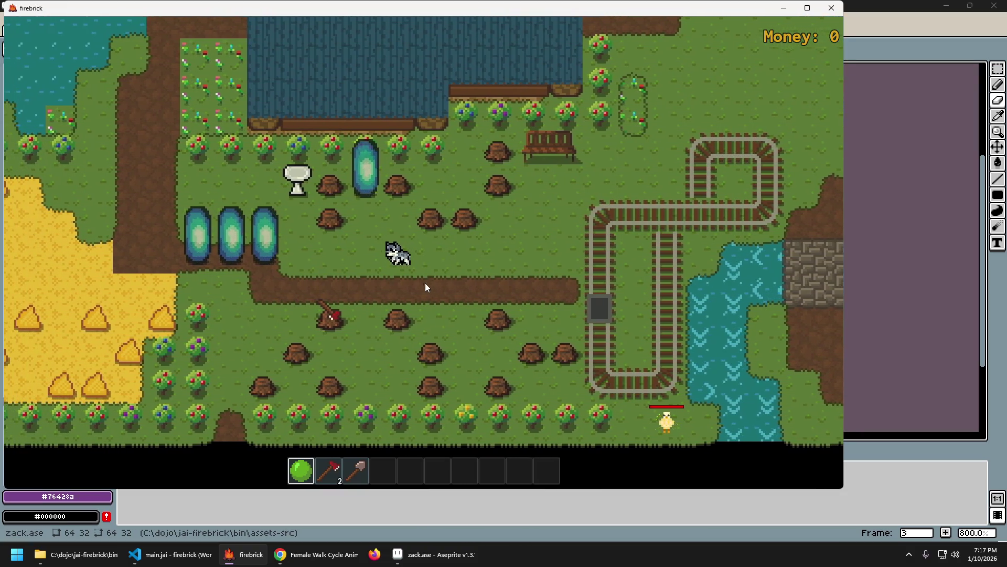
{"action": "key", "text": "d"}
{"action": "key", "text": "a"}
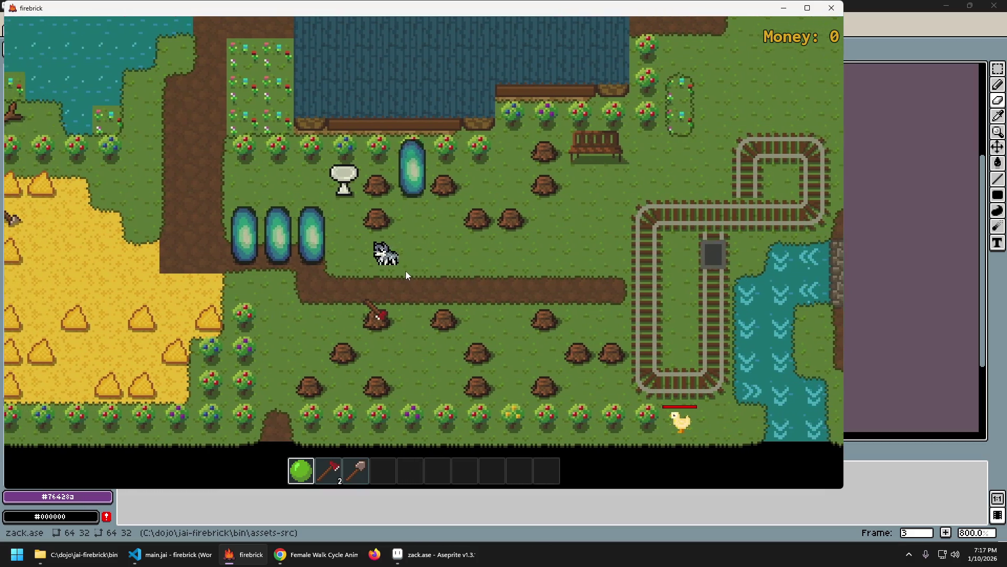
Step: Select the empty tenth inventory slot, toggle the debug editor on and off, then quit
{"action": "key", "text": "0"}
{"action": "key", "text": "F1"}
{"action": "scroll", "coordinate": [452, 262], "scroll_direction": "up", "scroll_amount": 3}
{"action": "key", "text": "F1"}
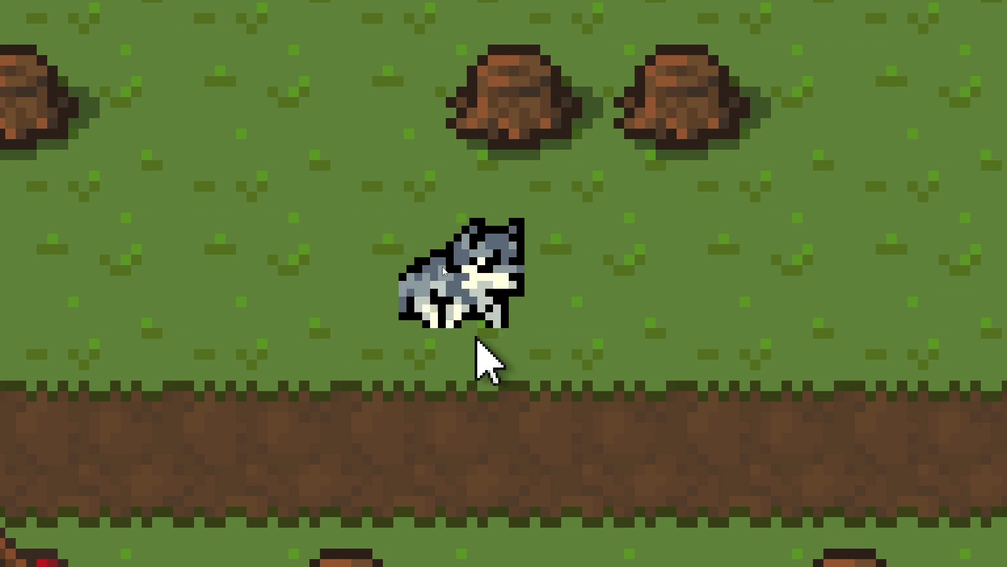
{"action": "key", "text": "Escape"}
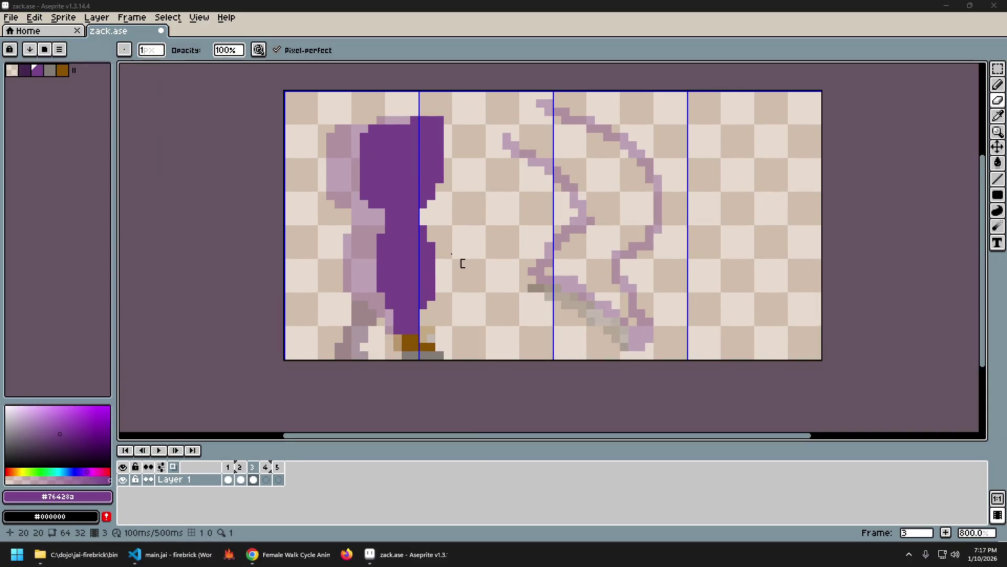
Step: Open tiny_animals.png from the Aseprite home page's recent files
{"action": "left_click", "coordinate": [77, 554]}
{"action": "left_click", "coordinate": [213, 86]}
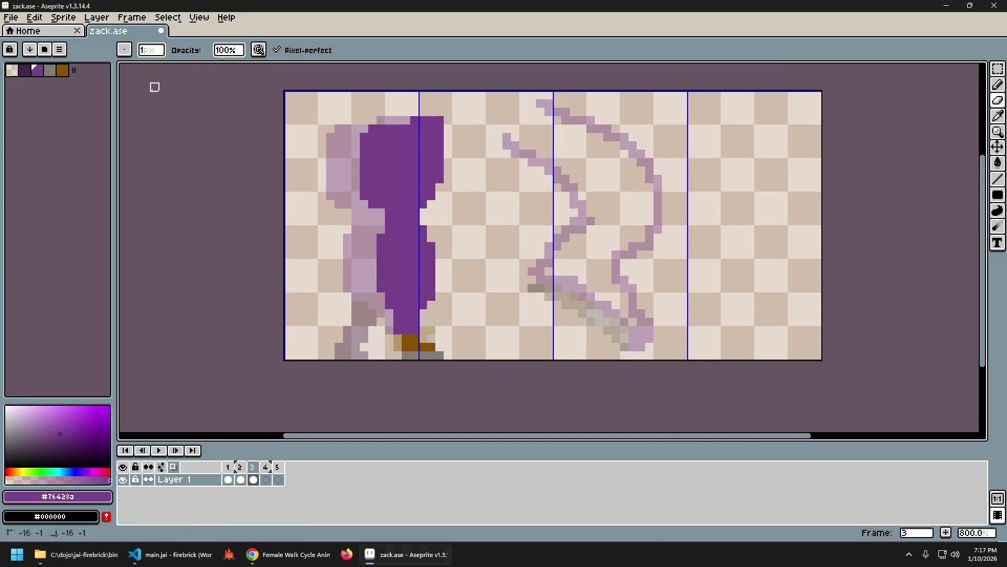
{"action": "left_click", "coordinate": [31, 31]}
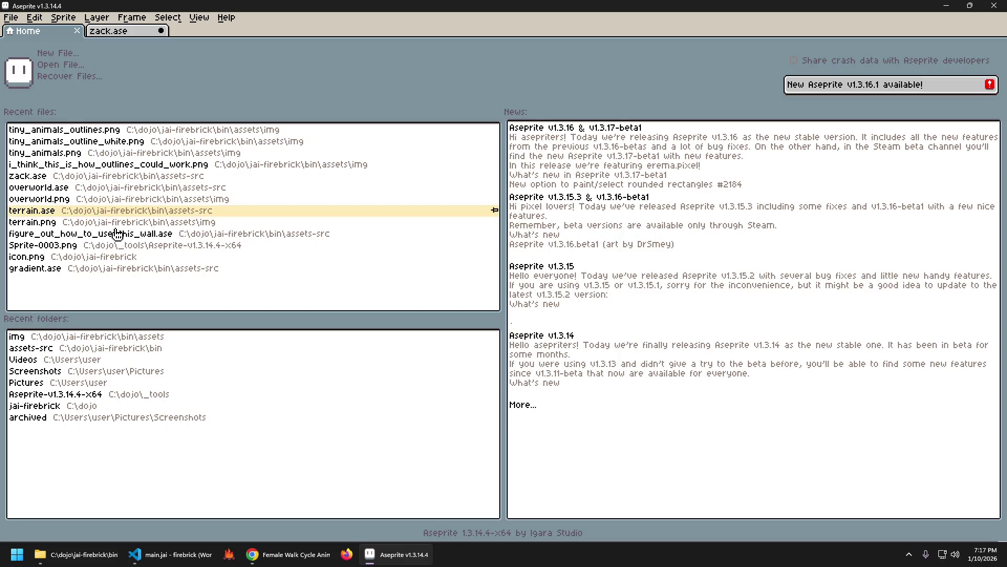
{"action": "left_click", "coordinate": [74, 154]}
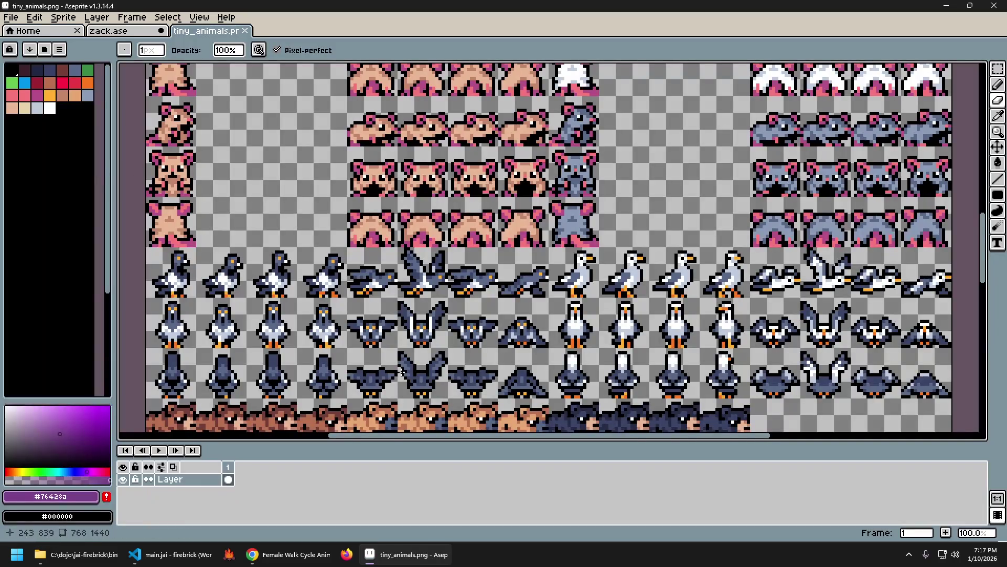
Step: Zoom and pan down the sprite sheet to the wolf rows
{"action": "left_click_drag", "start_coordinate": [499, 375], "coordinate": [332, 281]}
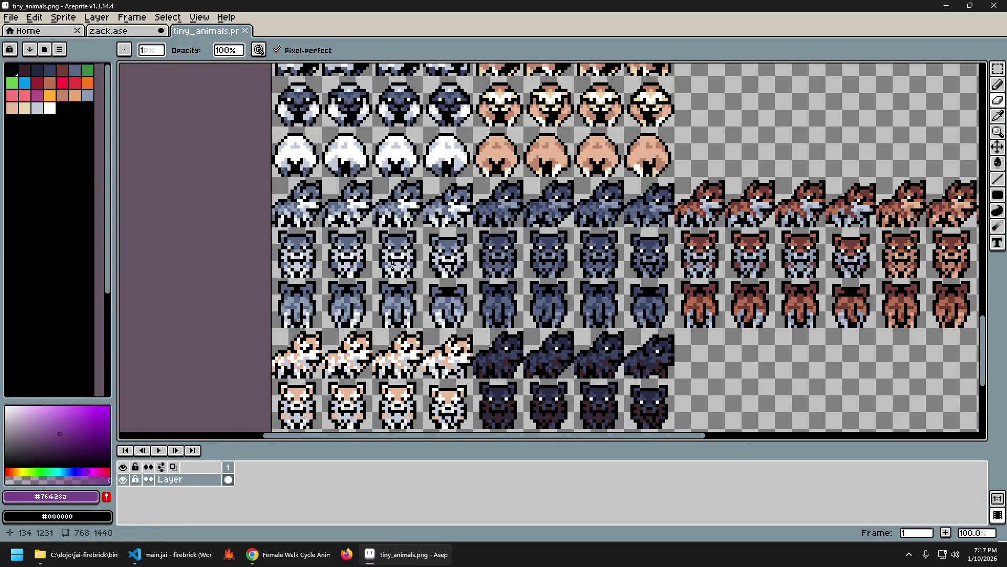
{"action": "scroll", "coordinate": [332, 282], "scroll_direction": "up", "scroll_amount": 5}
{"action": "scroll", "coordinate": [362, 307], "scroll_direction": "down", "scroll_amount": 1}
{"action": "scroll", "coordinate": [394, 332], "scroll_direction": "down", "scroll_amount": 1}
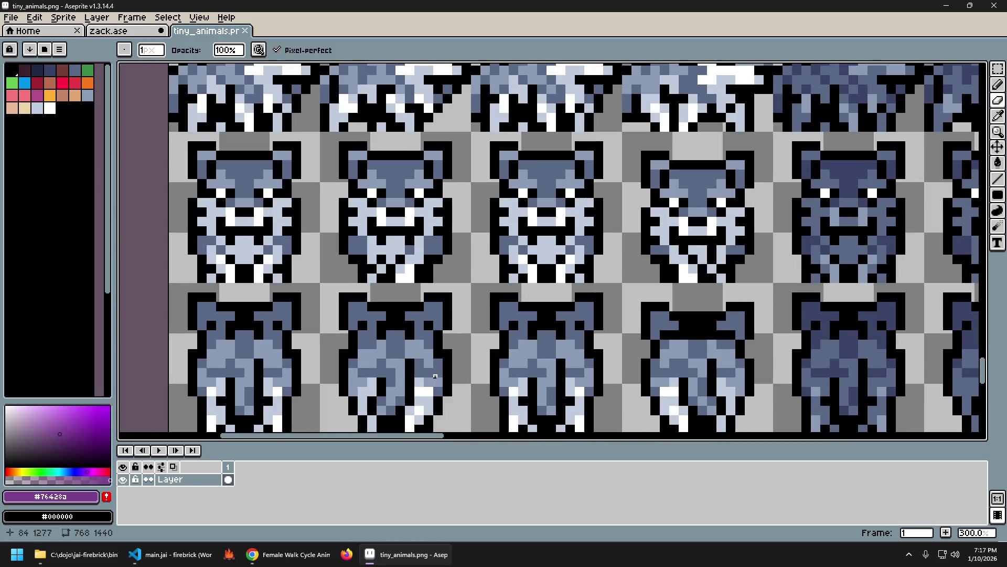
{"action": "scroll", "coordinate": [435, 375], "scroll_direction": "up", "scroll_amount": 1}
{"action": "scroll", "coordinate": [435, 375], "scroll_direction": "up", "scroll_amount": 1}
{"action": "scroll", "coordinate": [435, 376], "scroll_direction": "up", "scroll_amount": 1}
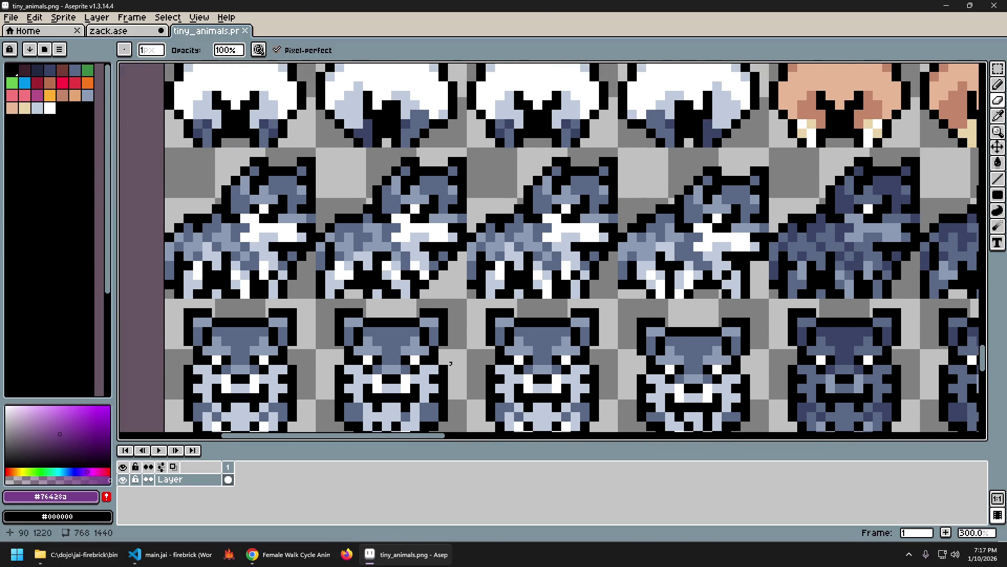
{"action": "scroll", "coordinate": [450, 363], "scroll_direction": "left", "scroll_amount": 1}
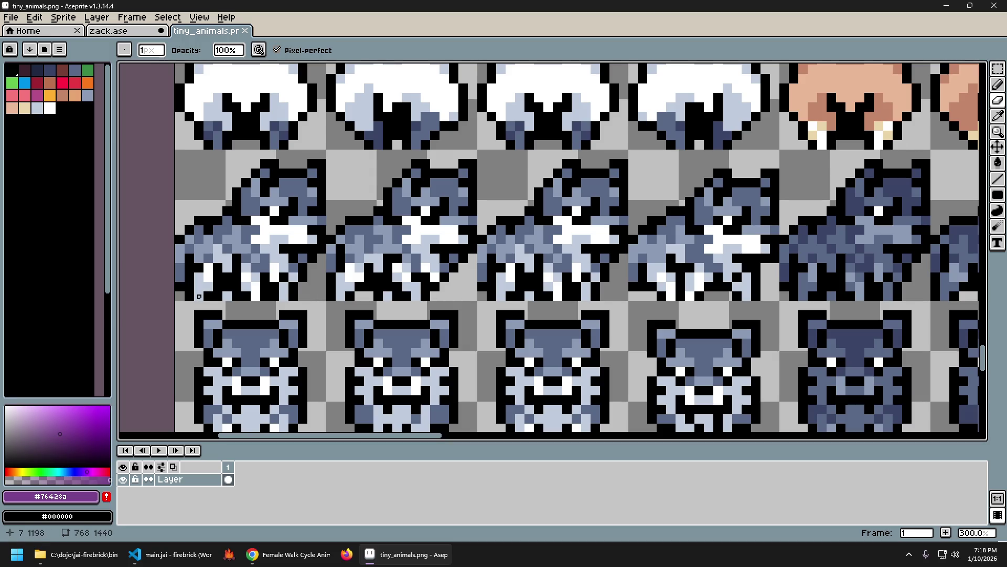
{"action": "scroll", "coordinate": [199, 297], "scroll_direction": "down", "scroll_amount": 1}
{"action": "scroll", "coordinate": [200, 297], "scroll_direction": "up", "scroll_amount": 1}
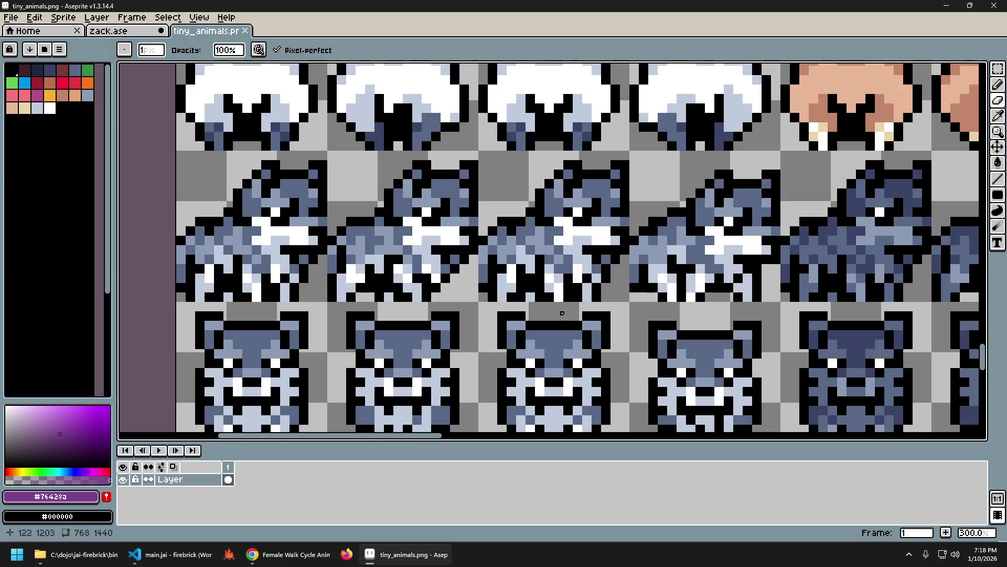
{"action": "scroll", "coordinate": [430, 310], "scroll_direction": "up", "scroll_amount": 1}
Step: Center the wolf sprites among the mushroom and cat rows, then close the sheet
{"action": "mouse_move", "coordinate": [426, 291]}
{"action": "left_mouse_down"}
{"action": "mouse_move", "coordinate": [477, 331]}
{"action": "mouse_move", "coordinate": [517, 342]}
{"action": "mouse_move", "coordinate": [452, 348]}
{"action": "mouse_move", "coordinate": [461, 361]}
{"action": "left_mouse_up"}
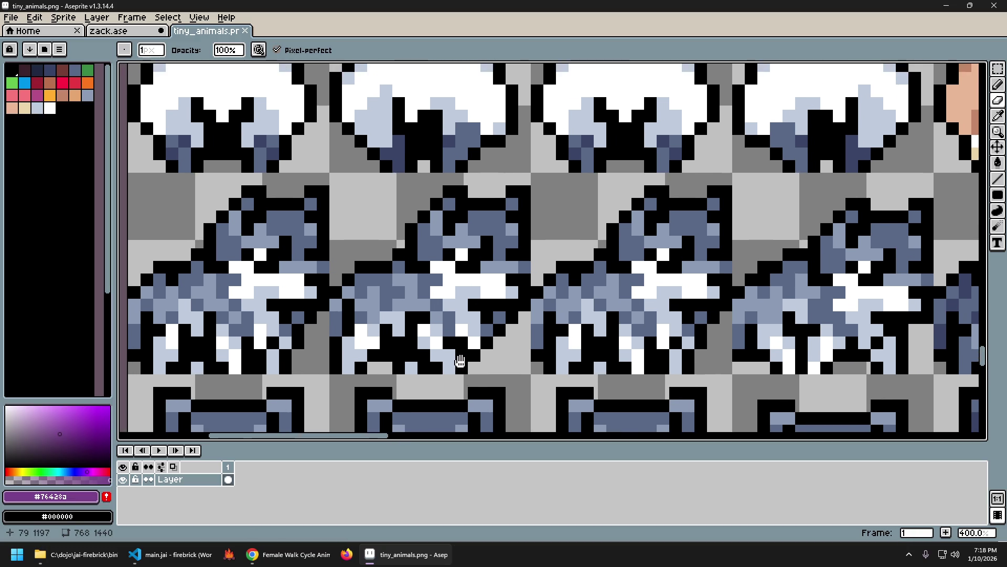
{"action": "scroll", "coordinate": [462, 360], "scroll_direction": "down", "scroll_amount": 2}
{"action": "mouse_move", "coordinate": [541, 399]}
{"action": "left_mouse_down"}
{"action": "mouse_move", "coordinate": [534, 350]}
{"action": "mouse_move", "coordinate": [529, 355]}
{"action": "mouse_move", "coordinate": [554, 383]}
{"action": "left_mouse_up"}
{"action": "scroll", "coordinate": [535, 350], "scroll_direction": "up", "scroll_amount": 1}
{"action": "scroll", "coordinate": [531, 358], "scroll_direction": "up", "scroll_amount": 1}
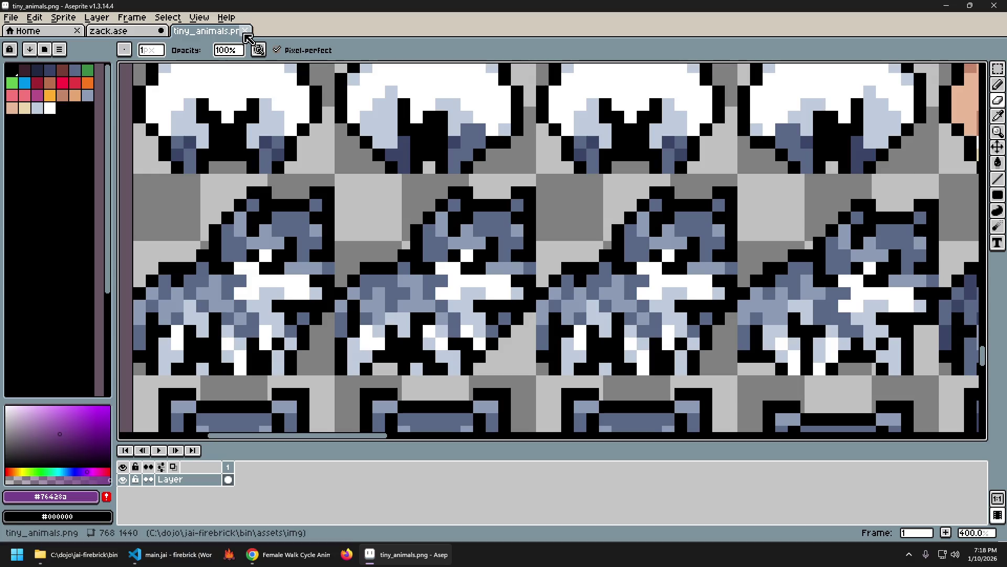
{"action": "left_click", "coordinate": [245, 31]}
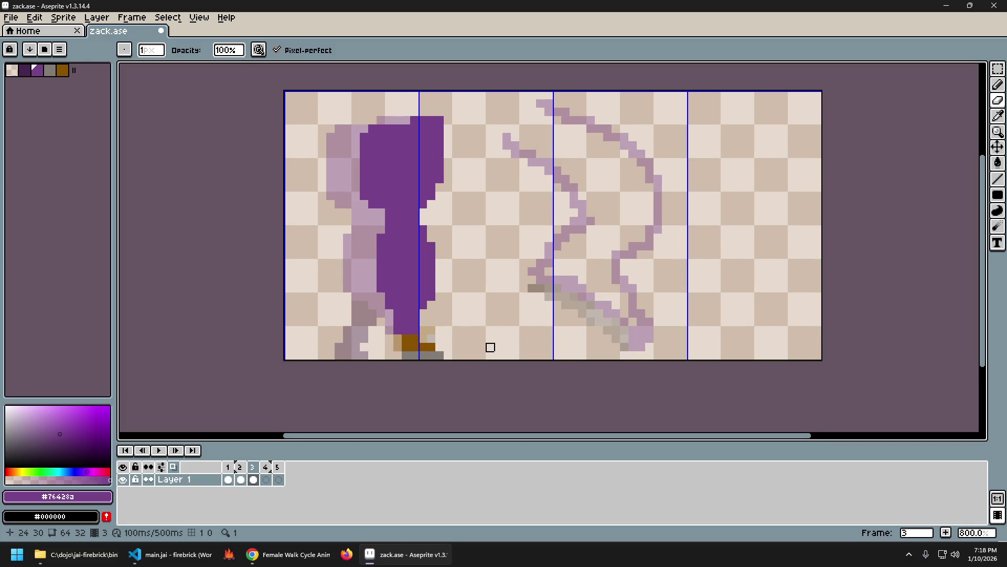
Step: Compare the frame 2 and frame 3 poses against the walk-cycle reference video
{"action": "key", "text": "Left"}
{"action": "key", "text": "Right"}
{"action": "key", "text": "Left"}
{"action": "key", "text": "Right"}
{"action": "key", "text": "Left"}
{"action": "key", "text": "Right"}
{"action": "key", "text": "Left"}
{"action": "key", "text": "Right"}
{"action": "key", "text": "alt+Tab"}
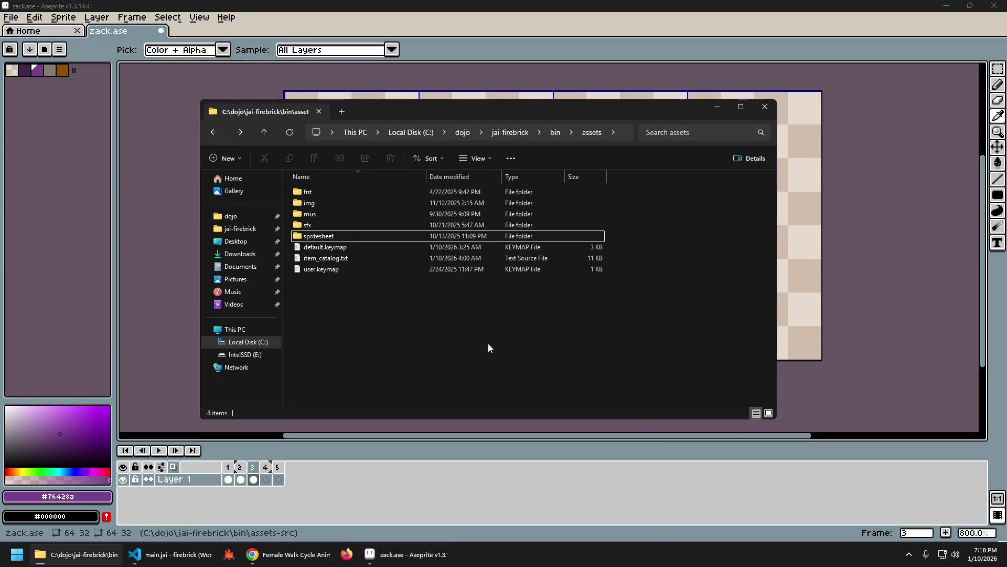
{"action": "key", "text": "alt+Tab"}
{"action": "key", "text": "alt+Tab"}
{"action": "key", "text": "alt+Tab"}
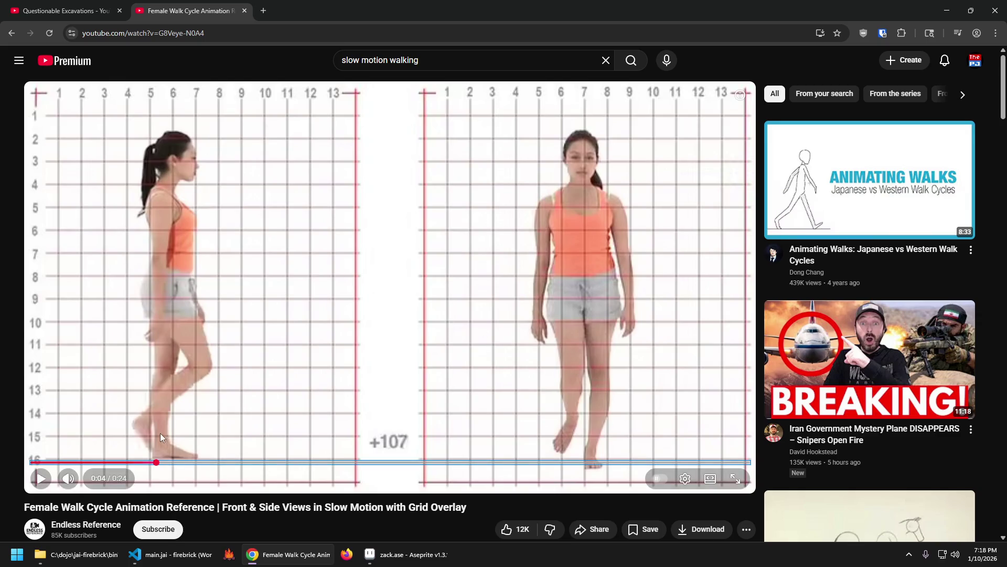
{"action": "key", "text": "alt+Tab"}
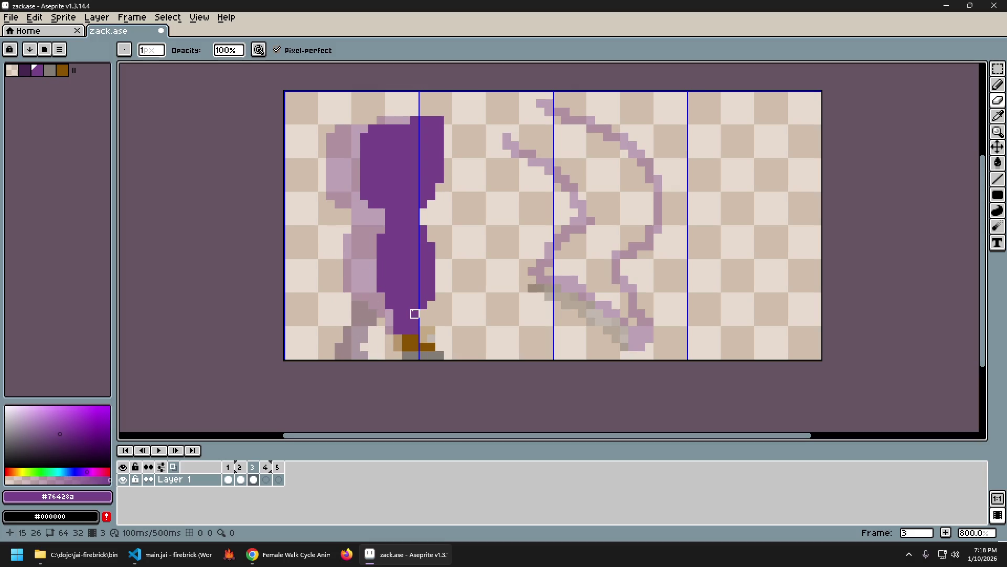
Step: Sample dark purple #44264f from the feet on frame 2, then return to frame 3
{"action": "key", "text": "Left"}
{"action": "left_click", "coordinate": [390, 322], "text": "alt"}
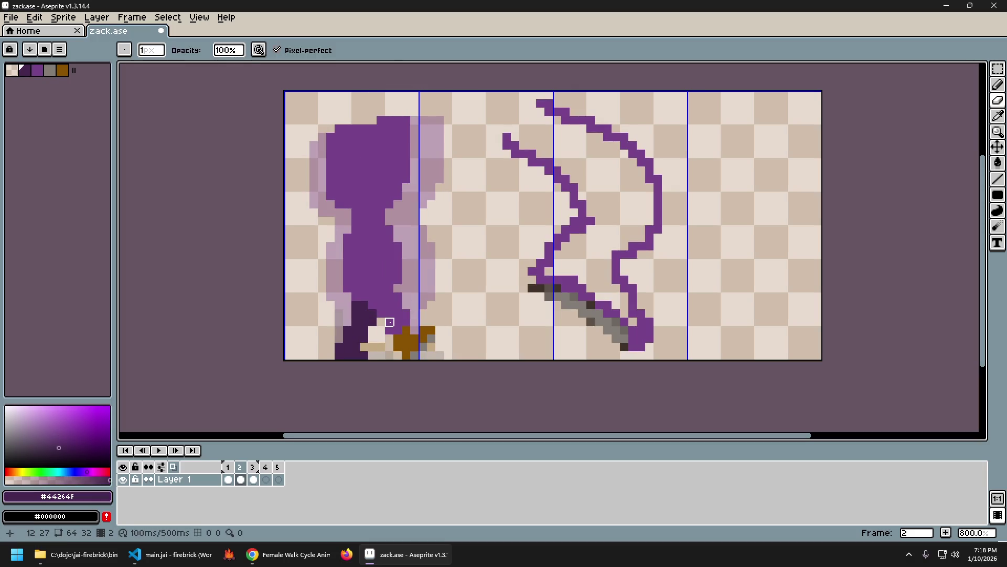
{"action": "key", "text": "Right"}
Step: With Shading ink, paint dark pixels along the lower leg and back foot on frame 3
{"action": "key", "text": "alt+Tab"}
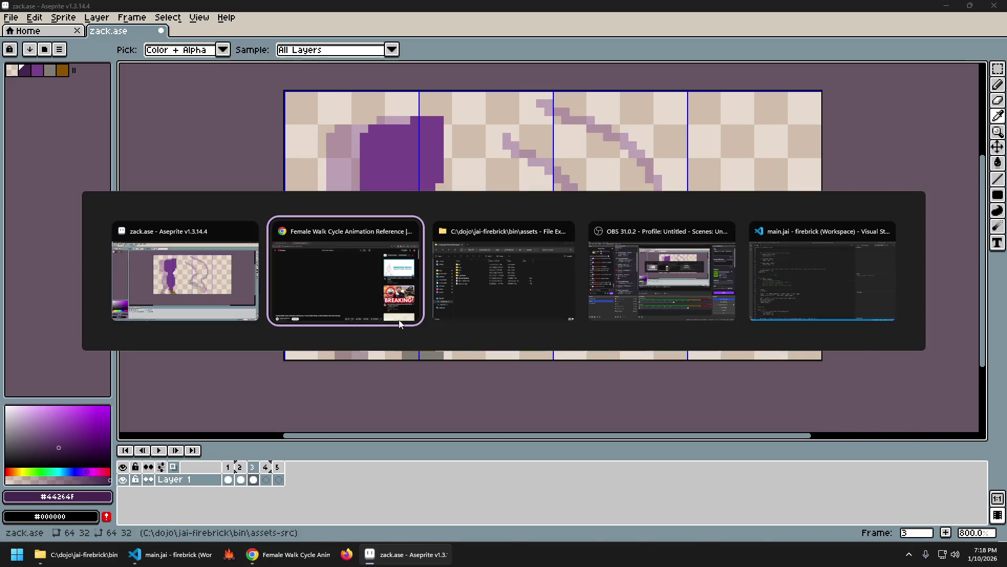
{"action": "key", "text": "alt+Tab"}
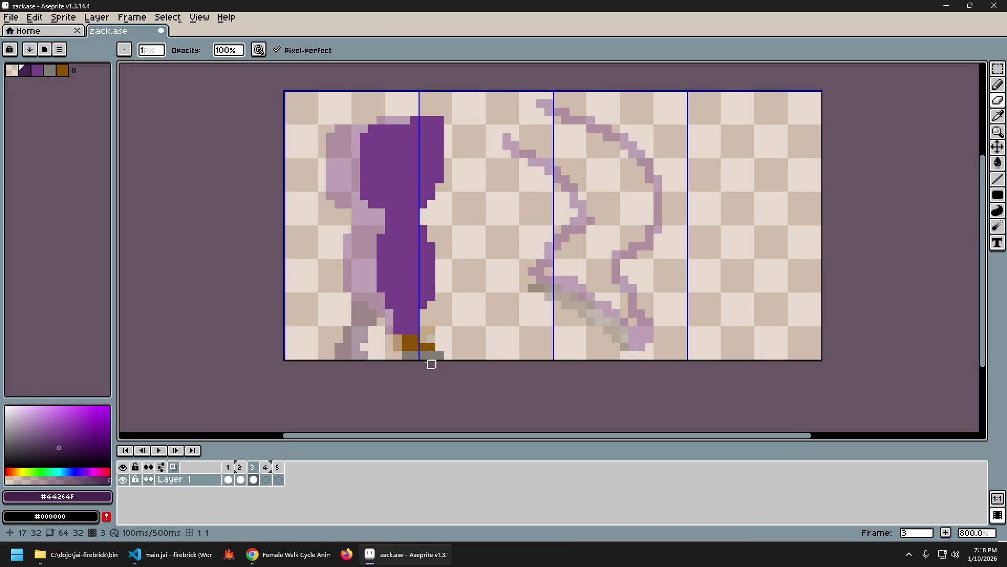
{"action": "key", "text": "s"}
{"action": "left_click_drag", "start_coordinate": [398, 354], "coordinate": [380, 339]}
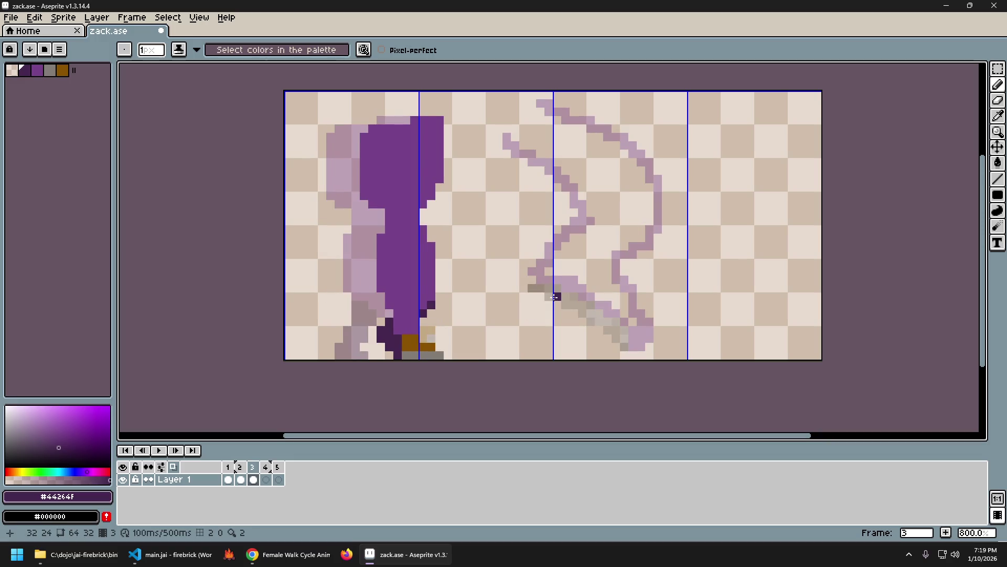
{"action": "left_click_drag", "start_coordinate": [434, 309], "coordinate": [434, 314]}
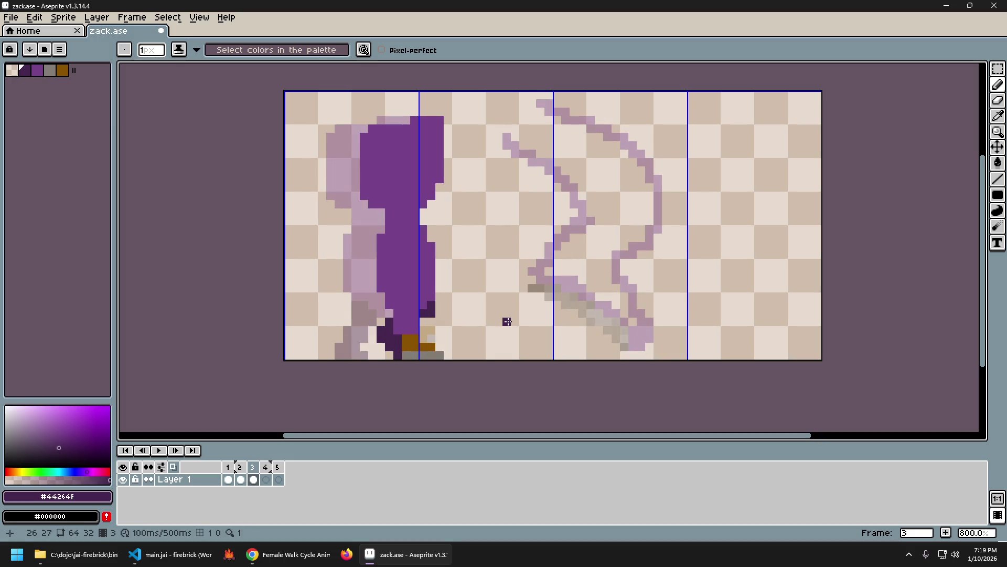